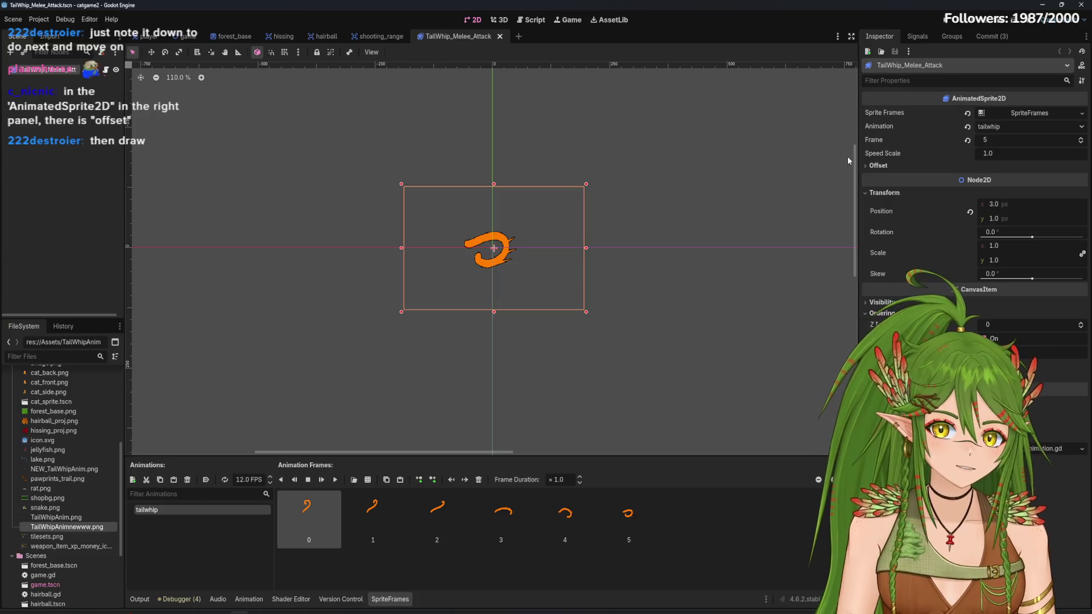
# Expand the Offset section and try Flip H on the tail-whip sprite, leaving it unflipped
pyautogui.click(878, 165)
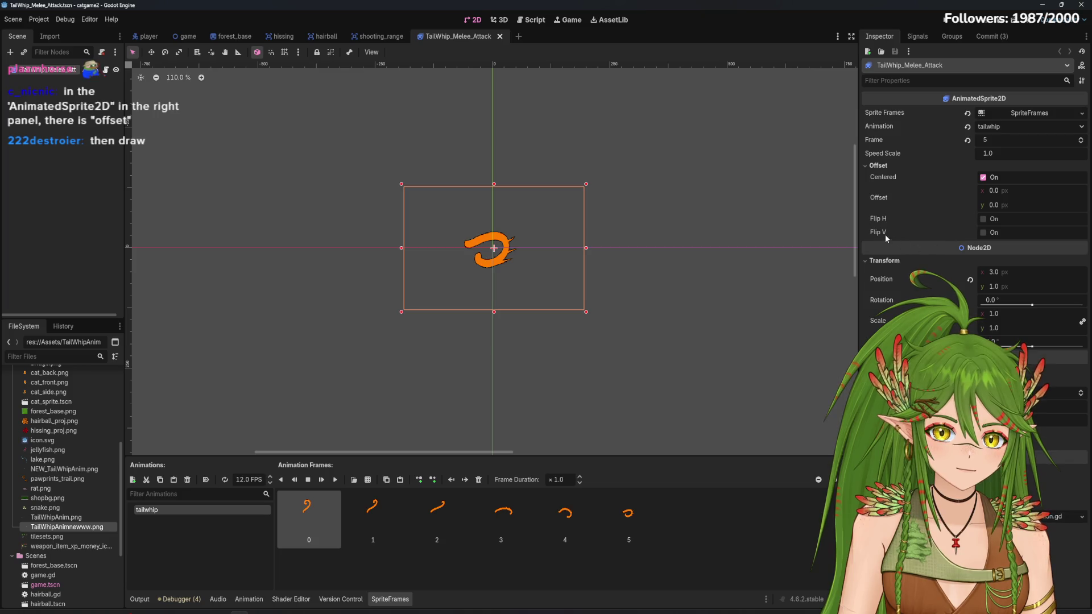
pyautogui.click(983, 219)
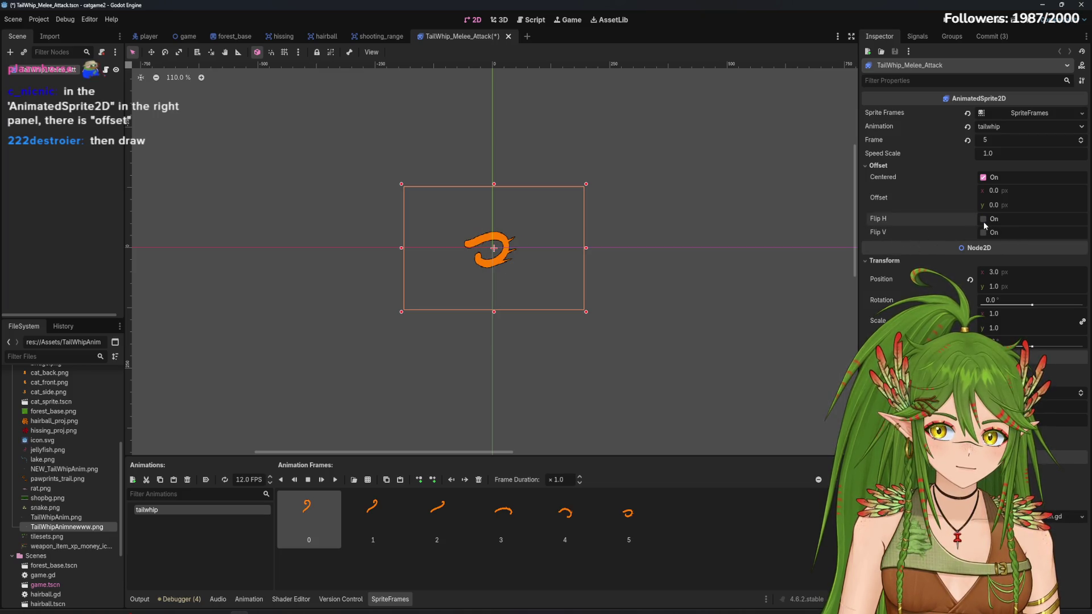
pyautogui.click(983, 219)
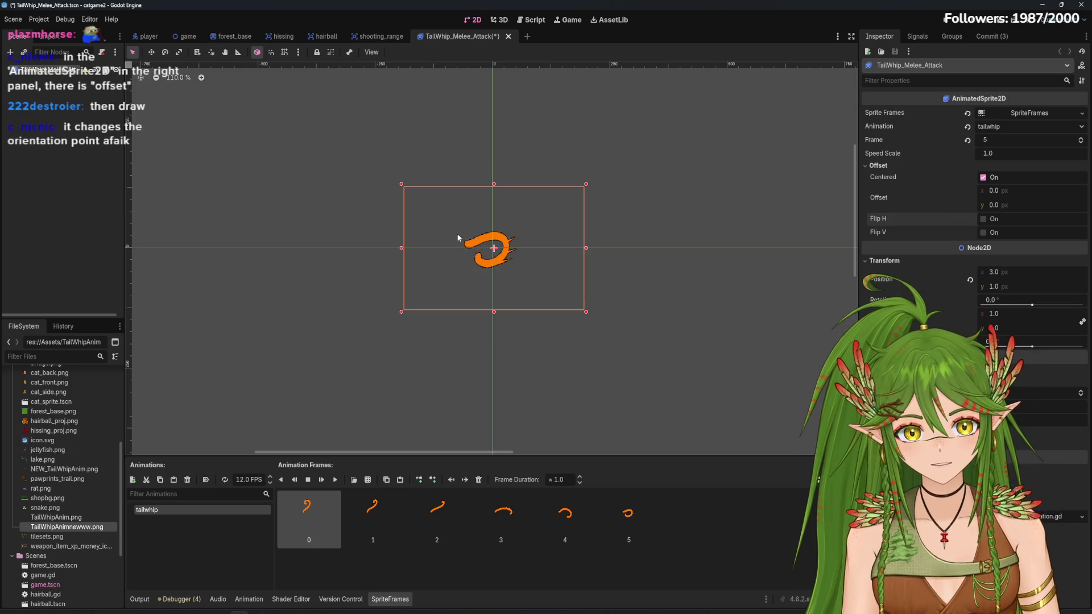
pyautogui.click(983, 219)
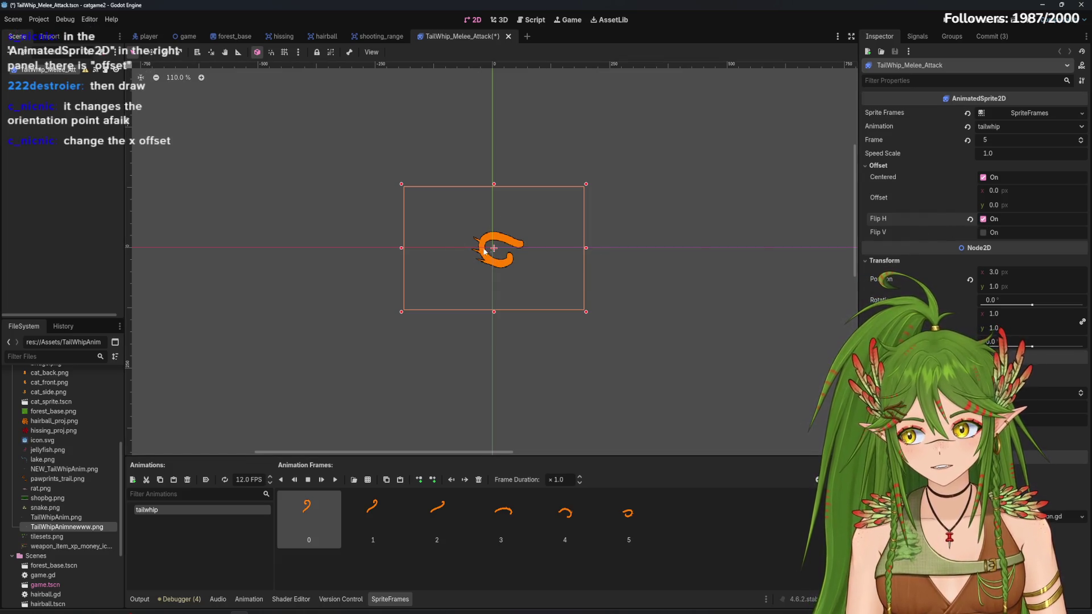
pyautogui.click(995, 223)
# Shift the sprite's offset up and right, then compare it flipped and unflipped
pyautogui.moveTo(995, 205)
pyautogui.mouseDown()
pyautogui.moveTo(981, 204)
pyautogui.moveTo(1019, 191)
pyautogui.moveTo(984, 195)
pyautogui.mouseUp()
pyautogui.click(970, 198)
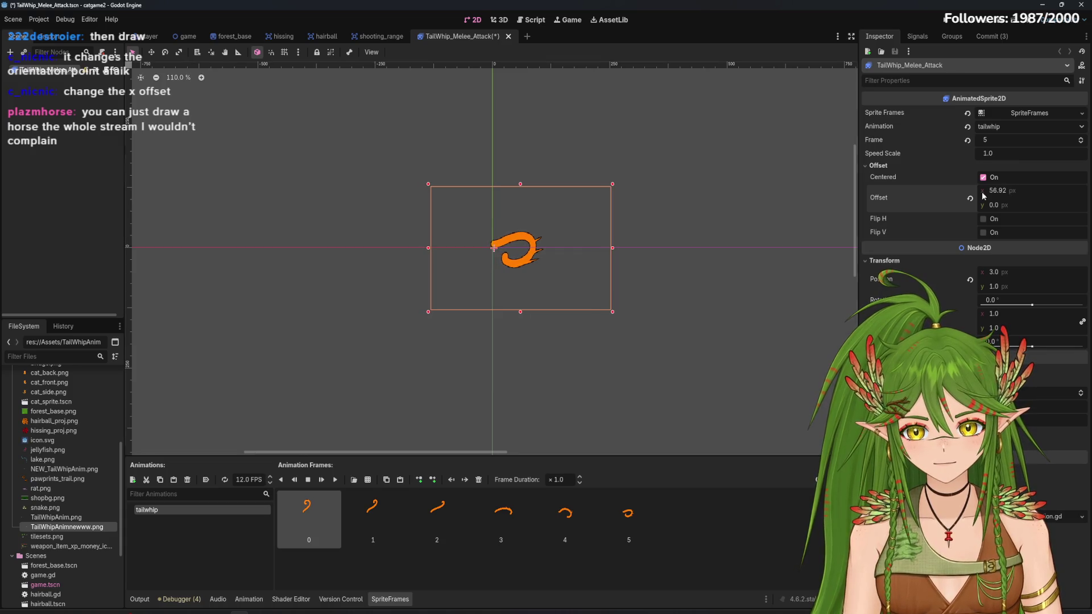
pyautogui.click(985, 220)
pyautogui.click(985, 220)
pyautogui.click(985, 220)
pyautogui.click(985, 221)
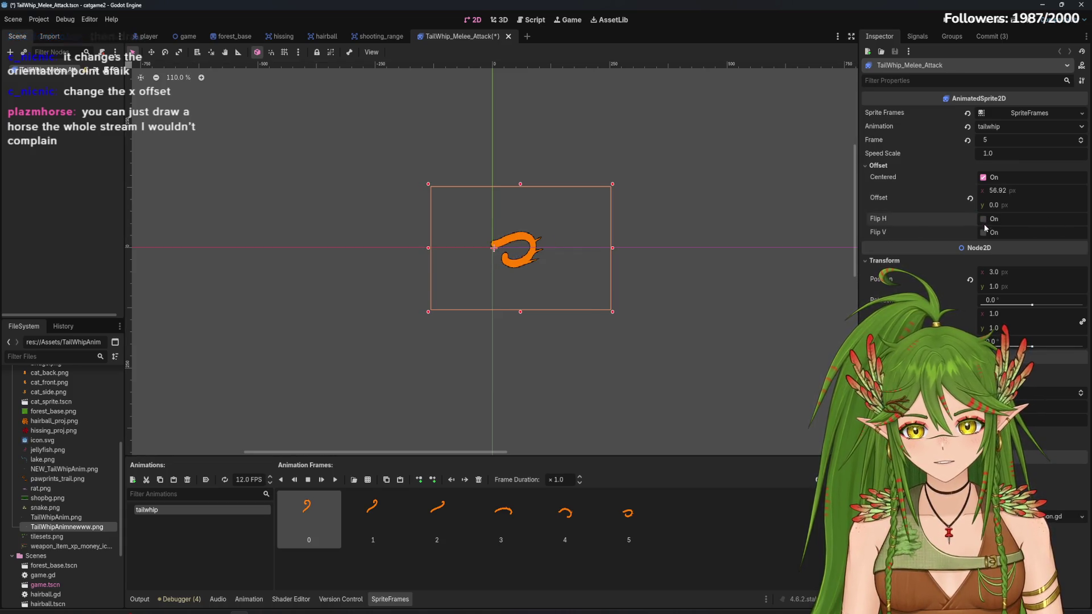
# Flip the offset sprite, drag it left on the canvas, then undo back to the original state
pyautogui.click(981, 219)
pyautogui.click(980, 218)
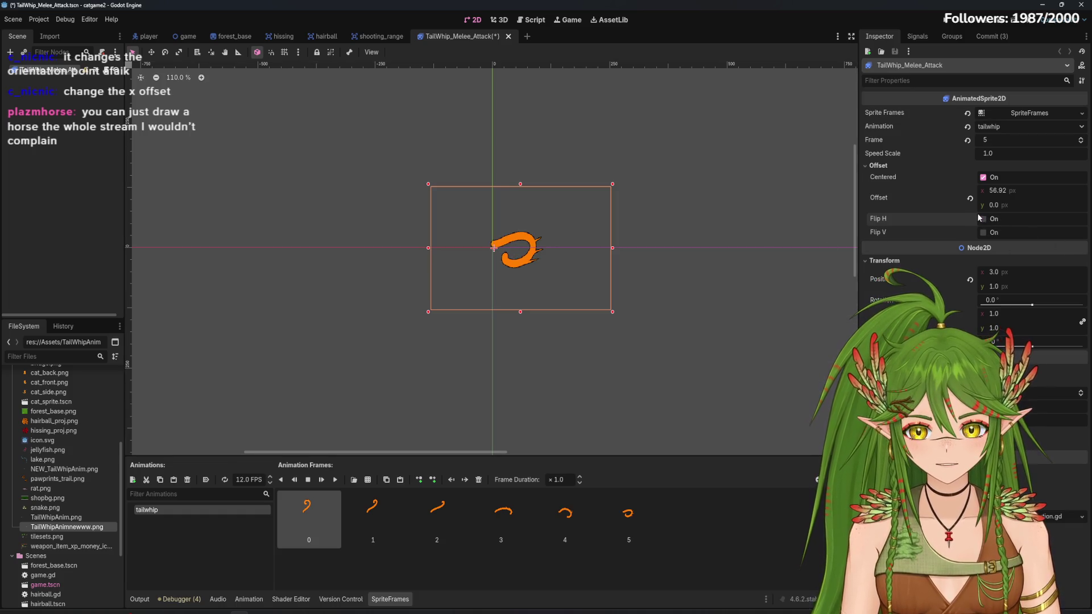
pyautogui.click(978, 217)
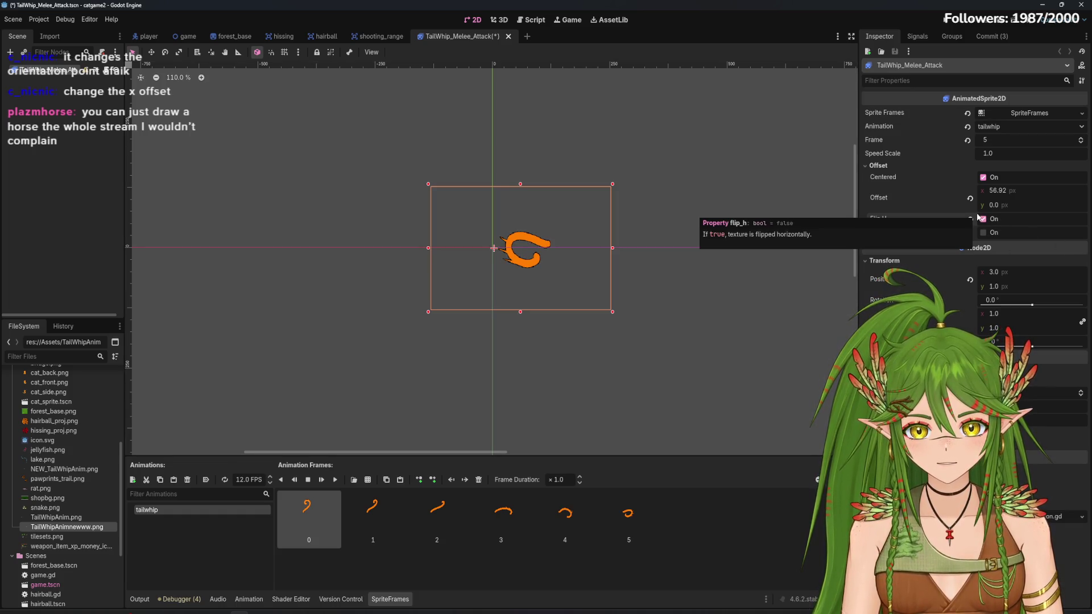
pyautogui.moveTo(555, 251); pyautogui.dragTo(496, 253)
pyautogui.hotkey('ctrl', 'z')
pyautogui.hotkey('ctrl', 'z')
pyautogui.hotkey('ctrl', 'z')
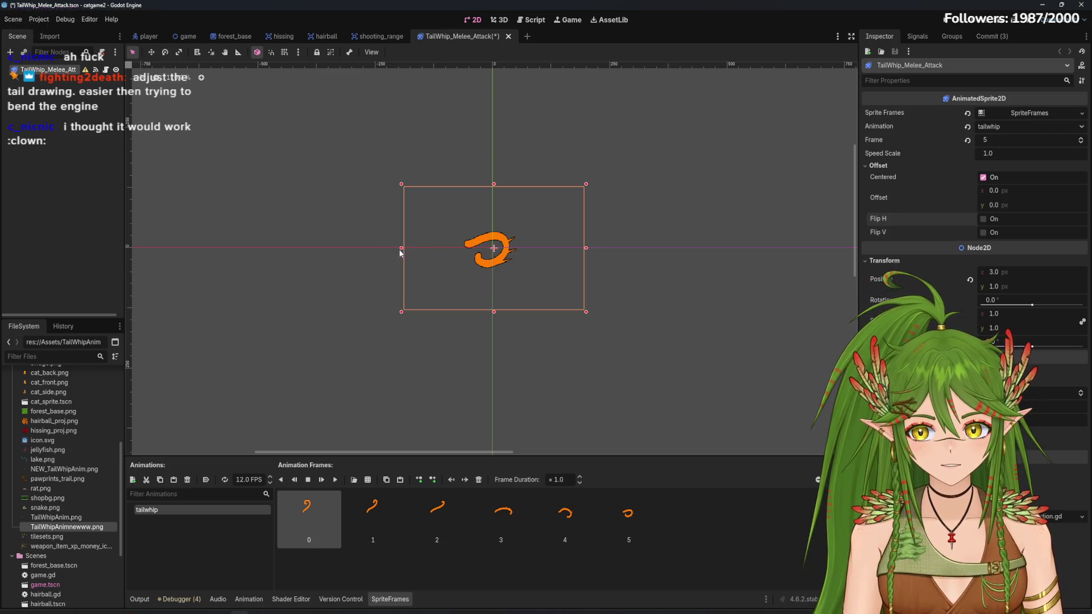
pyautogui.moveTo(402, 249)
pyautogui.mouseDown()
pyautogui.moveTo(476, 251)
pyautogui.moveTo(440, 257)
pyautogui.mouseUp()
pyautogui.hotkey('ctrl', 'z')
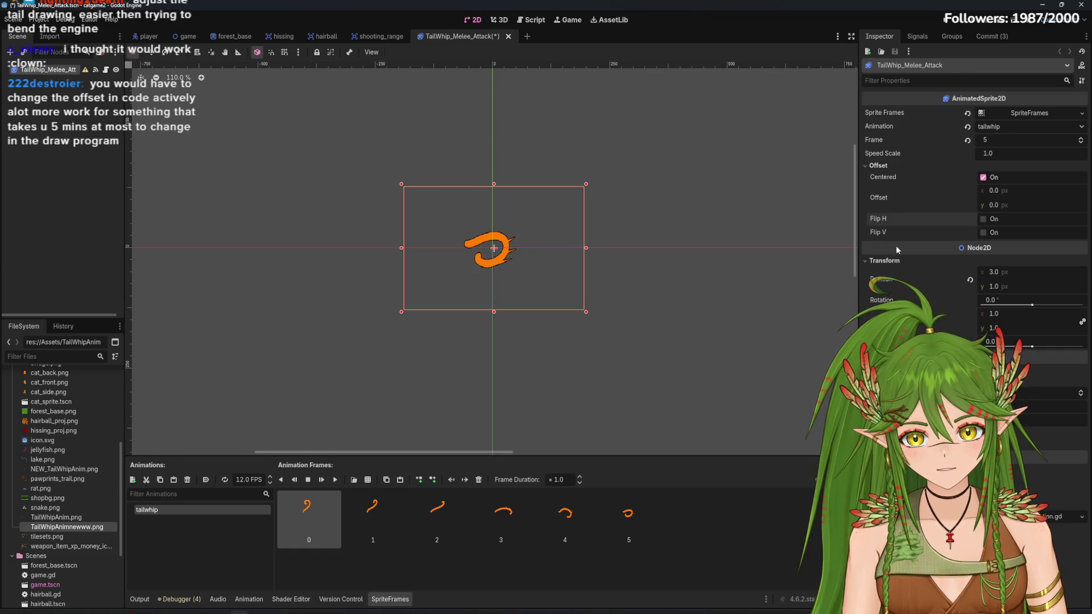
pyautogui.moveTo(464, 235); pyautogui.dragTo(497, 241)
pyautogui.hotkey('ctrl', 'z')
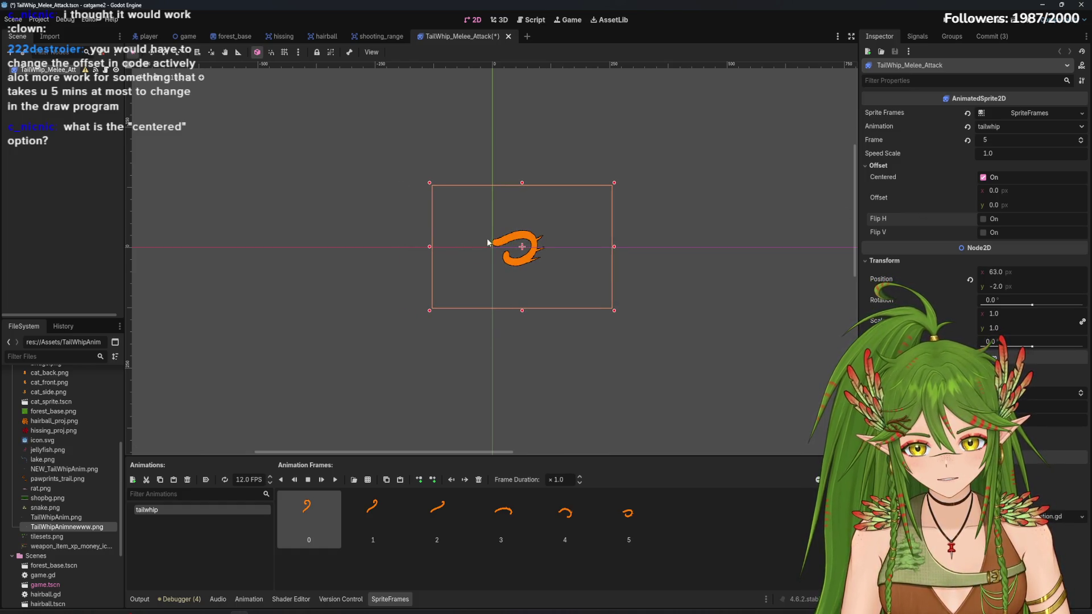
pyautogui.press('Left')
pyautogui.press('Left')
pyautogui.press('Left')
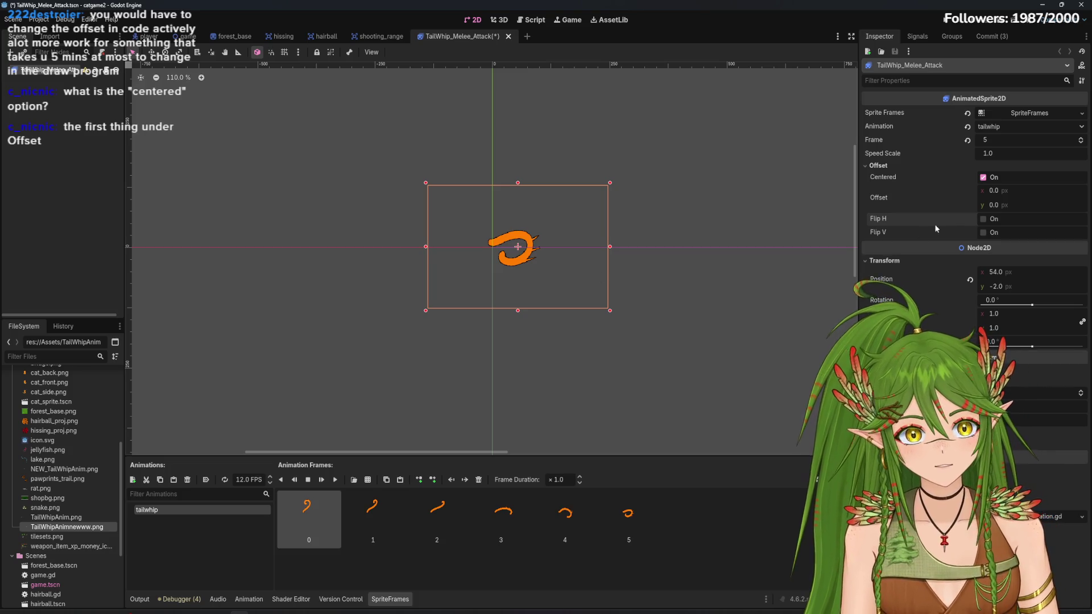
pyautogui.click(984, 220)
pyautogui.click(983, 219)
pyautogui.click(984, 219)
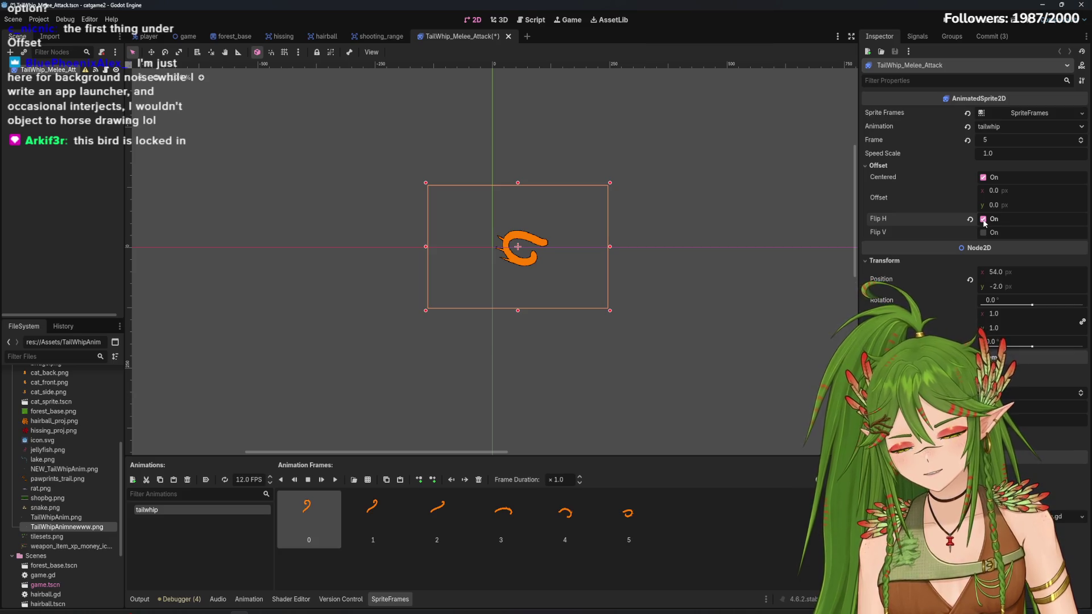
pyautogui.click(752, 270)
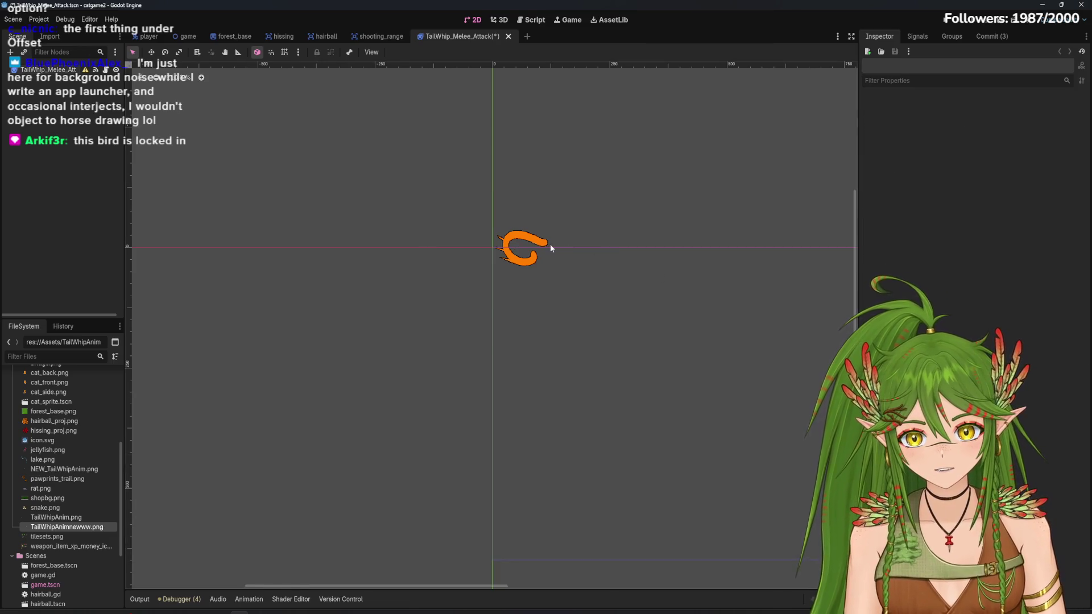
pyautogui.click(540, 244)
pyautogui.hotkey('ctrl', 'z')
pyautogui.hotkey('ctrl', 'z')
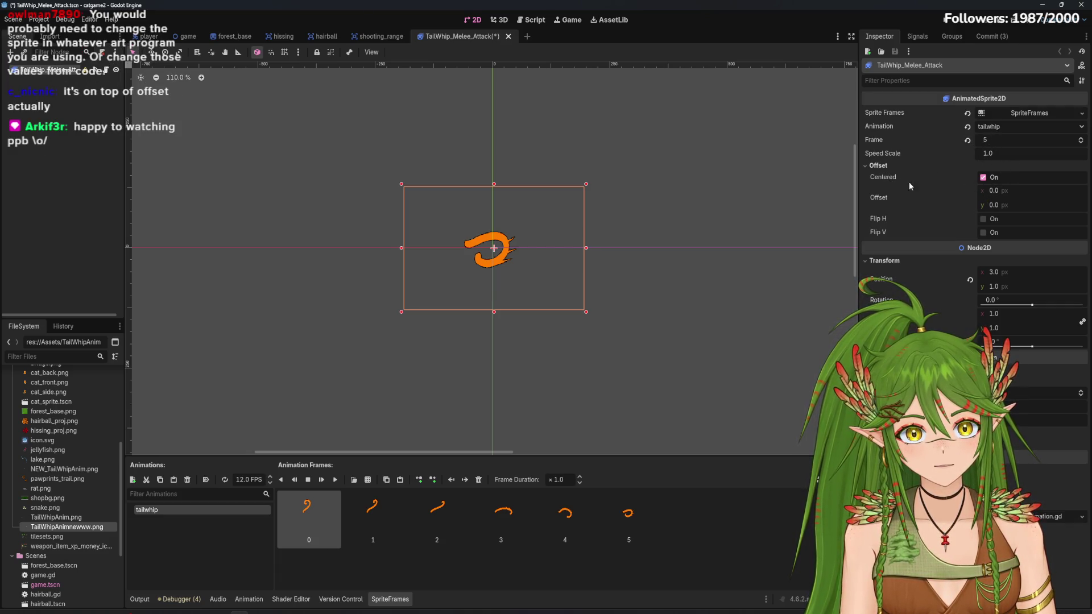
# Turn off Centered, drag the sprite up and left, and toggle Flip H to compare
pyautogui.click(984, 177)
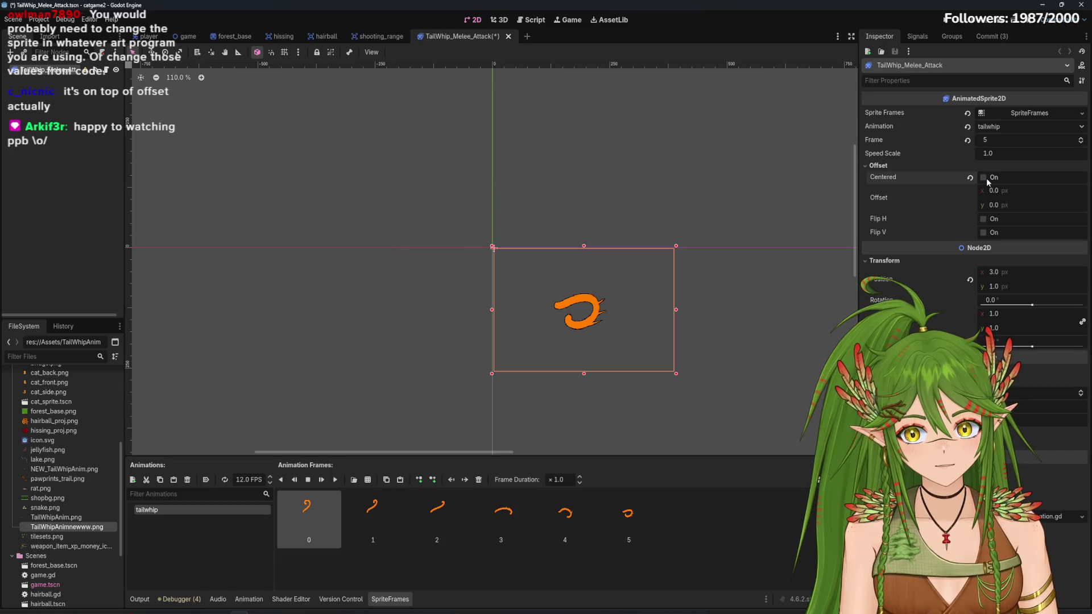
pyautogui.moveTo(553, 325)
pyautogui.mouseDown()
pyautogui.moveTo(506, 267)
pyautogui.moveTo(452, 241)
pyautogui.moveTo(481, 216)
pyautogui.moveTo(580, 238)
pyautogui.moveTo(689, 177)
pyautogui.mouseUp()
pyautogui.click(984, 220)
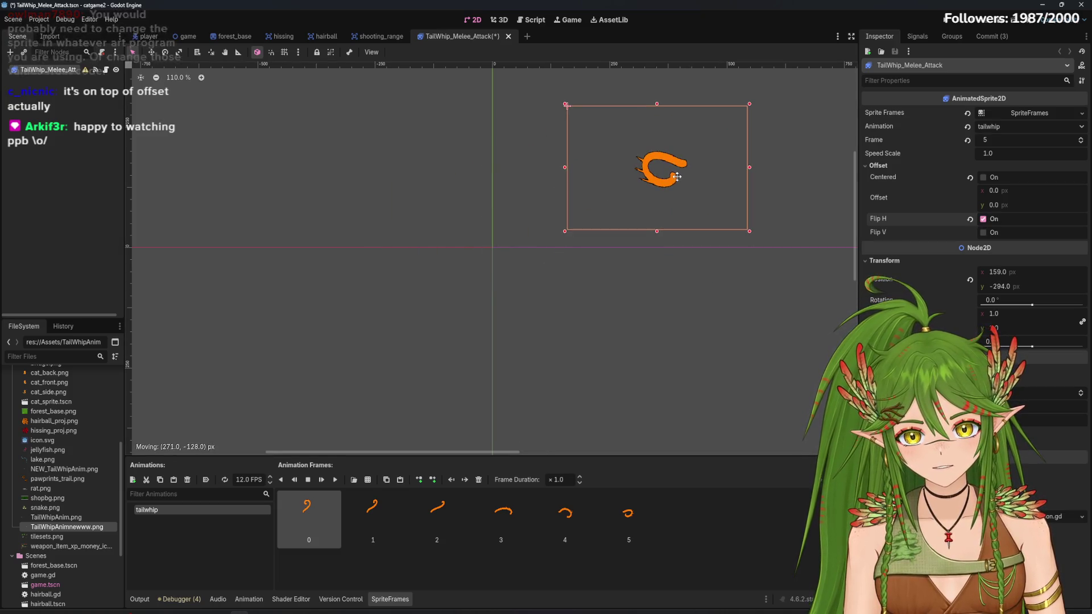
pyautogui.click(983, 219)
pyautogui.click(983, 219)
pyautogui.click(982, 219)
pyautogui.click(983, 219)
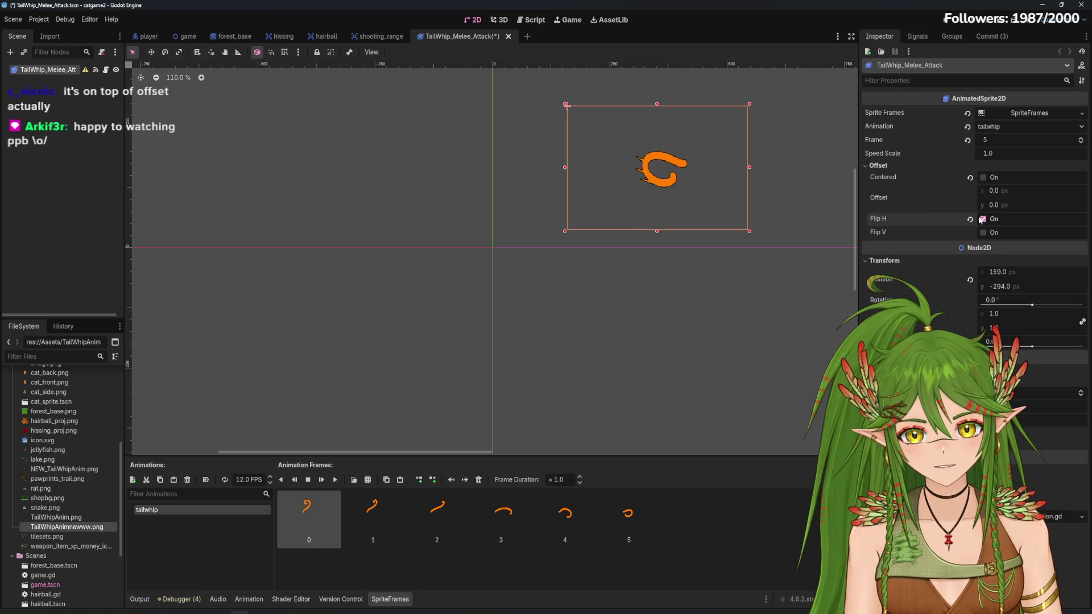
pyautogui.click(983, 219)
pyautogui.click(982, 219)
# Move the sprite to the canvas's left-centre, toggle Flip H, and nudge it slightly
pyautogui.moveTo(582, 171)
pyautogui.mouseDown()
pyautogui.moveTo(538, 170)
pyautogui.moveTo(382, 238)
pyautogui.moveTo(565, 243)
pyautogui.moveTo(460, 240)
pyautogui.moveTo(525, 228)
pyautogui.moveTo(514, 225)
pyautogui.moveTo(518, 234)
pyautogui.moveTo(463, 243)
pyautogui.moveTo(472, 242)
pyautogui.mouseUp()
pyautogui.click(990, 219)
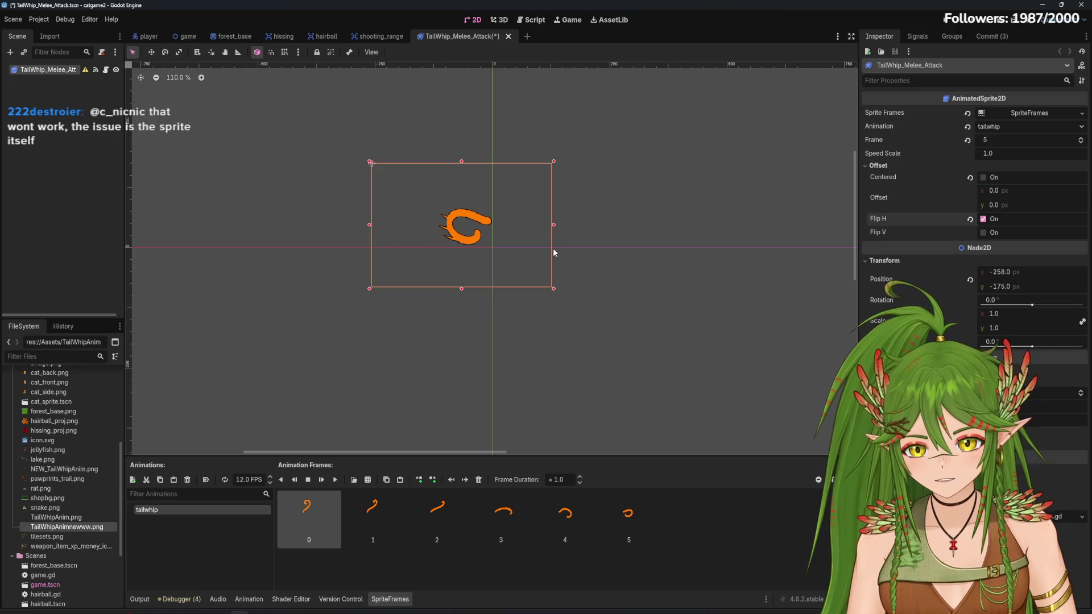
pyautogui.click(1001, 221)
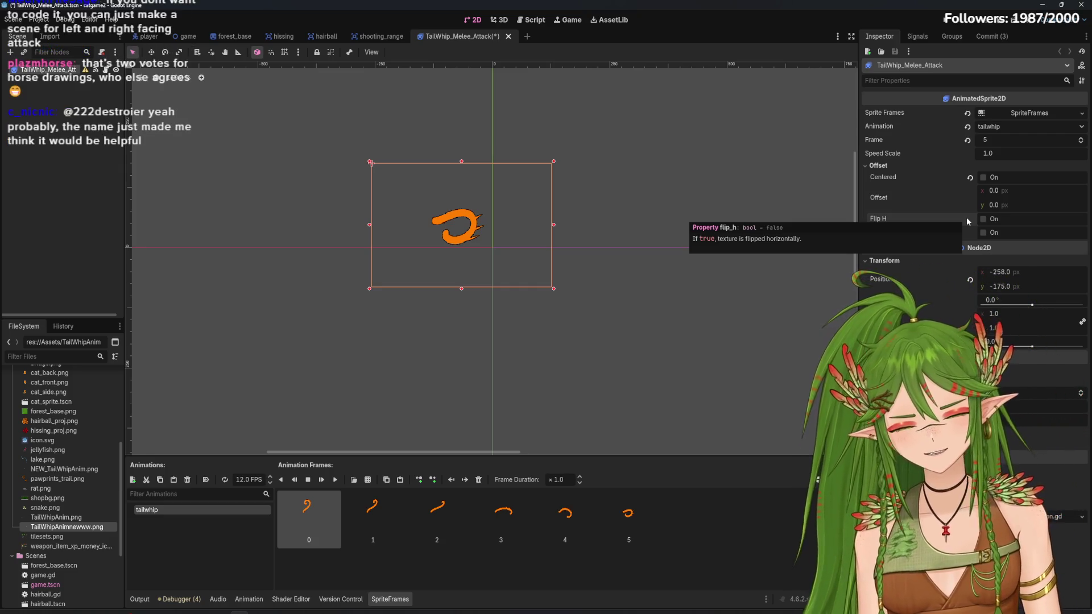
pyautogui.click(983, 219)
pyautogui.moveTo(512, 254)
pyautogui.mouseDown()
pyautogui.moveTo(523, 257)
pyautogui.moveTo(510, 255)
pyautogui.mouseUp()
# Undo repeatedly until the sprite is back at 0, 0 and the tailwhip frames are cleared
pyautogui.hotkey('ctrl', 'z')
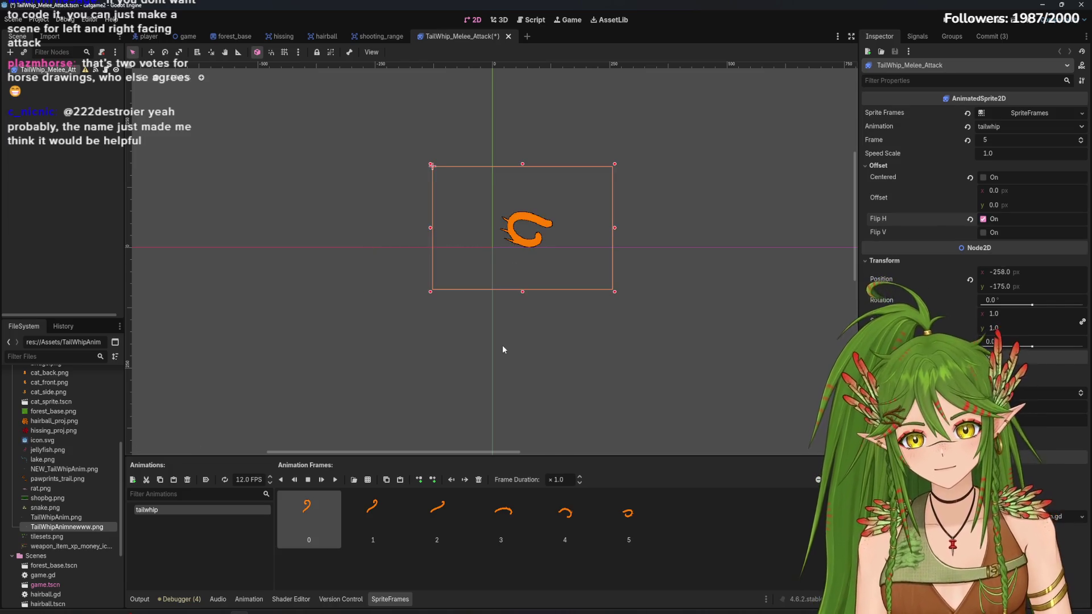
pyautogui.hotkey('ctrl', 'z')
pyautogui.hotkey('ctrl', 'z')
pyautogui.hotkey('ctrl', 'z')
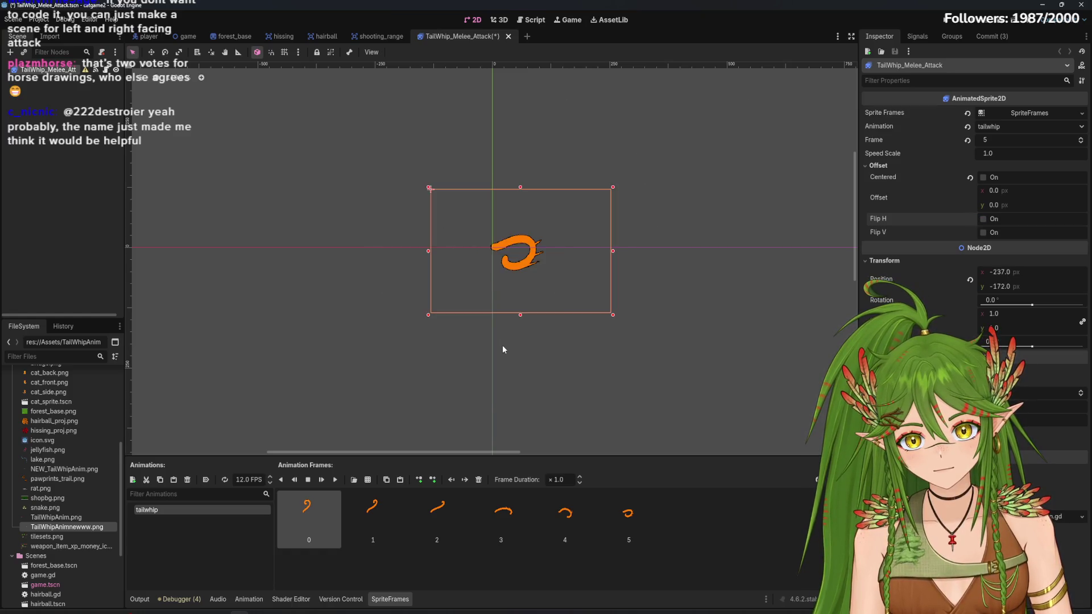
pyautogui.hotkey('ctrl', 'z')
pyautogui.hotkey('ctrl', 'z')
pyautogui.hotkey('ctrl', 'z')
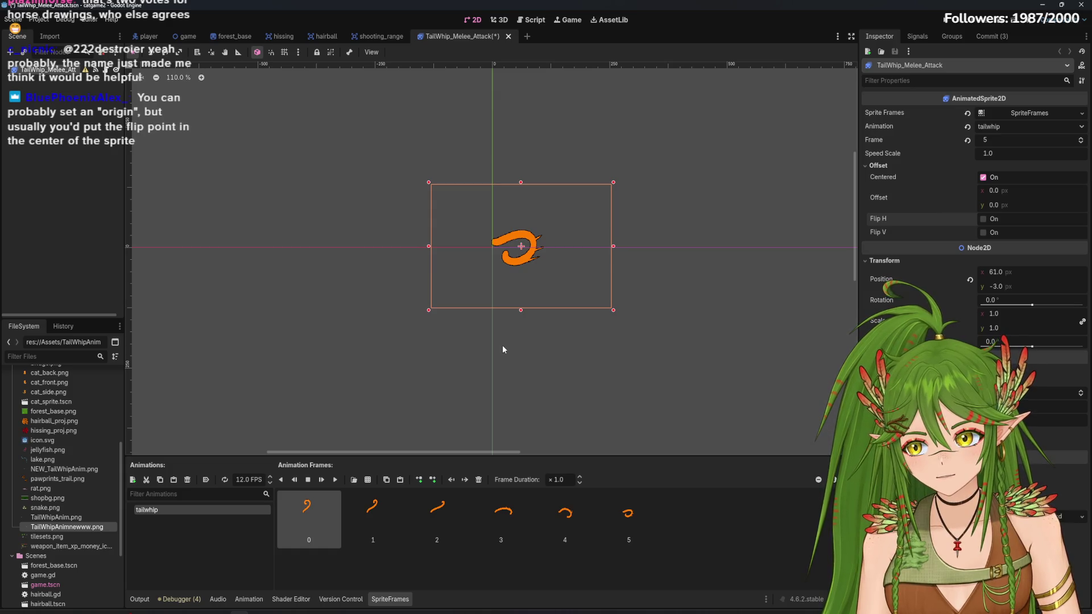
pyautogui.hotkey('ctrl', 'z')
pyautogui.hotkey('ctrl', 'z')
pyautogui.hotkey('ctrl', 'z')
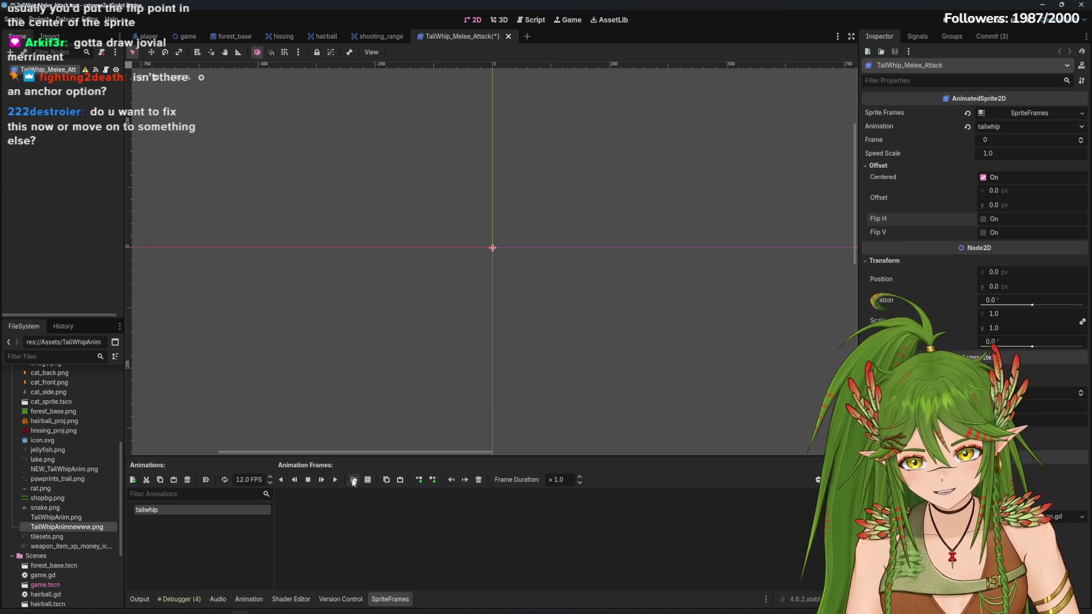
# Add all six frames from TailWhipAnimnewwww.png to the tailwhip animation
pyautogui.click(365, 481)
pyautogui.doubleClick(504, 322)
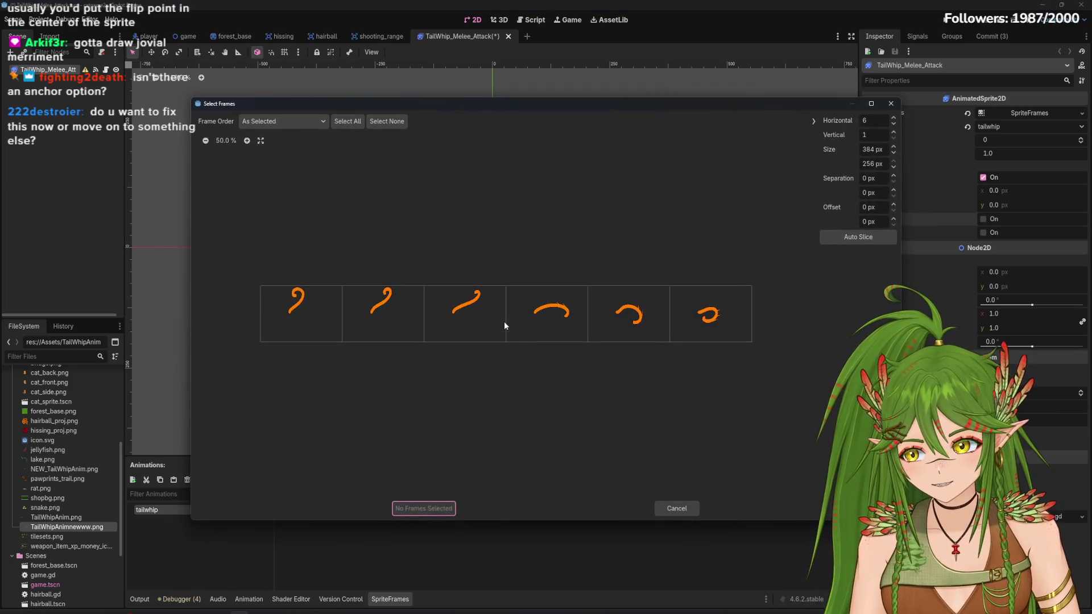
pyautogui.moveTo(301, 310); pyautogui.dragTo(694, 306)
pyautogui.click(428, 510)
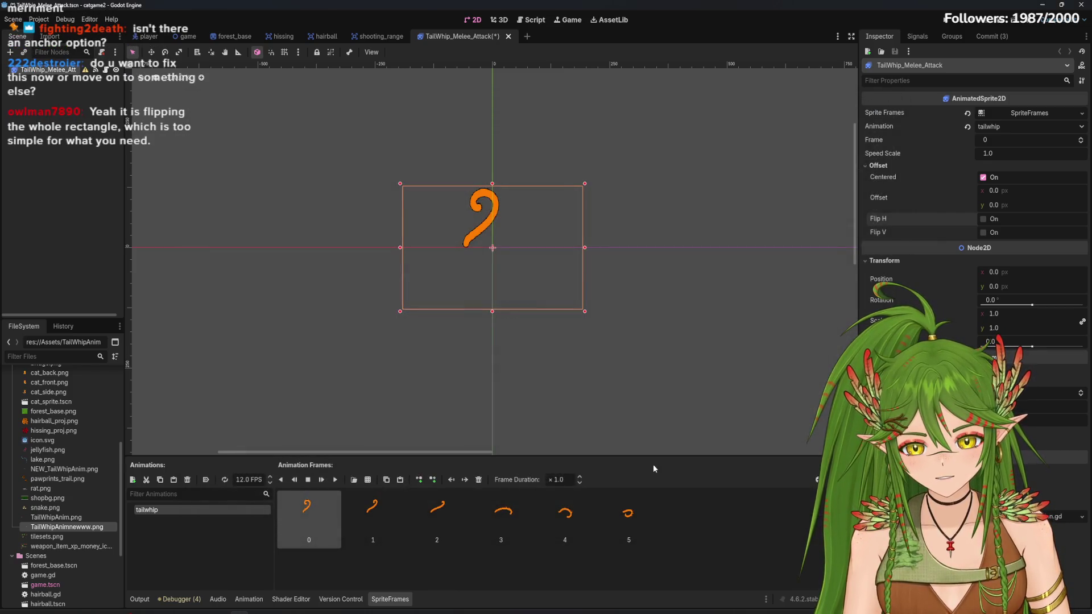
# Turn Flip H off, deselect the sprite and save the scene
pyautogui.click(990, 225)
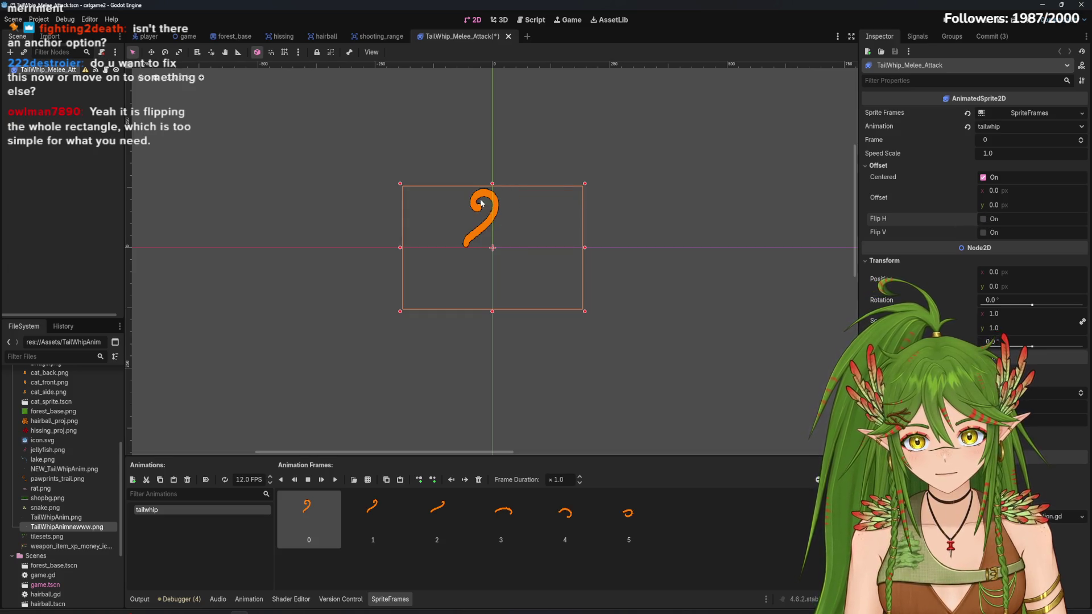
pyautogui.click(667, 393)
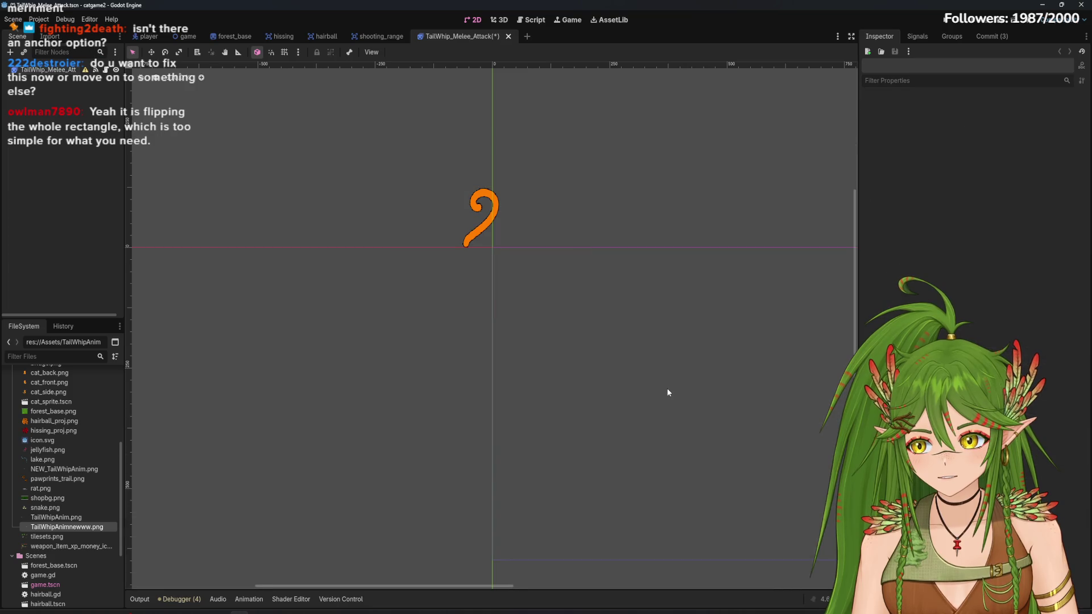
pyautogui.hotkey('ctrl', 's')
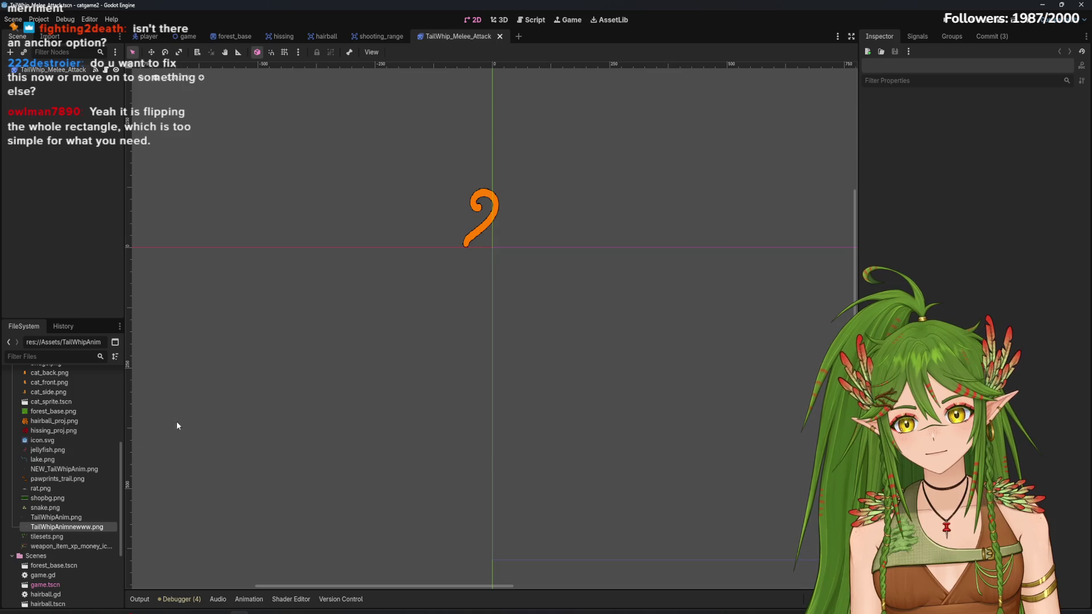
pyautogui.click(148, 36)
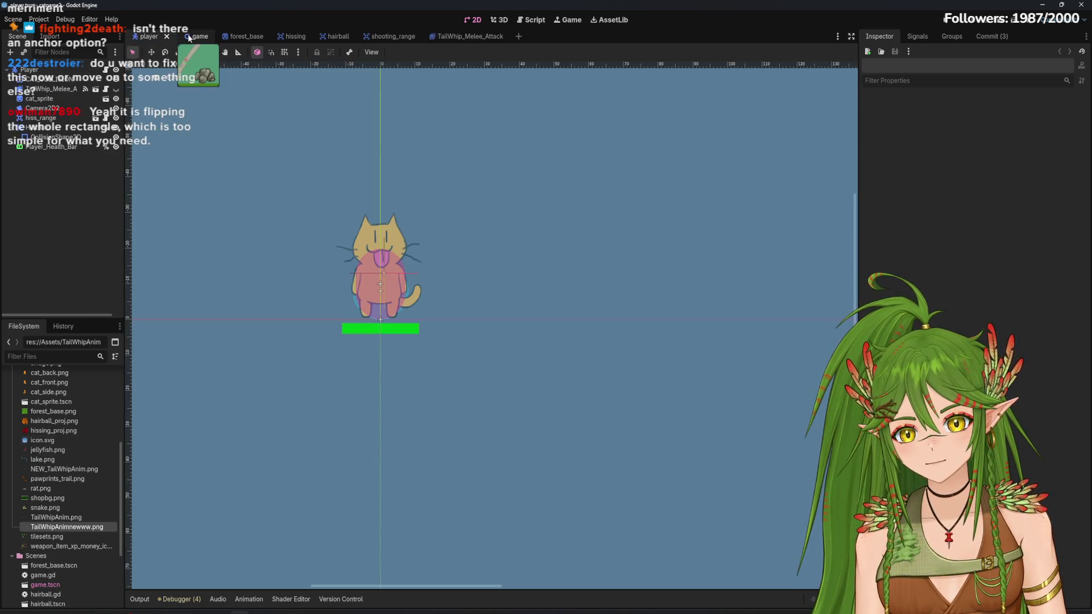
pyautogui.scroll(-4, 287, 418)
pyautogui.scroll(2, 425, 413)
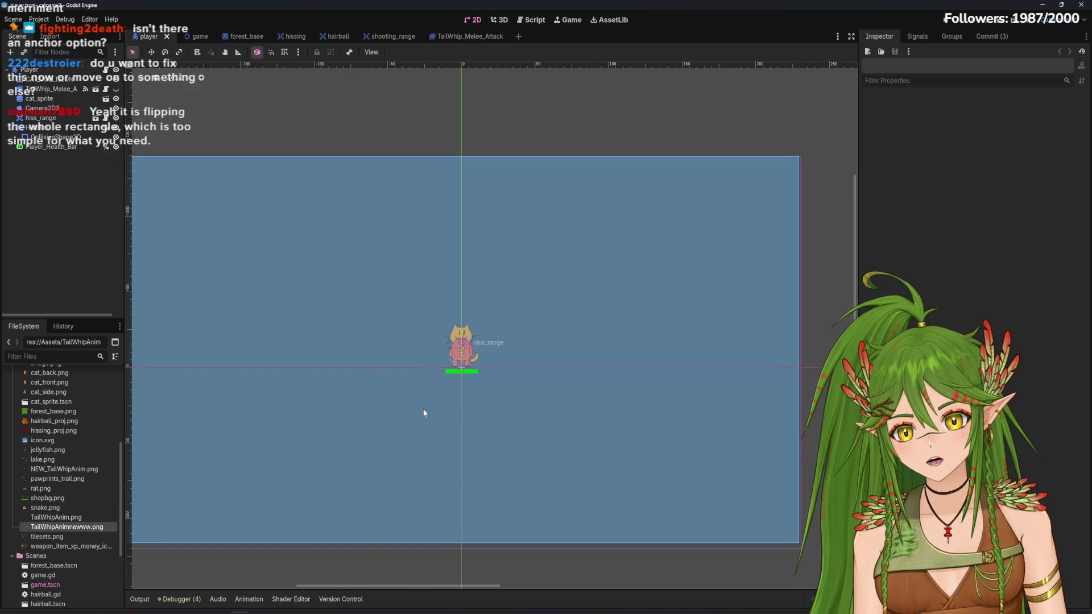
pyautogui.scroll(-1, 412, 415)
pyautogui.moveTo(428, 313); pyautogui.dragTo(450, 280)
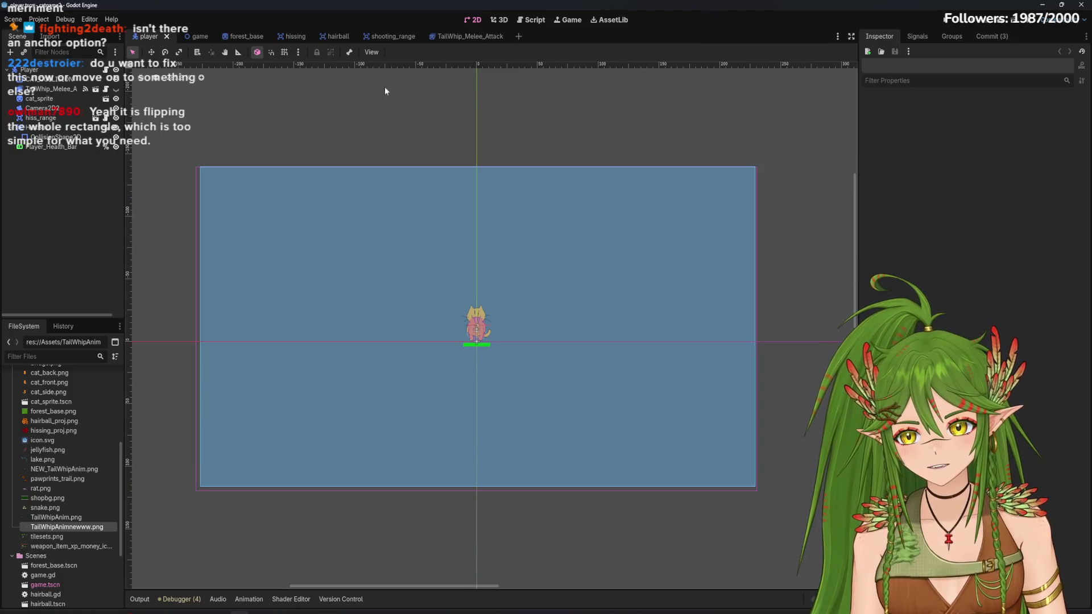
pyautogui.click(392, 37)
pyautogui.moveTo(397, 378); pyautogui.dragTo(414, 409)
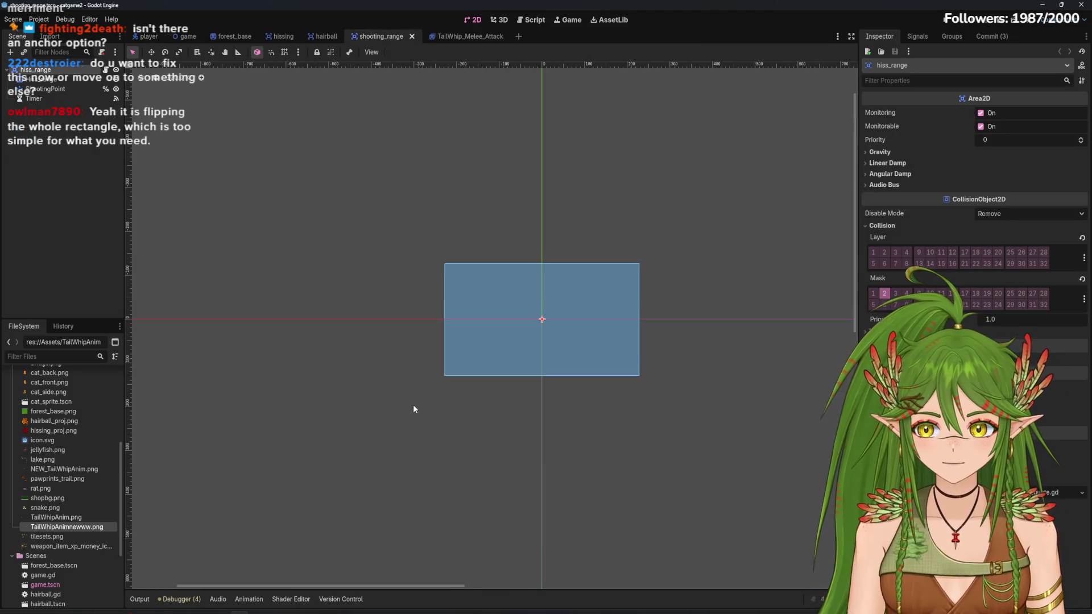
pyautogui.click(279, 36)
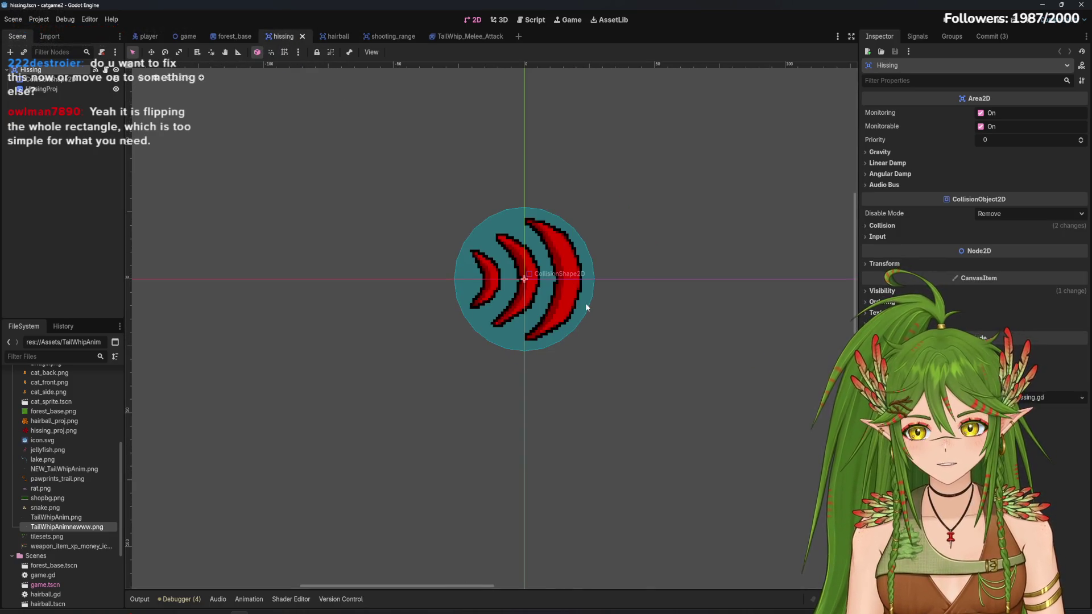
pyautogui.click(390, 37)
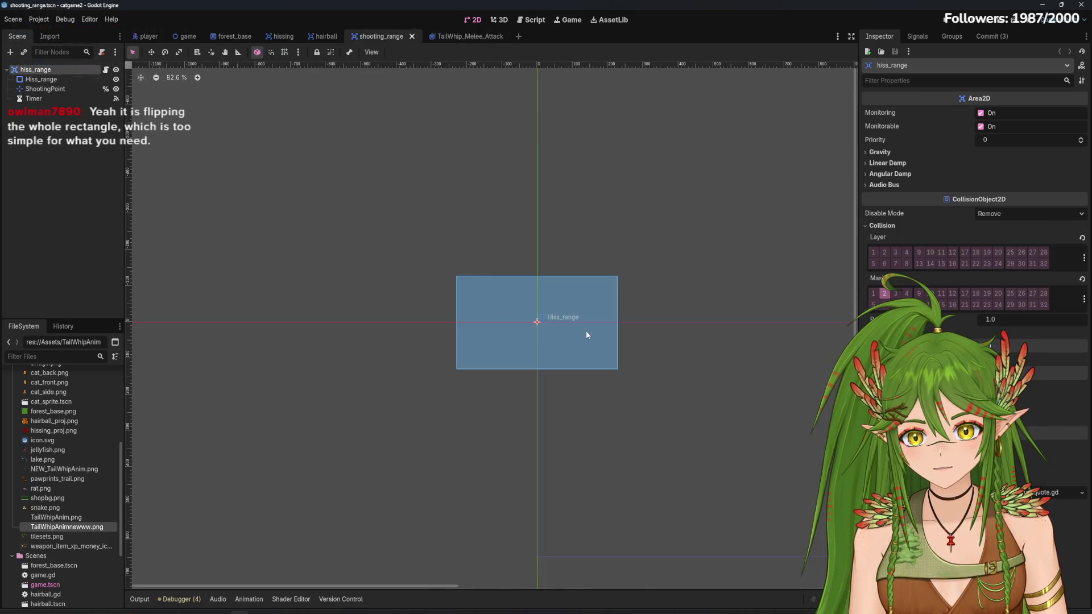
pyautogui.moveTo(587, 334); pyautogui.dragTo(542, 328)
pyautogui.click(279, 36)
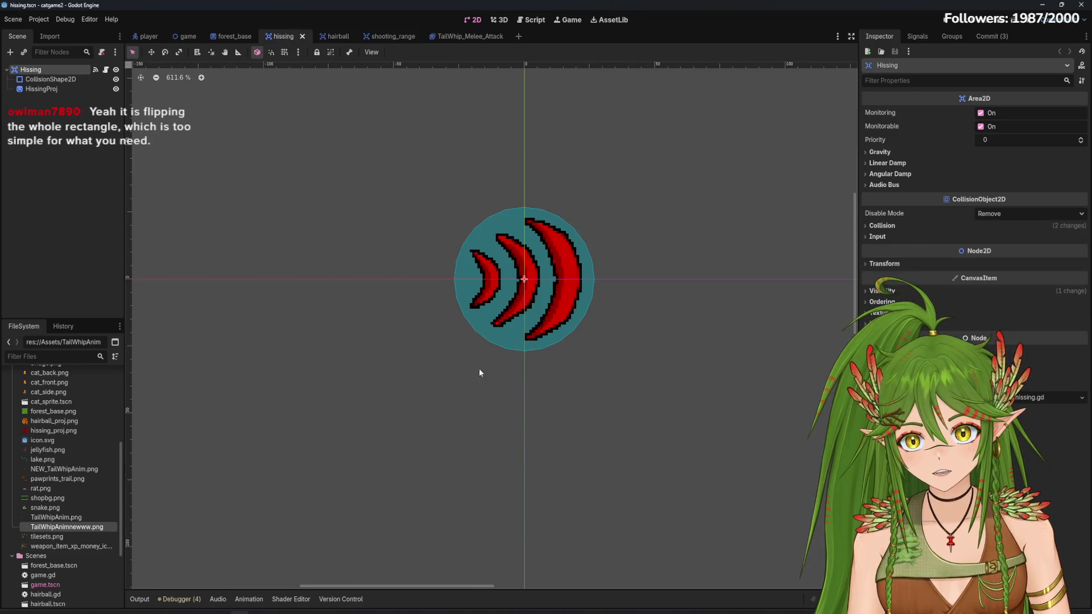
pyautogui.scroll(2, 439, 262)
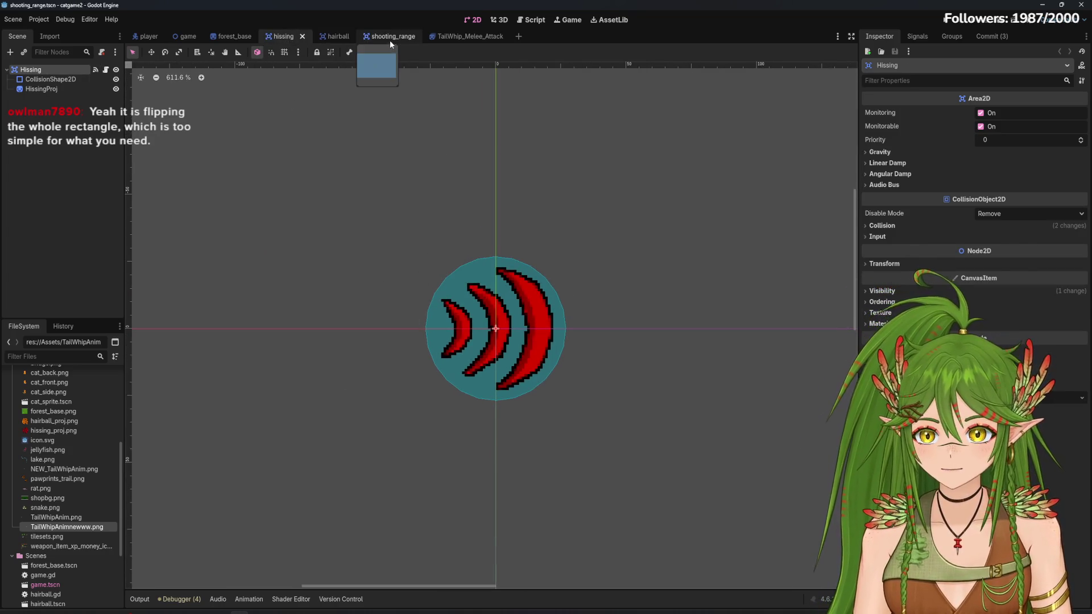
pyautogui.click(391, 38)
pyautogui.click(543, 23)
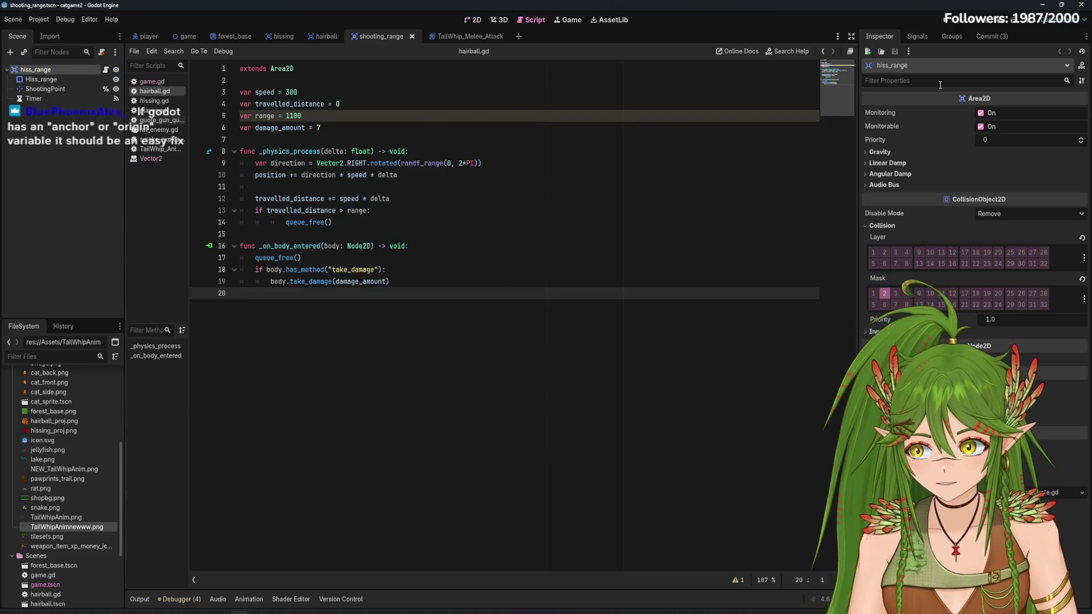
pyautogui.click(473, 20)
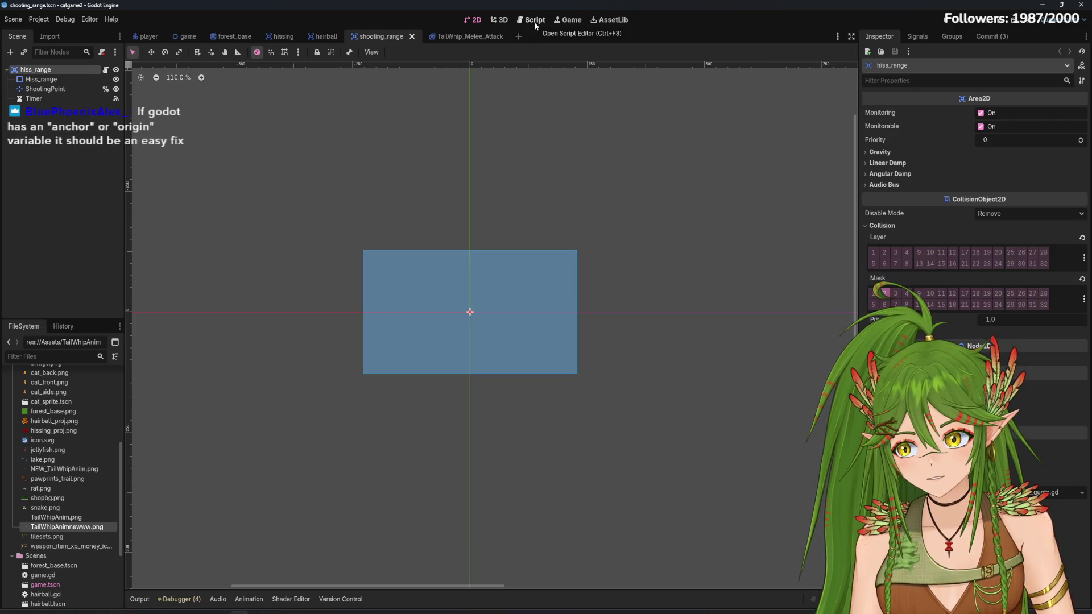
pyautogui.click(443, 37)
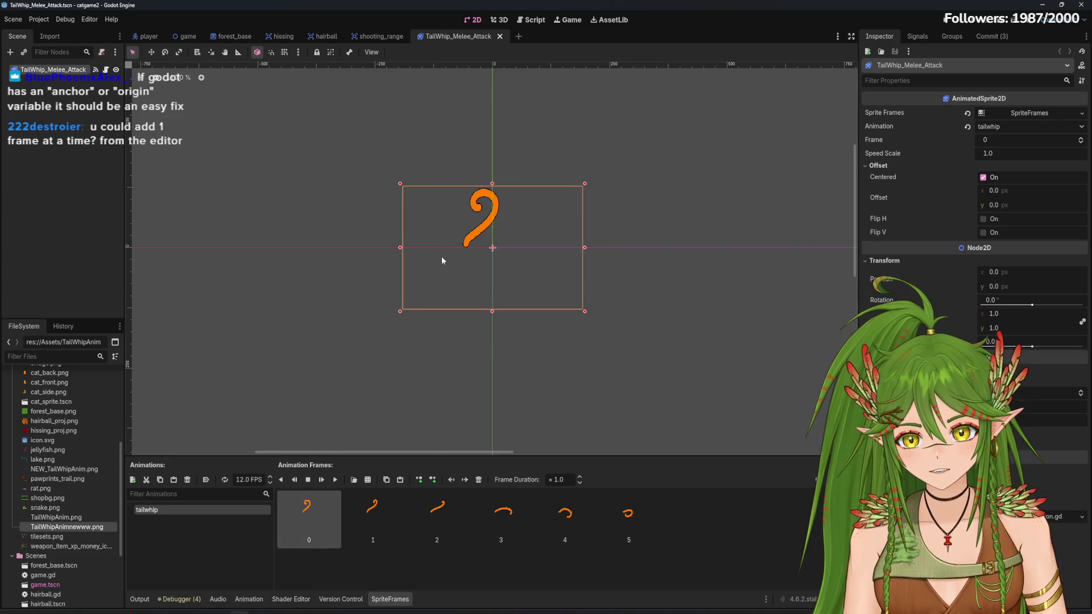
# Preview the tailwhip animation, enable Autoplay on Load, then select frame 3 and deselect the sprite
pyautogui.click(495, 534)
pyautogui.click(335, 480)
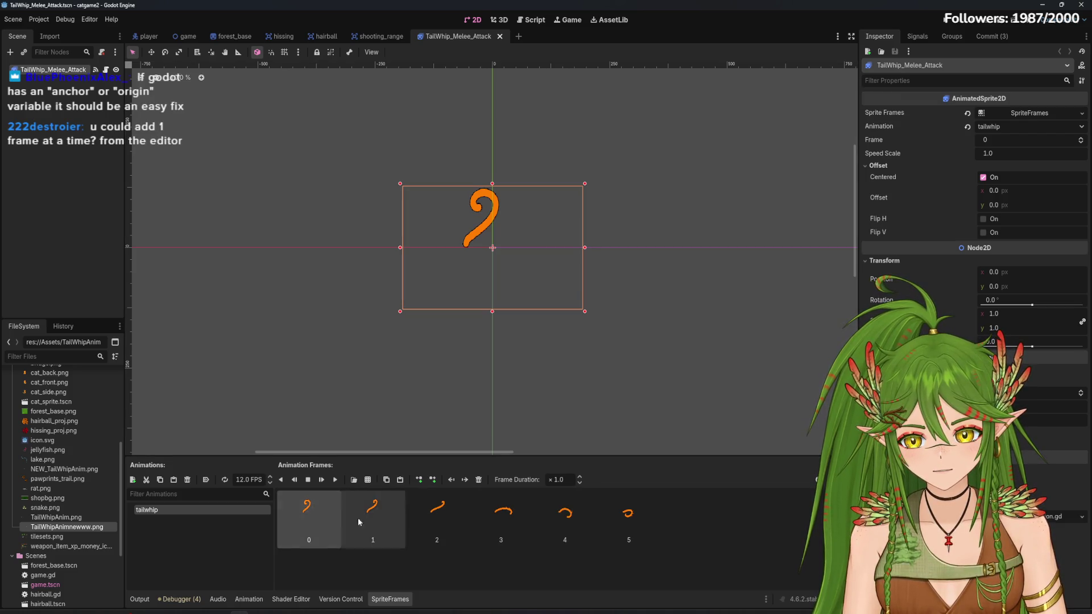
pyautogui.click(311, 481)
pyautogui.click(335, 479)
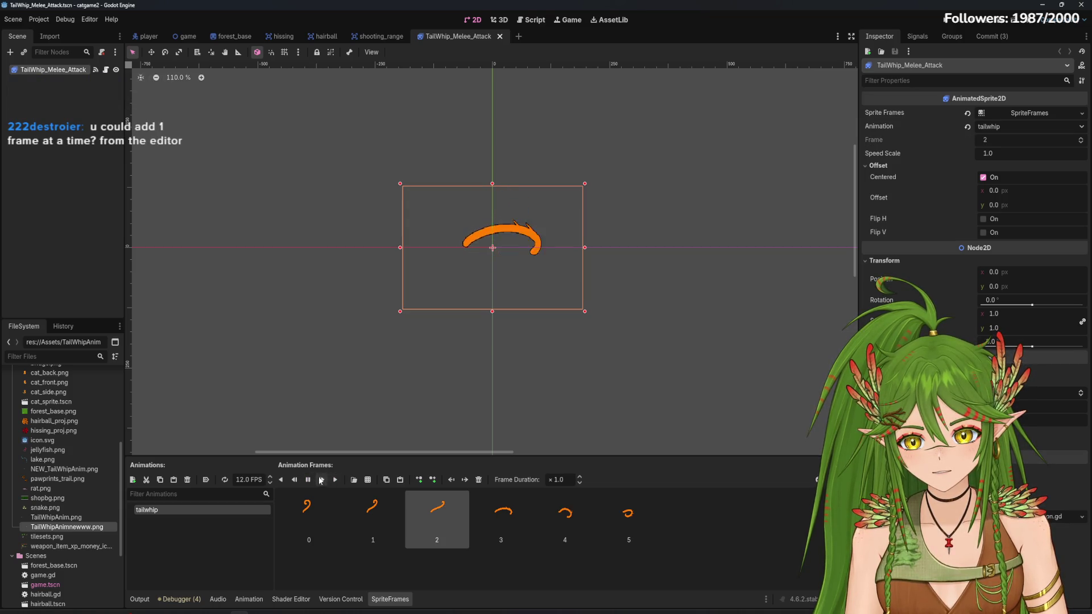
pyautogui.click(207, 481)
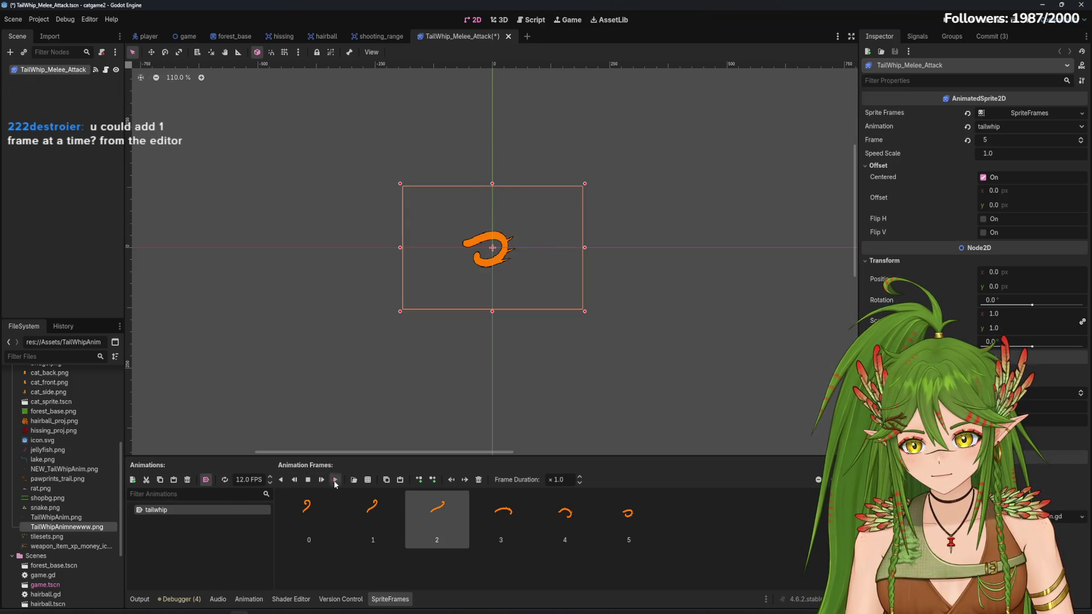
pyautogui.click(335, 481)
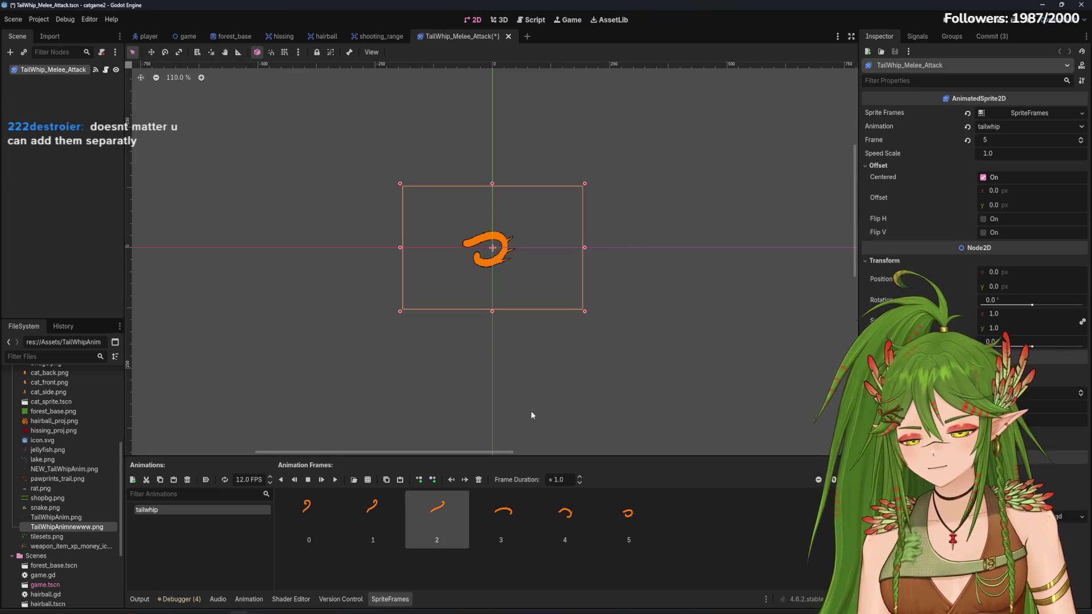
pyautogui.click(472, 527)
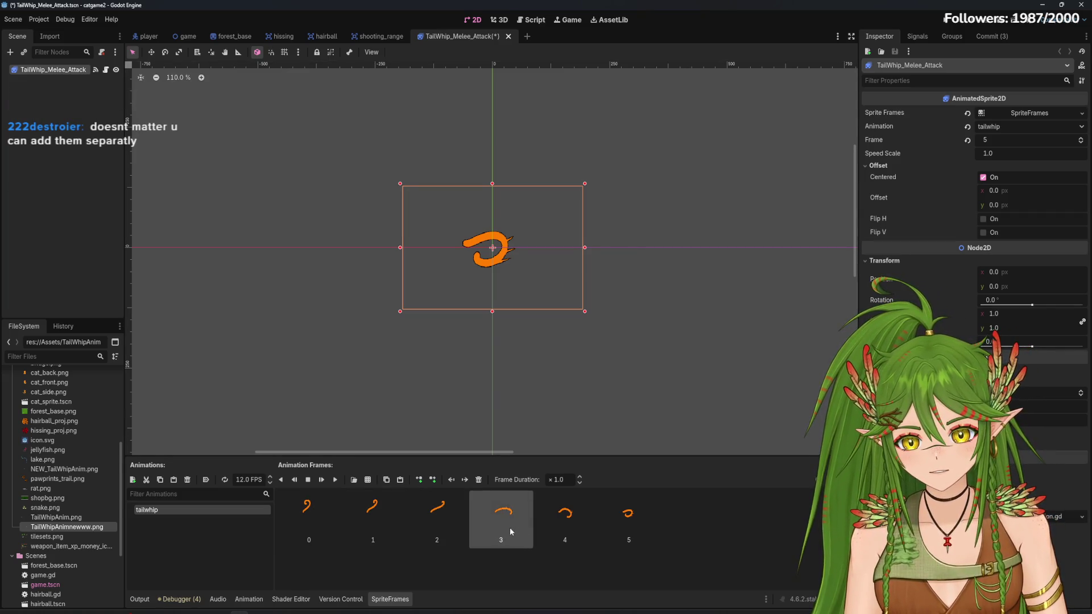
pyautogui.click(529, 432)
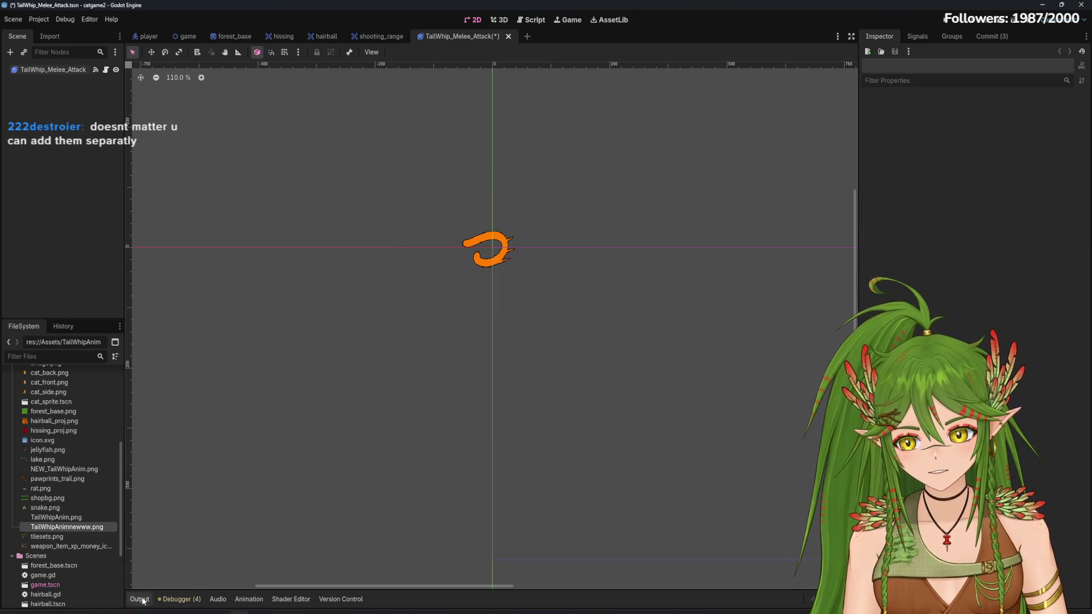
# Look through the Output, Shader Editor and Debugger panels, ending back on Output
pyautogui.click(218, 599)
pyautogui.click(139, 599)
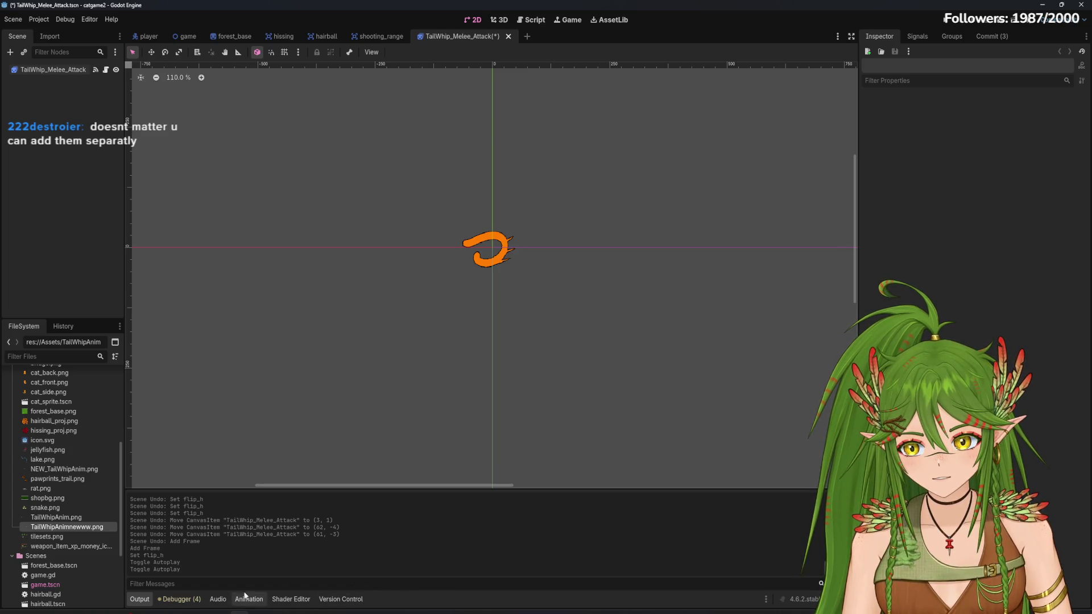
pyautogui.click(291, 599)
pyautogui.click(262, 599)
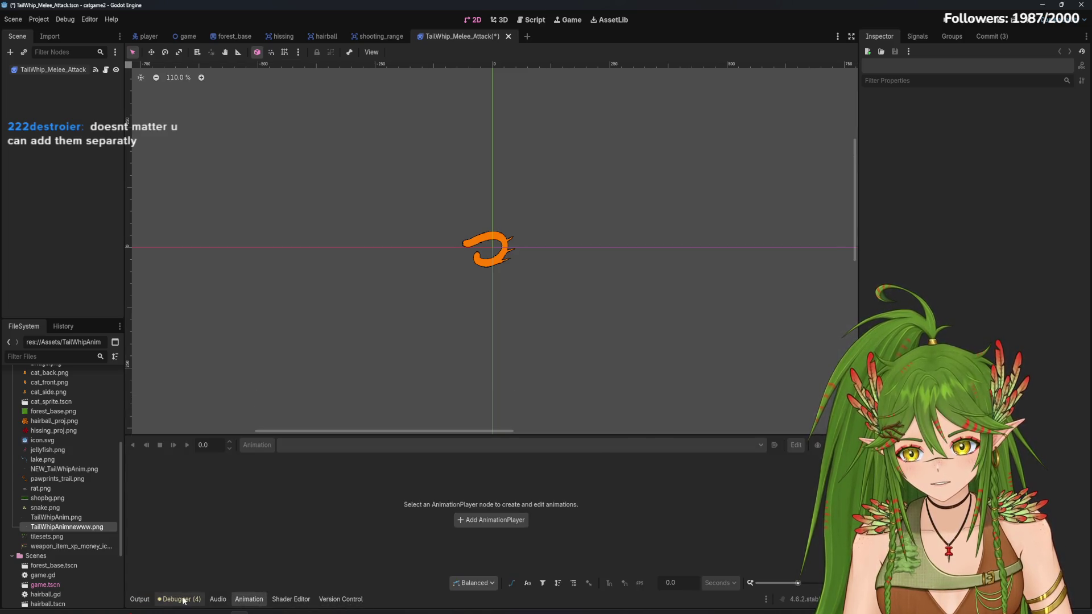
pyautogui.click(179, 599)
pyautogui.click(142, 602)
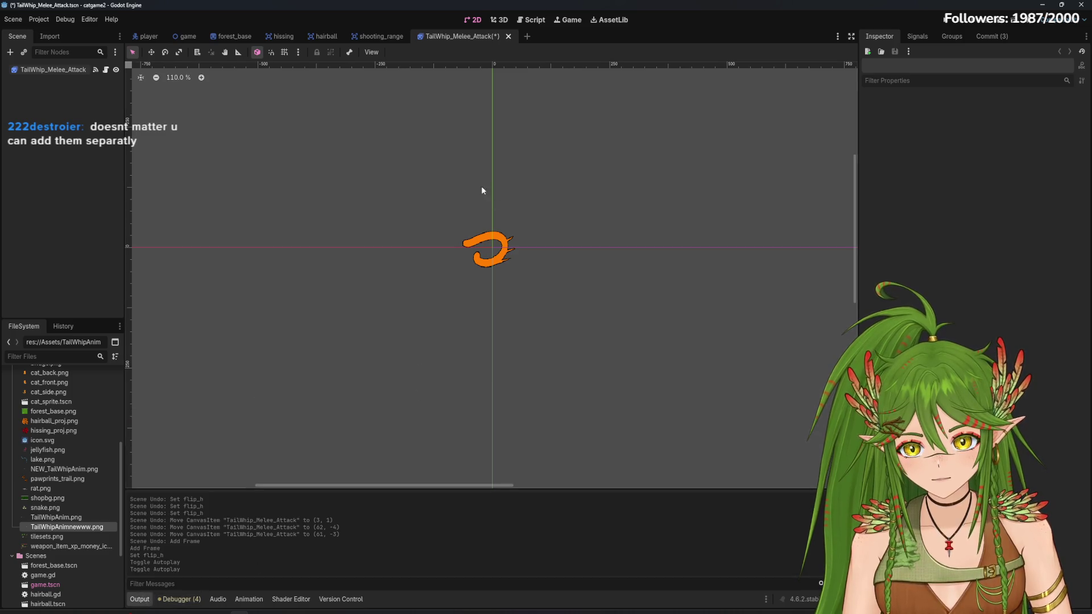
# Select the TailWhip_Melee_Attack sprite, shift-select frames 0–5 and delete all six
pyautogui.click(67, 70)
pyautogui.click(1026, 113)
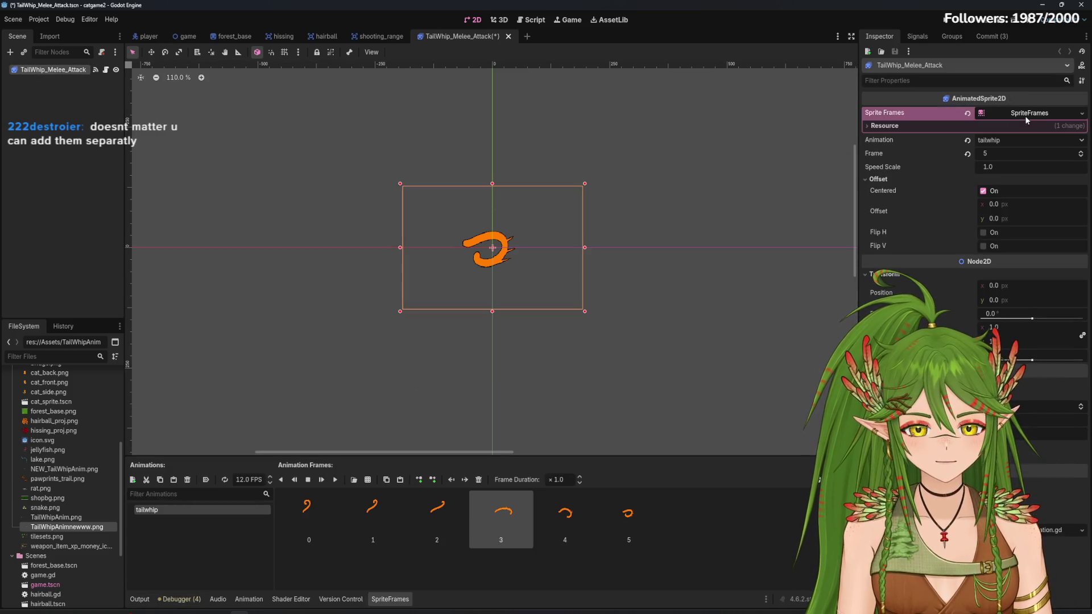
pyautogui.click(1042, 117)
pyautogui.click(1060, 111)
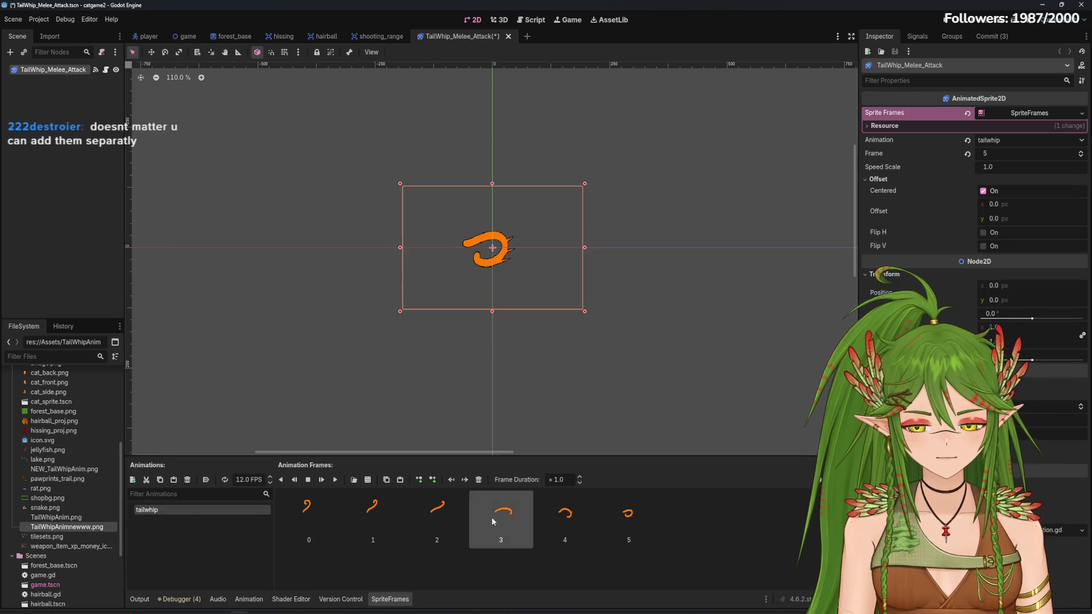
pyautogui.click(631, 517)
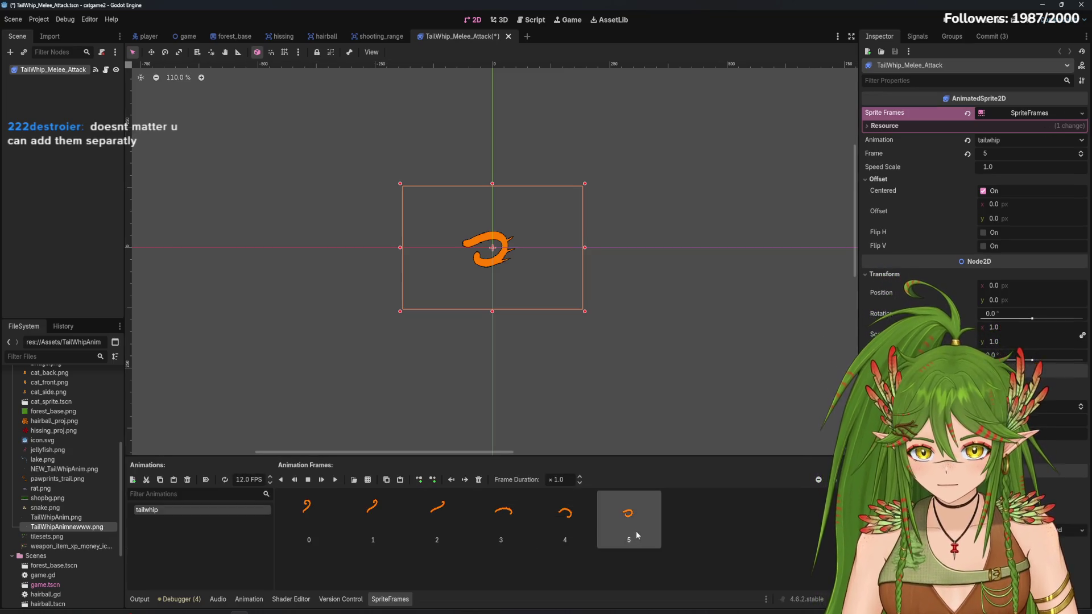
pyautogui.keyDown('shift'); pyautogui.click(301, 520); pyautogui.keyUp('shift')
pyautogui.press('Delete')
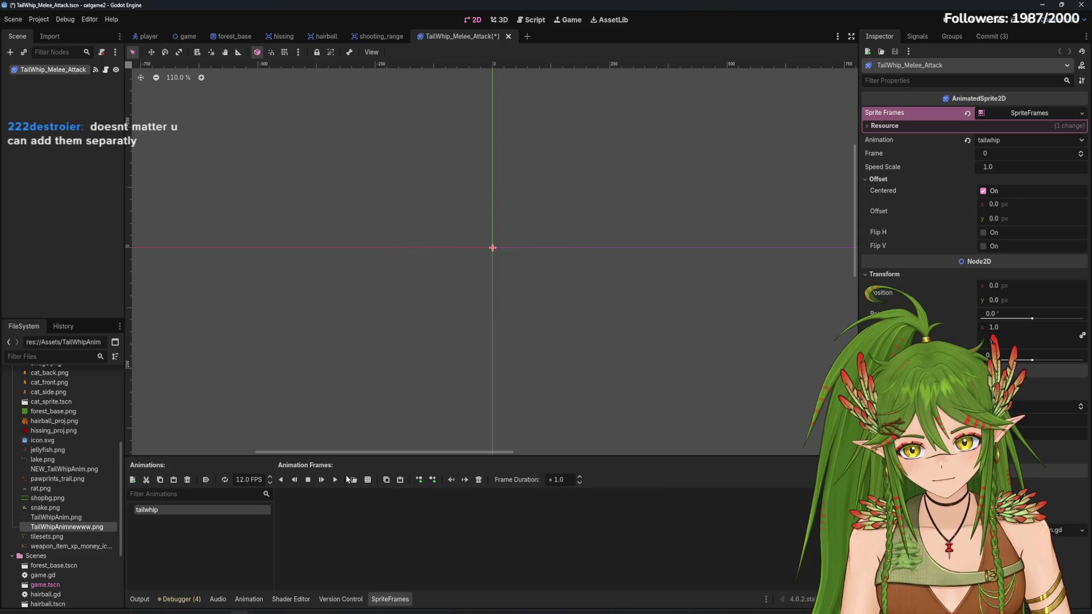
# Slice the tail-whip sprite sheet into 7 columns and add only the first pose as a frame
pyautogui.click(349, 480)
pyautogui.doubleClick(506, 324)
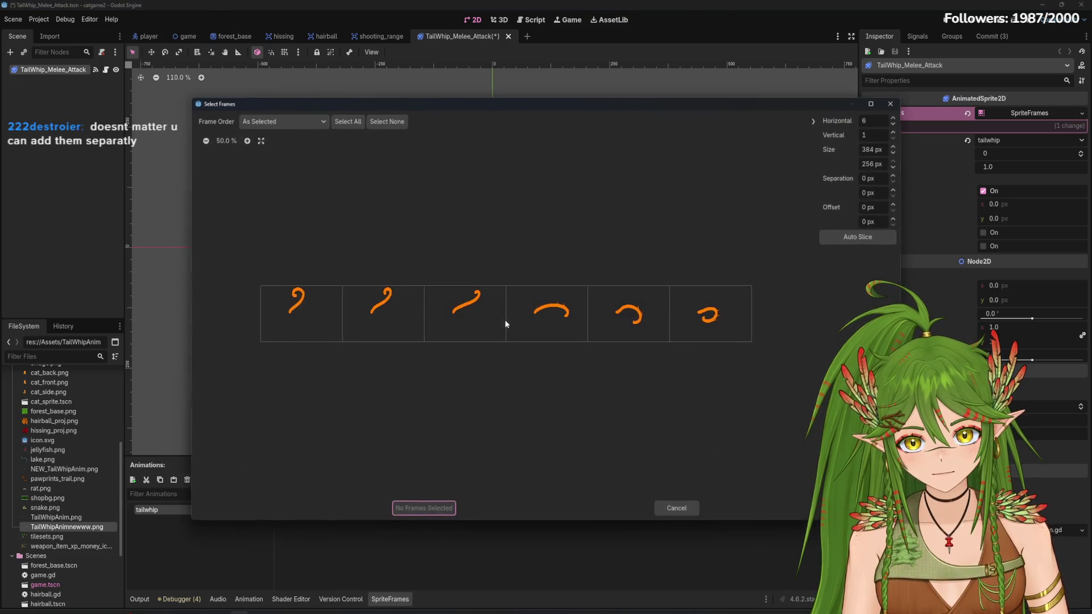
pyautogui.click(893, 125)
pyautogui.click(894, 125)
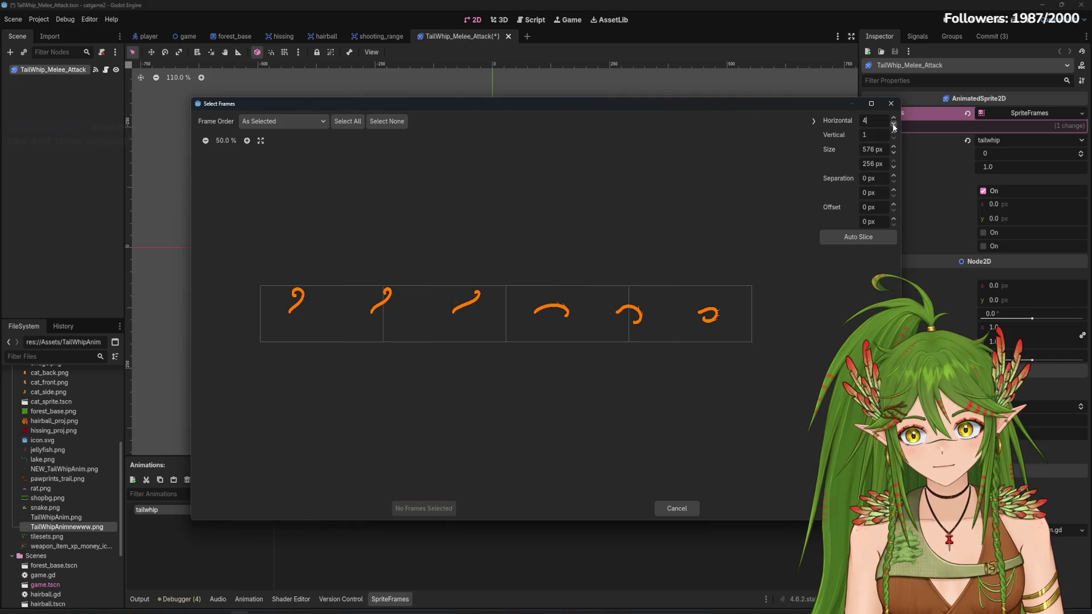
pyautogui.click(894, 117)
pyautogui.click(894, 118)
pyautogui.click(894, 117)
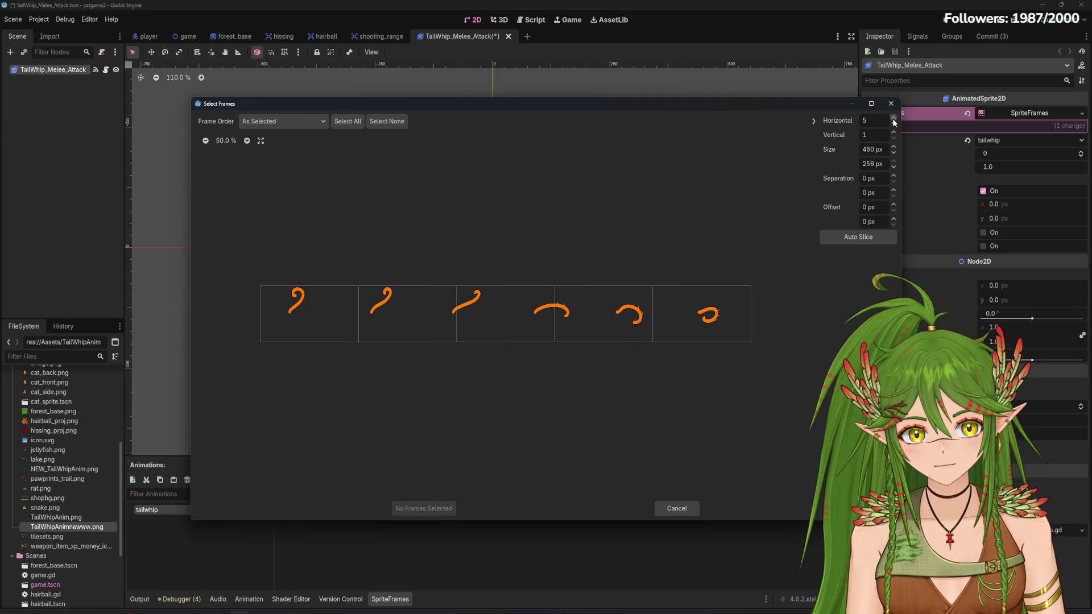
pyautogui.click(301, 321)
pyautogui.click(422, 508)
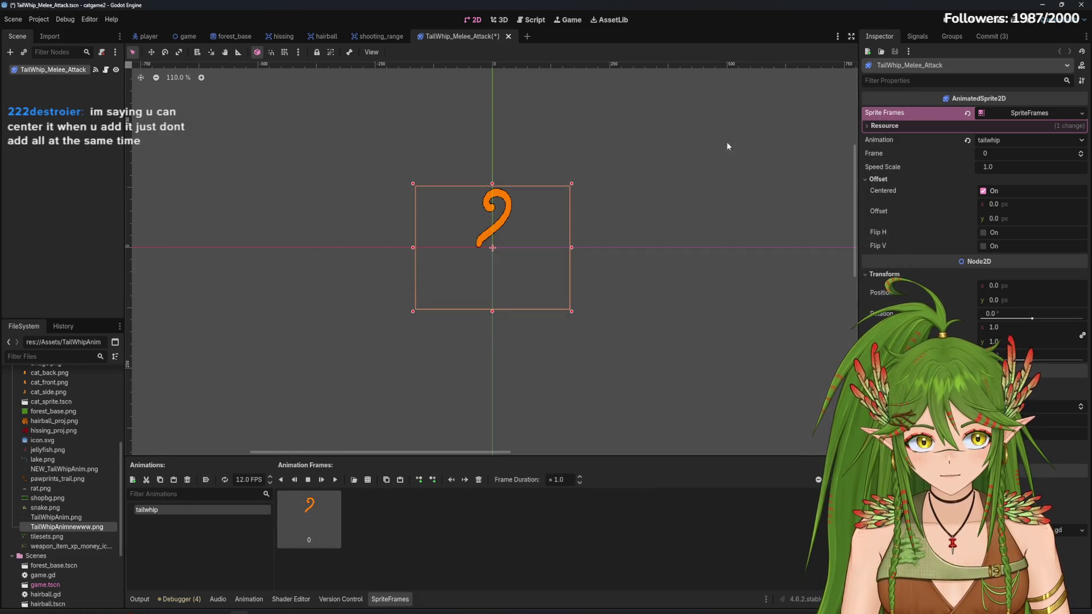
# Toggle Flip H on and off twice, leaving the tail sprite unflipped
pyautogui.click(995, 231)
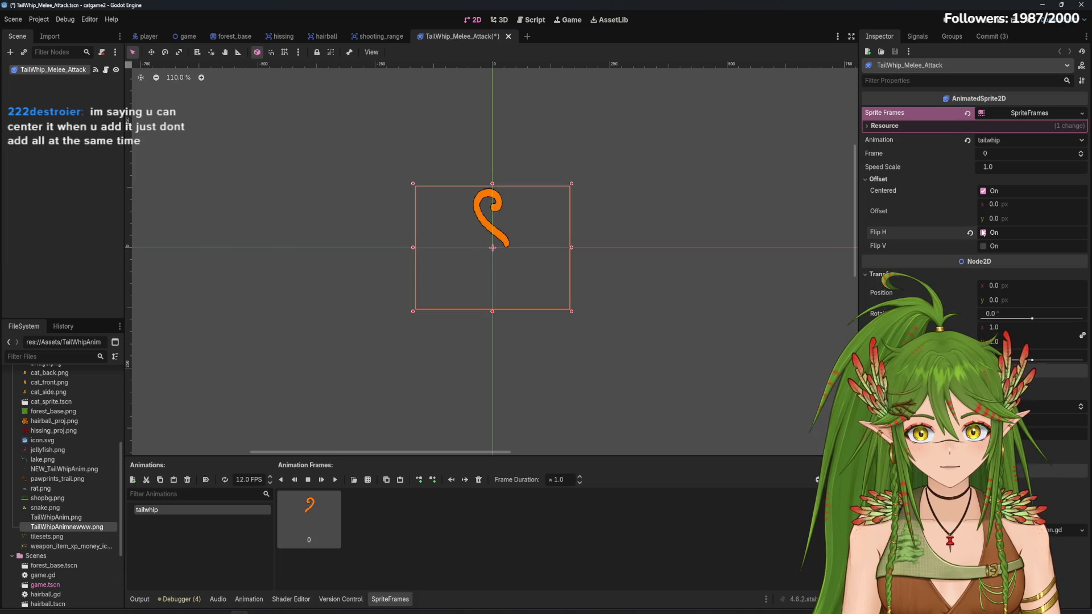
pyautogui.click(994, 231)
pyautogui.click(992, 232)
pyautogui.click(990, 232)
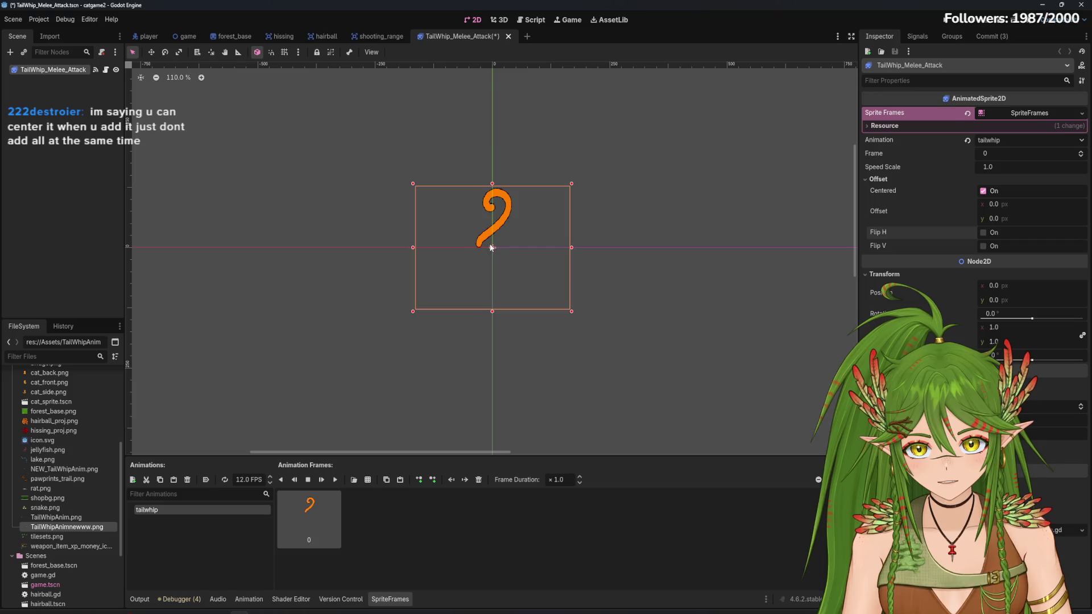
# Drag the sprite 29 px right, undo back to position 0, 0, and remove the existing frame
pyautogui.moveTo(487, 251); pyautogui.dragTo(507, 248)
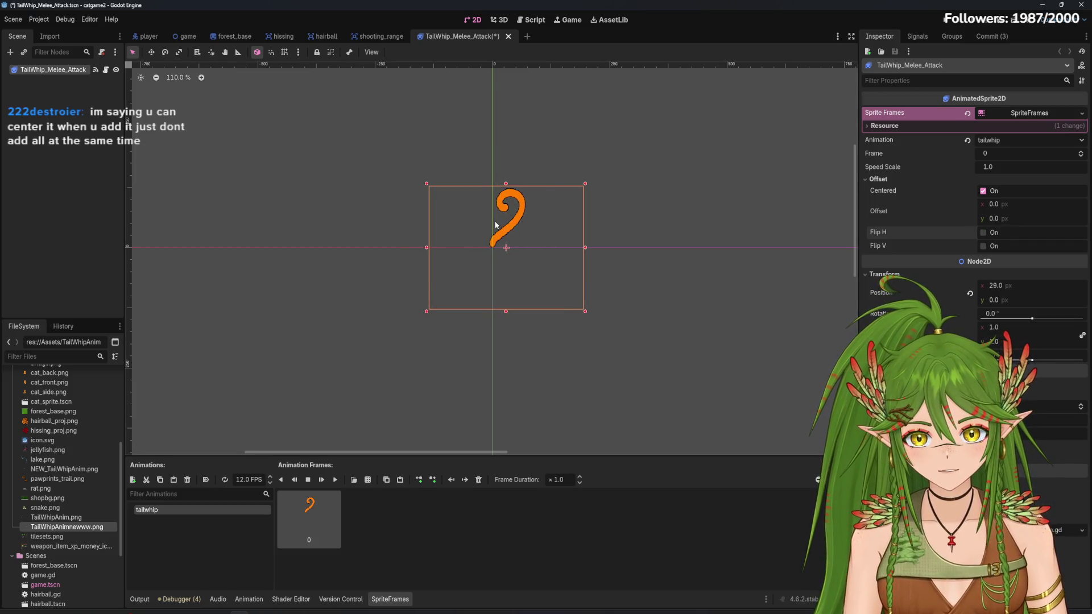
pyautogui.hotkey('ctrl', 'z')
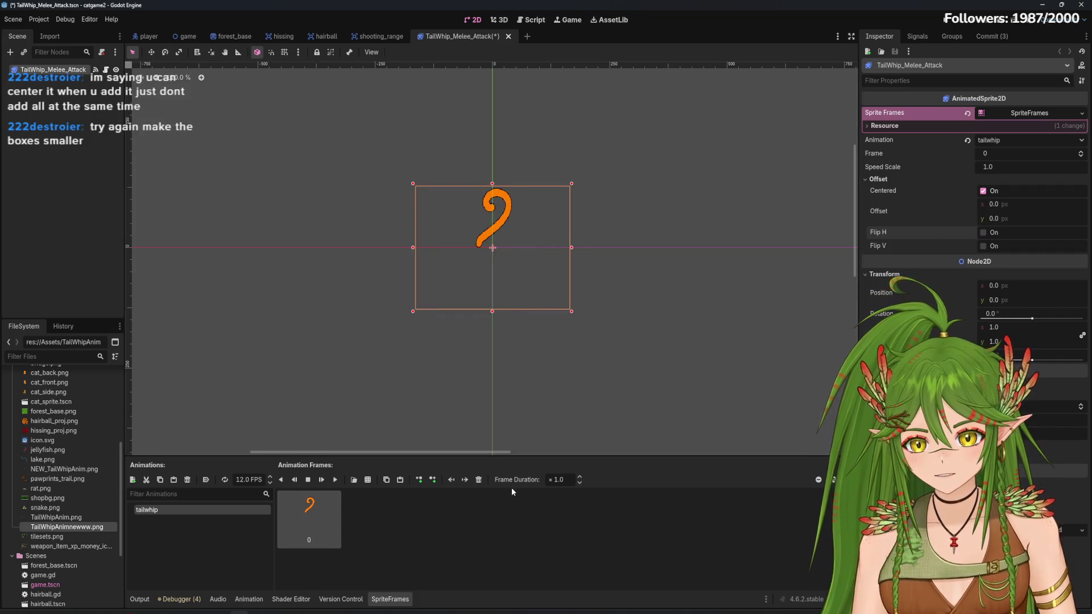
pyautogui.click(478, 480)
# Load TailWhipAnimnewww.png for slicing and adjust the grid columns and rows, back to one row
pyautogui.click(367, 479)
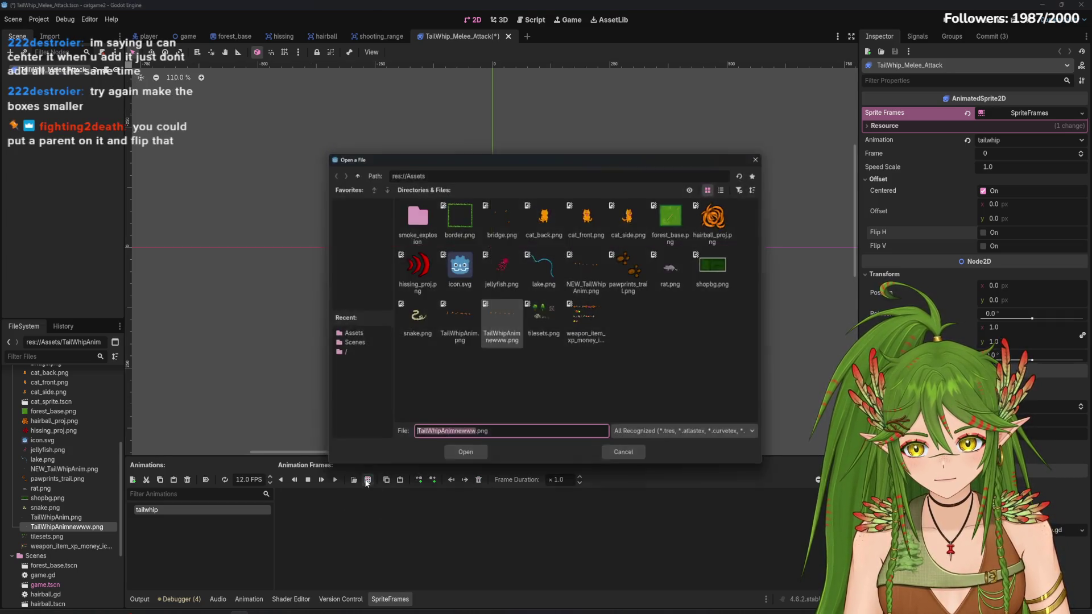
pyautogui.doubleClick(503, 318)
pyautogui.click(893, 131)
pyautogui.click(894, 125)
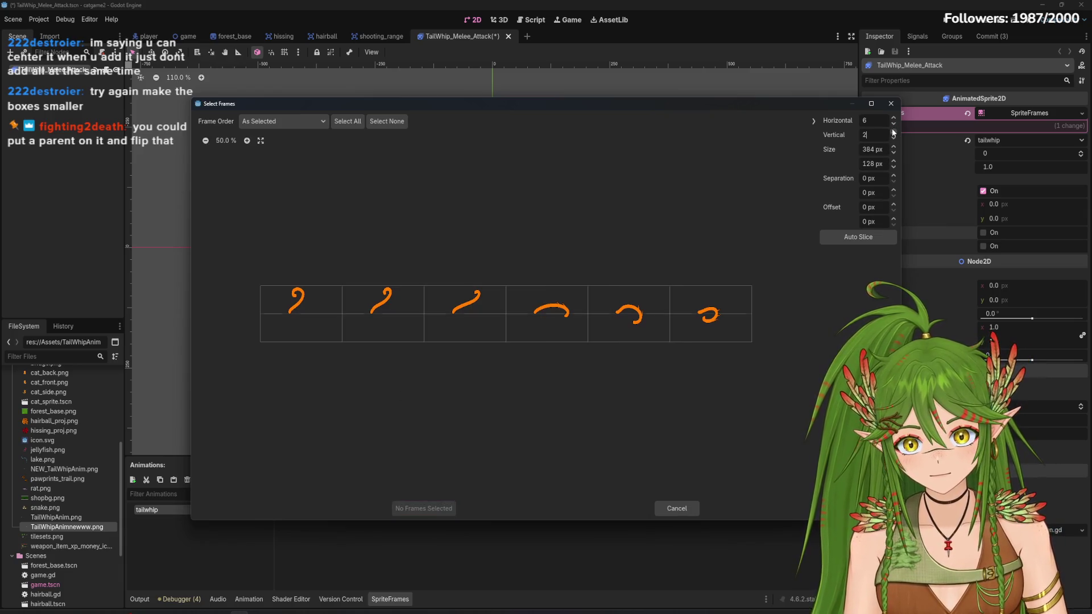
pyautogui.click(894, 126)
pyautogui.click(894, 125)
pyautogui.click(894, 138)
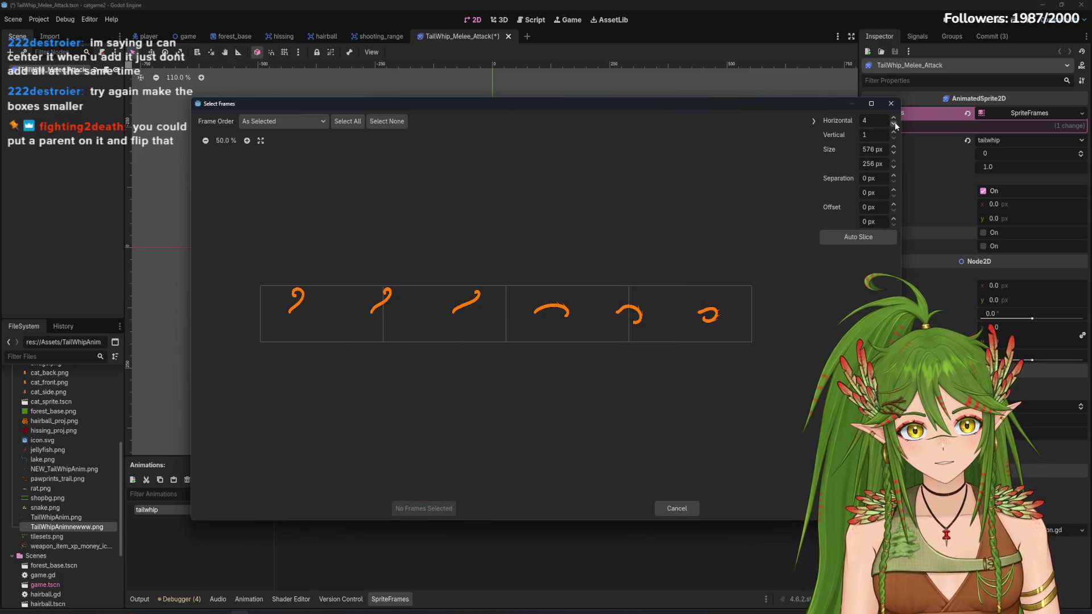
# Set the slicing grid to 9 columns by 1 row and add the first whip pose as a frame
pyautogui.click(894, 123)
pyautogui.click(894, 118)
pyautogui.click(894, 118)
pyautogui.click(895, 117)
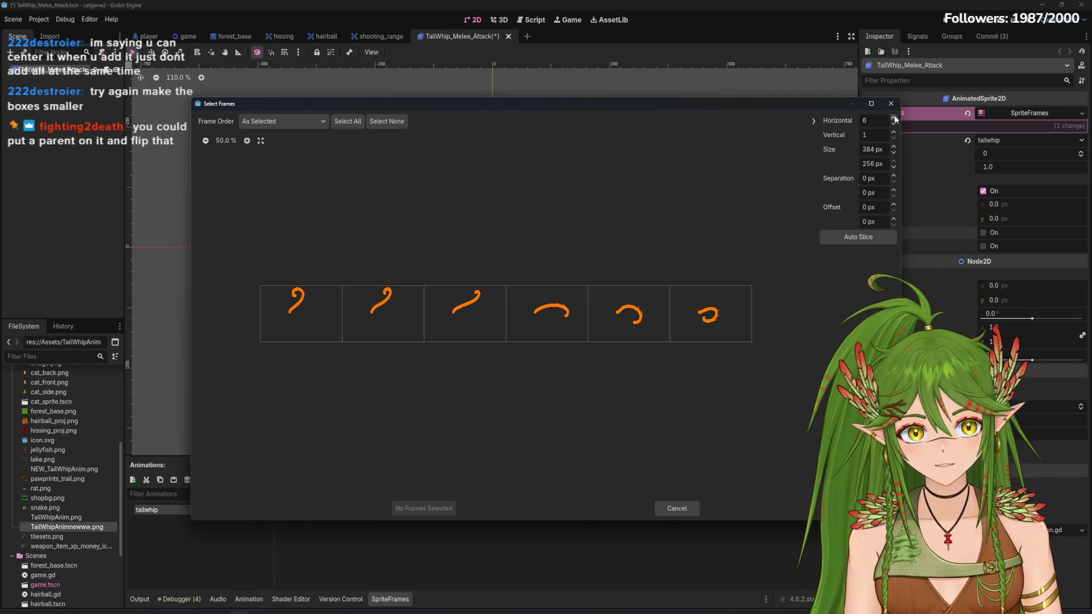
pyautogui.click(895, 118)
pyautogui.click(894, 118)
pyautogui.click(894, 118)
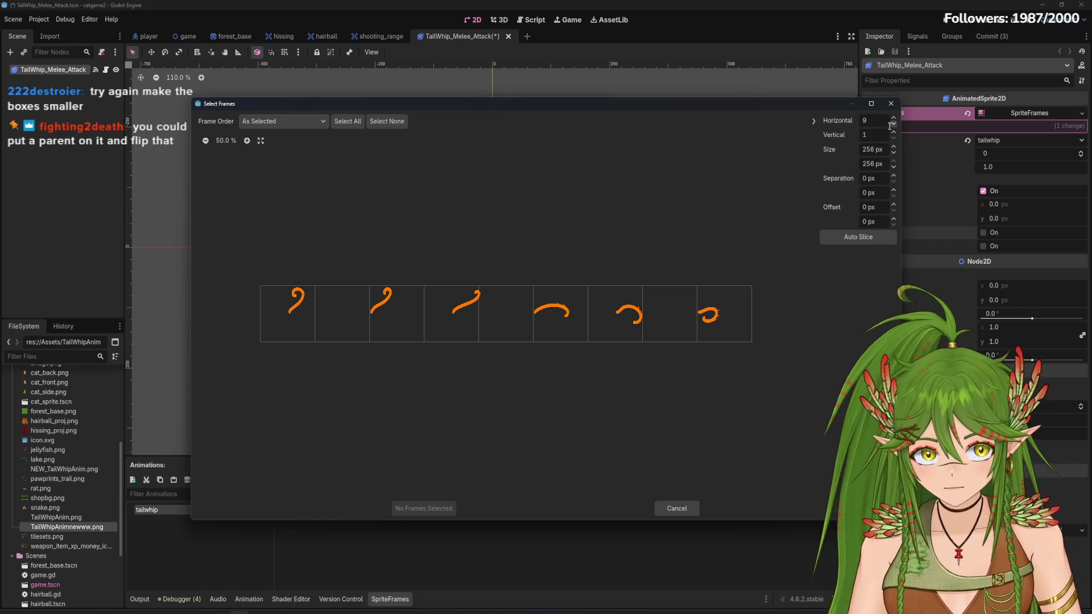
pyautogui.click(893, 132)
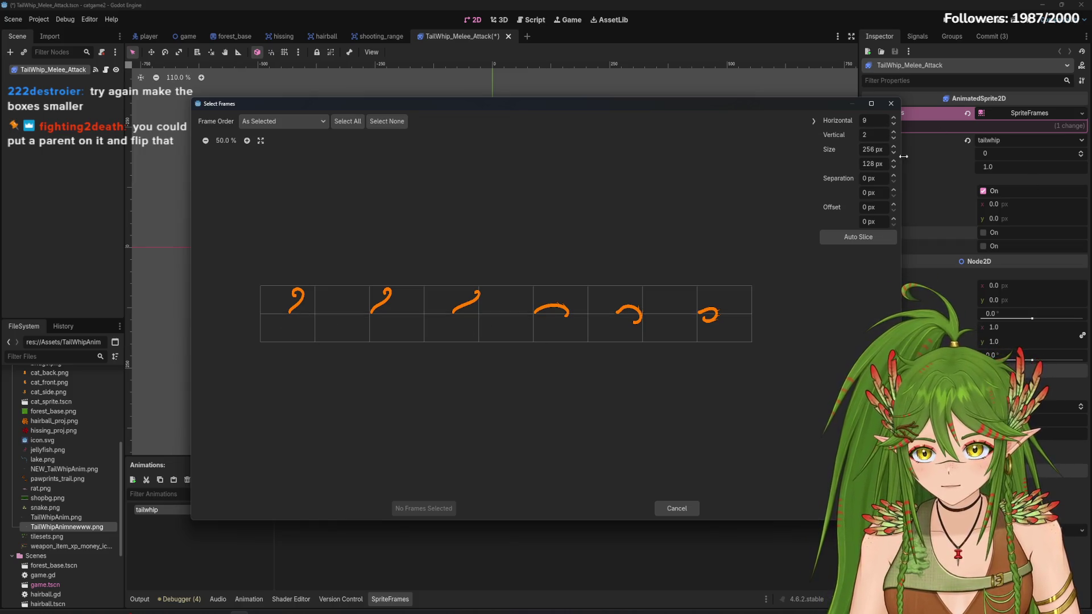
pyautogui.click(894, 138)
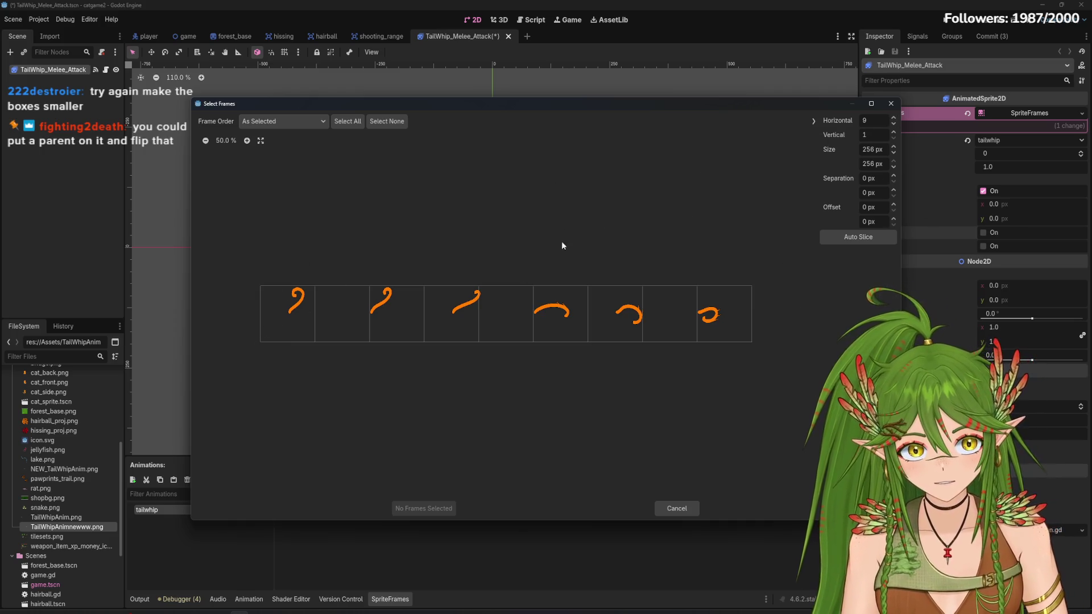
pyautogui.click(283, 335)
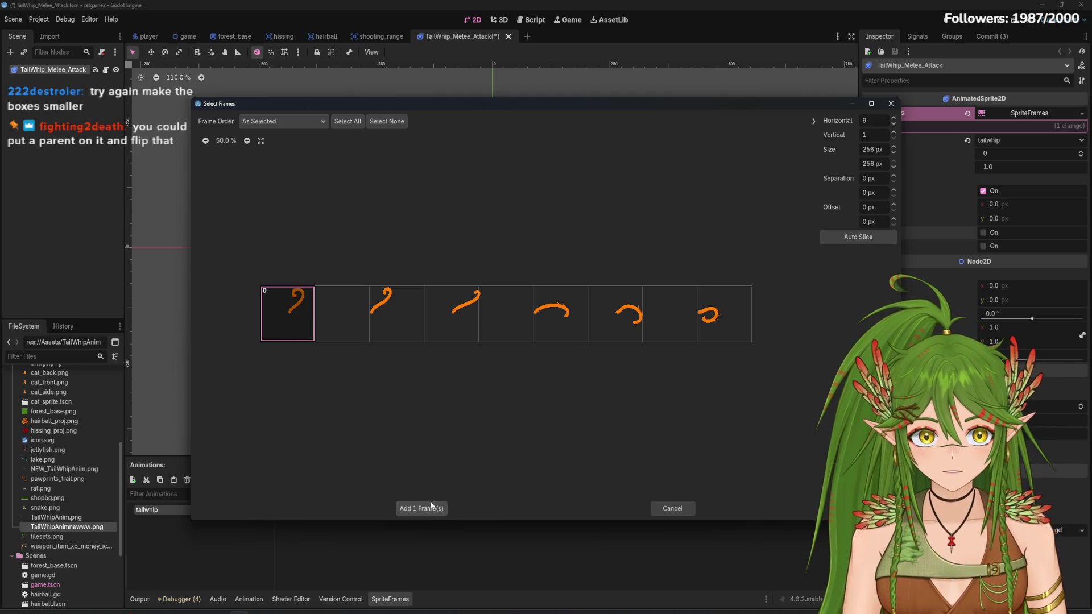
pyautogui.click(427, 508)
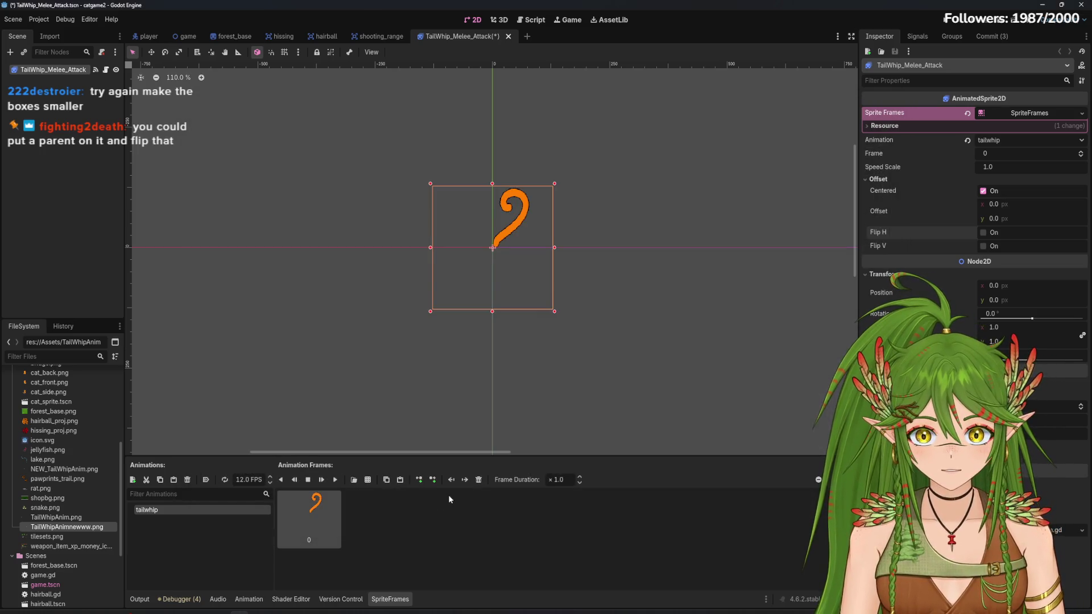
pyautogui.click(983, 233)
pyautogui.click(984, 232)
pyautogui.doubleClick(982, 233)
pyautogui.click(982, 233)
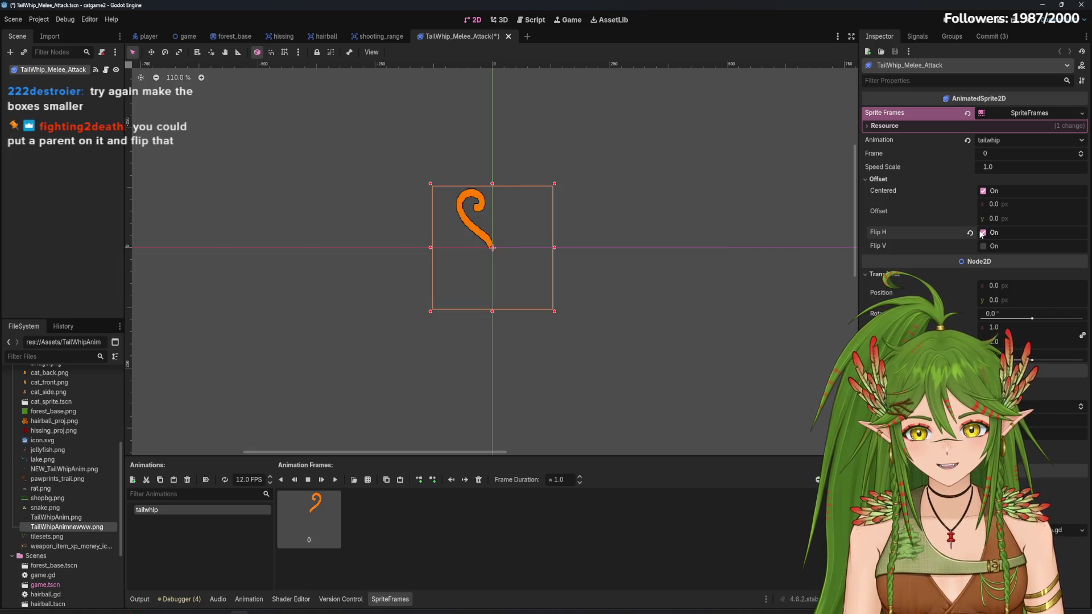
pyautogui.doubleClick(982, 233)
pyautogui.click(982, 233)
pyautogui.click(982, 232)
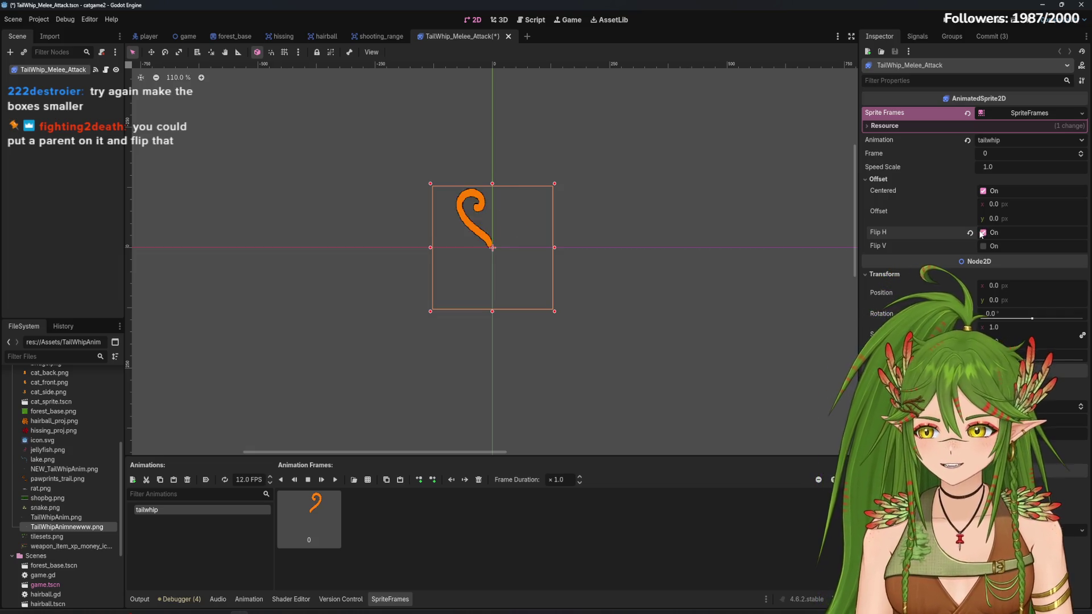
pyautogui.click(983, 233)
pyautogui.click(982, 232)
pyautogui.click(983, 233)
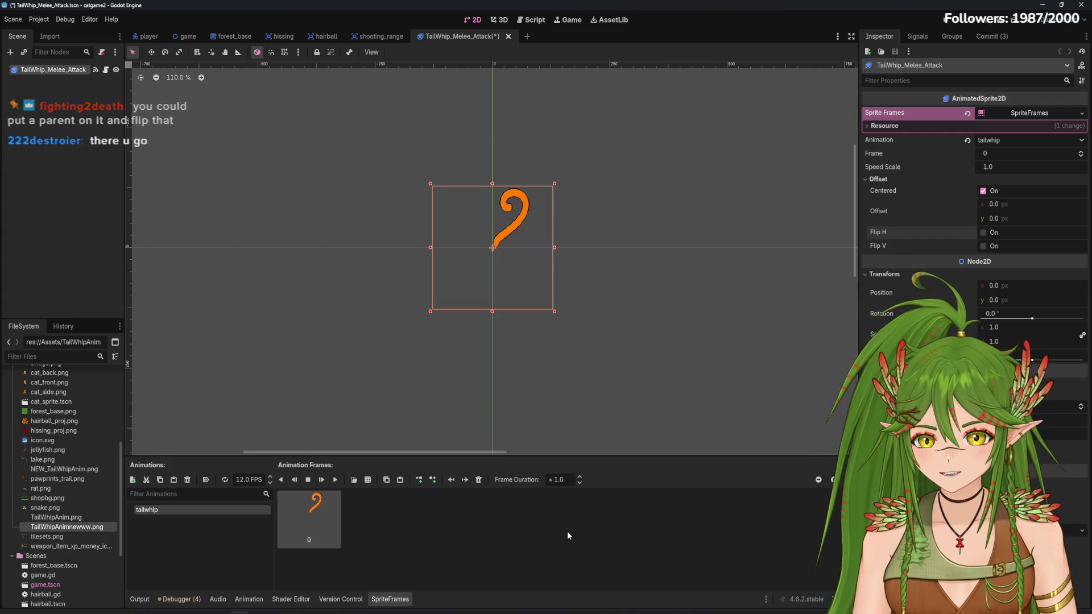
# Reload the tail-whip sprite sheet for slicing and start adjusting the column count
pyautogui.click(368, 480)
pyautogui.press('Return')
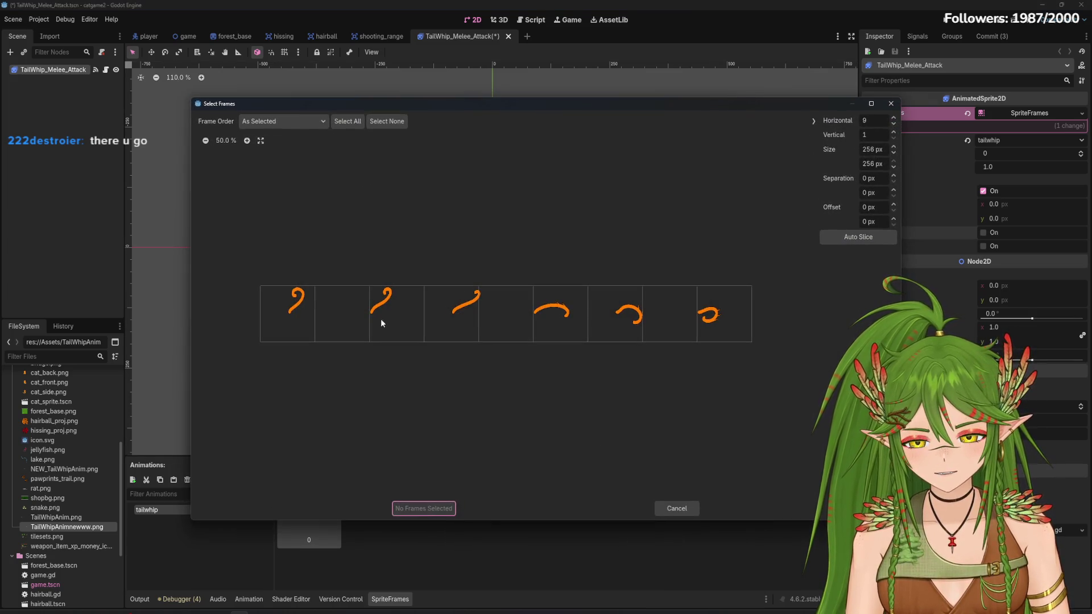
pyautogui.click(382, 323)
pyautogui.click(894, 118)
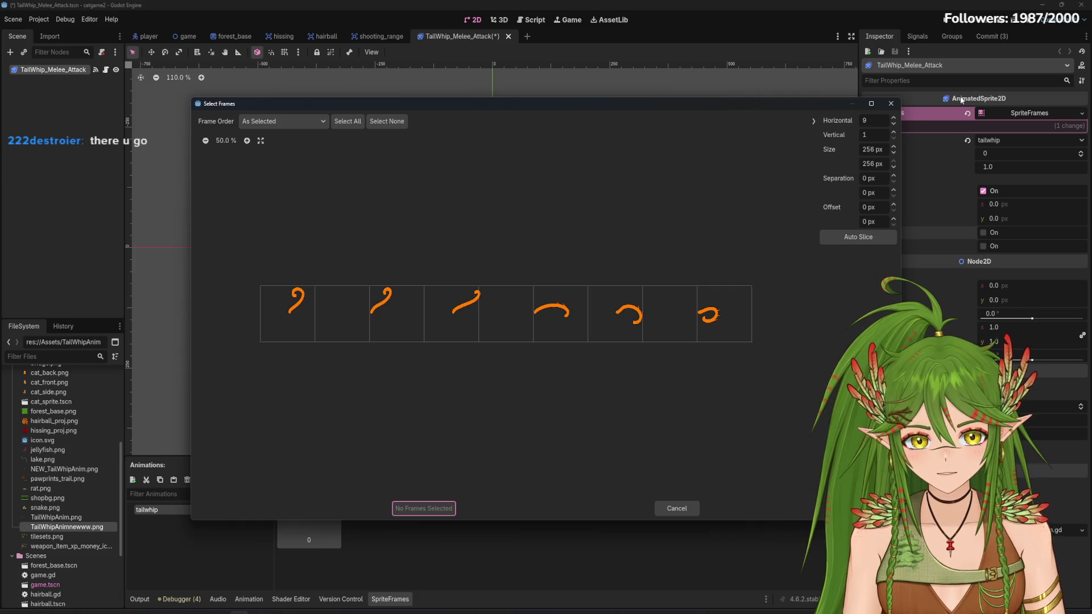
pyautogui.click(894, 117)
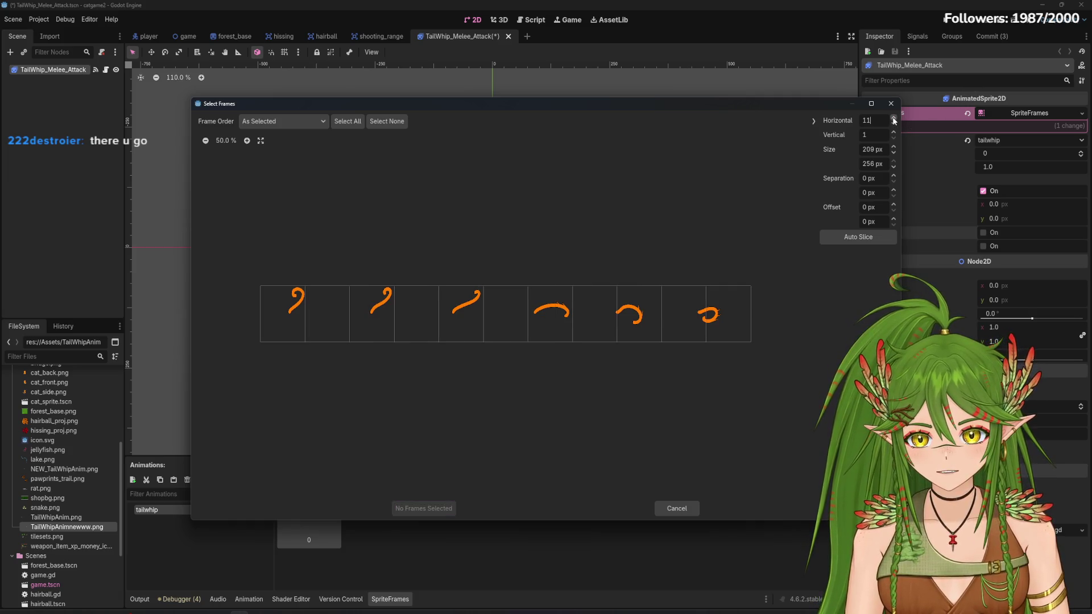
pyautogui.click(894, 125)
pyautogui.click(895, 125)
pyautogui.click(895, 124)
pyautogui.click(895, 124)
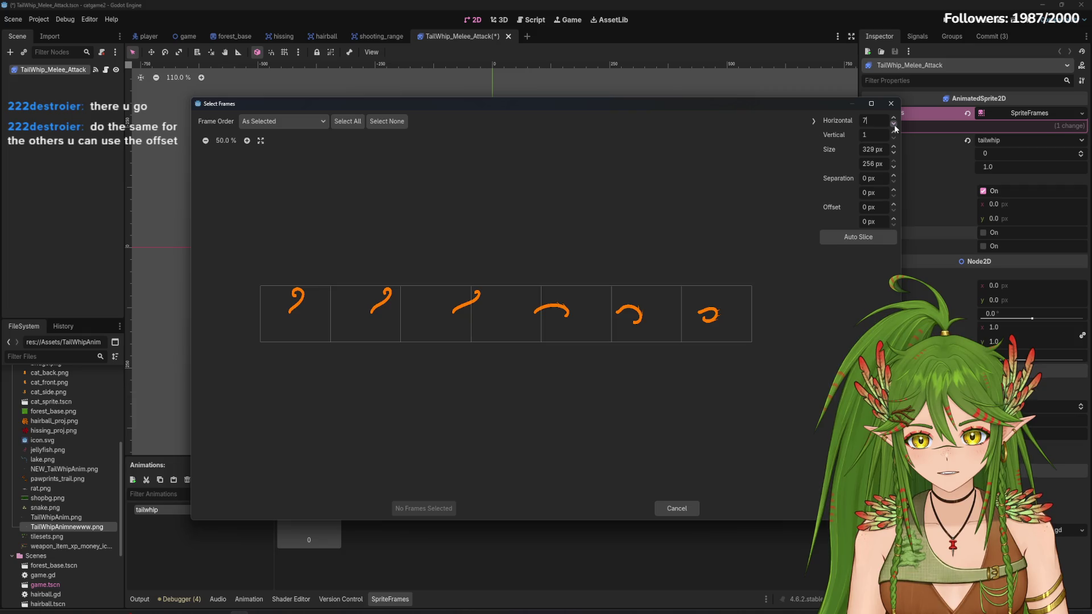
pyautogui.click(895, 125)
pyautogui.click(894, 119)
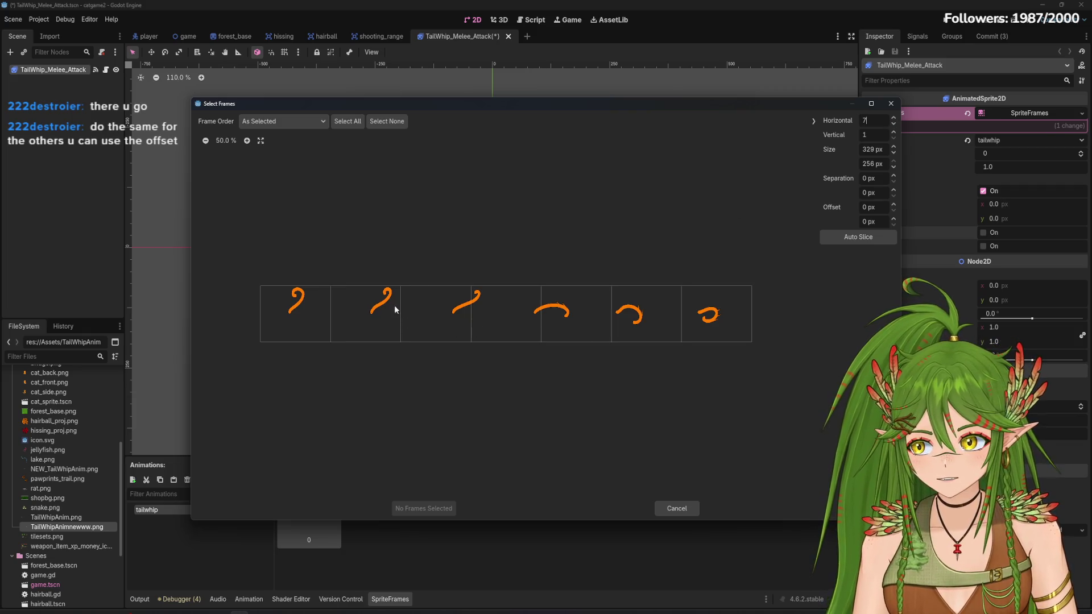
# Try 8, 9, 11 and 12 columns, settling on an 8-column slicing grid
pyautogui.click(894, 118)
pyautogui.click(893, 118)
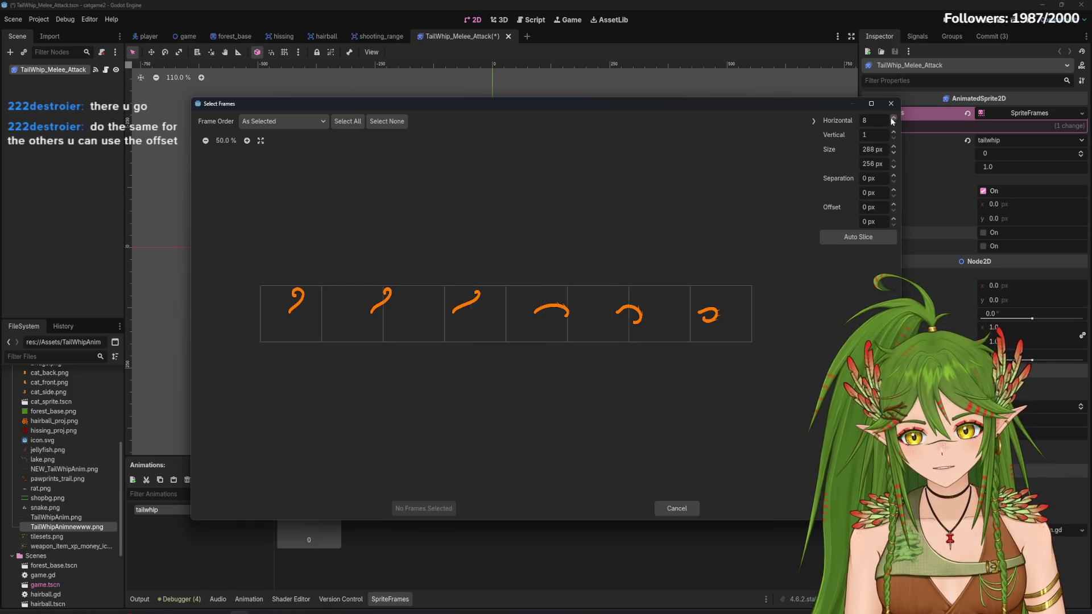
pyautogui.click(894, 119)
pyautogui.click(893, 119)
pyautogui.click(895, 126)
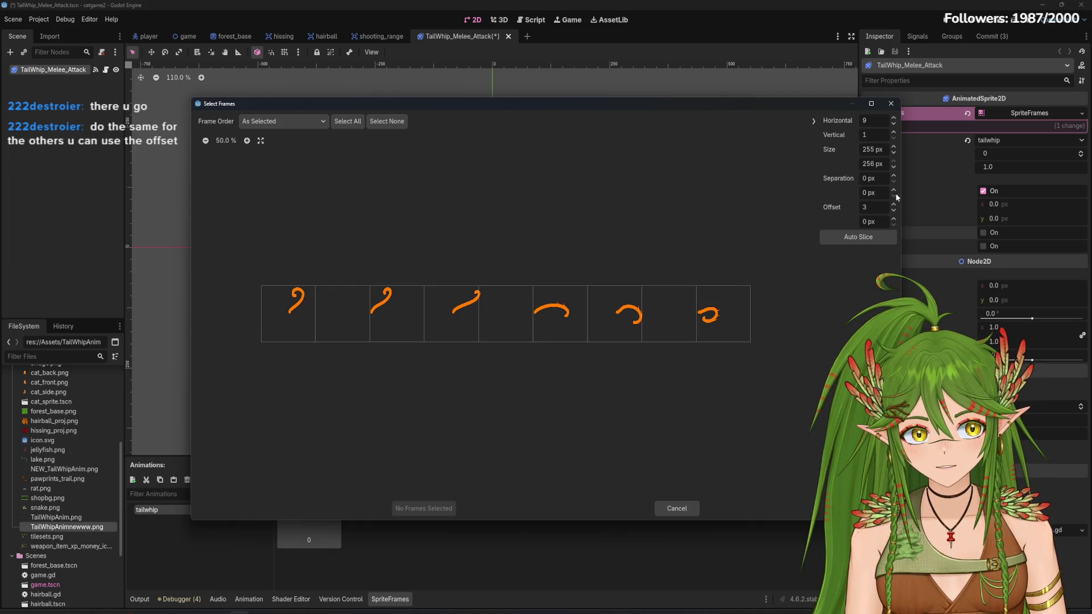
pyautogui.click(894, 118)
pyautogui.click(894, 118)
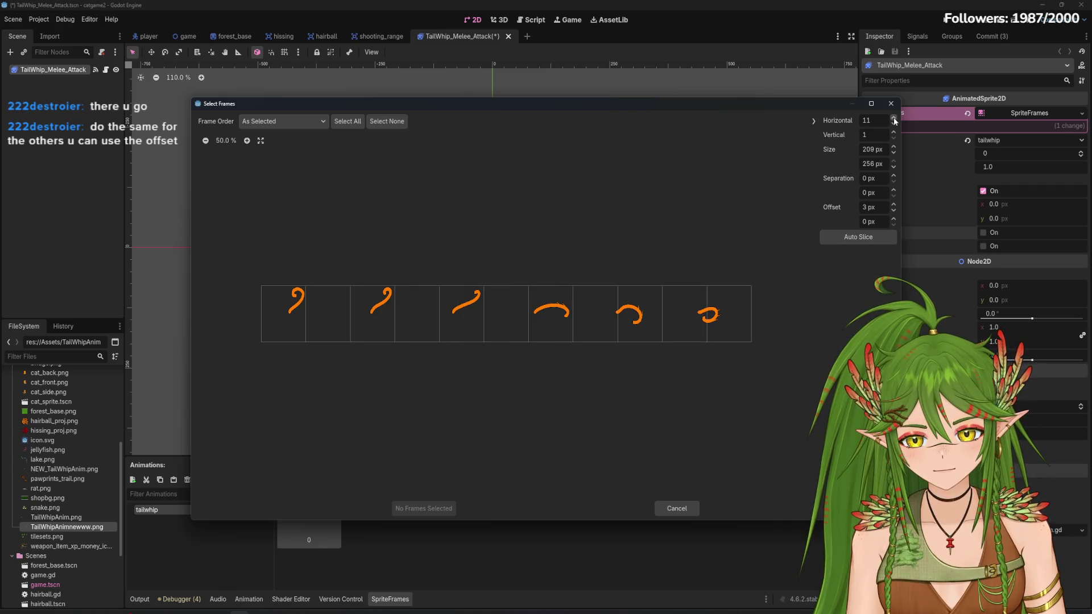
pyautogui.click(894, 118)
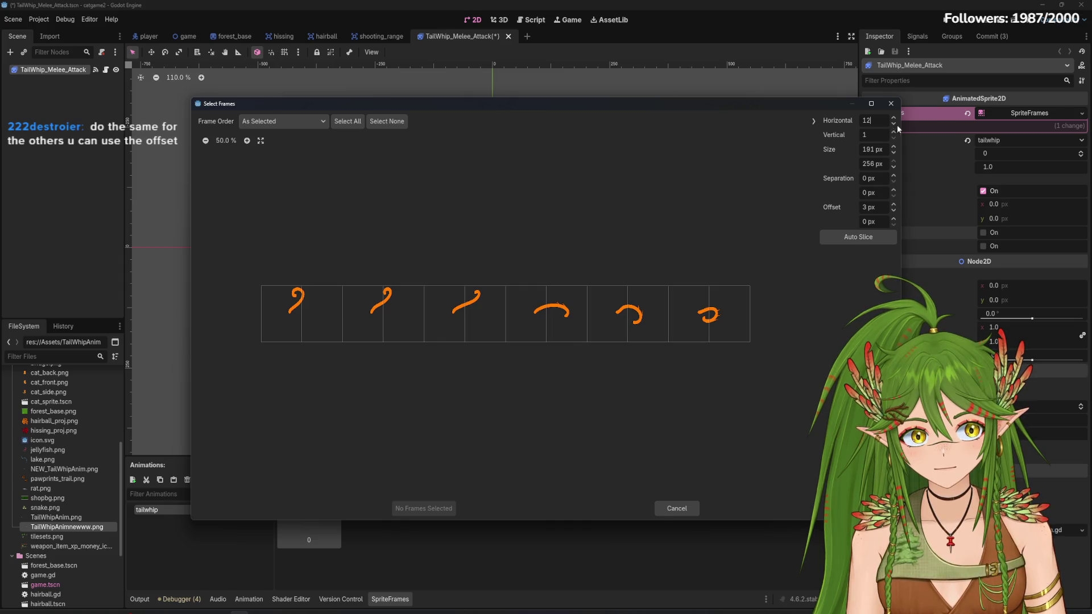
pyautogui.click(896, 125)
pyautogui.click(895, 125)
pyautogui.click(895, 124)
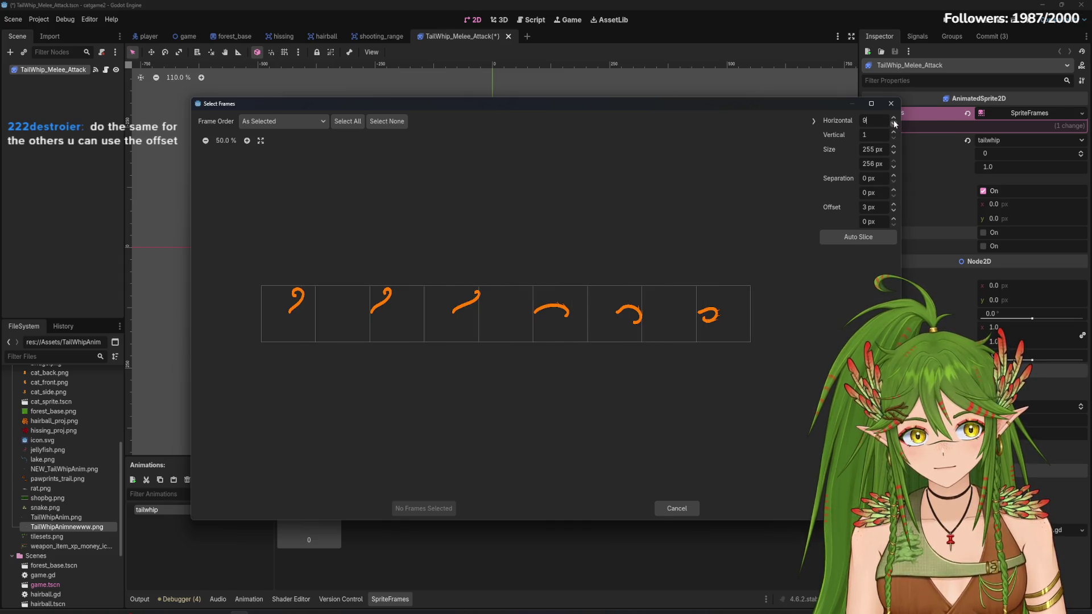
pyautogui.click(895, 125)
pyautogui.click(884, 211)
pyautogui.write('11')
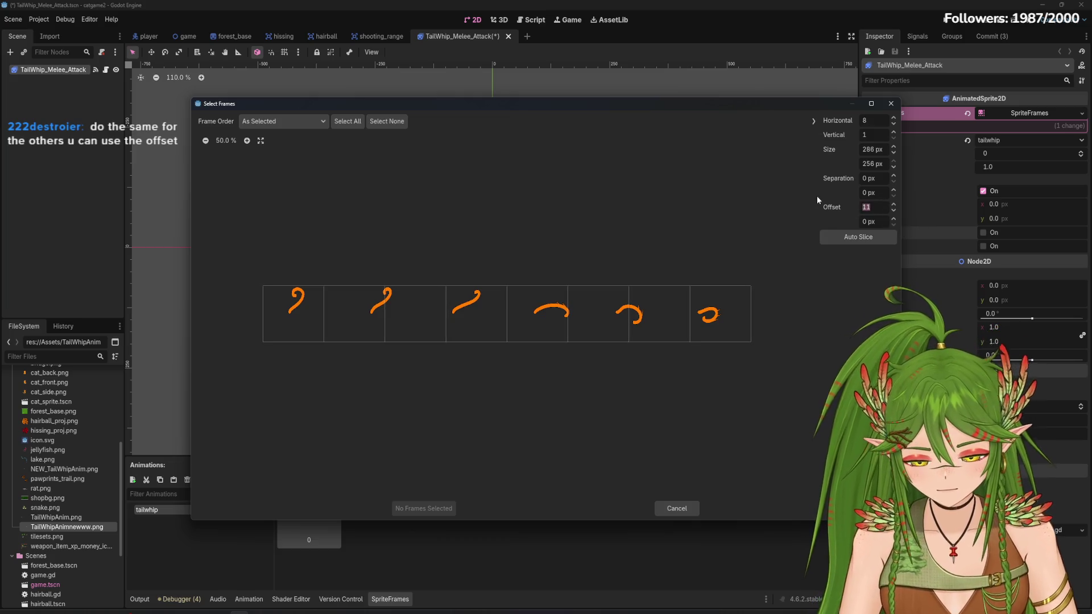
# Set the horizontal slicing offset to 100 px and add the second whip pose as frame 1
pyautogui.write('50')
pyautogui.press('Return')
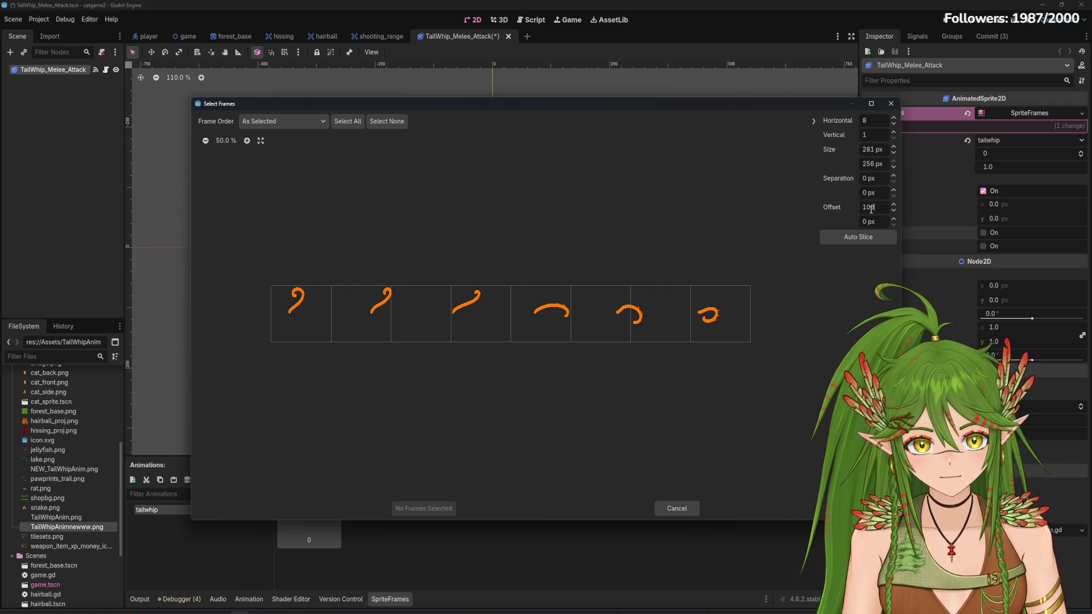
pyautogui.press('Return')
pyautogui.click(370, 299)
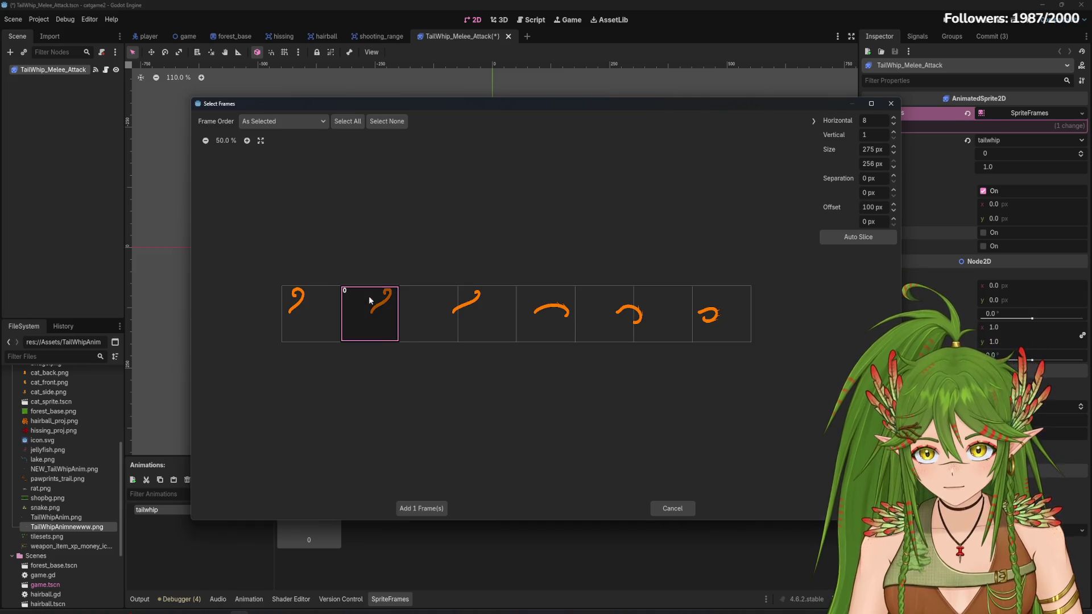
pyautogui.click(429, 508)
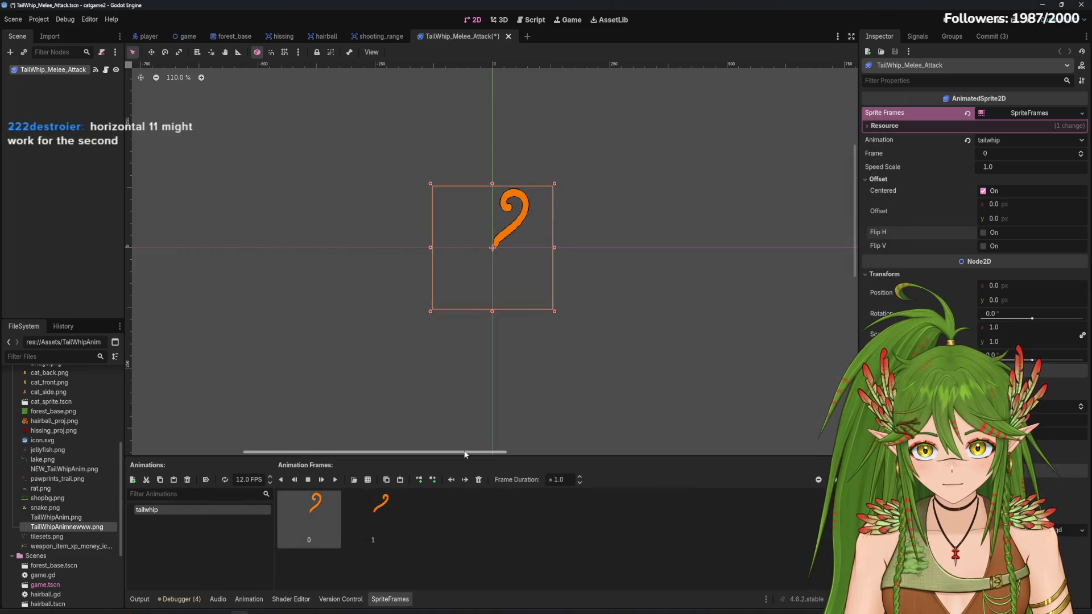
pyautogui.click(372, 511)
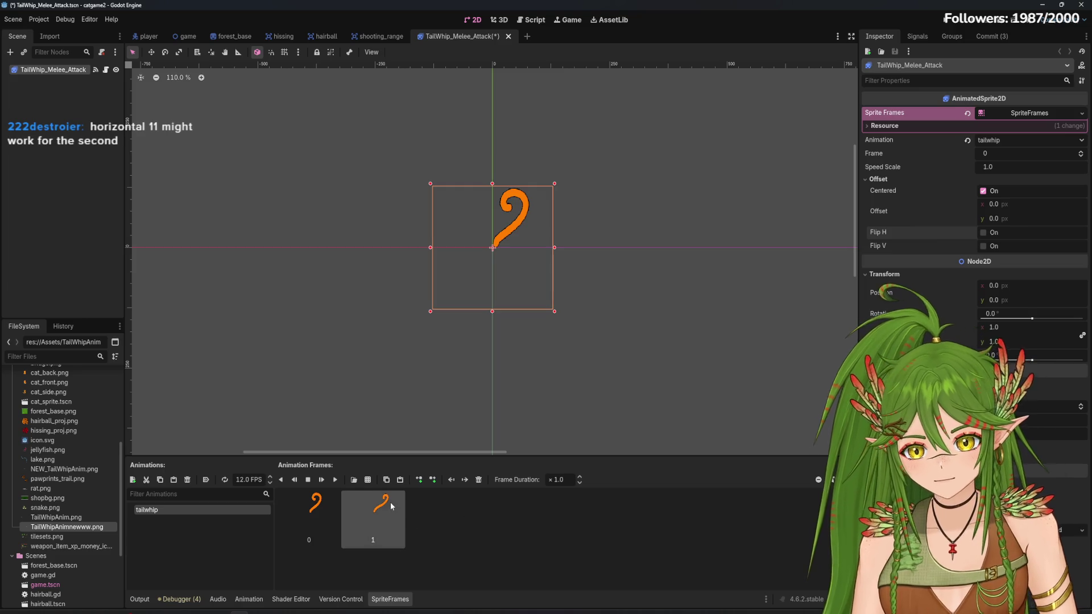
pyautogui.click(376, 512)
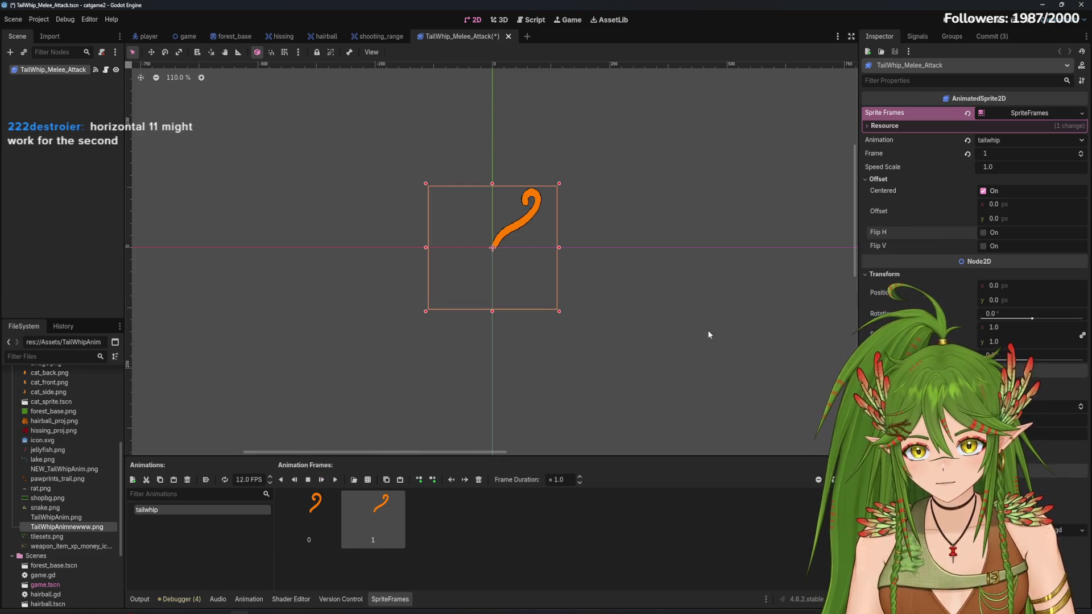
pyautogui.click(990, 231)
pyautogui.click(990, 232)
pyautogui.click(318, 513)
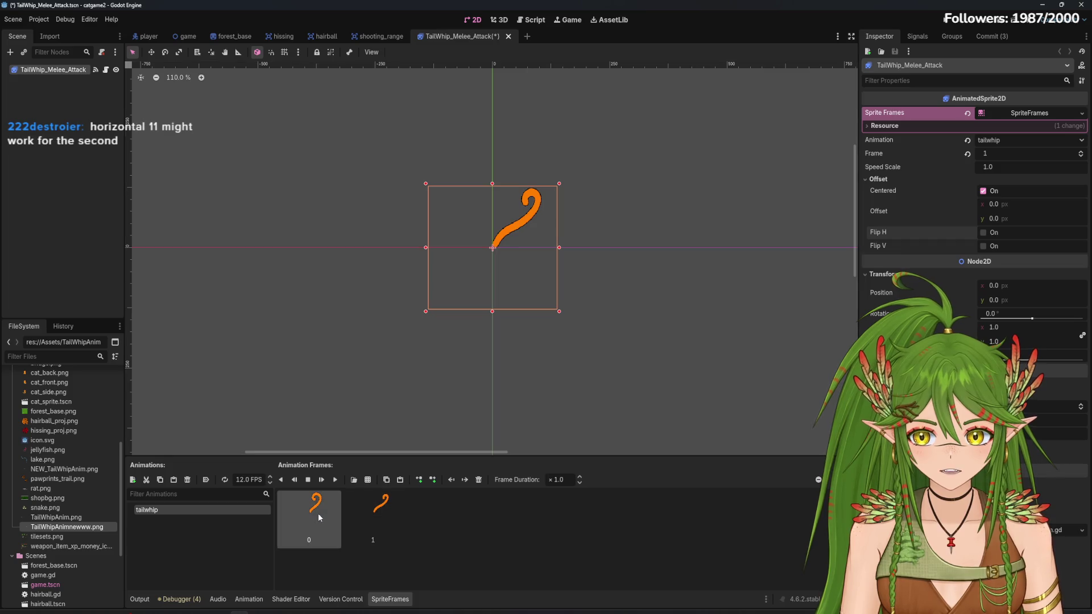
pyautogui.click(322, 481)
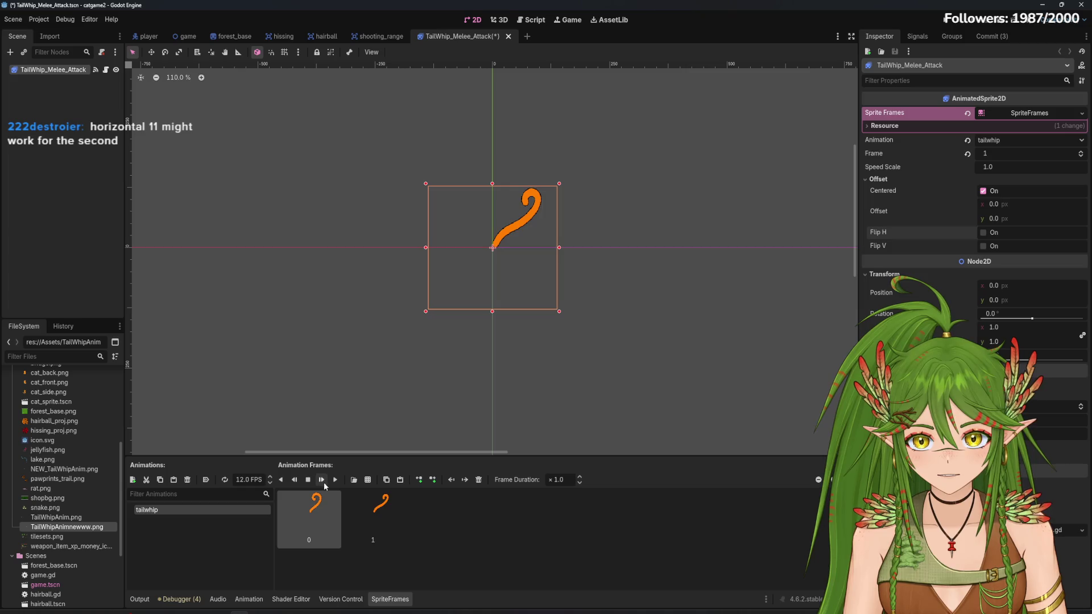
pyautogui.click(314, 526)
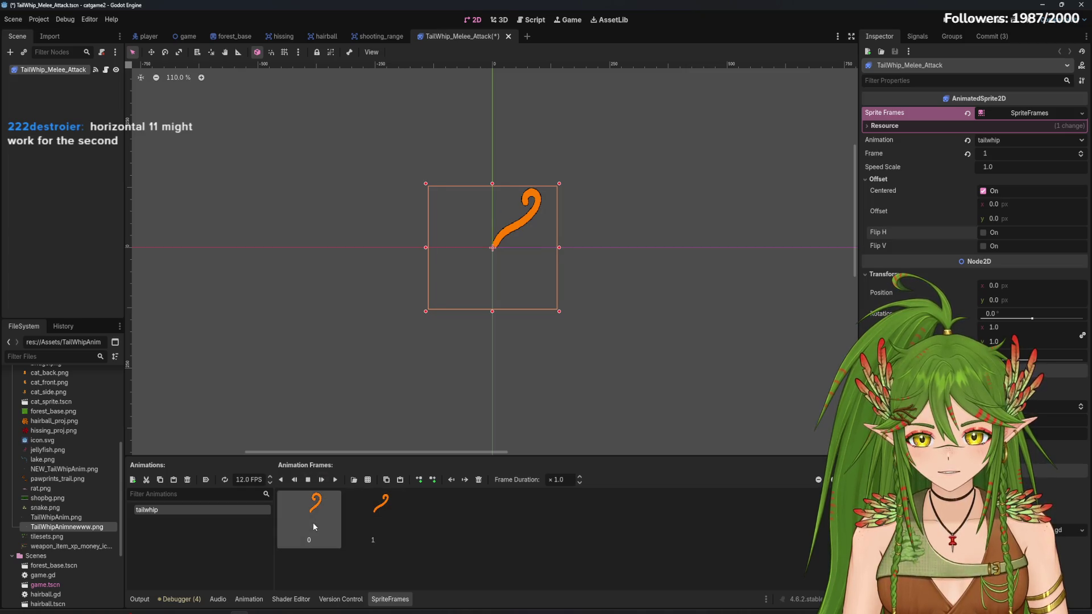
pyautogui.click(320, 483)
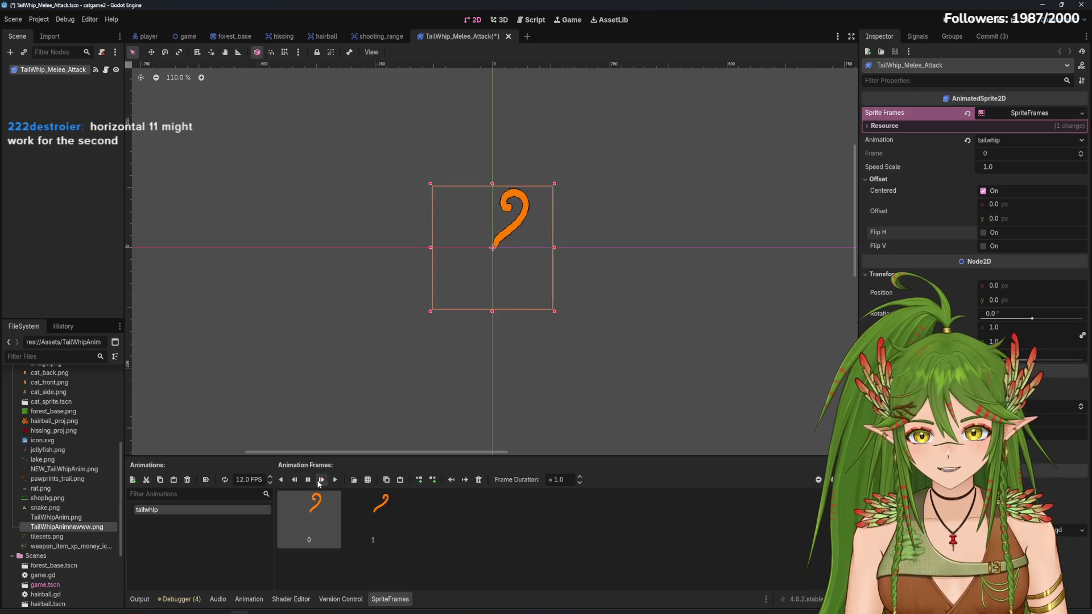
pyautogui.click(395, 518)
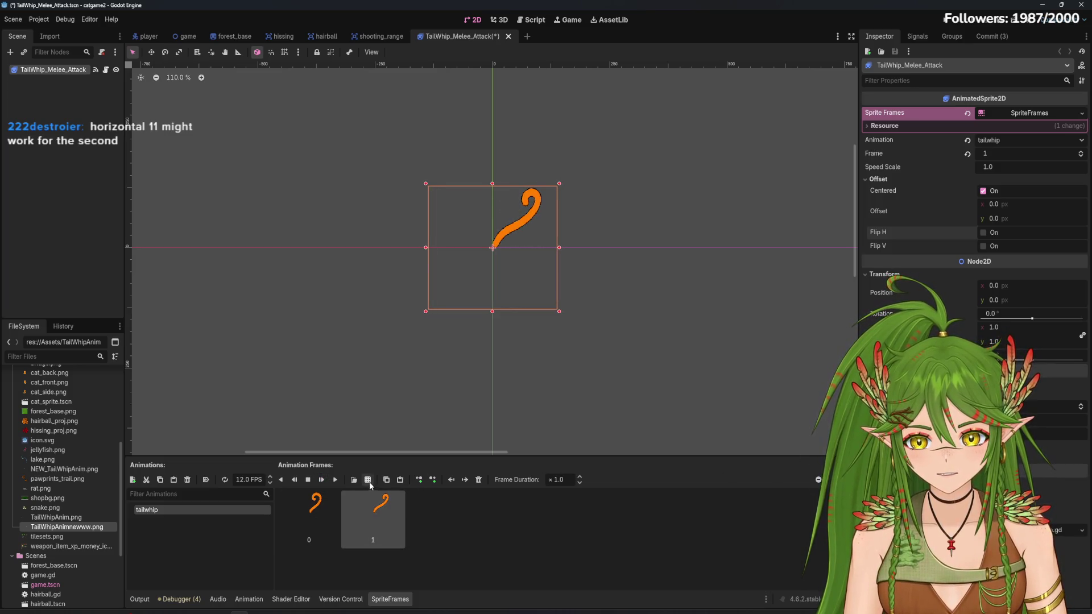
pyautogui.click(368, 481)
pyautogui.click(514, 324)
pyautogui.doubleClick(514, 323)
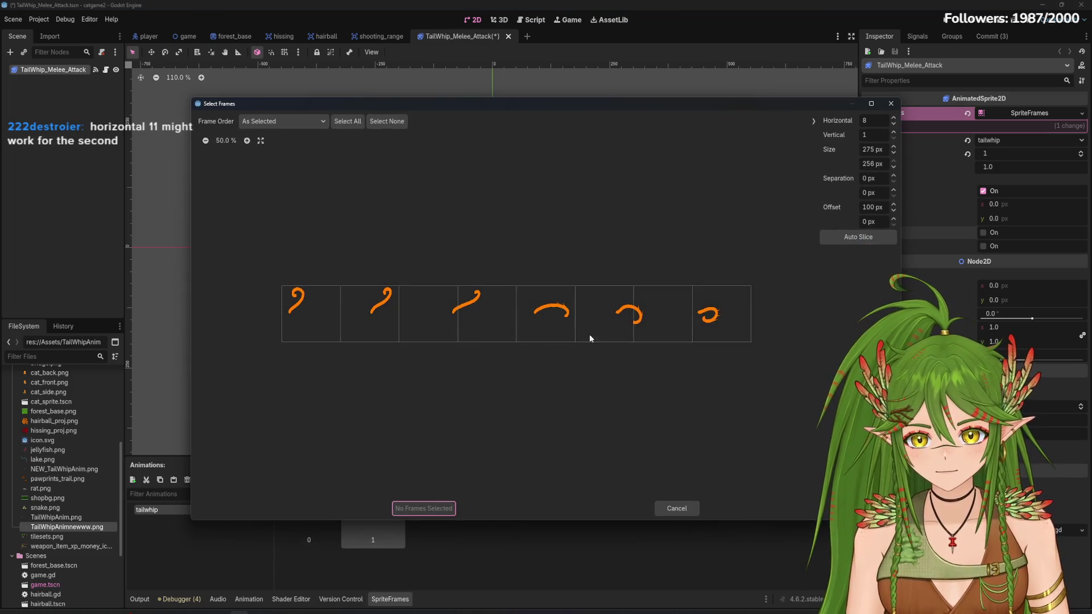
pyautogui.click(894, 124)
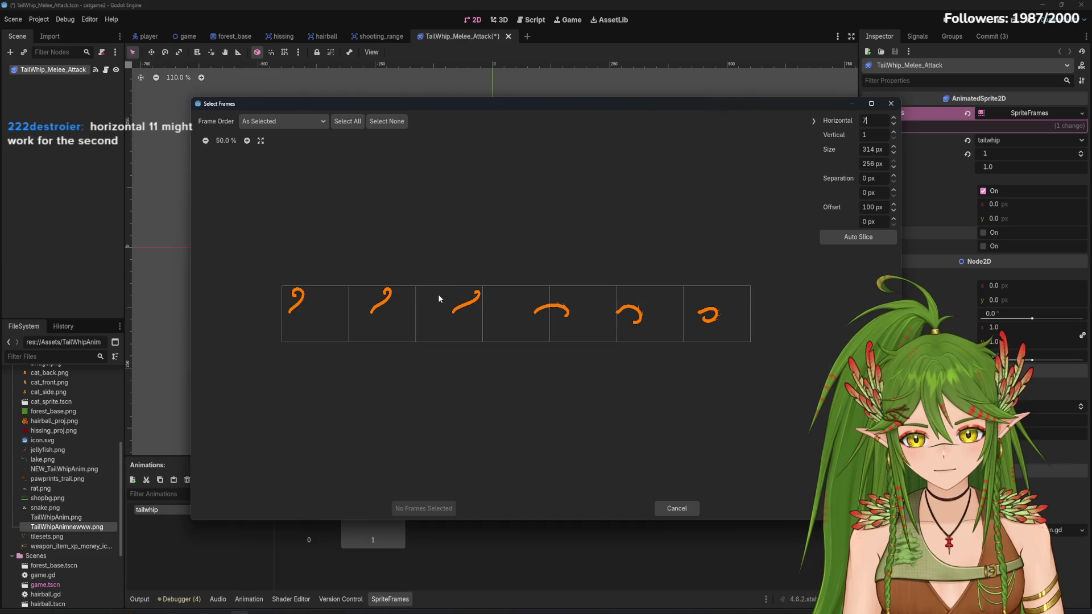
pyautogui.click(894, 204)
pyautogui.click(894, 205)
pyautogui.click(464, 322)
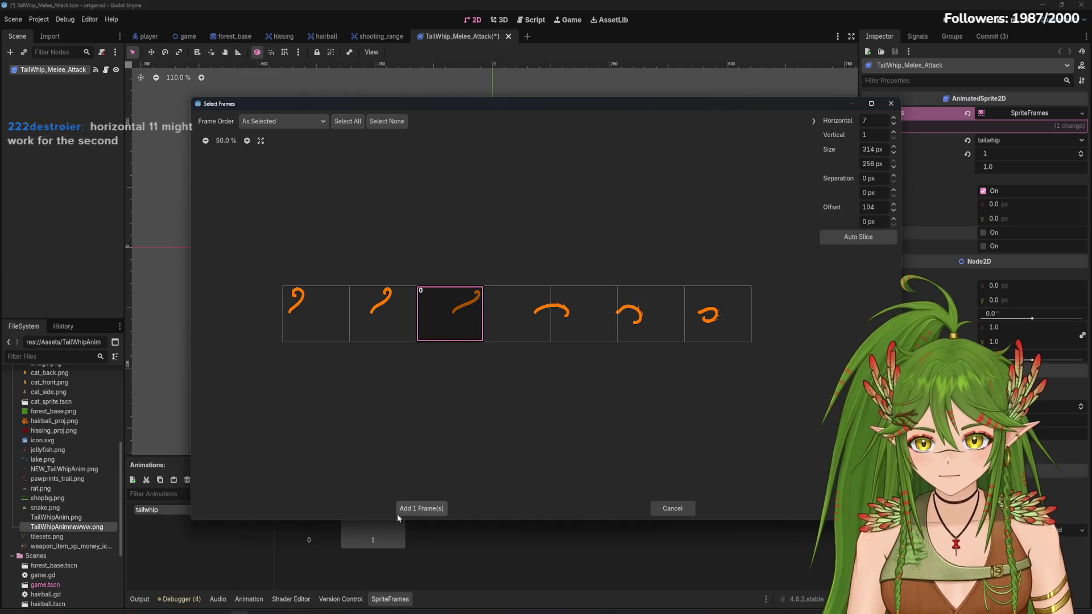
pyautogui.click(397, 512)
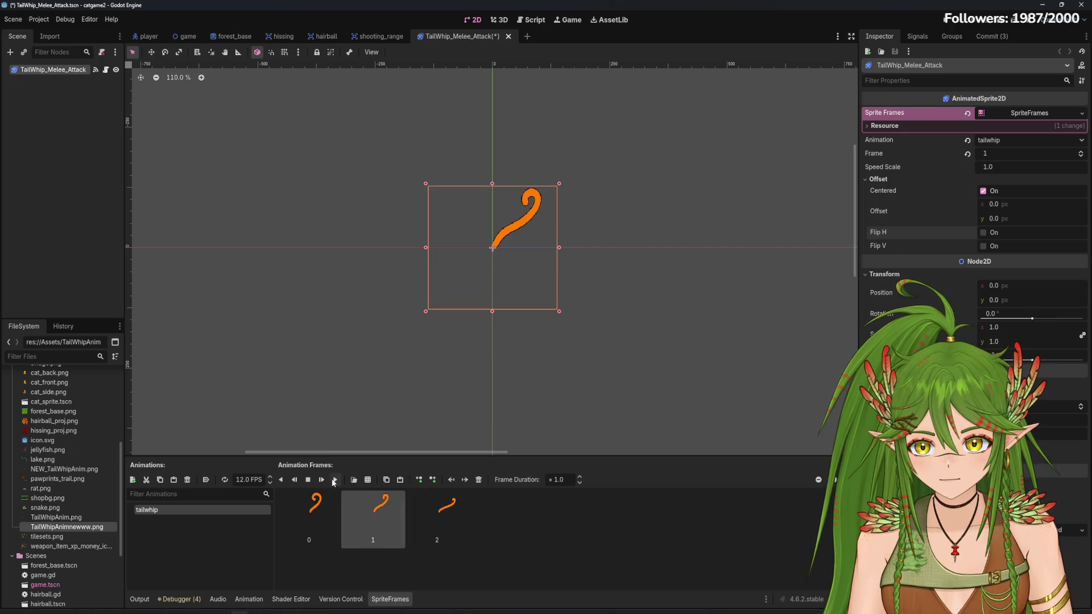
pyautogui.rightClick(436, 508)
pyautogui.click(476, 516)
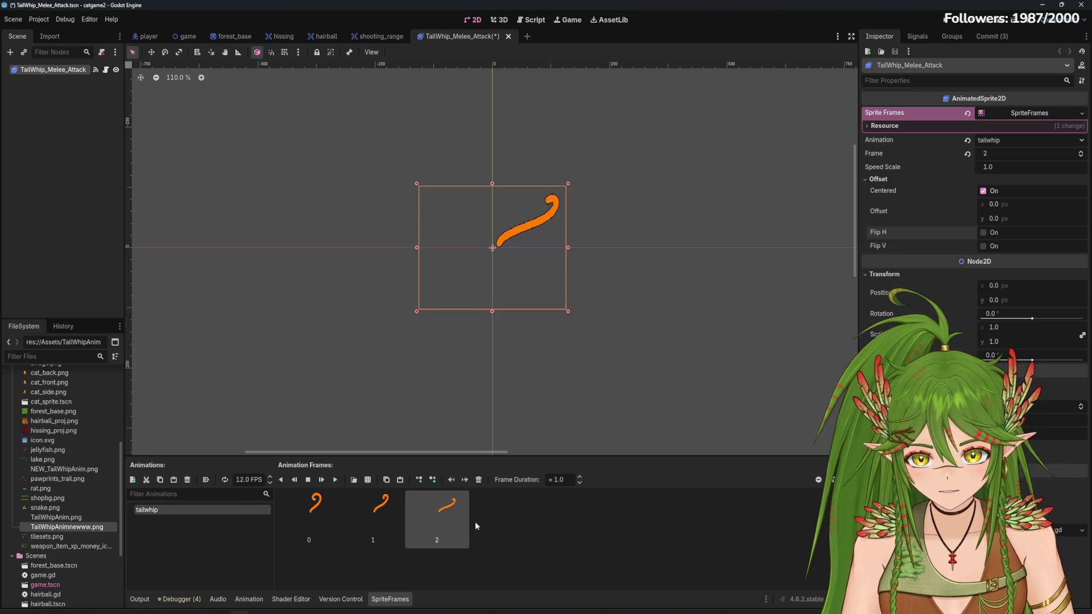
pyautogui.click(481, 486)
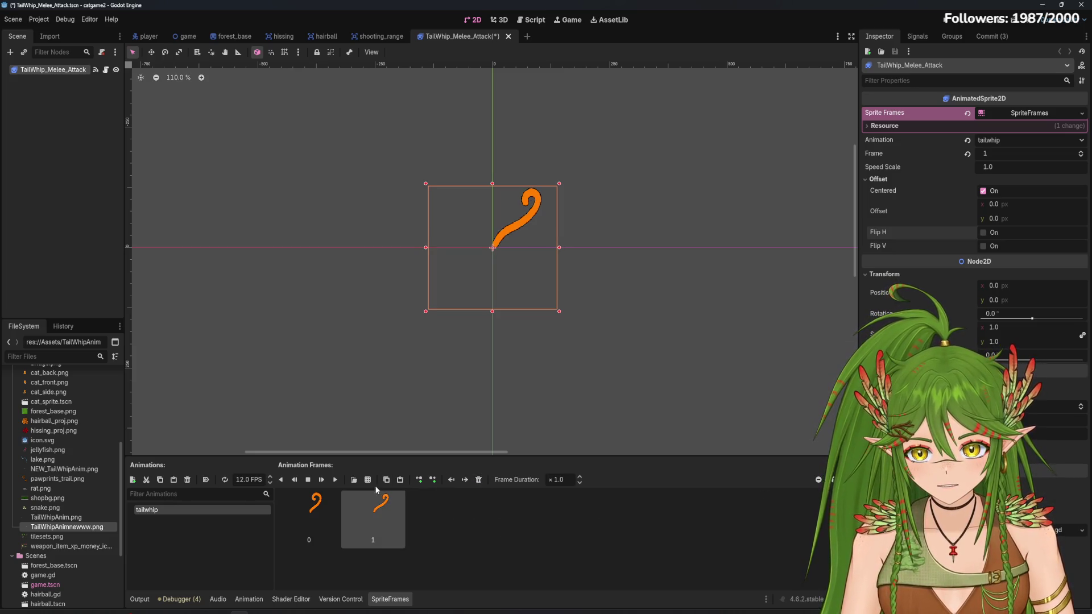
pyautogui.click(368, 480)
pyautogui.doubleClick(501, 319)
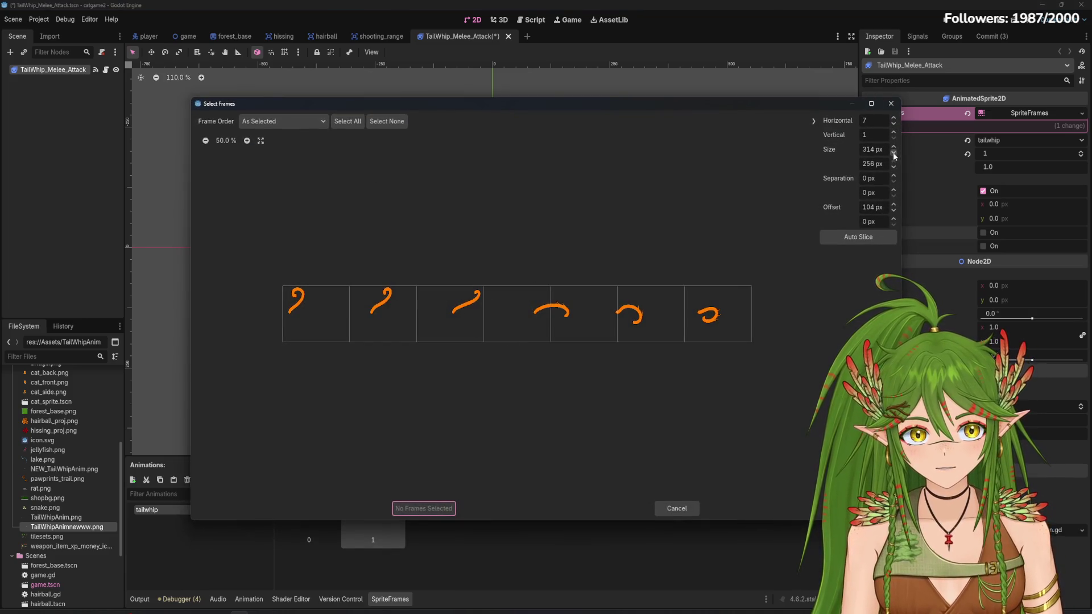
pyautogui.click(894, 205)
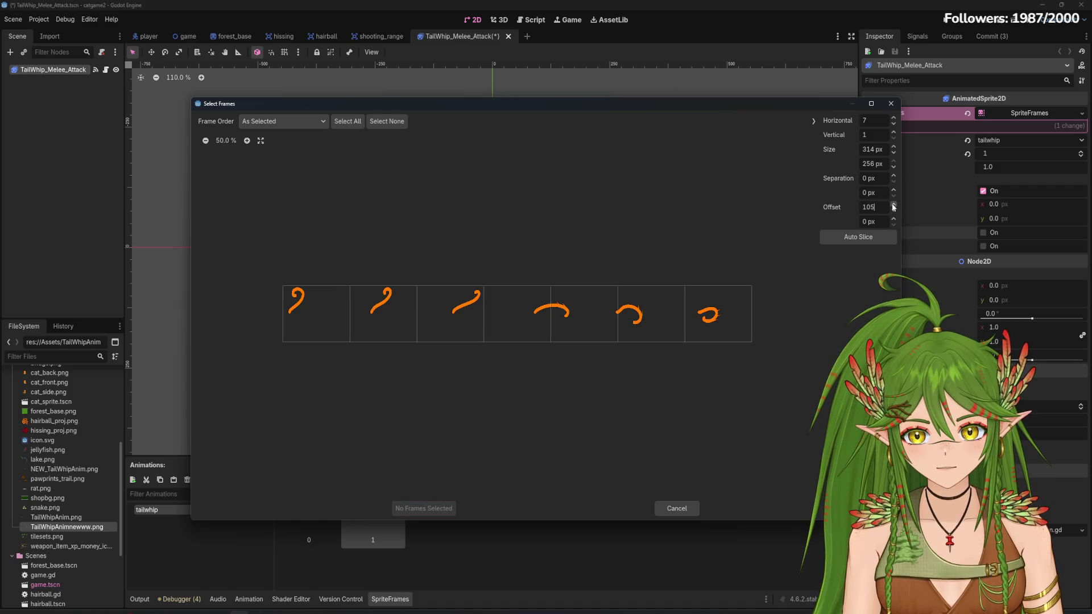
pyautogui.click(894, 205)
pyautogui.click(894, 205)
pyautogui.click(894, 205)
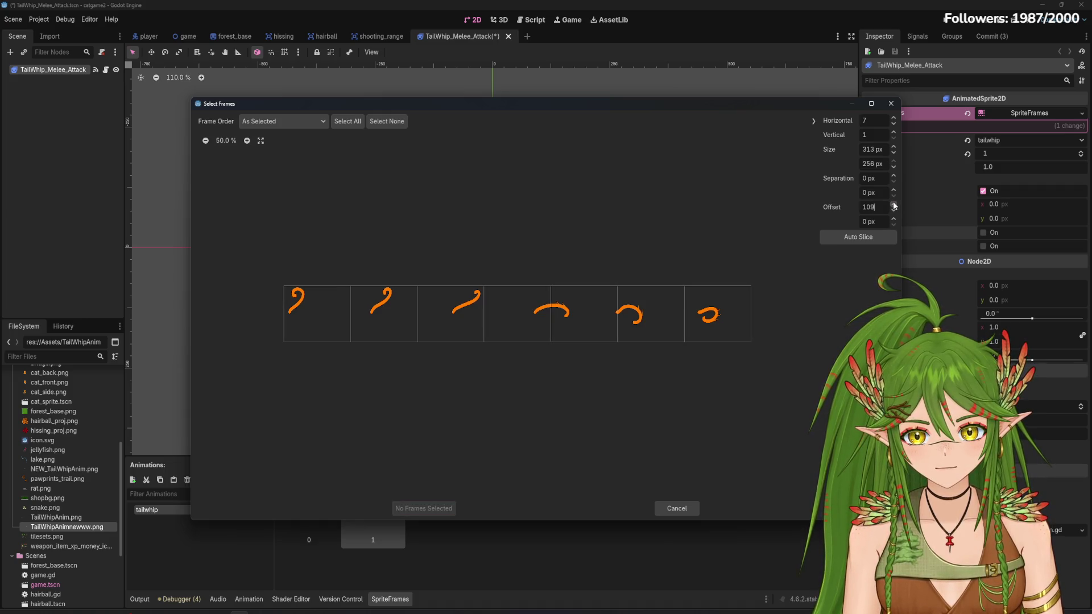
pyautogui.click(894, 205)
pyautogui.click(894, 205)
pyautogui.click(893, 204)
pyautogui.click(894, 205)
pyautogui.click(476, 340)
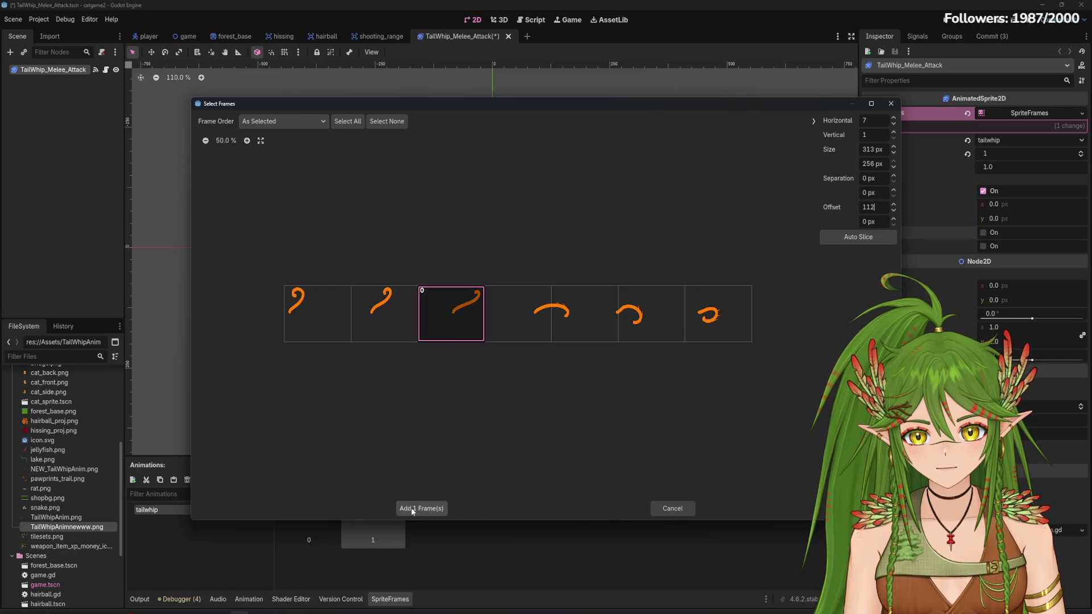
pyautogui.click(414, 507)
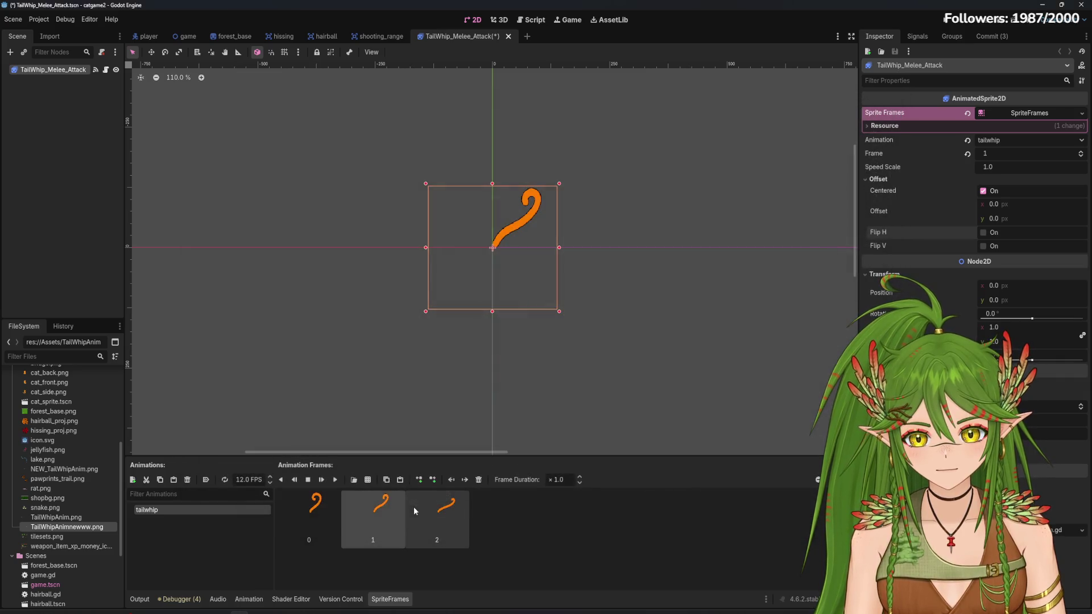
pyautogui.click(322, 480)
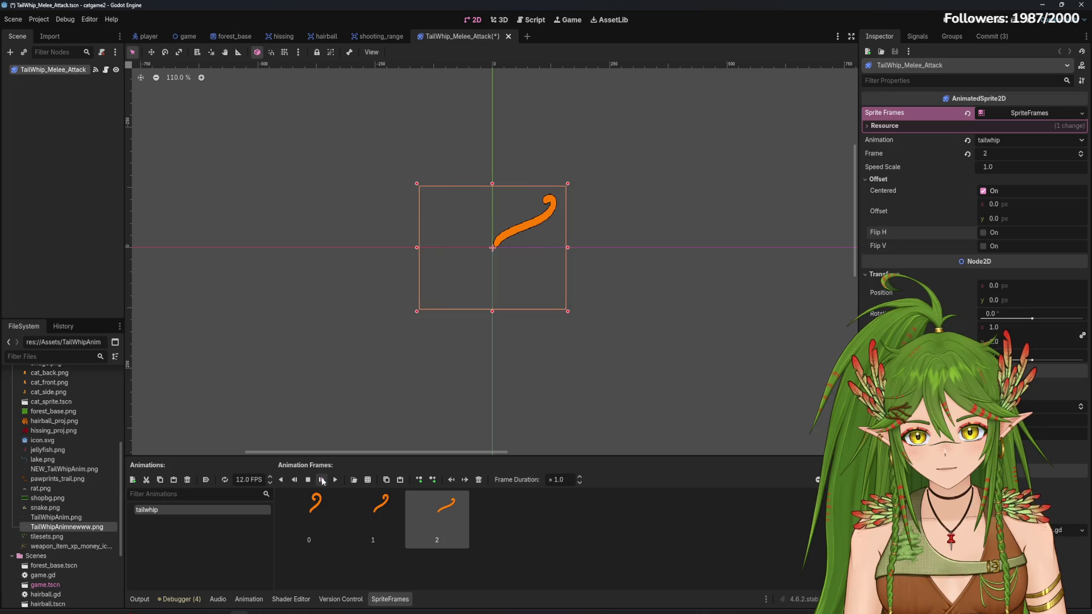
pyautogui.click(455, 517)
pyautogui.press('Delete')
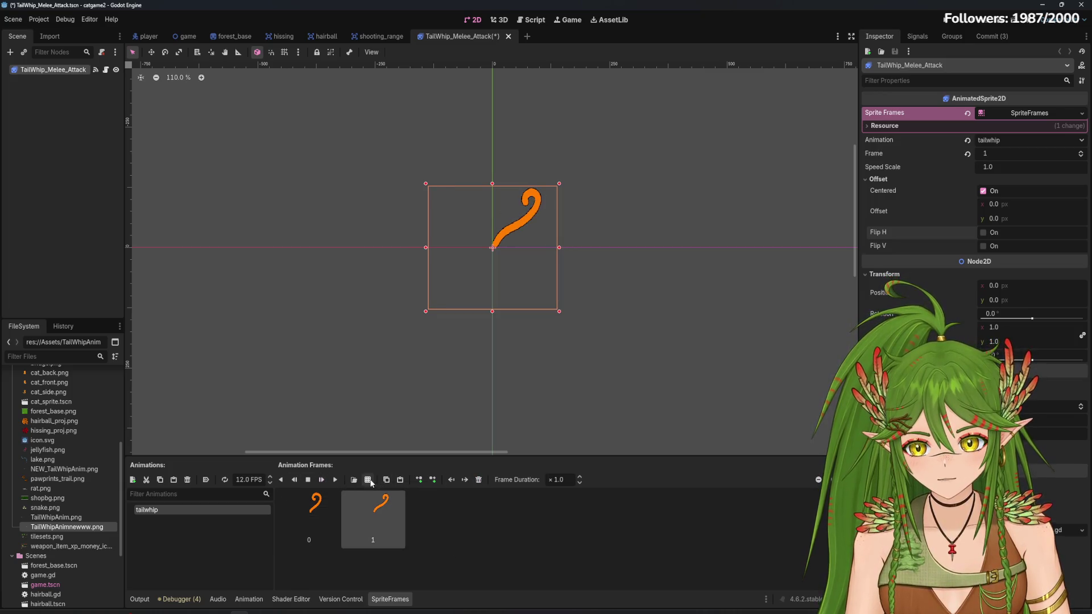
pyautogui.click(367, 480)
# Open the tail-whip sheet in the slicer, pick the third pose, and lower the horizontal offset
pyautogui.doubleClick(498, 316)
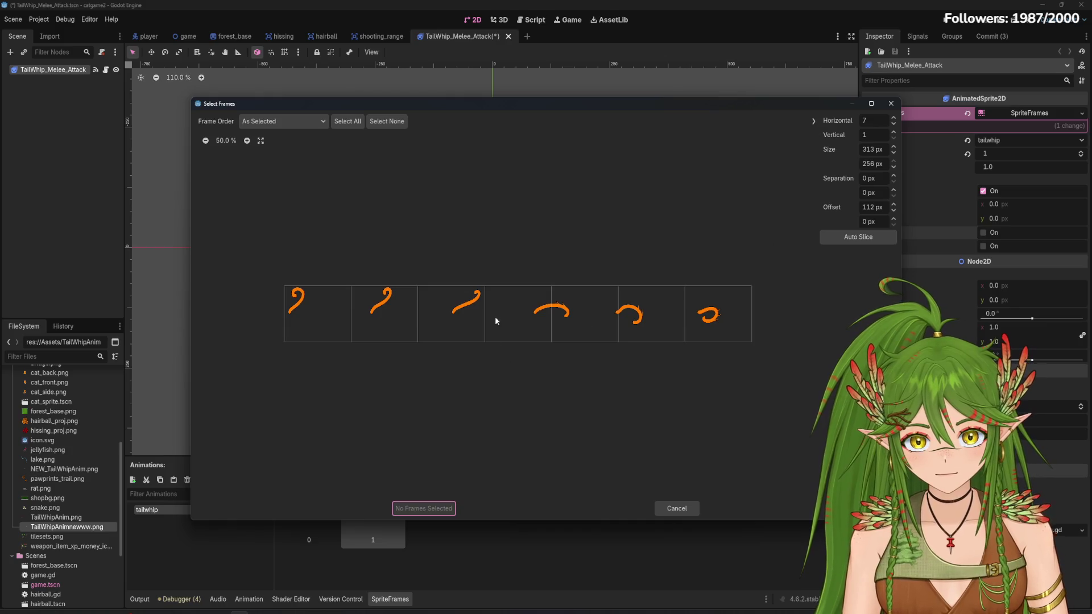
pyautogui.click(458, 313)
pyautogui.click(893, 203)
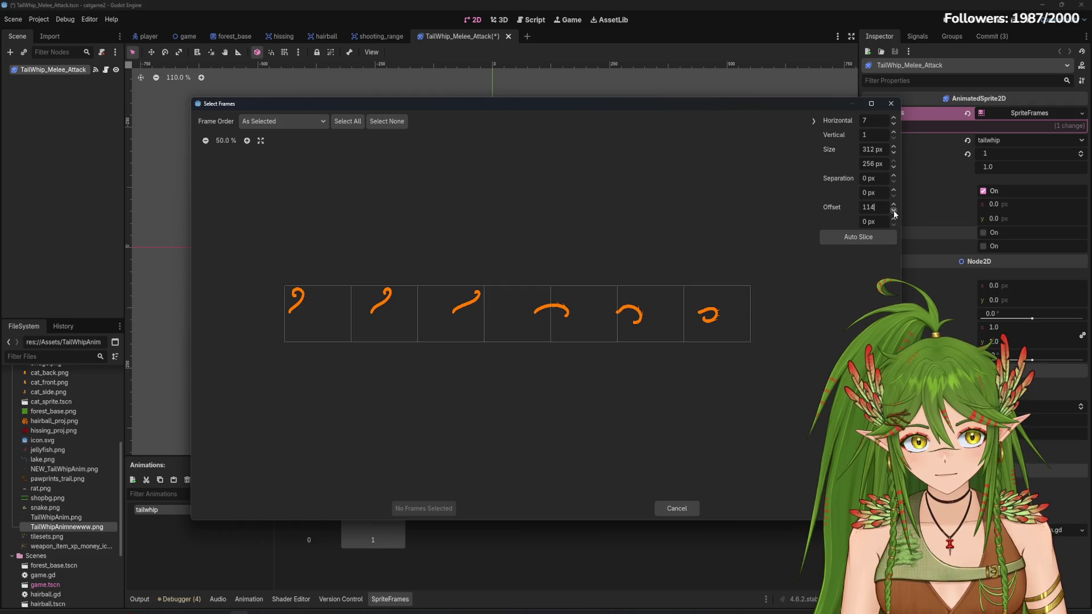
pyautogui.click(894, 211)
pyautogui.click(894, 211)
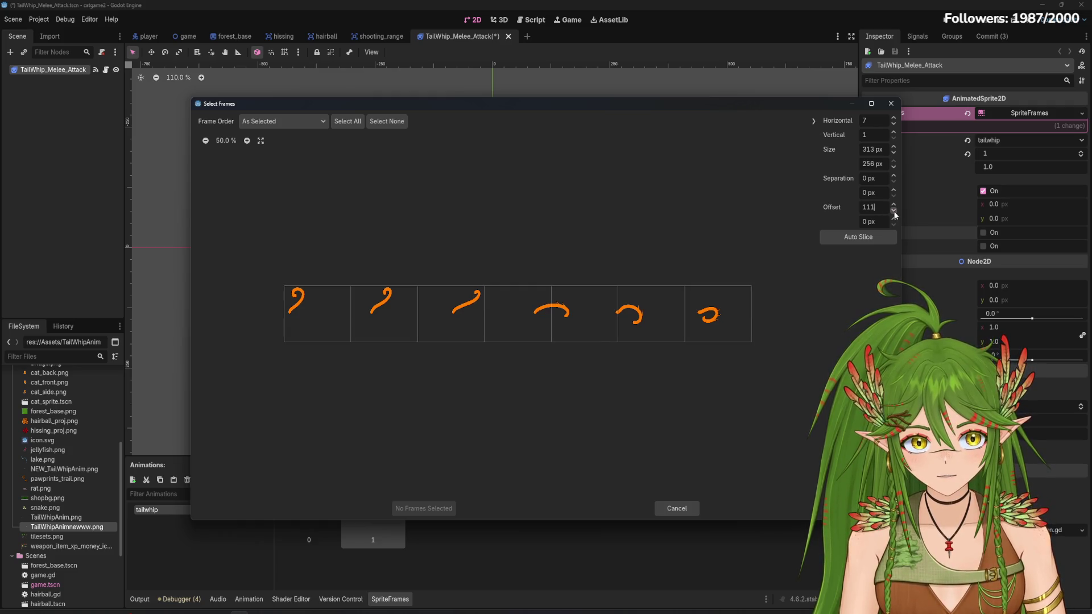
pyautogui.click(894, 211)
pyautogui.click(894, 212)
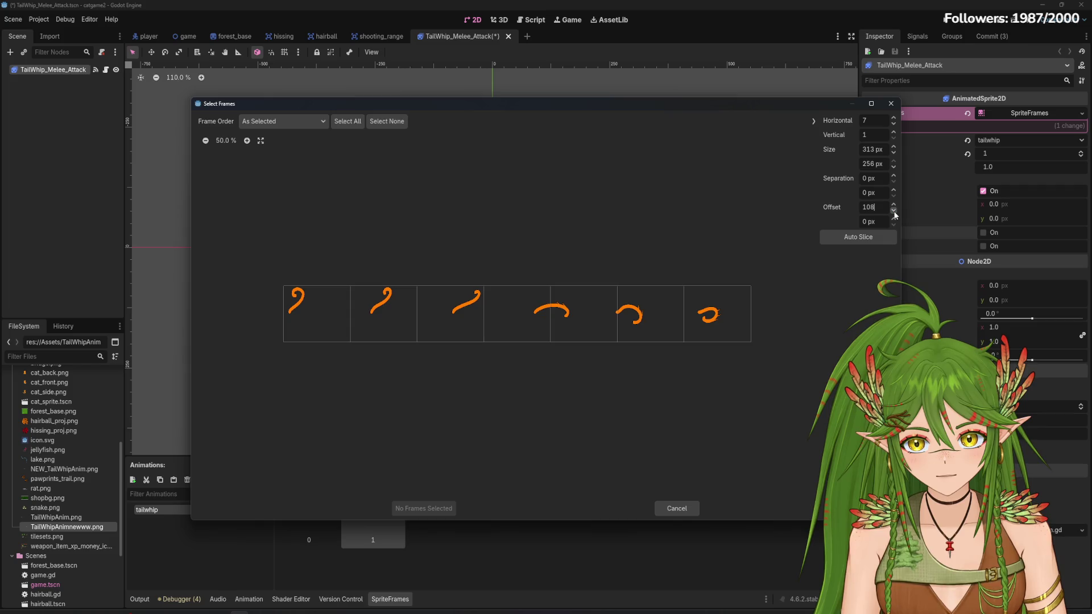
pyautogui.click(895, 212)
pyautogui.click(894, 212)
pyautogui.click(894, 212)
pyautogui.click(894, 211)
# Fine-tune Offset X to 124 px and add the third whip pose as frame 2
pyautogui.click(894, 205)
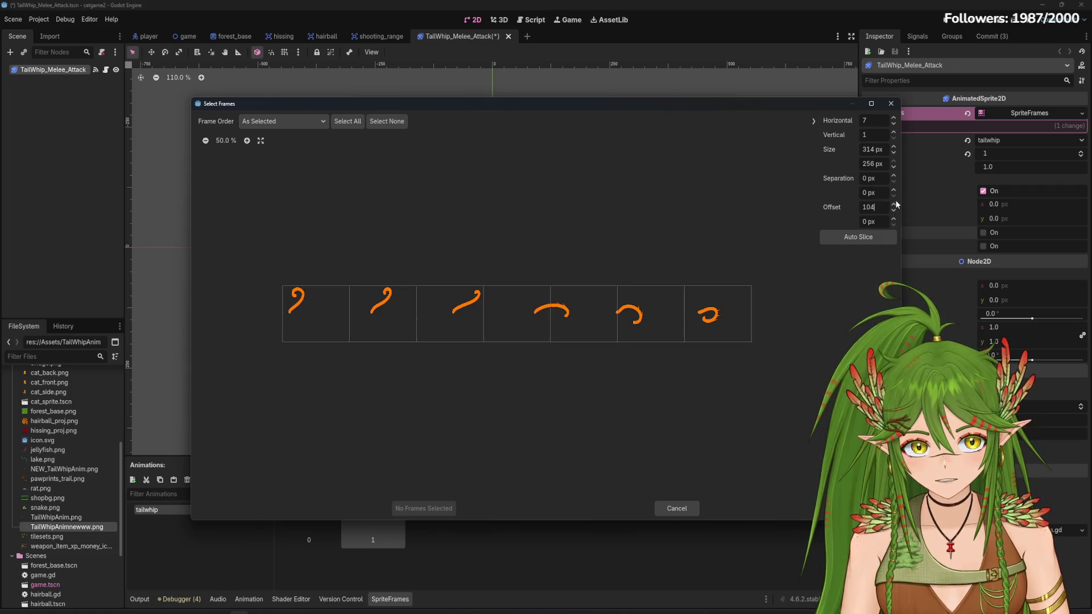
pyautogui.click(895, 205)
pyautogui.click(894, 205)
pyautogui.click(894, 205)
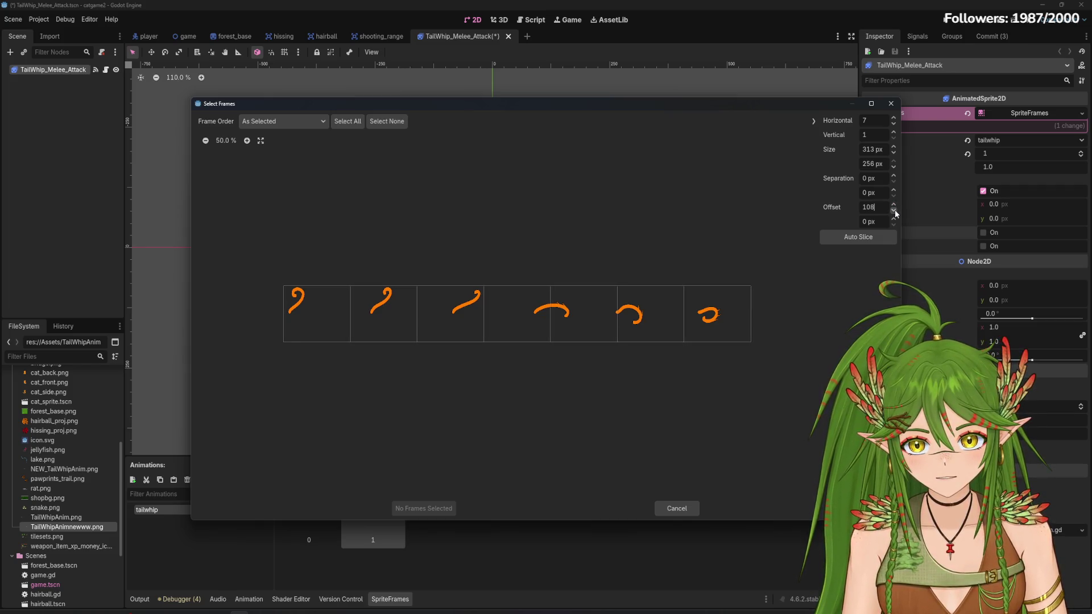
pyautogui.click(894, 211)
pyautogui.click(895, 211)
pyautogui.click(894, 212)
pyautogui.click(895, 212)
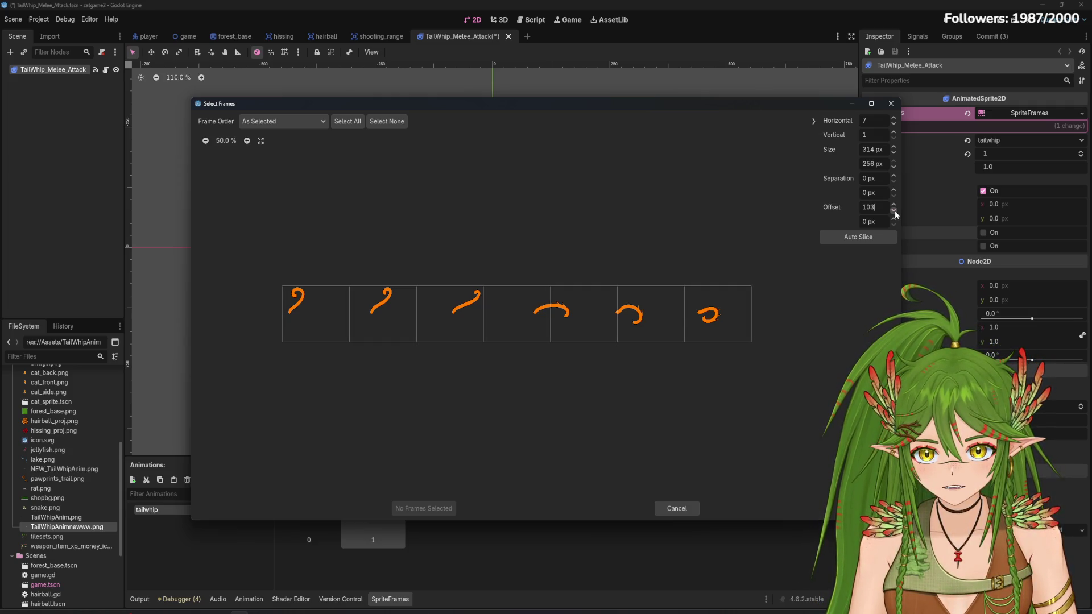
pyautogui.click(894, 205)
pyautogui.click(894, 205)
pyautogui.click(894, 205)
pyautogui.click(895, 205)
pyautogui.click(894, 204)
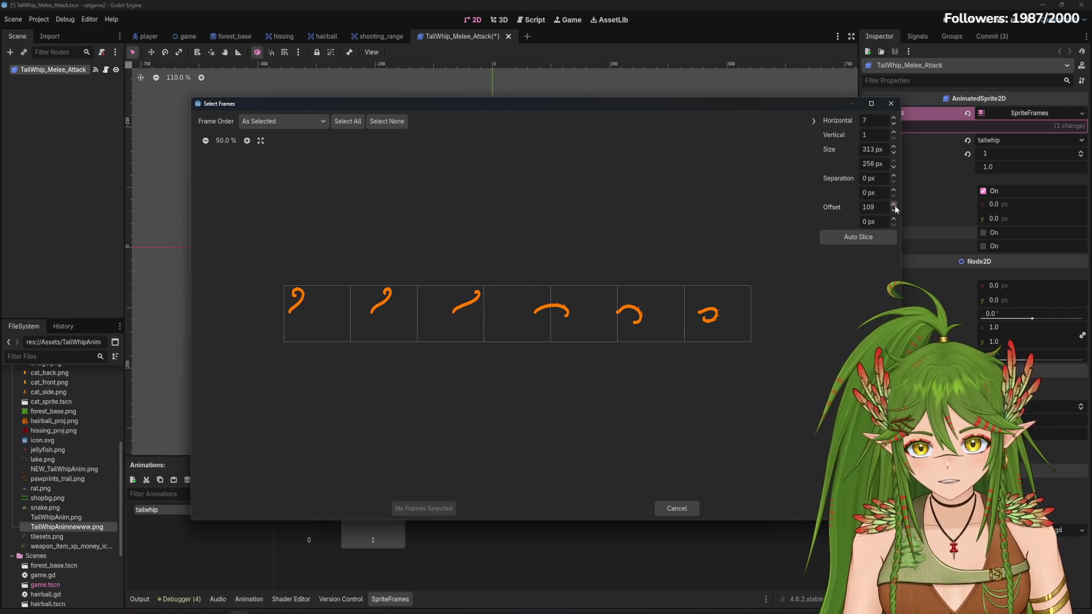
pyautogui.click(894, 205)
pyautogui.click(894, 205)
pyautogui.click(895, 205)
pyautogui.click(894, 205)
pyautogui.click(894, 204)
pyautogui.click(894, 205)
pyautogui.click(894, 205)
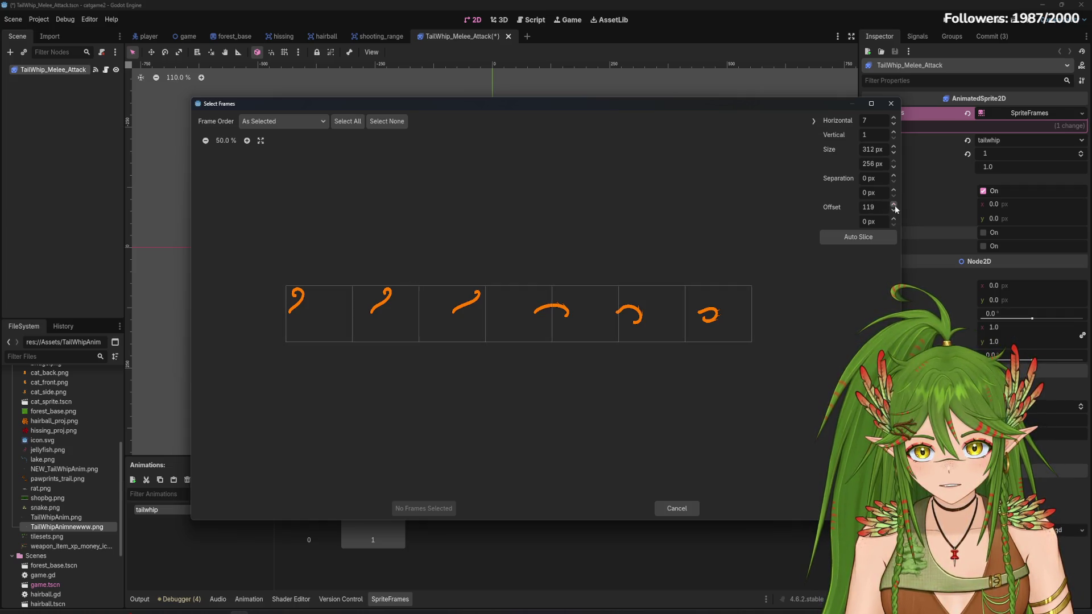
pyautogui.click(894, 205)
pyautogui.click(894, 205)
pyautogui.click(895, 204)
pyautogui.click(894, 205)
pyautogui.click(894, 204)
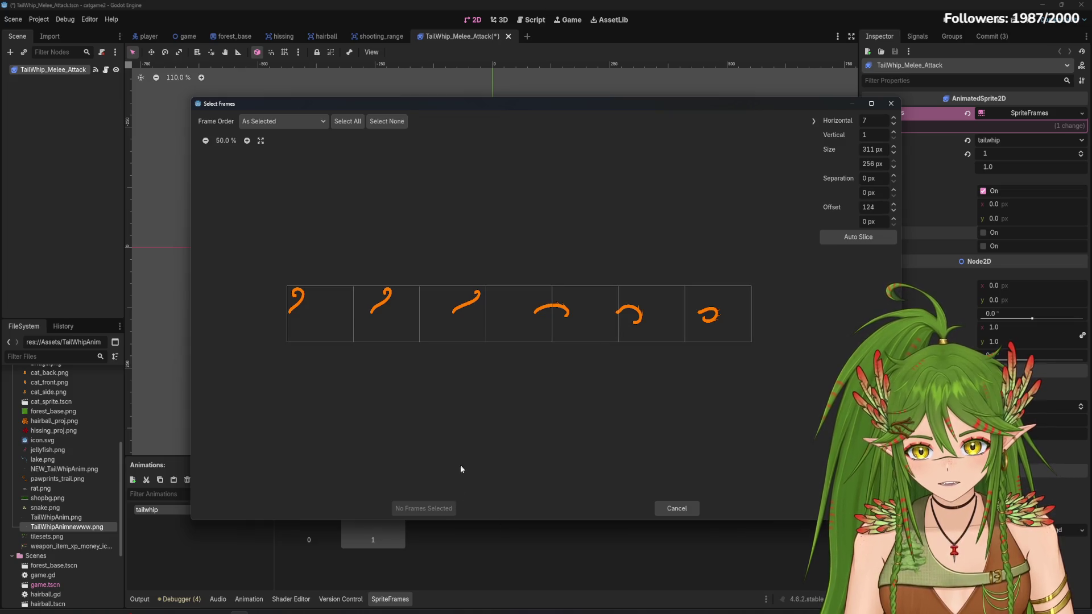
pyautogui.click(453, 315)
pyautogui.click(424, 508)
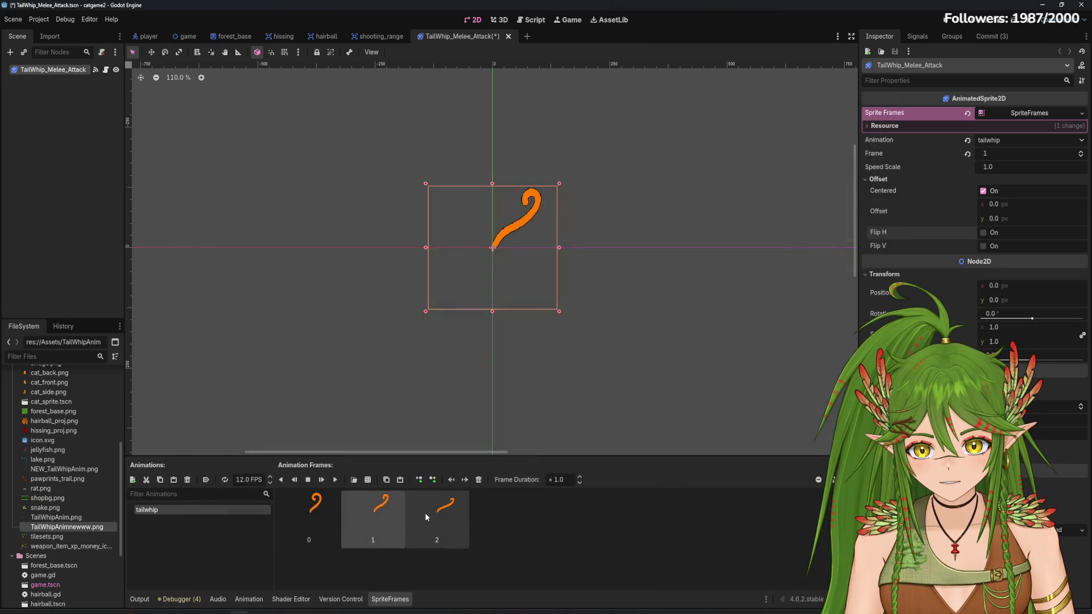
# Preview the three-frame animation, then delete the off-centre frame 2
pyautogui.click(322, 480)
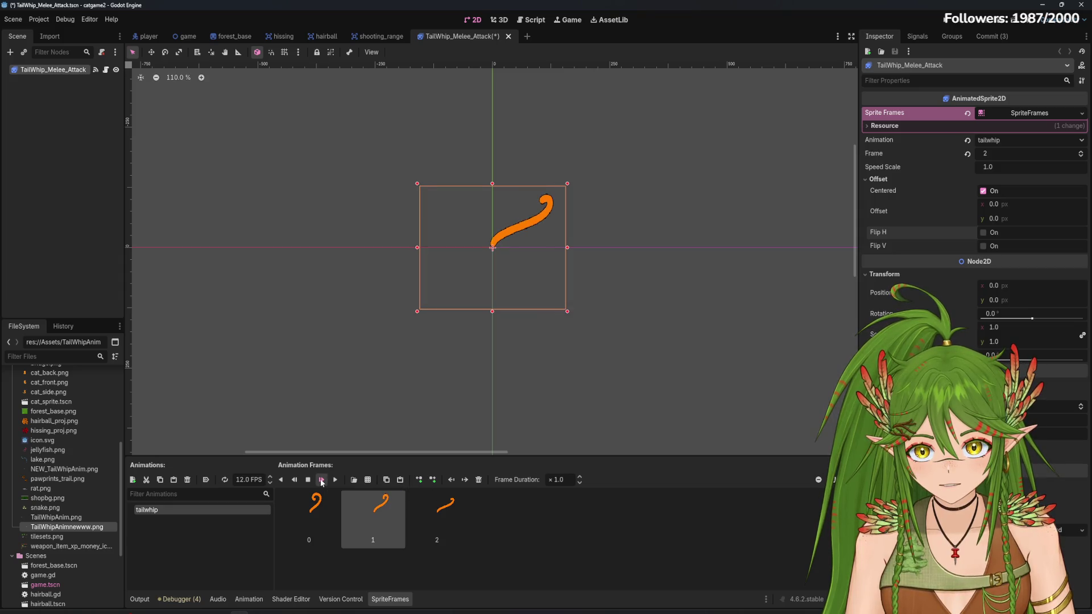
pyautogui.click(422, 534)
pyautogui.press('Delete')
pyautogui.click(354, 480)
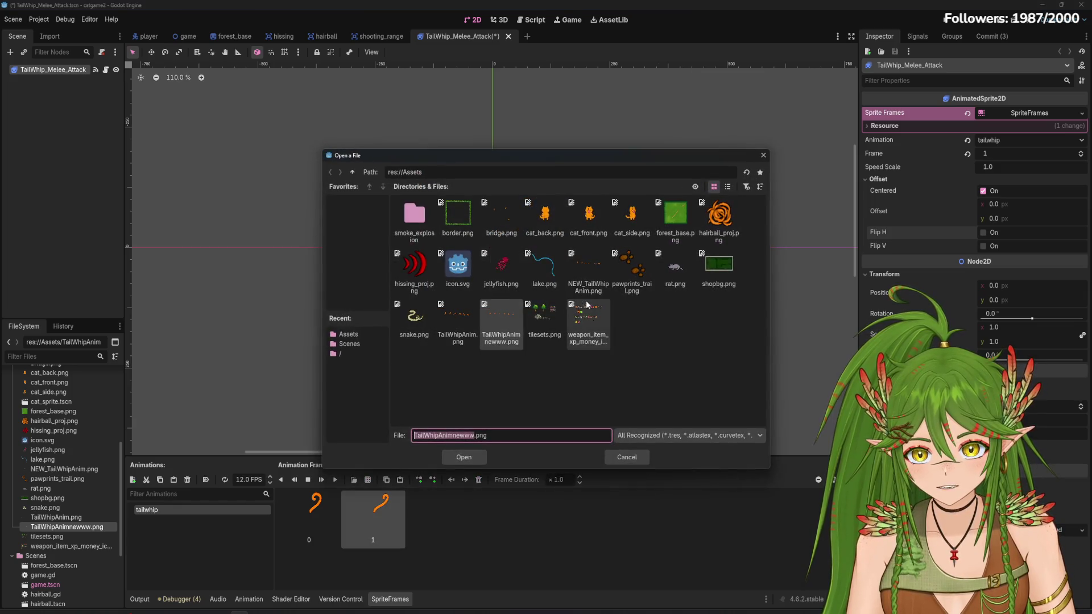
# Re-slice the third whip pose from TailWhipAnimnewww.png at a slightly lower offset as frame 2
pyautogui.doubleClick(501, 319)
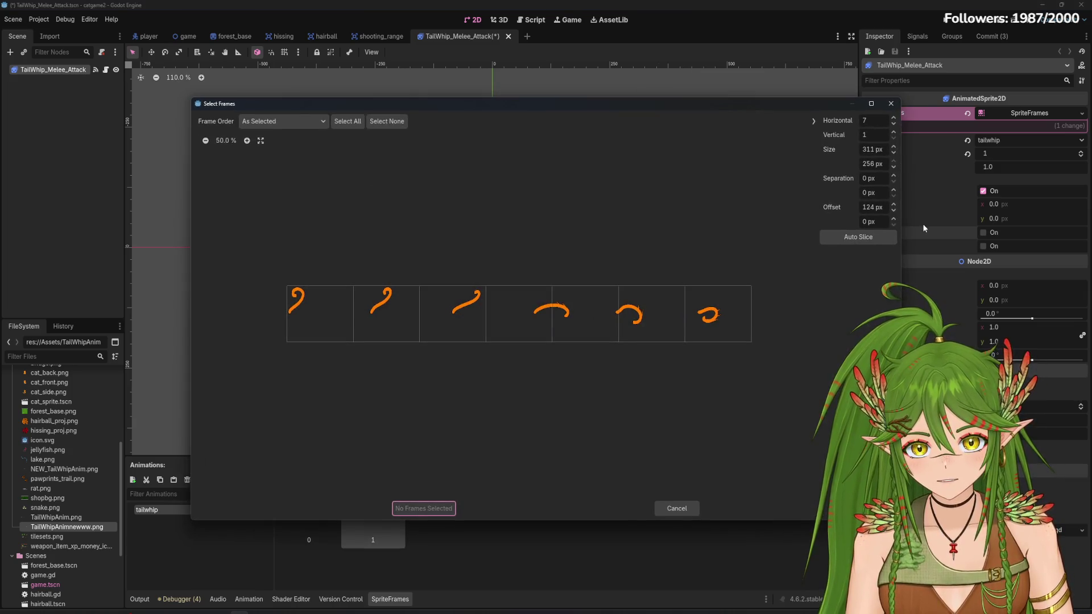
pyautogui.click(894, 212)
pyautogui.click(894, 212)
pyautogui.write('119')
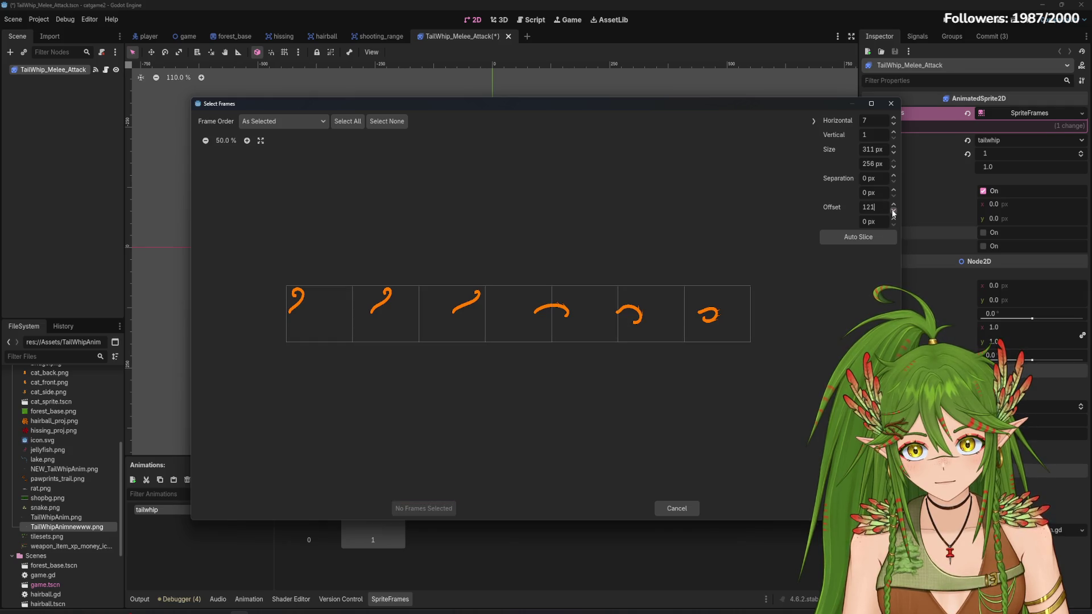
pyautogui.click(452, 313)
pyautogui.click(456, 507)
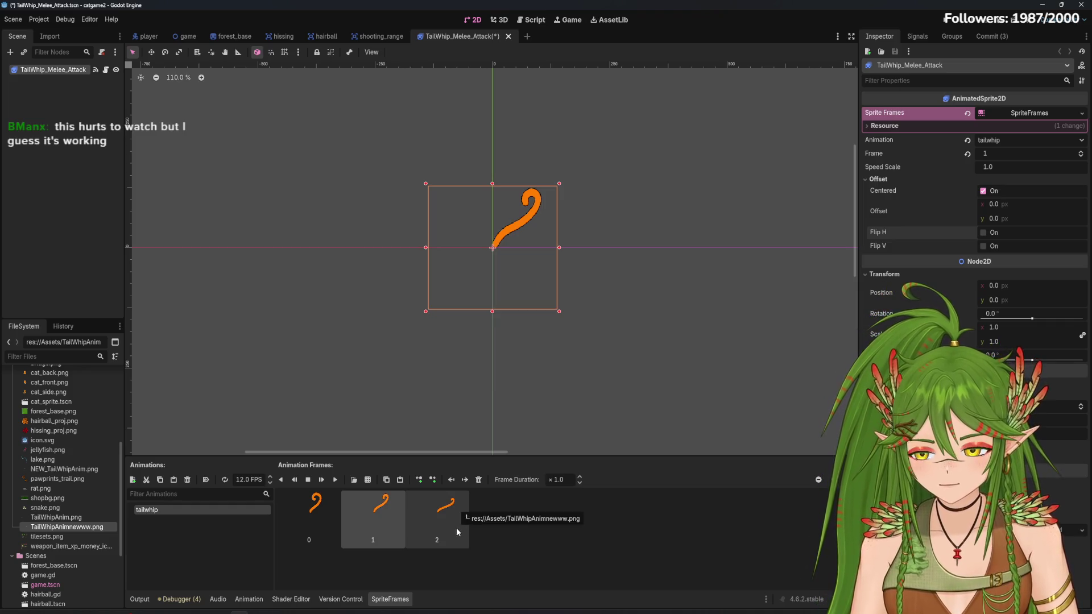
# Preview the tailwhip animation and save the scene
pyautogui.click(320, 480)
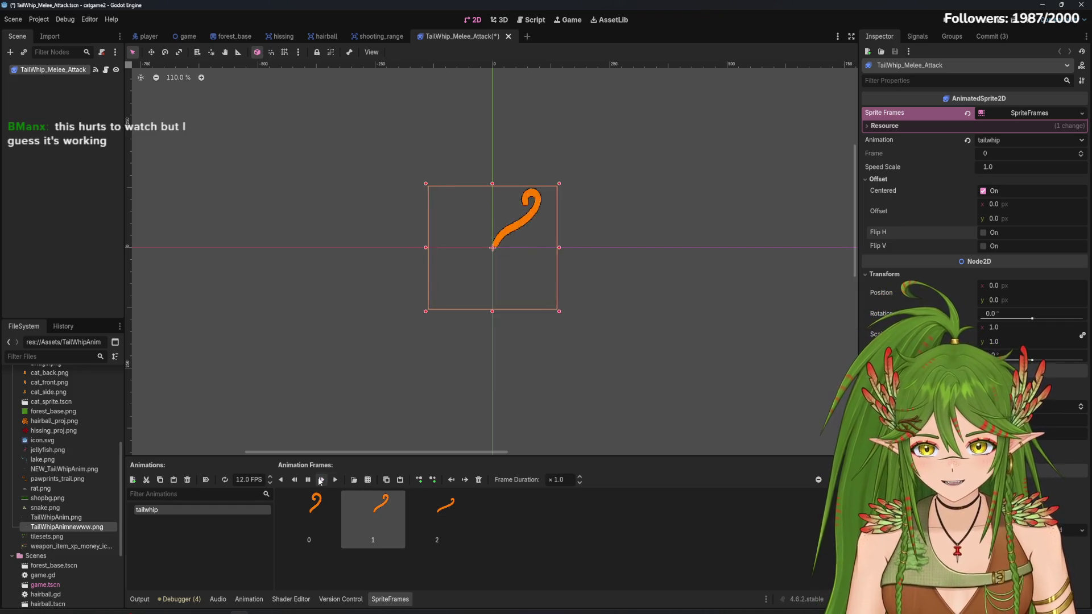
pyautogui.click(321, 481)
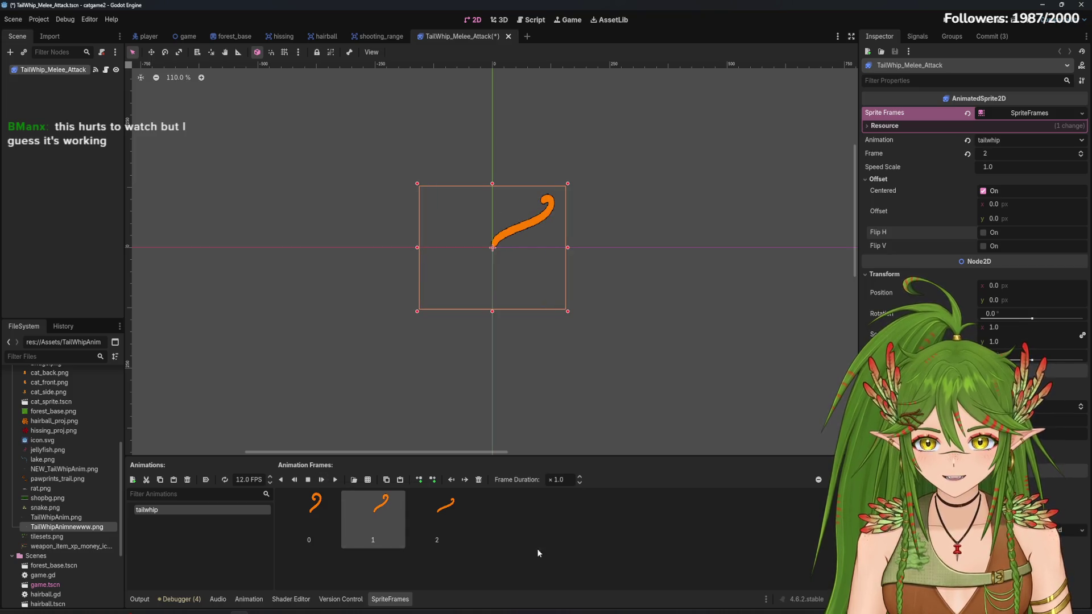
pyautogui.hotkey('ctrl', 's')
pyautogui.click(463, 509)
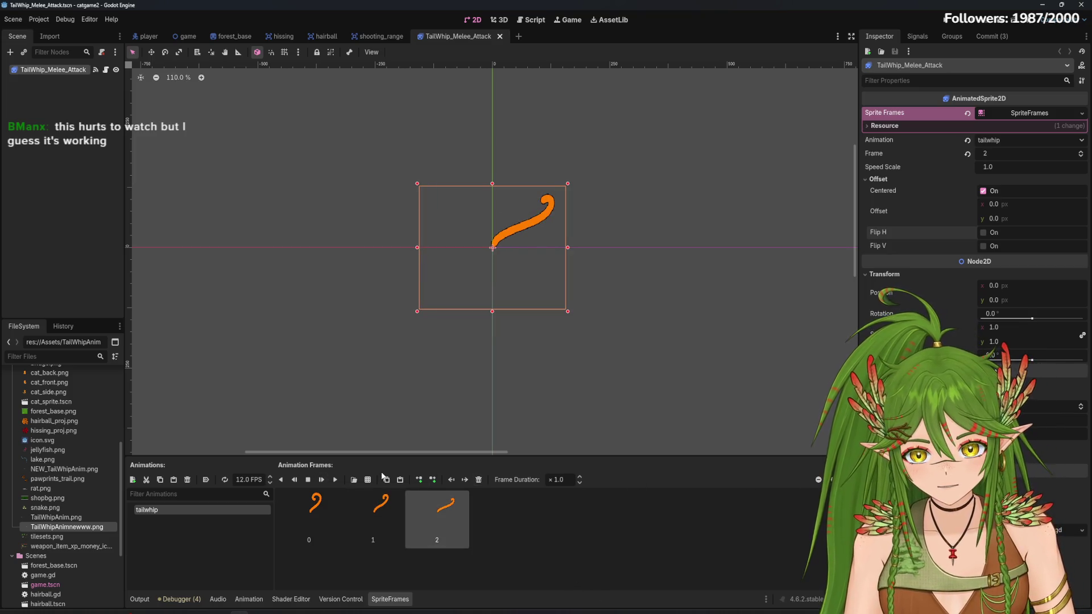
# Load TailWhipAnimnewww.png into the sprite-sheet slicer and settle the grid on 5 horizontal columns
pyautogui.hotkey('ctrl', 'o')
pyautogui.doubleClick(505, 312)
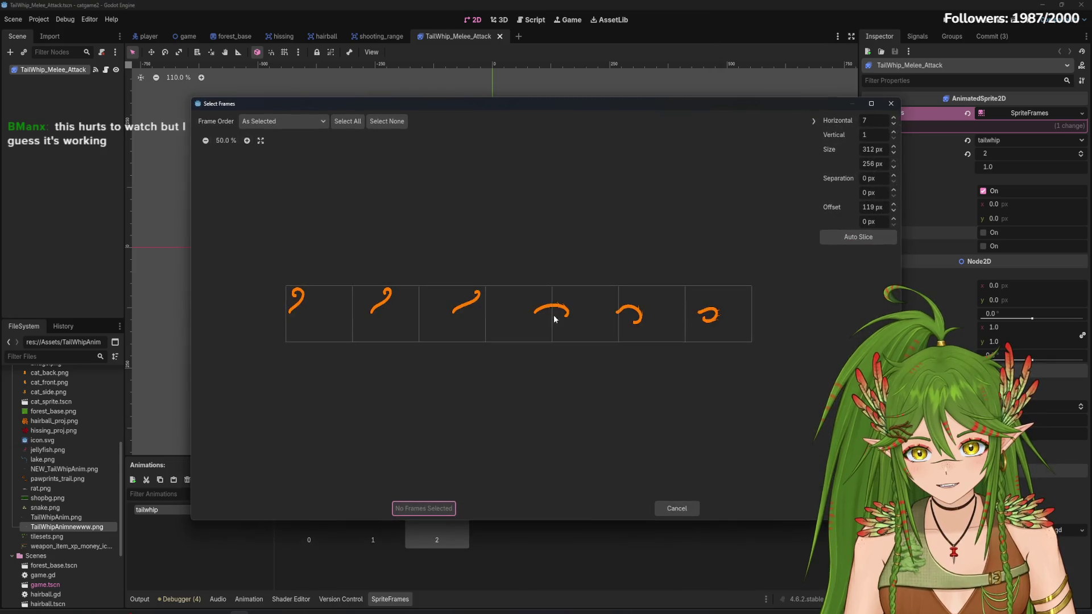
pyautogui.click(894, 117)
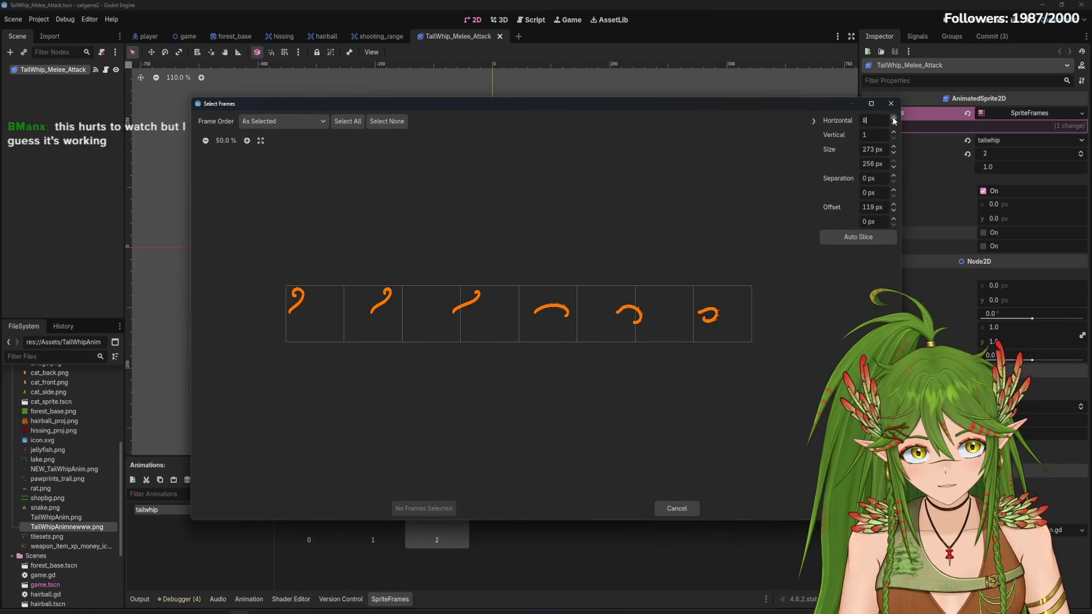
pyautogui.click(894, 118)
pyautogui.click(896, 125)
pyautogui.click(895, 125)
pyautogui.click(895, 125)
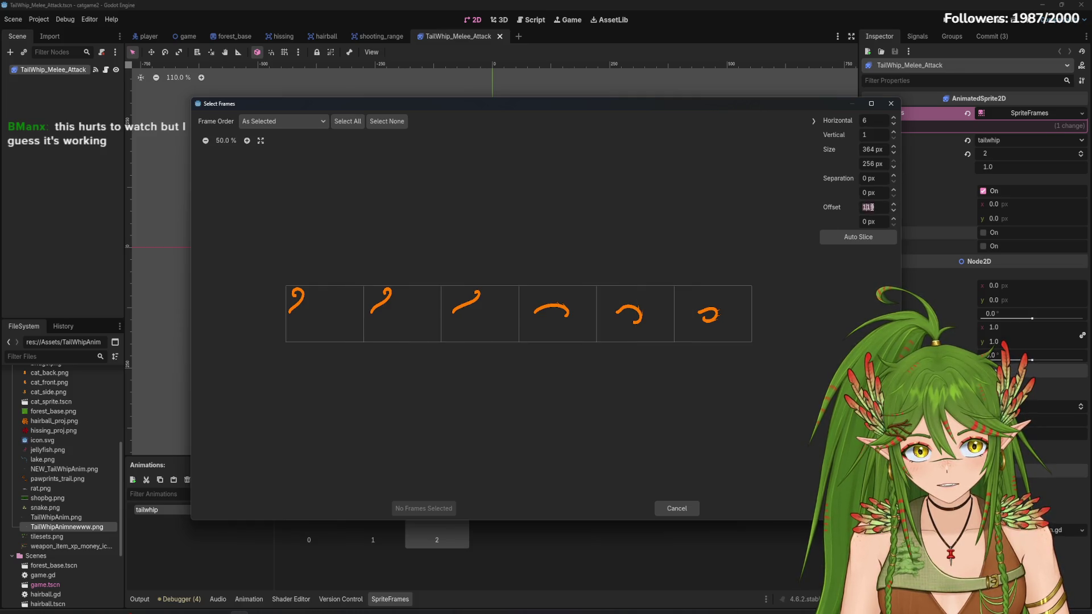
pyautogui.click(875, 207)
pyautogui.write('400')
pyautogui.write('300')
pyautogui.press('Return')
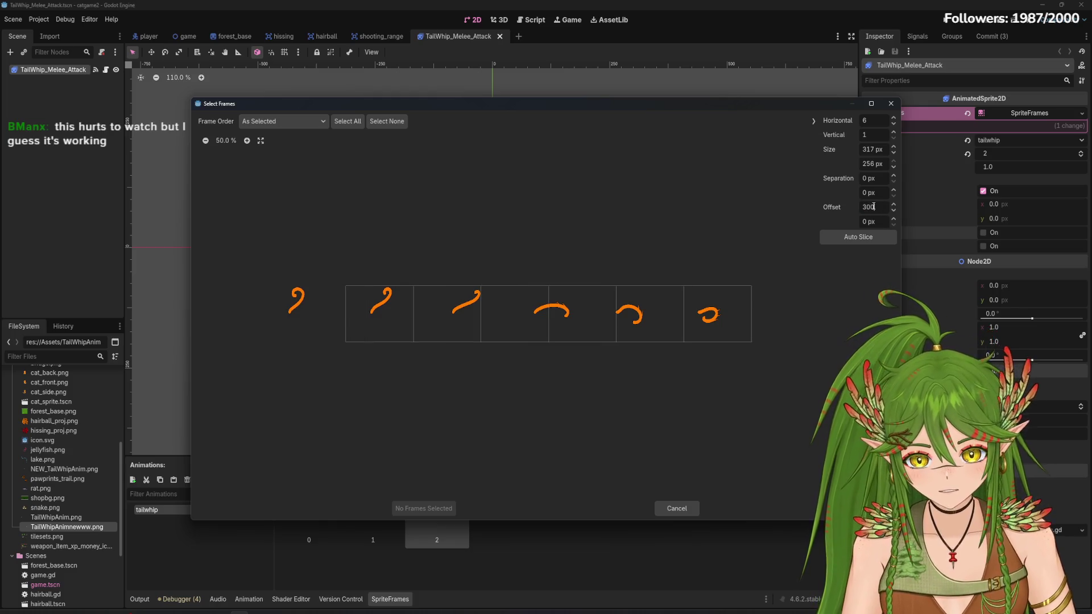
pyautogui.press('Return')
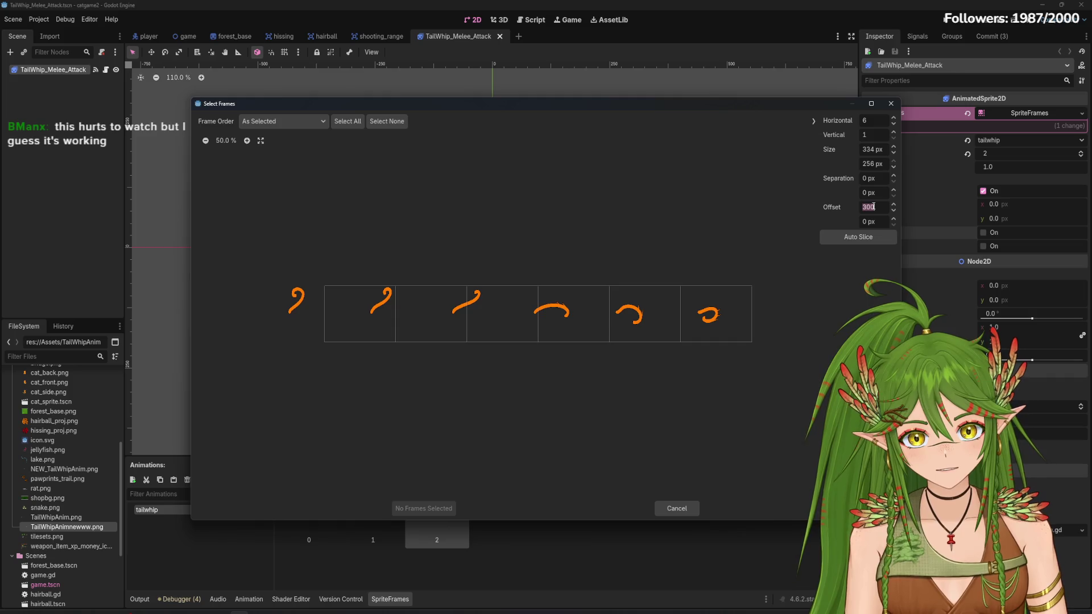
pyautogui.write('100')
pyautogui.press('Return')
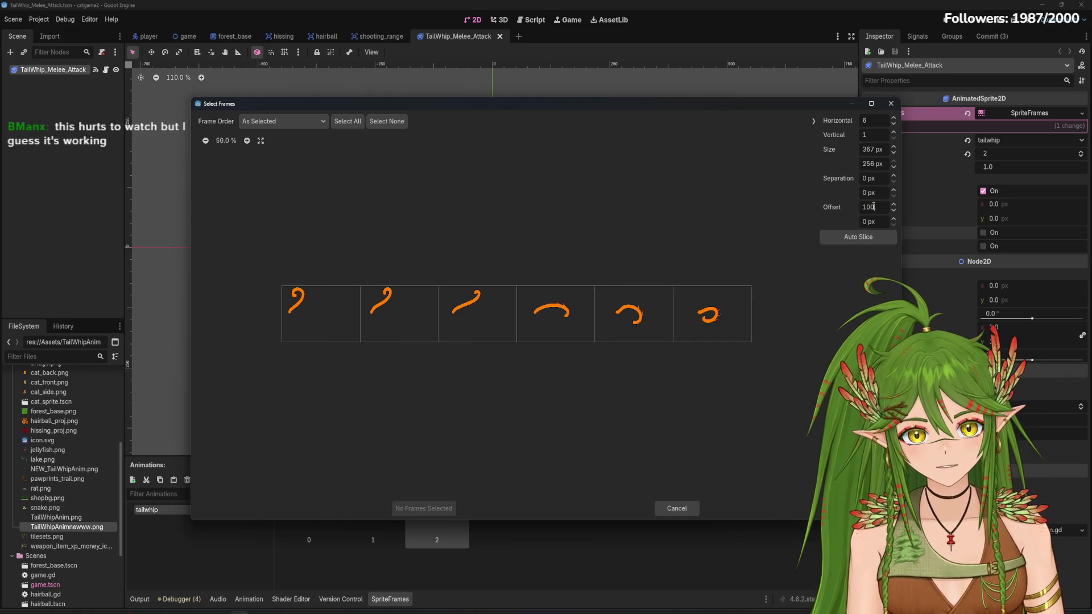
pyautogui.write('0')
pyautogui.press('Return')
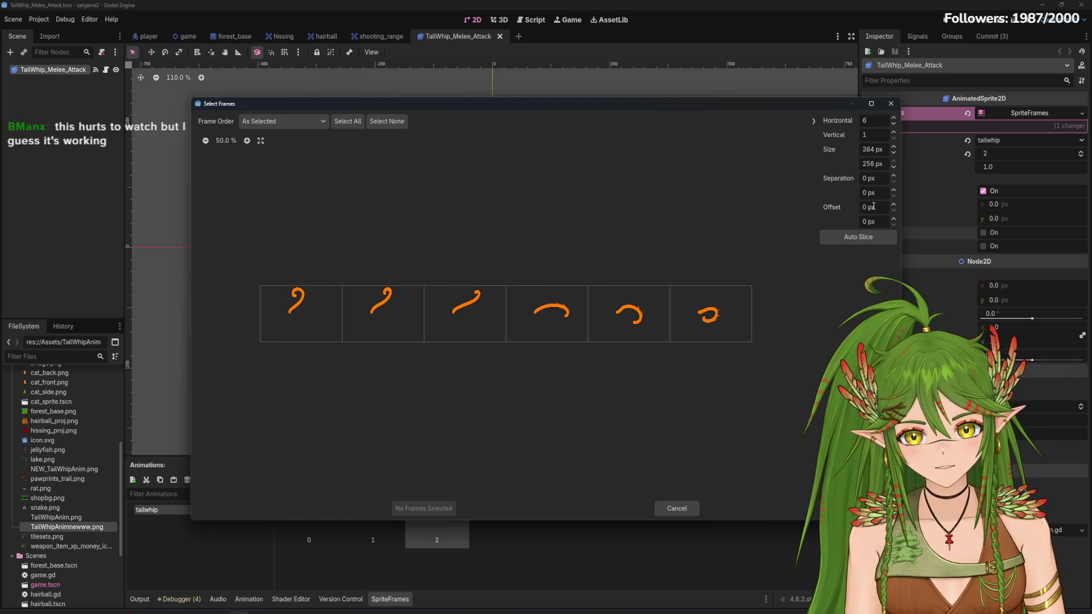
pyautogui.click(894, 117)
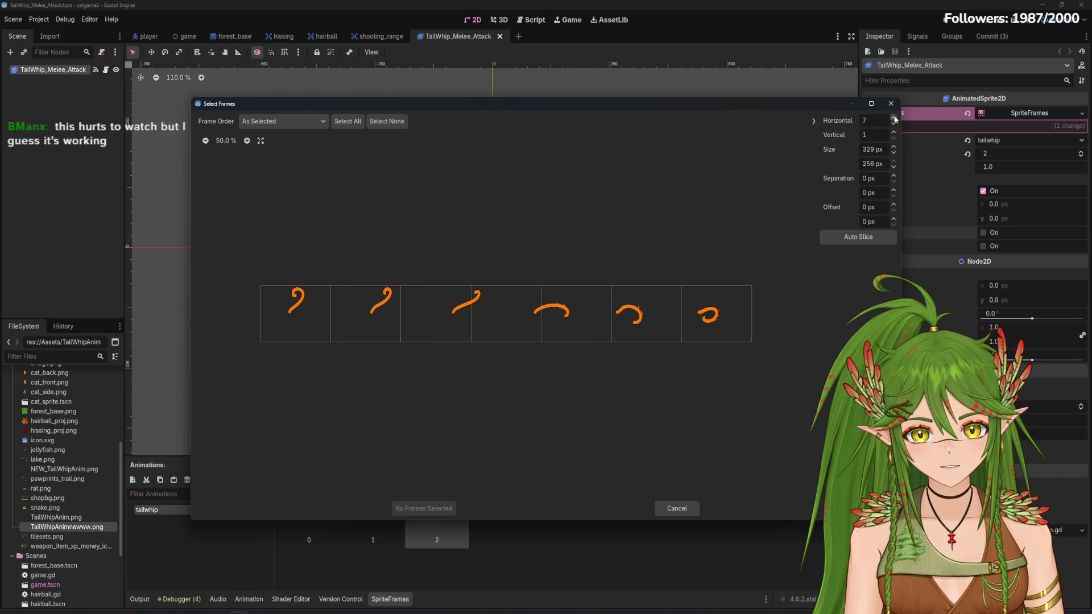
pyautogui.click(895, 118)
pyautogui.click(894, 124)
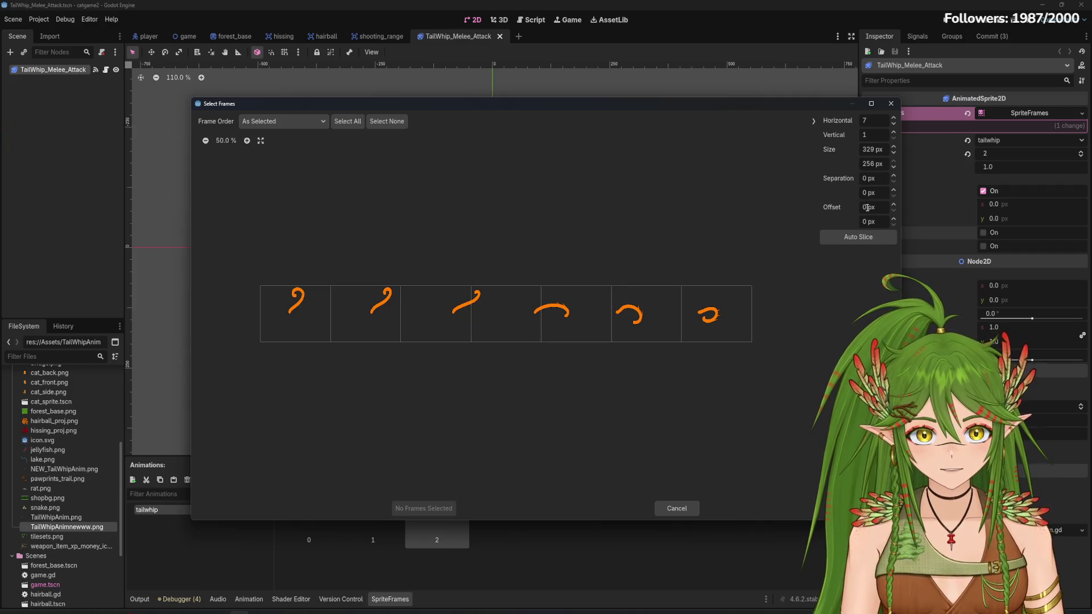
pyautogui.write('500')
pyautogui.press('Return')
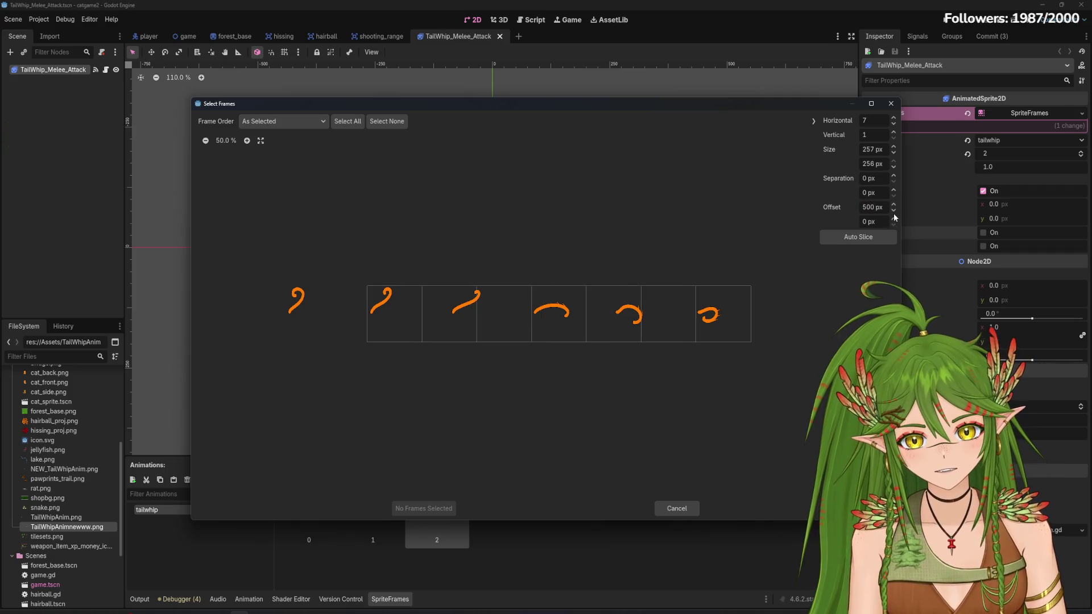
pyautogui.click(895, 124)
pyautogui.click(895, 126)
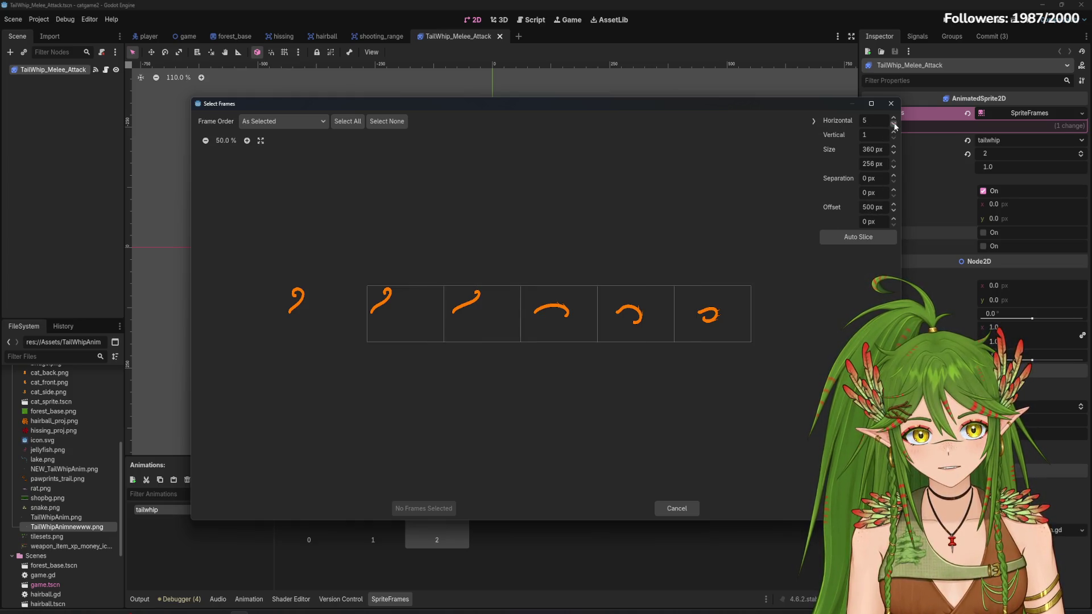
pyautogui.click(895, 125)
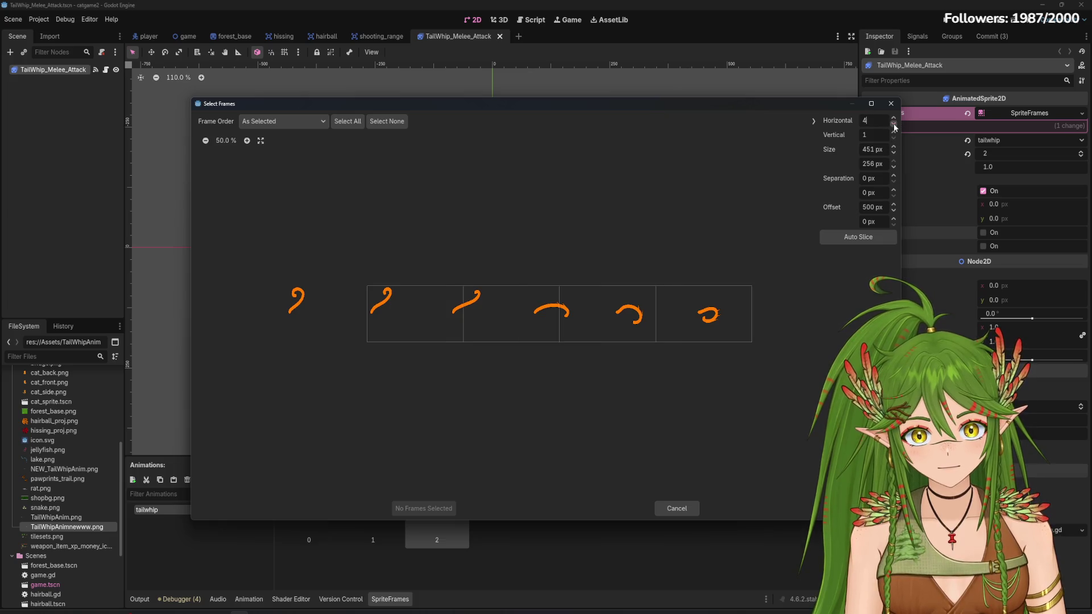
pyautogui.click(895, 126)
pyautogui.click(894, 118)
pyautogui.click(895, 118)
pyautogui.write('600')
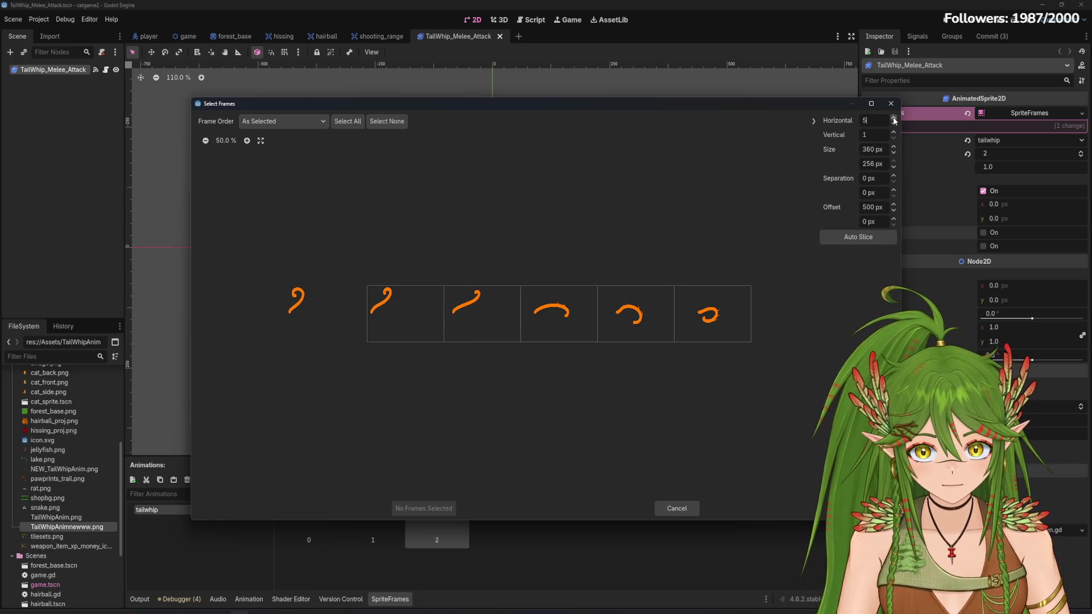
# Set the horizontal slicing offset to 230 px after trying several values
pyautogui.press('Return')
pyautogui.click(869, 208)
pyautogui.write('100')
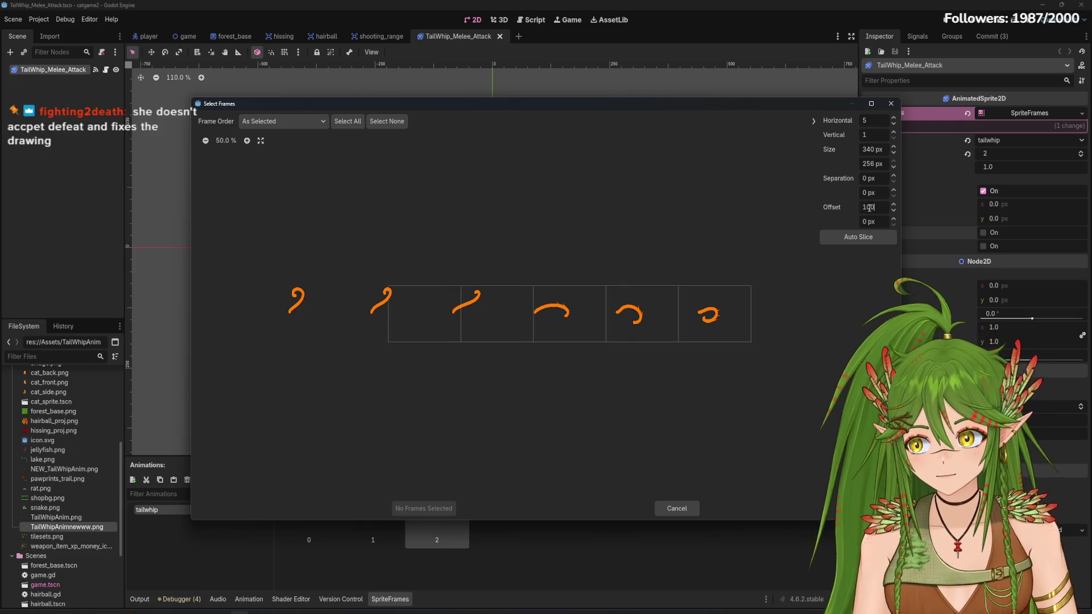
pyautogui.press('Return')
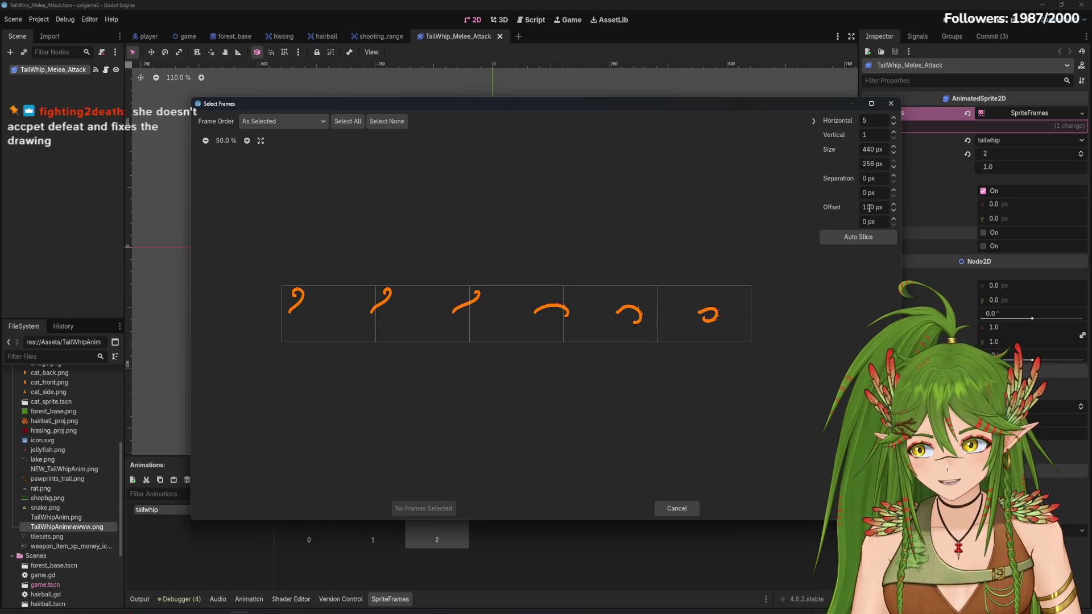
pyautogui.write('0')
pyautogui.press('Return')
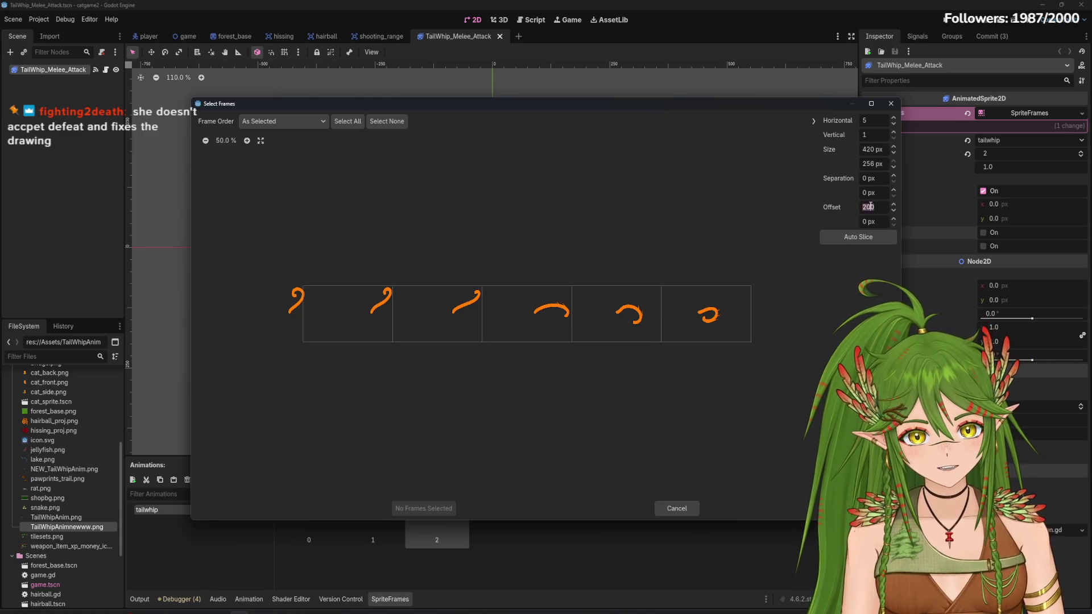
pyautogui.write('300')
pyautogui.press('Return')
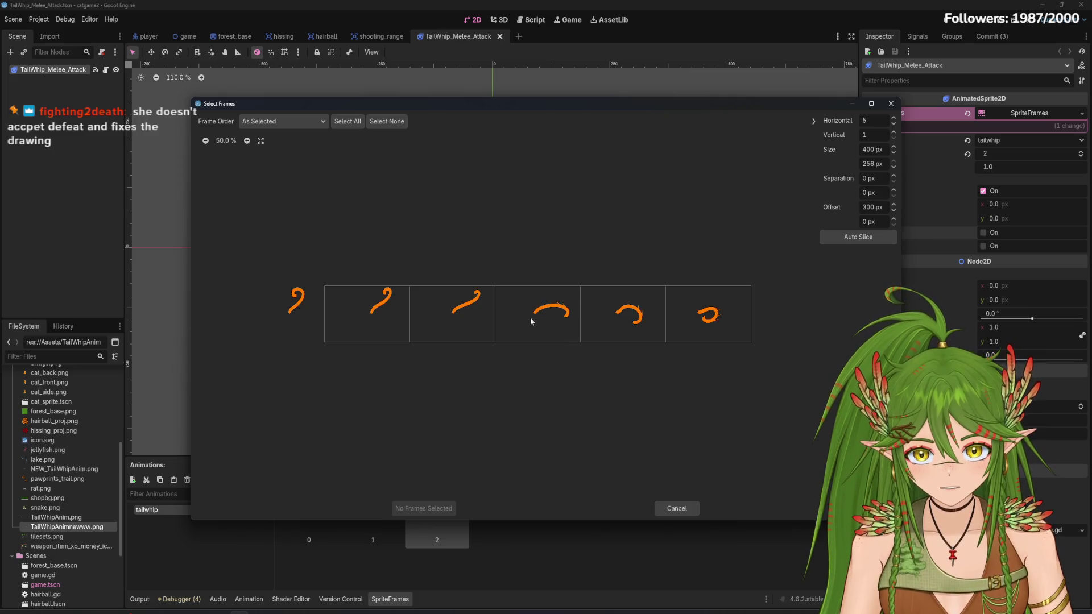
pyautogui.click(871, 207)
pyautogui.write('250')
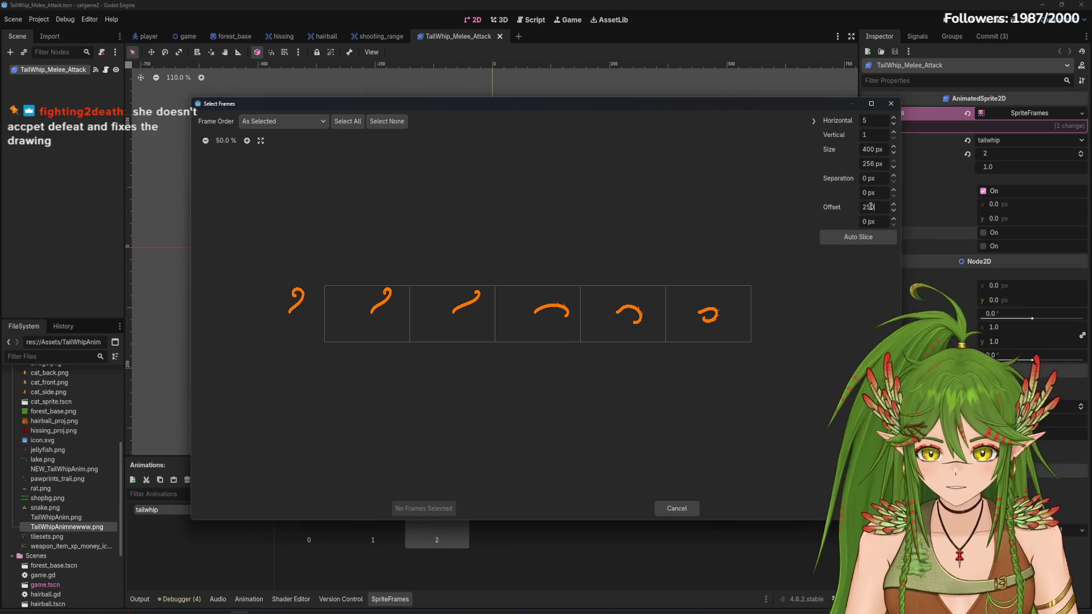
pyautogui.press('Return')
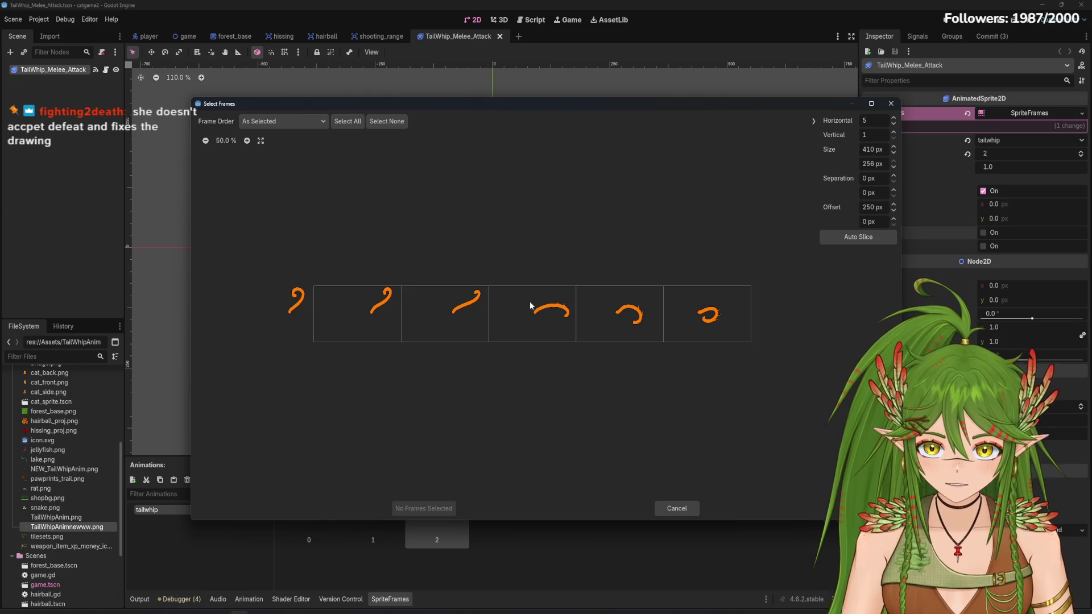
pyautogui.click(872, 207)
pyautogui.write('2')
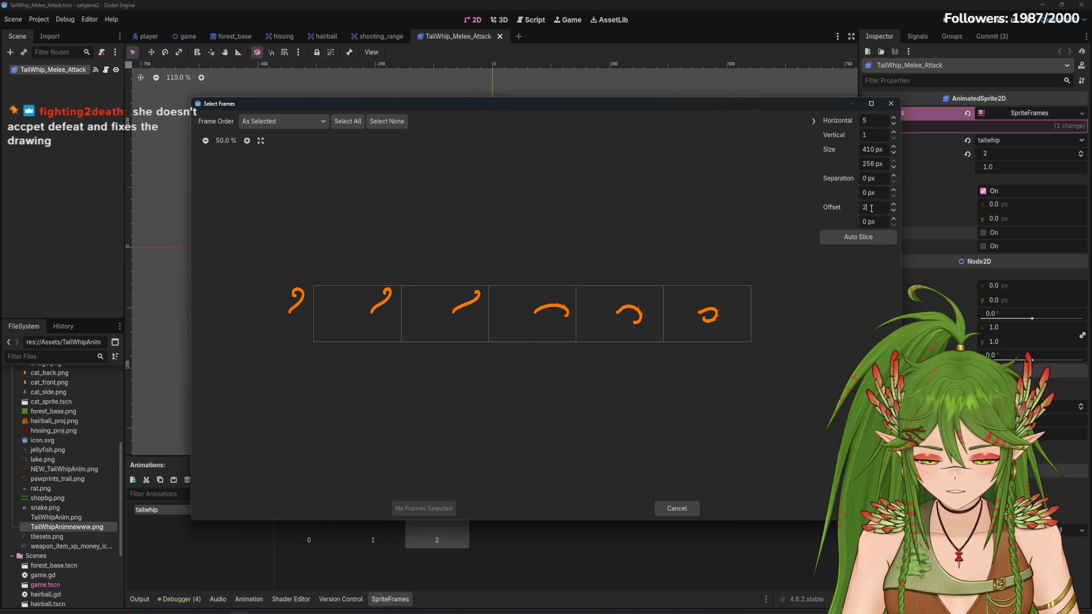
pyautogui.write('30')
pyautogui.press('Return')
# Add the fourth whip pose as frame 3 and play the animation
pyautogui.click(530, 313)
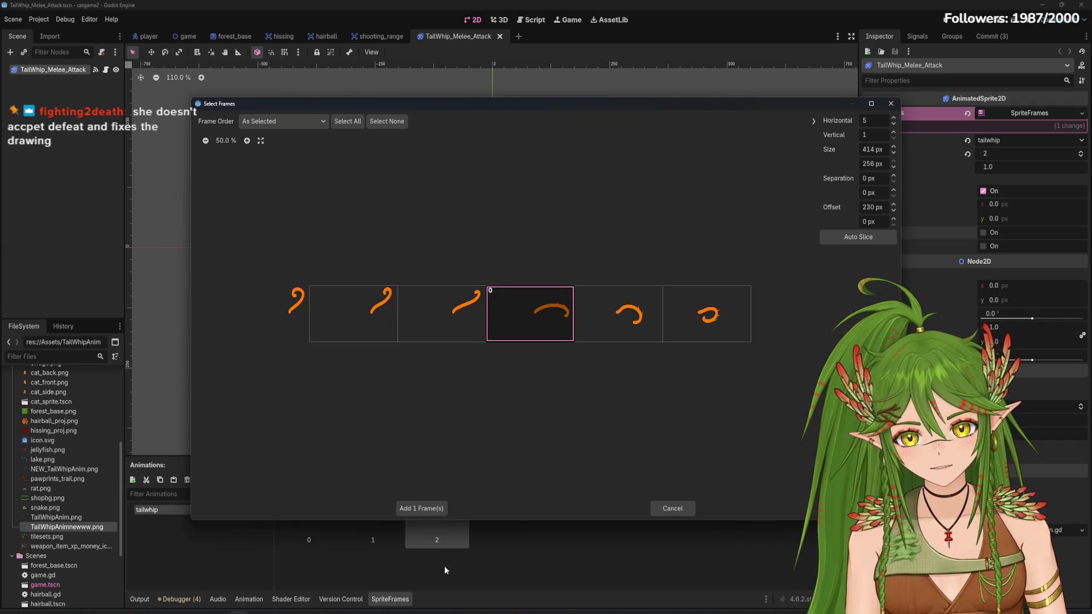
pyautogui.click(422, 508)
pyautogui.click(322, 480)
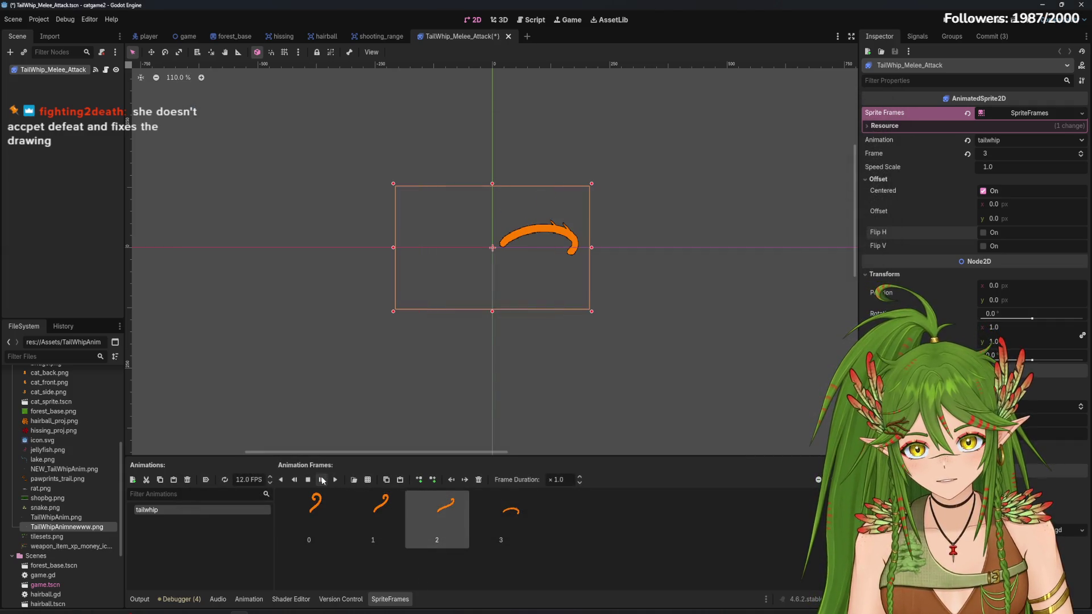
# Delete frame 3 and reopen the tail-whip sprite sheet for slicing
pyautogui.click(479, 511)
pyautogui.click(479, 479)
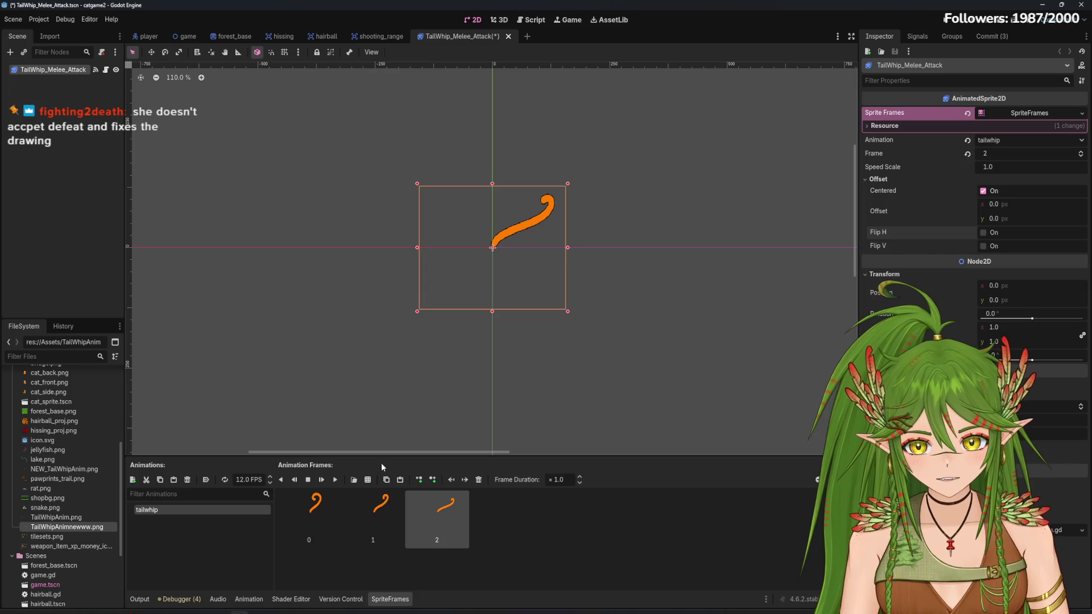
pyautogui.click(367, 479)
pyautogui.click(464, 456)
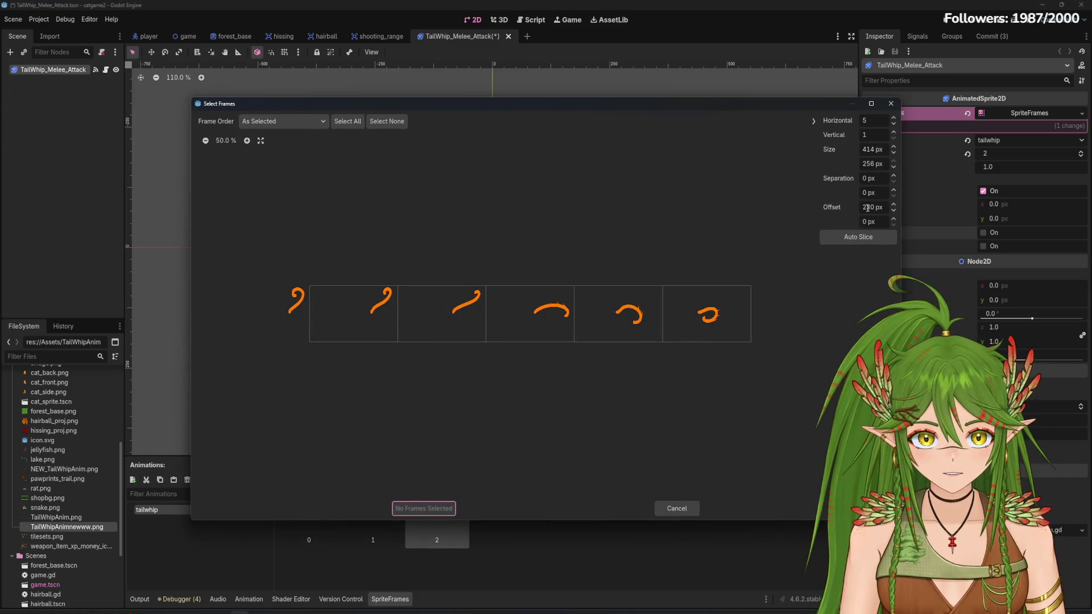
# Widen the slice Size X slightly and add the arc pose as a new frame
pyautogui.press('Up')
pyautogui.press('Up')
pyautogui.press('Up')
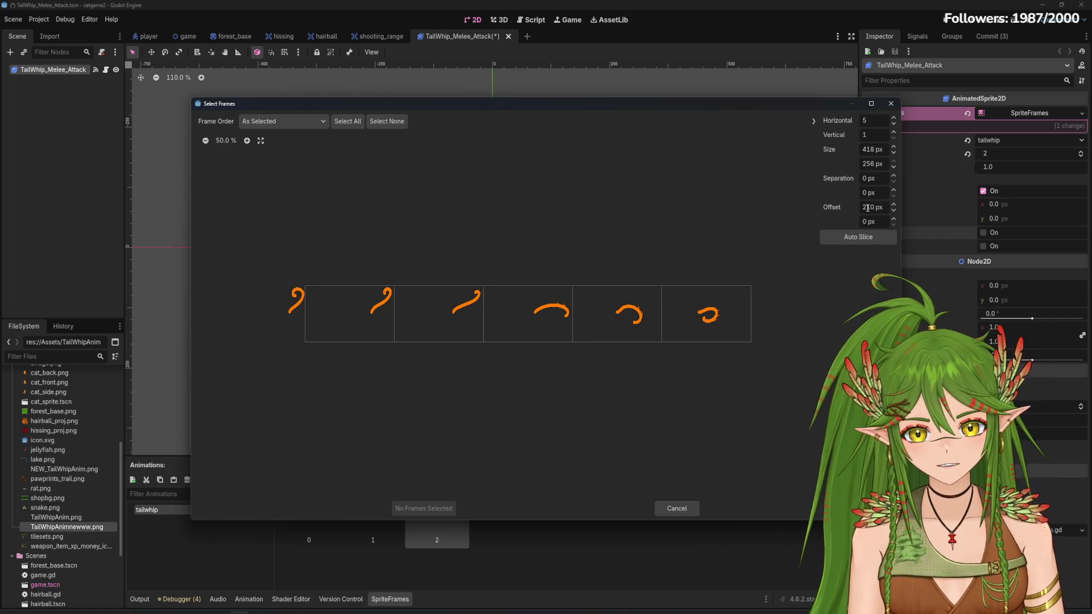
pyautogui.press('Up')
pyautogui.press('Up')
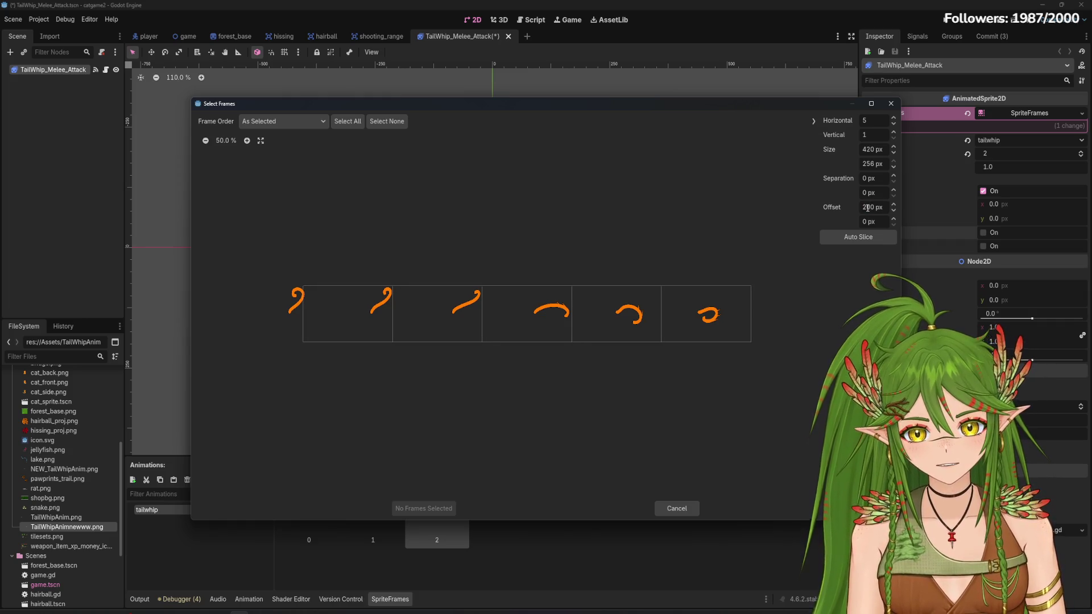
pyautogui.click(547, 330)
pyautogui.click(427, 510)
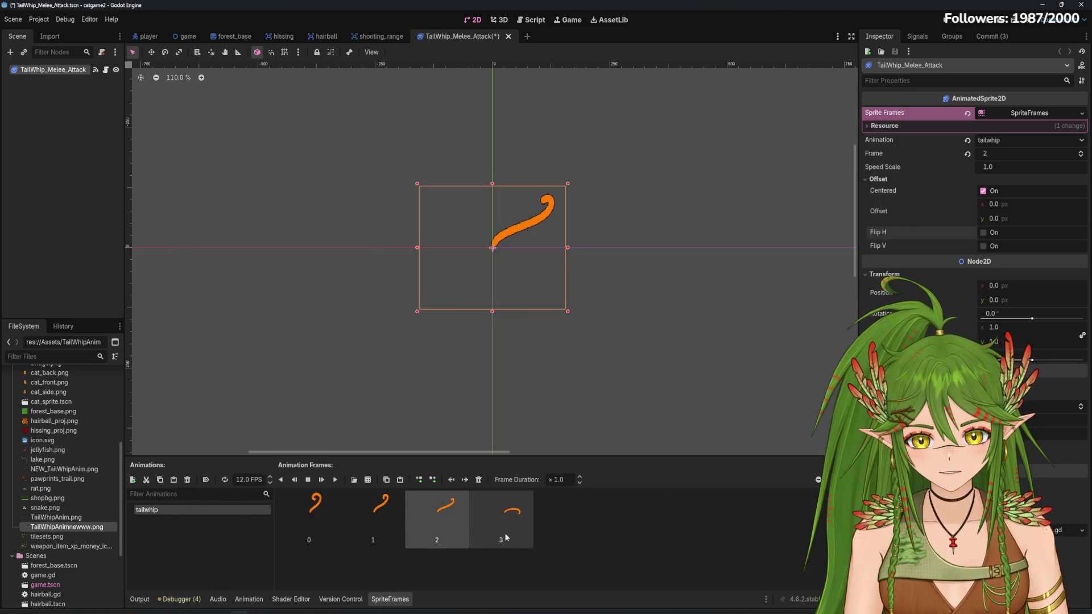
# Preview the arc frame, delete it, and start Add Frames from Sprite Sheet again
pyautogui.click(509, 532)
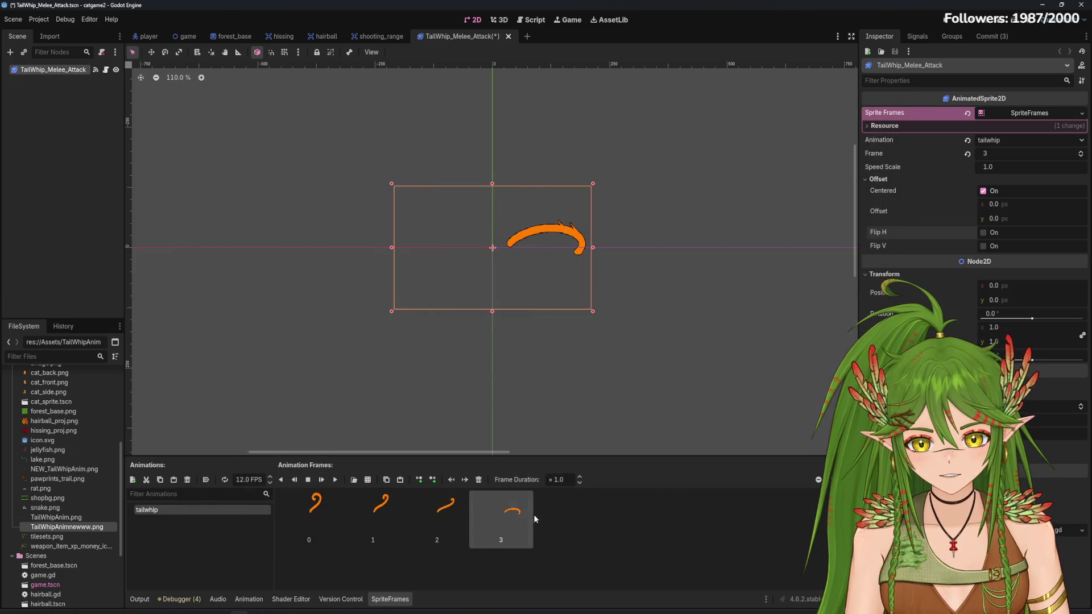
pyautogui.click(479, 480)
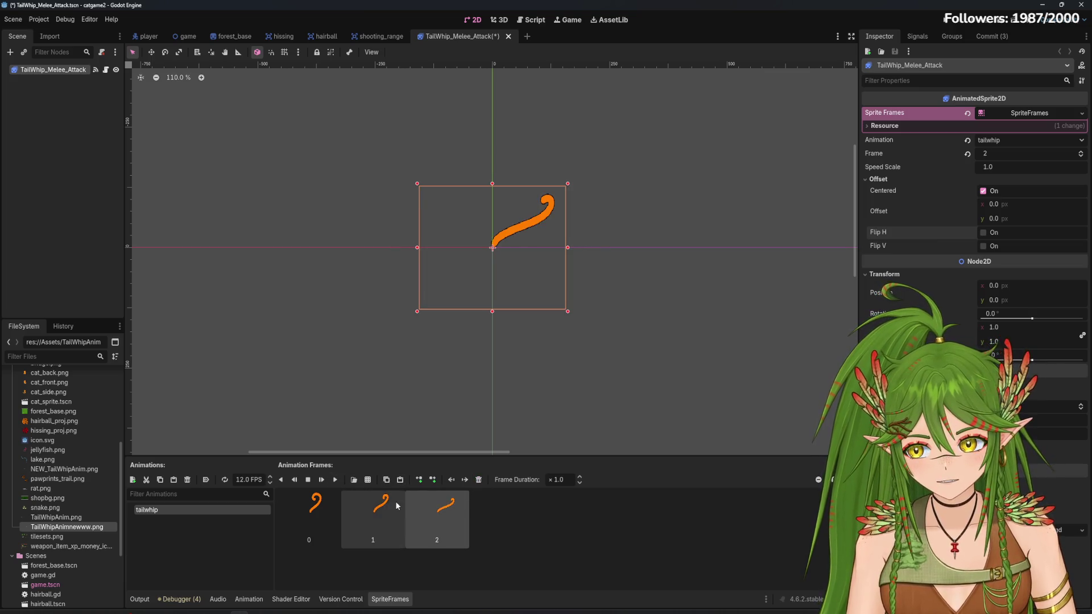
pyautogui.click(367, 479)
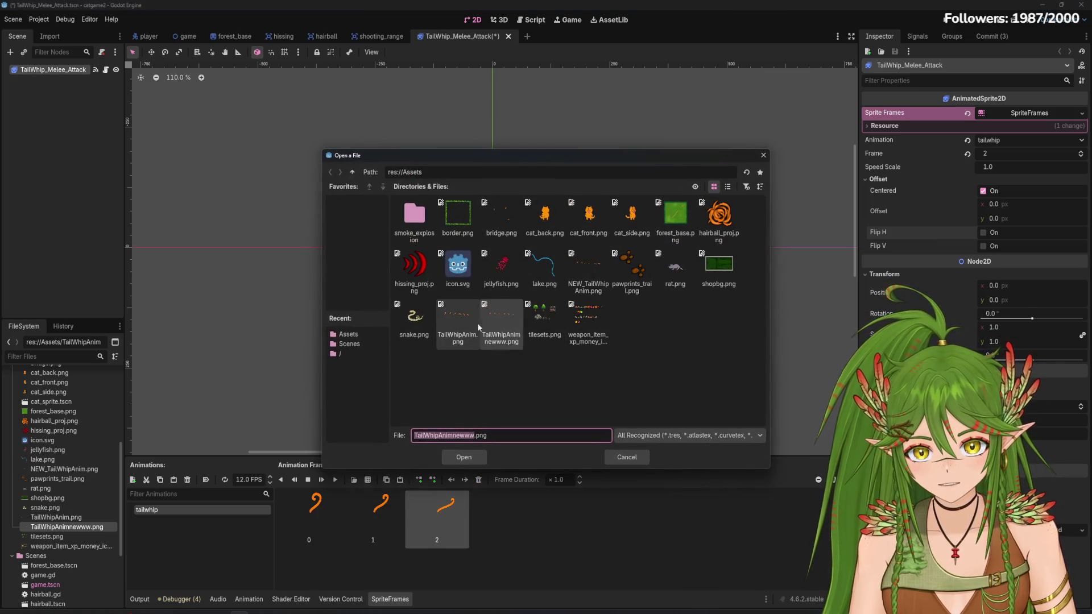
# Load TailWhipAnimnewww.png in Select Frames, slice it into six columns and pick the fourth whip frame
pyautogui.doubleClick(479, 329)
pyautogui.click(895, 125)
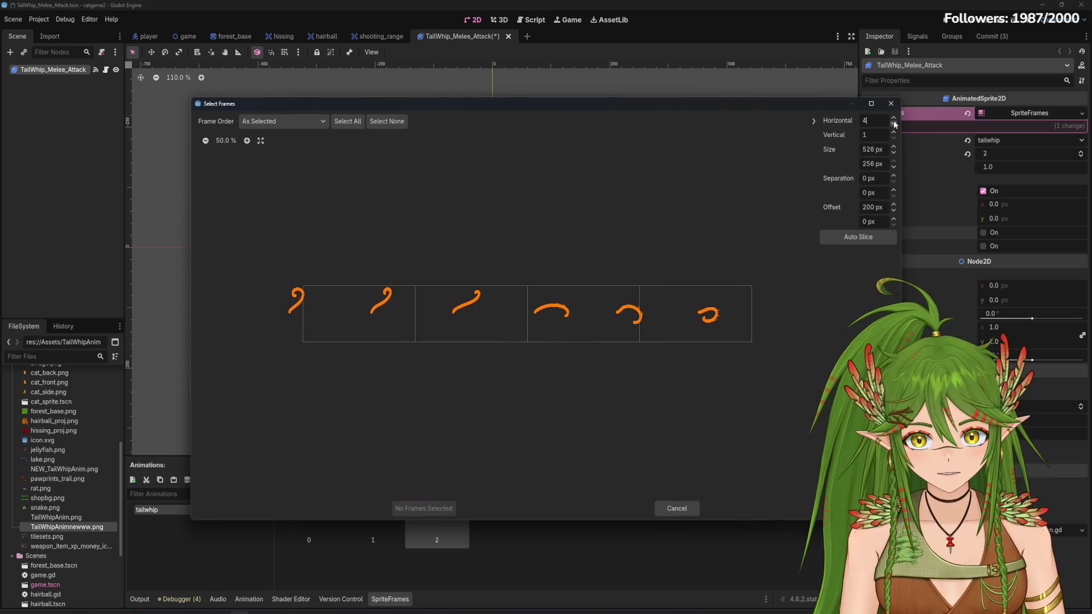
pyautogui.click(894, 117)
pyautogui.click(894, 117)
pyautogui.click(583, 288)
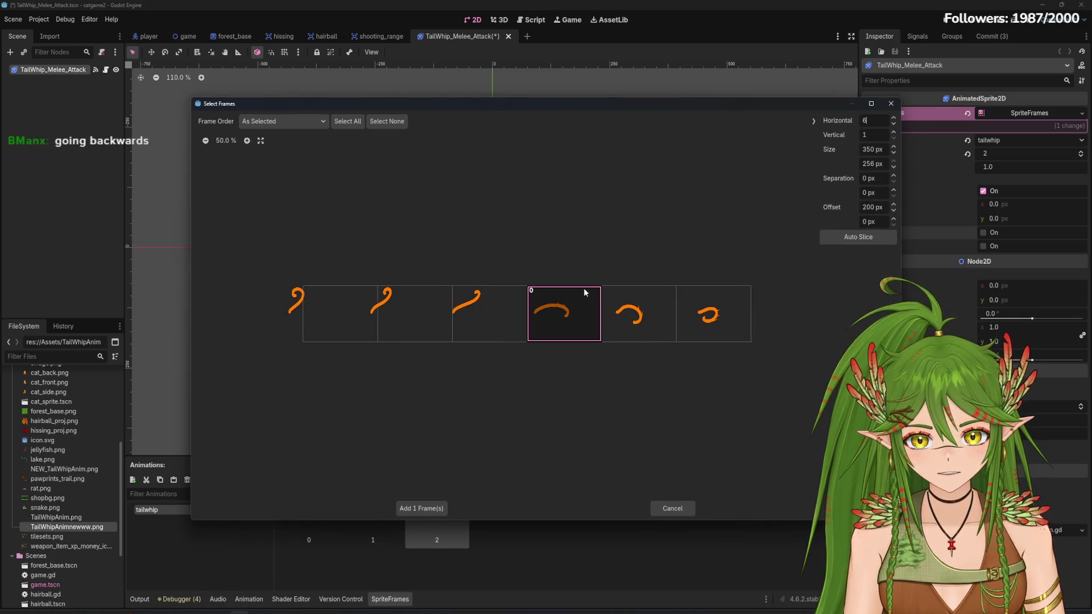
# Try horizontal grid offsets of 300, 600, 100 and 200 px, then reset to 0
pyautogui.write('300')
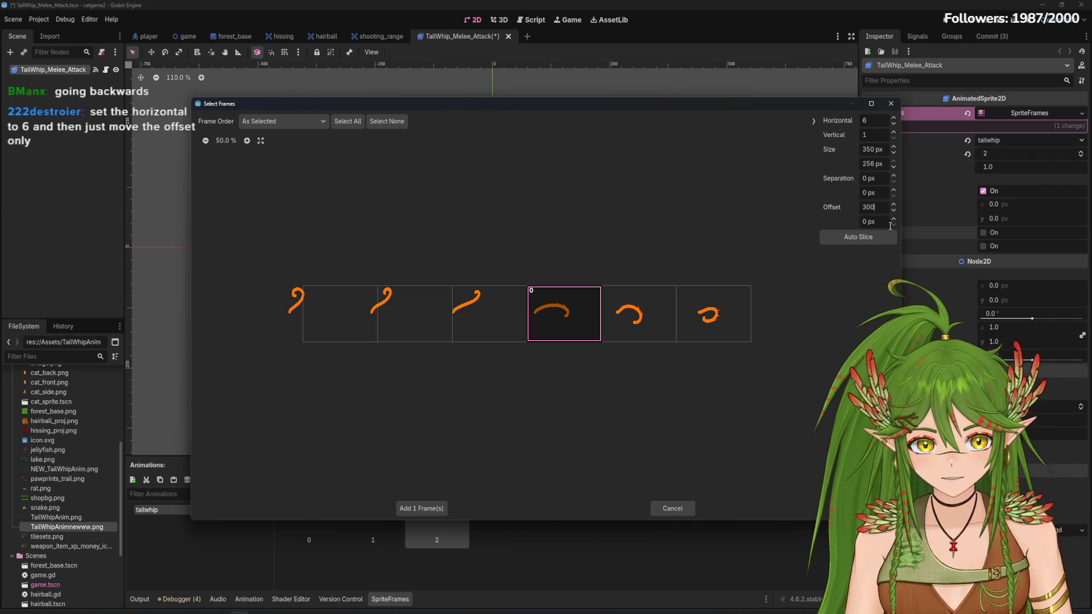
pyautogui.write('400')
pyautogui.press('Return')
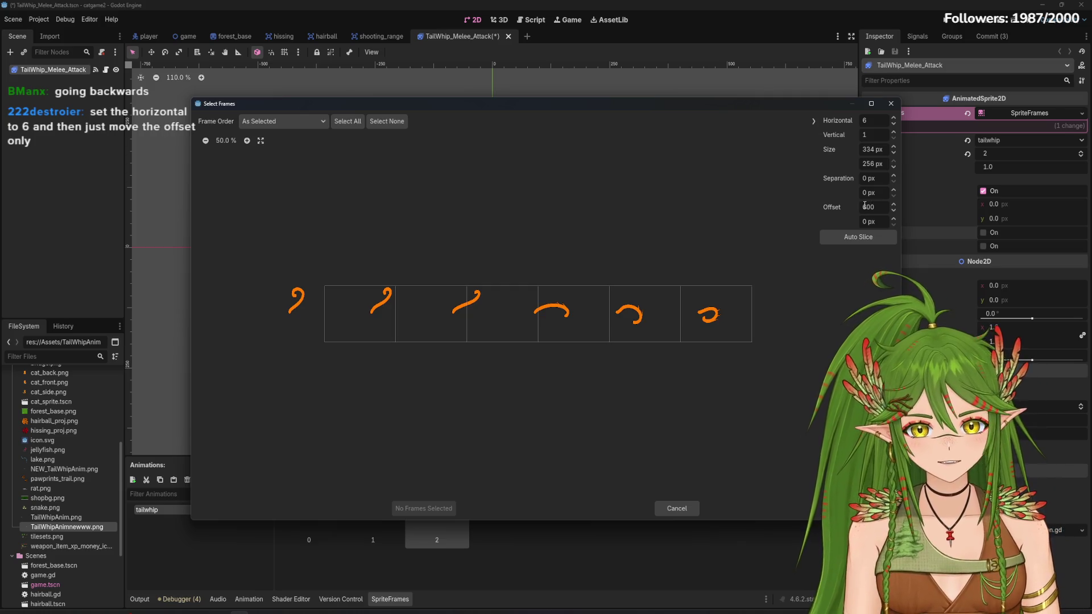
pyautogui.press('Return')
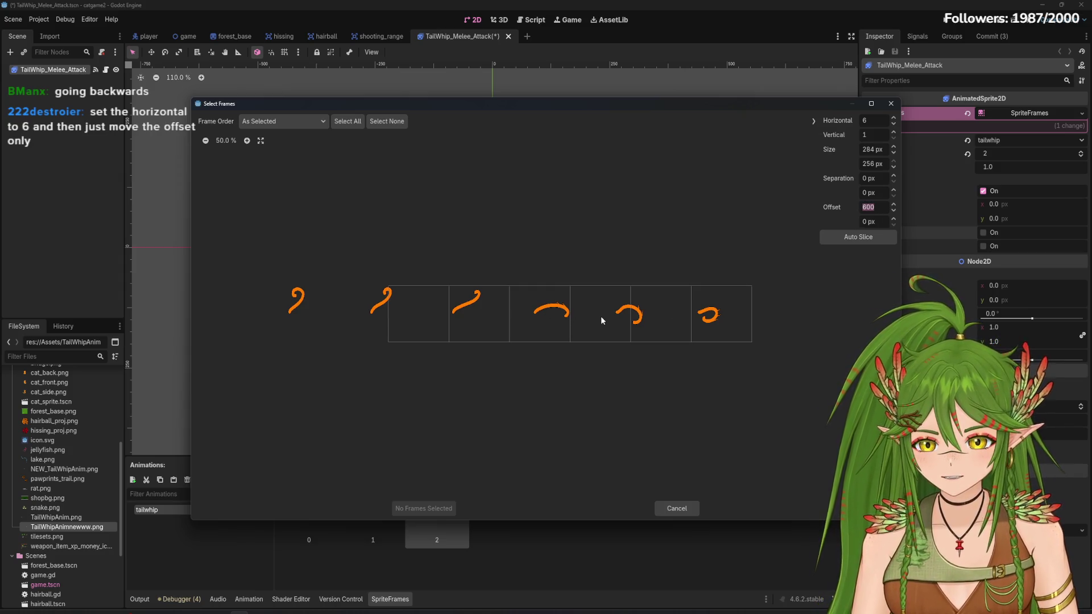
pyautogui.write('00')
pyautogui.press('Return')
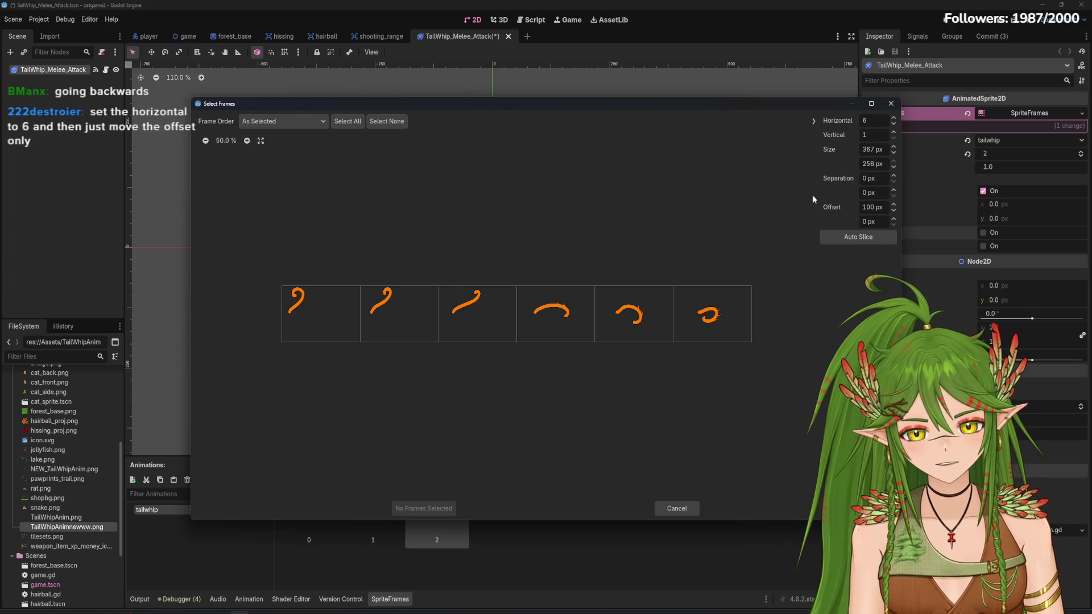
pyautogui.write('00')
pyautogui.press('Return')
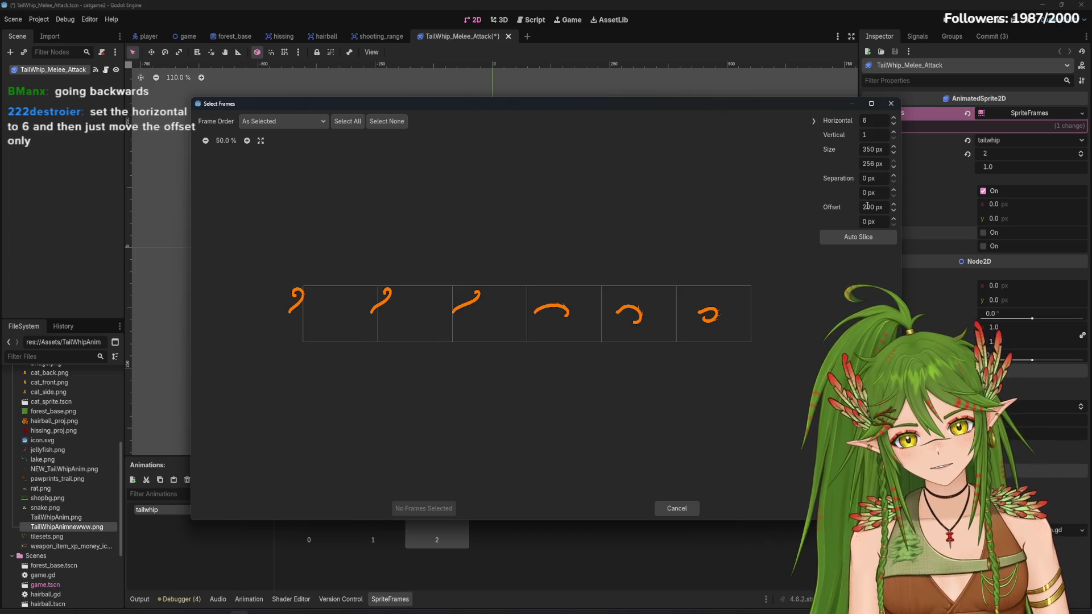
pyautogui.write('0')
pyautogui.press('Return')
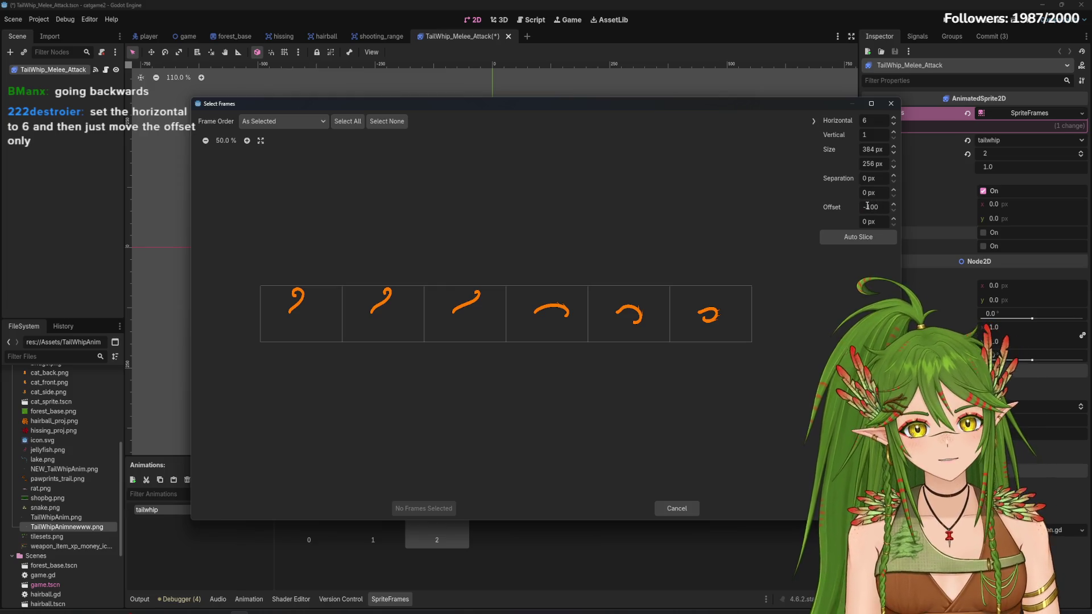
pyautogui.write('0')
pyautogui.press('Return')
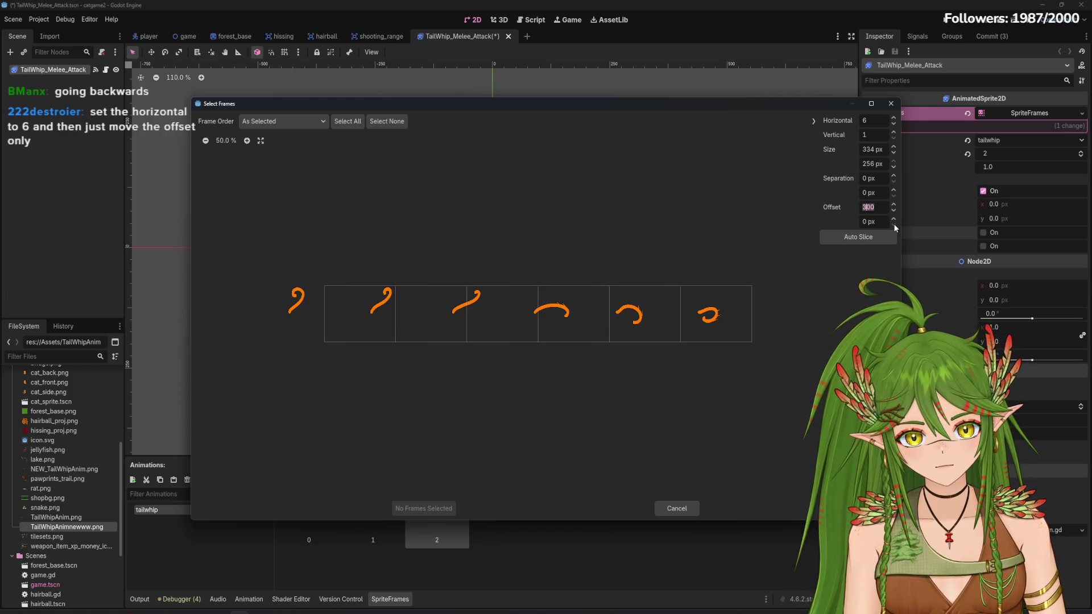
# Test 100 px horizontal and vertical offsets, then reset both offsets to 0
pyautogui.write('100')
pyautogui.press('Tab')
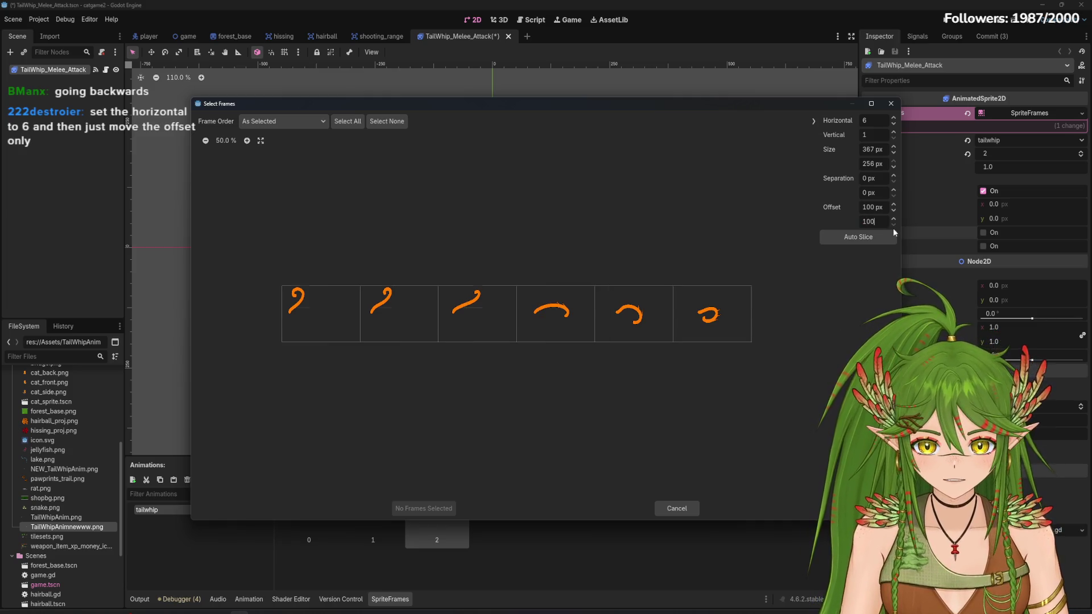
pyautogui.press('Return')
pyautogui.write('0')
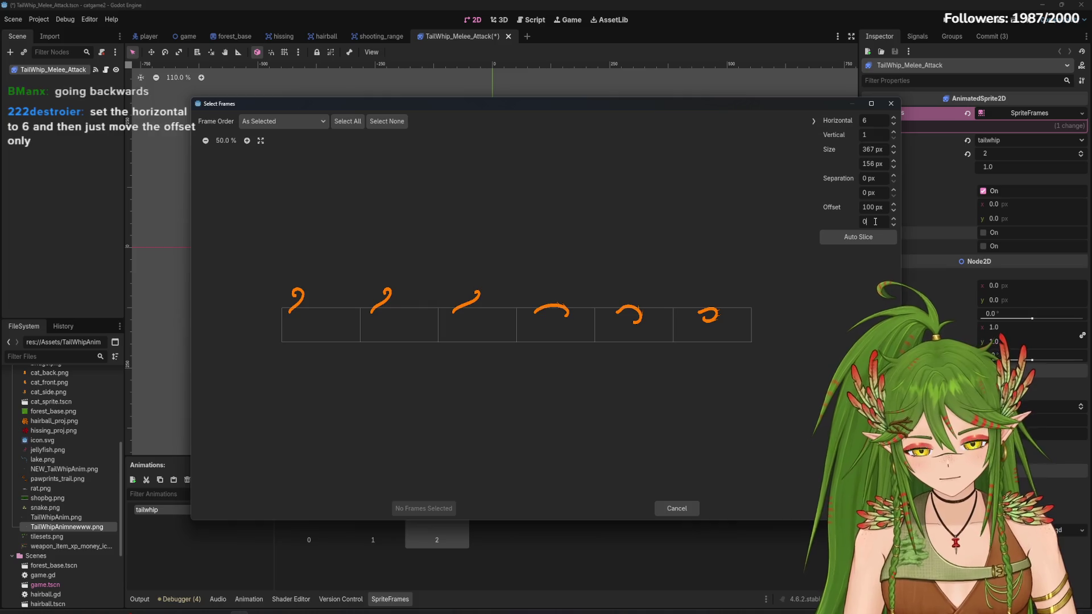
pyautogui.press('Return')
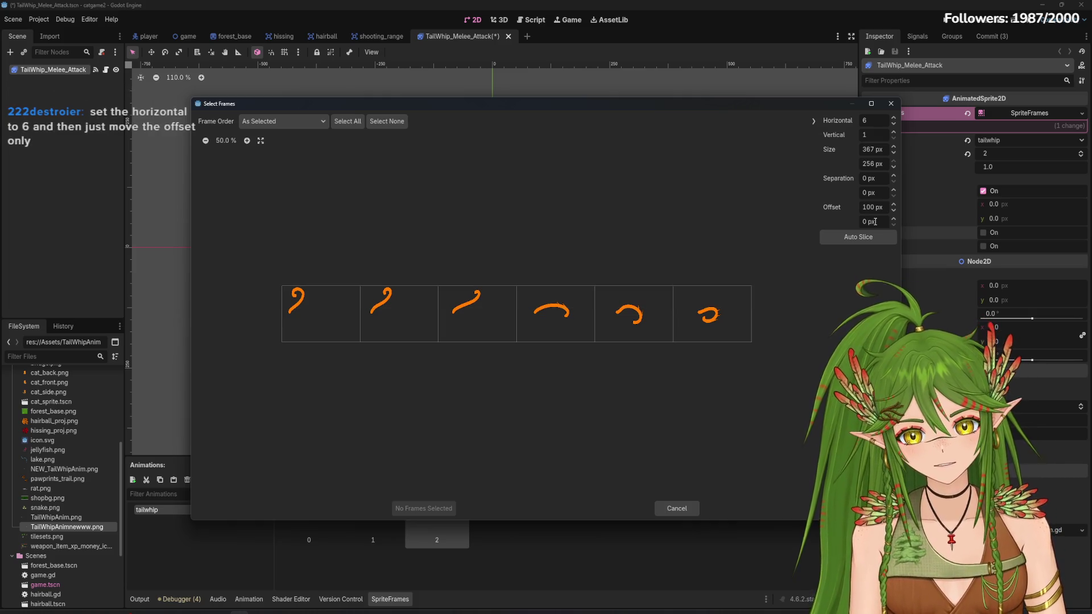
pyautogui.write('20')
pyautogui.press('Return')
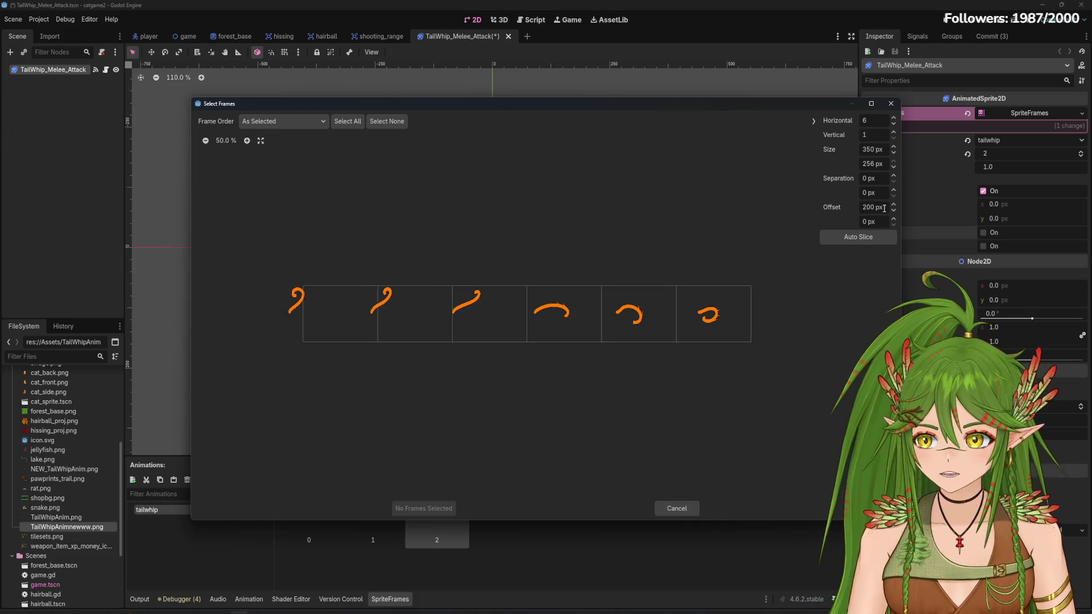
pyautogui.doubleClick(872, 207)
pyautogui.write('0')
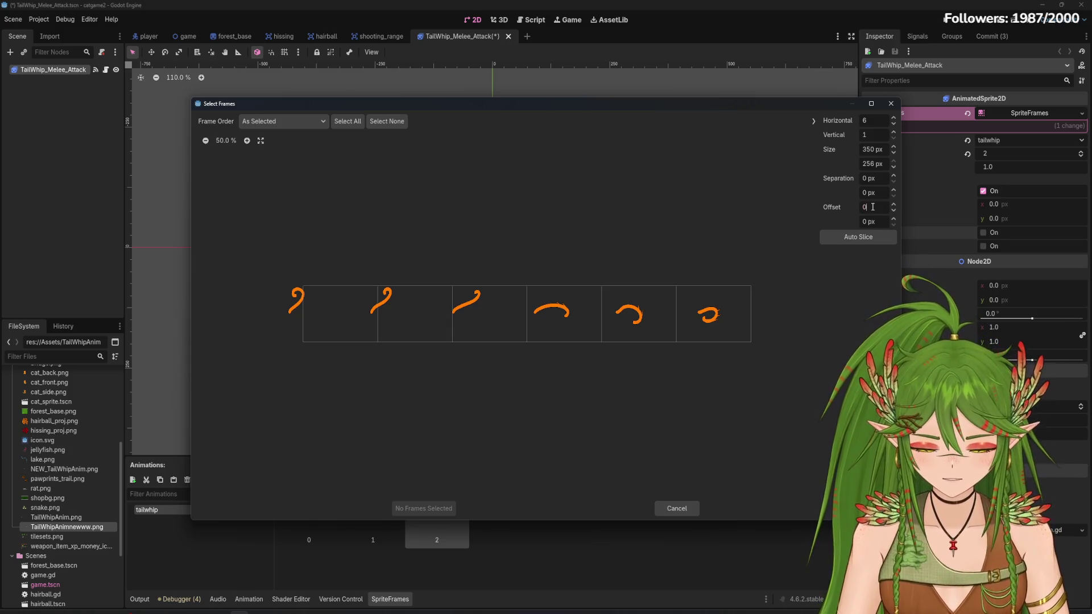
pyautogui.press('Return')
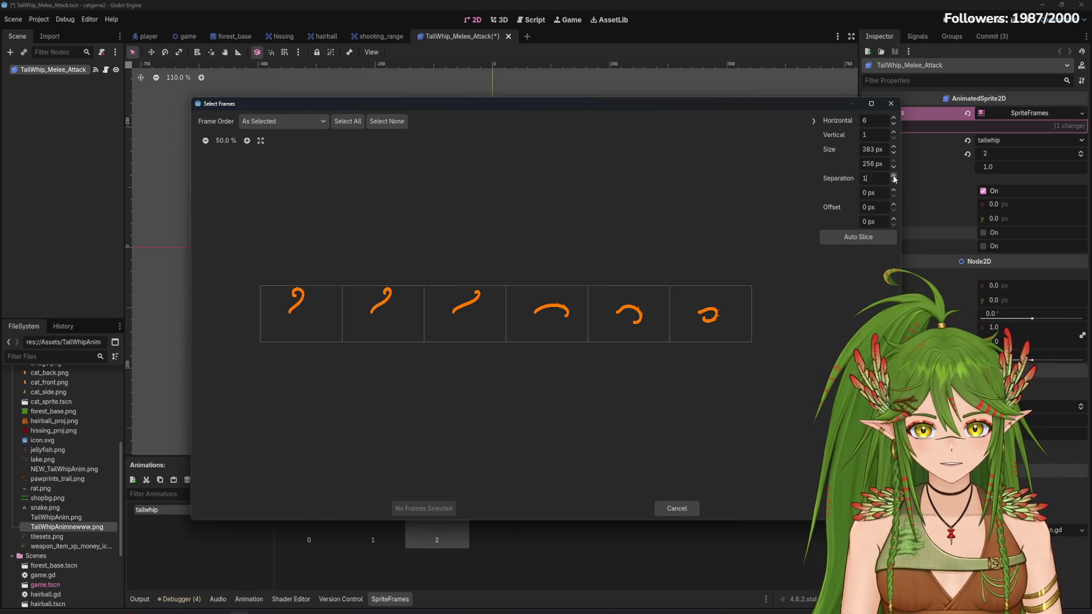
# Experiment with cell spacing and horizontal offsets, then set the spacing back to 0
pyautogui.click(893, 176)
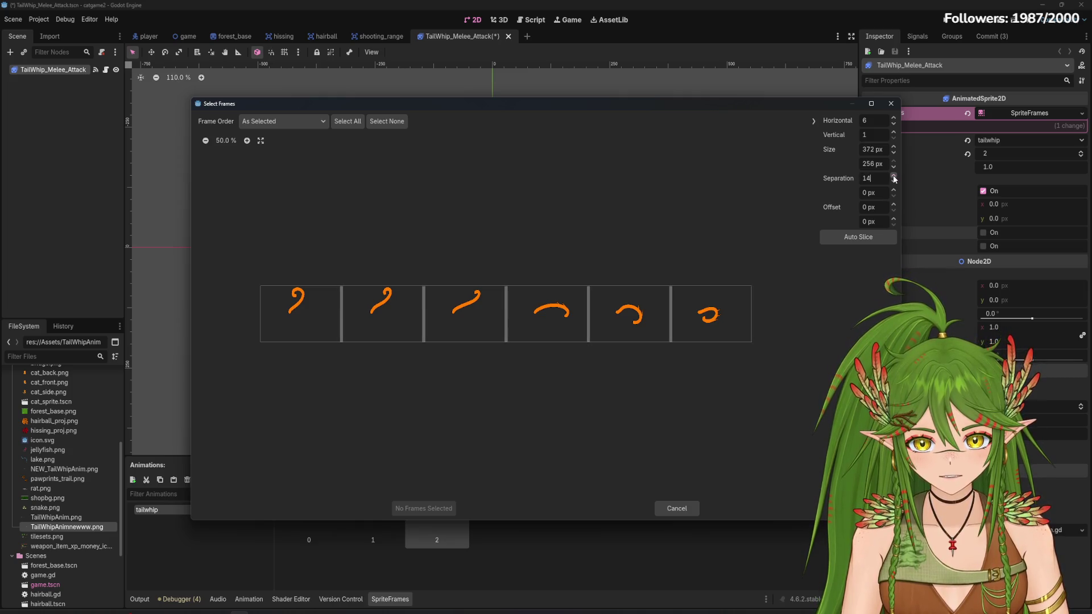
pyautogui.click(893, 176)
pyautogui.click(894, 176)
pyautogui.click(894, 176)
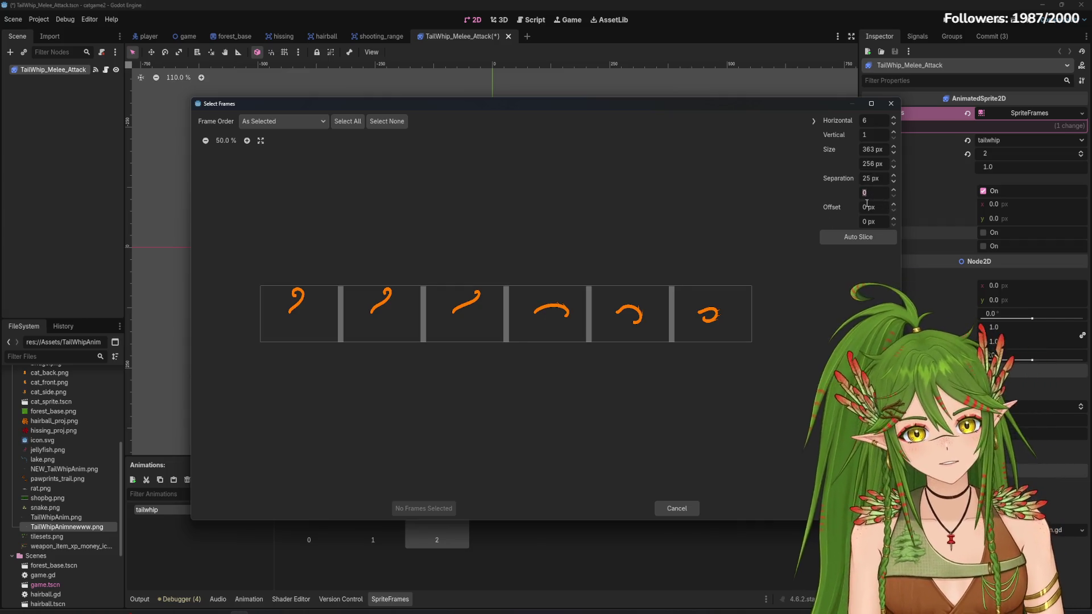
pyautogui.click(876, 207)
pyautogui.write('100')
pyautogui.press('Return')
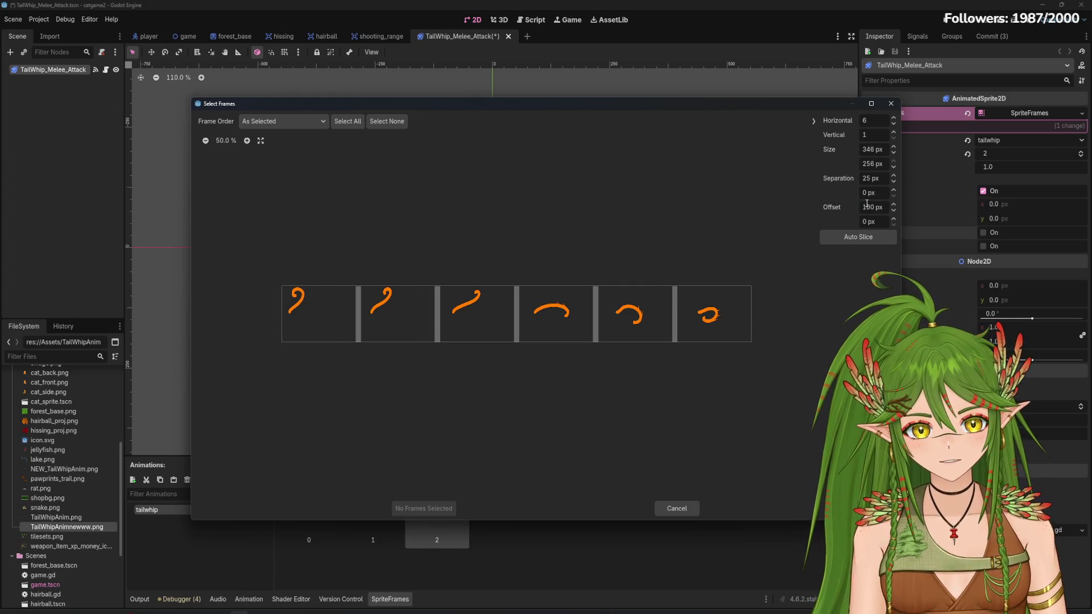
pyautogui.write('0')
pyautogui.press('Return')
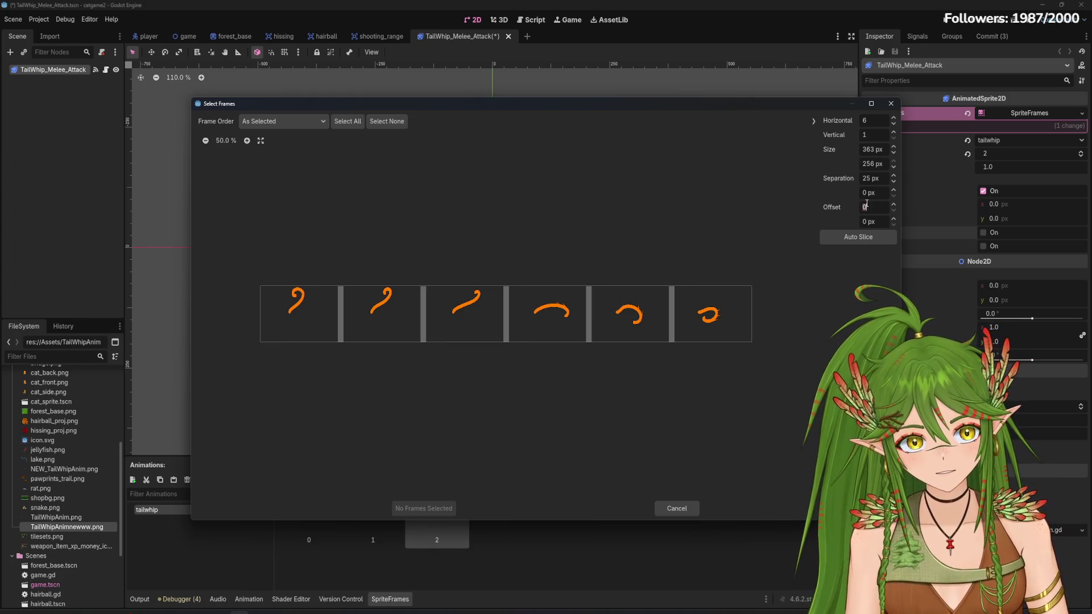
pyautogui.write('0')
pyautogui.press('Return')
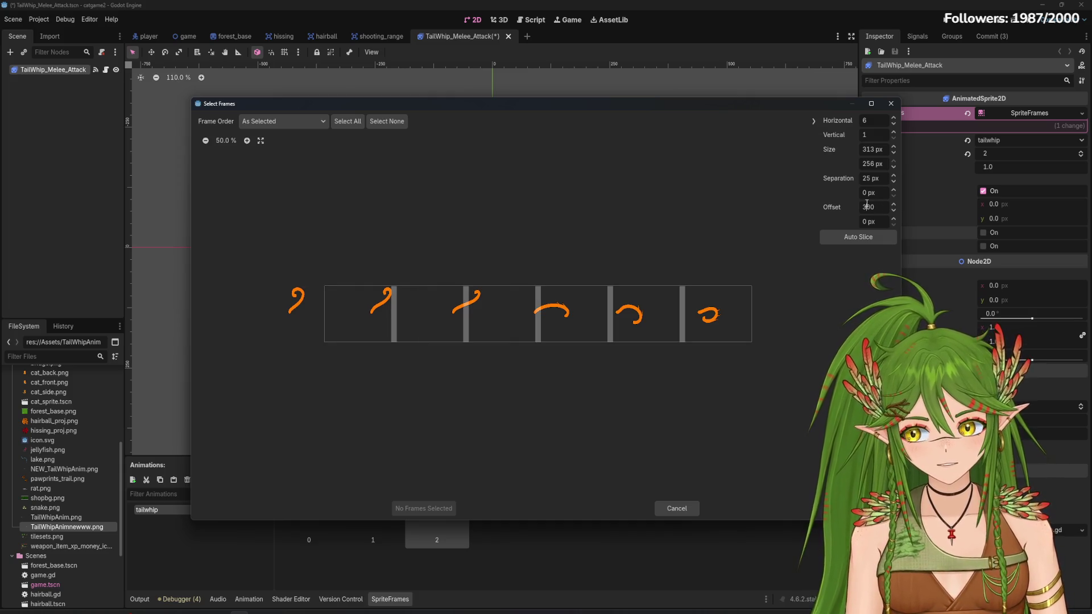
pyautogui.press('Return')
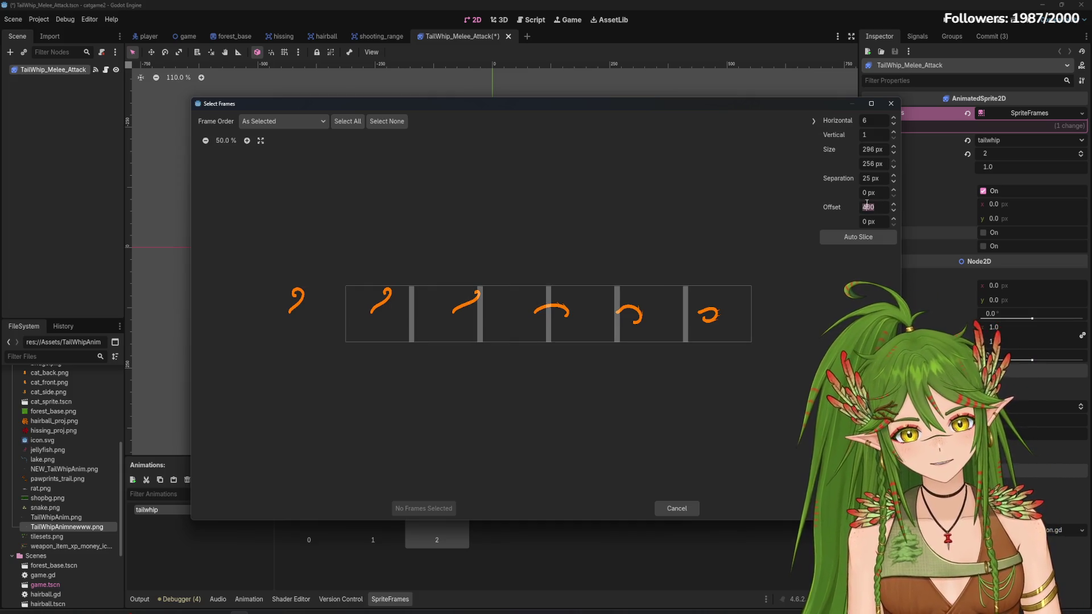
pyautogui.doubleClick(867, 178)
pyautogui.write('0')
pyautogui.press('Return')
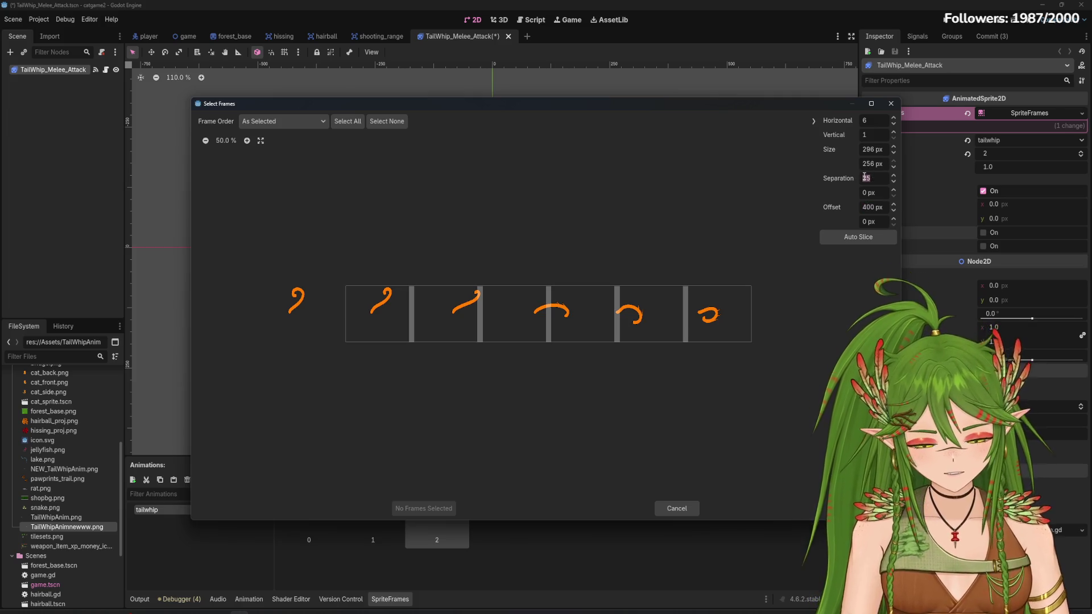
# Try a 700 px horizontal offset, then change it to 500 px
pyautogui.doubleClick(869, 206)
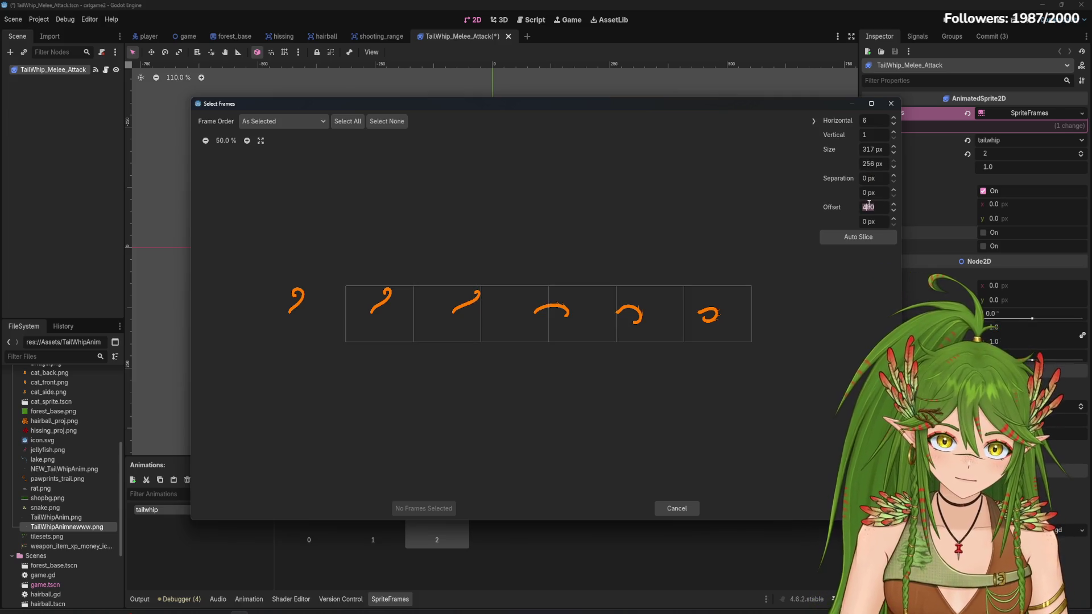
pyautogui.write('1')
pyautogui.press('BackSpace')
pyautogui.write('700')
pyautogui.press('Return')
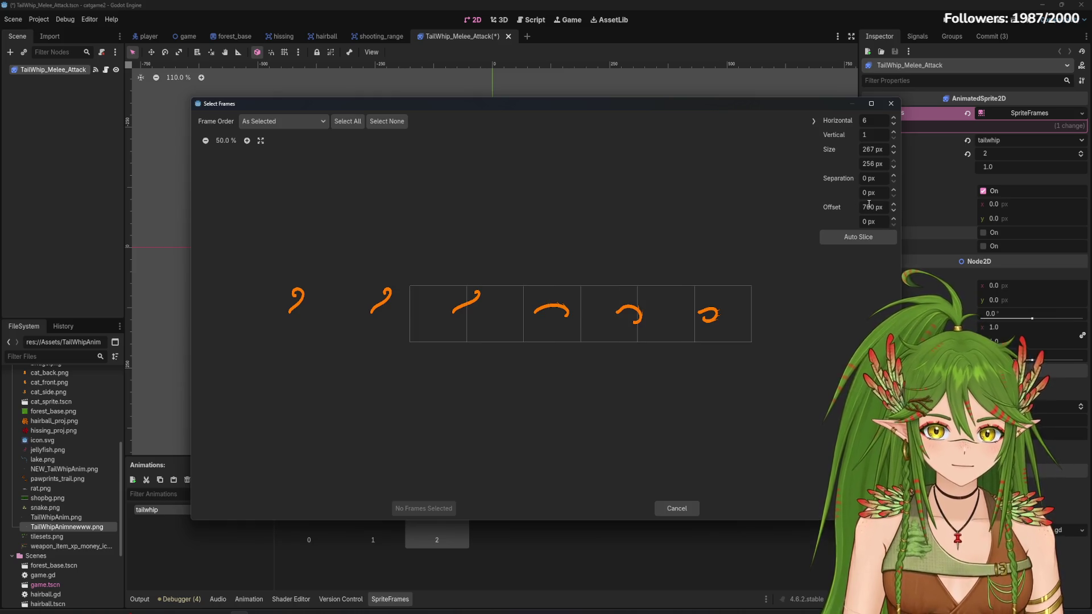
pyautogui.click(869, 206)
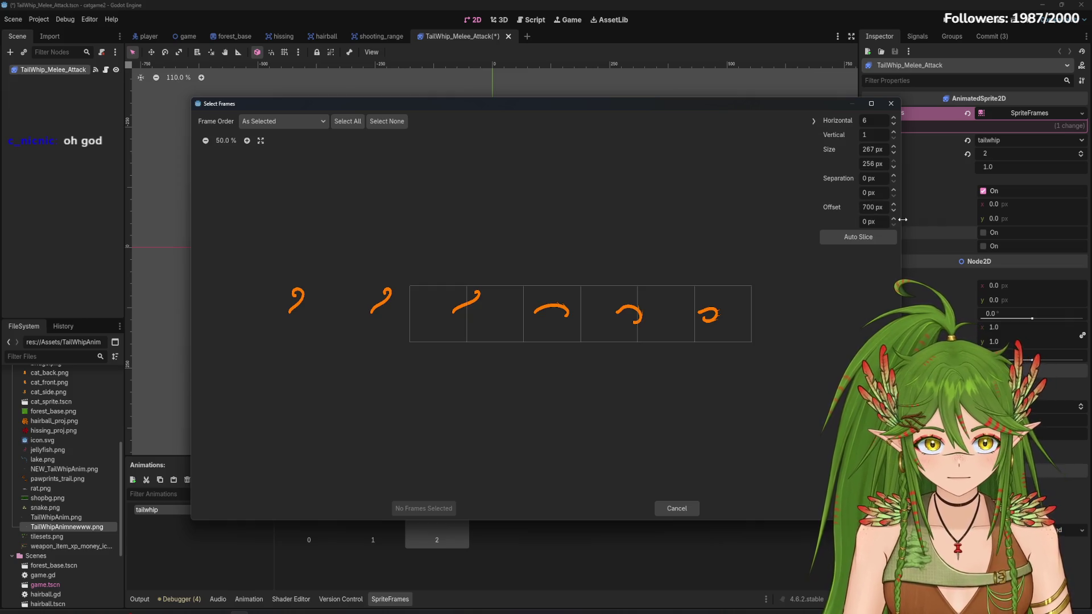
pyautogui.click(917, 220)
pyautogui.click(870, 207)
pyautogui.write('500')
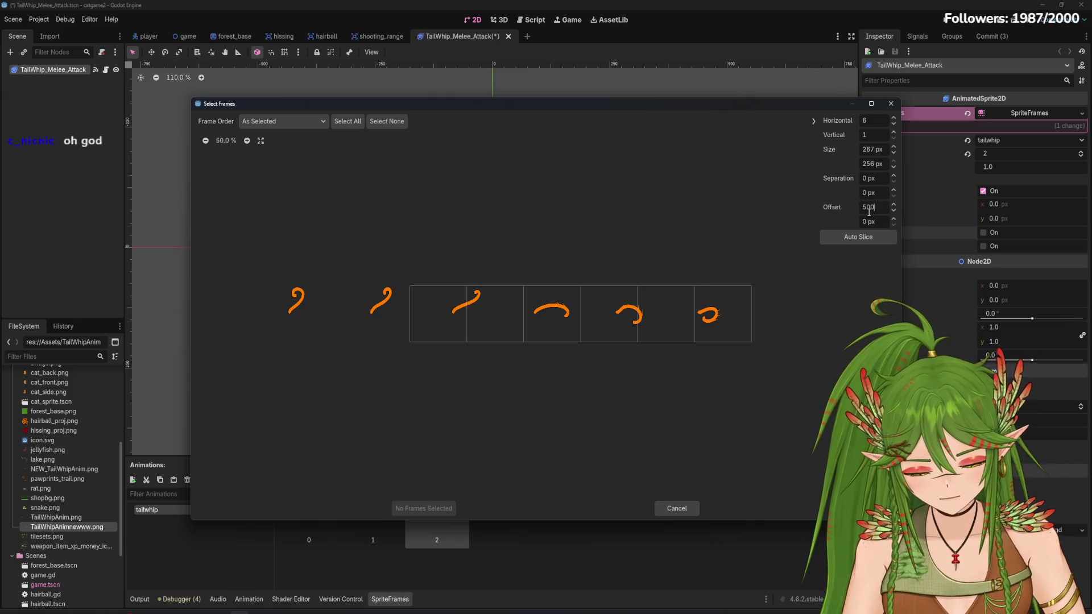
pyautogui.press('Return')
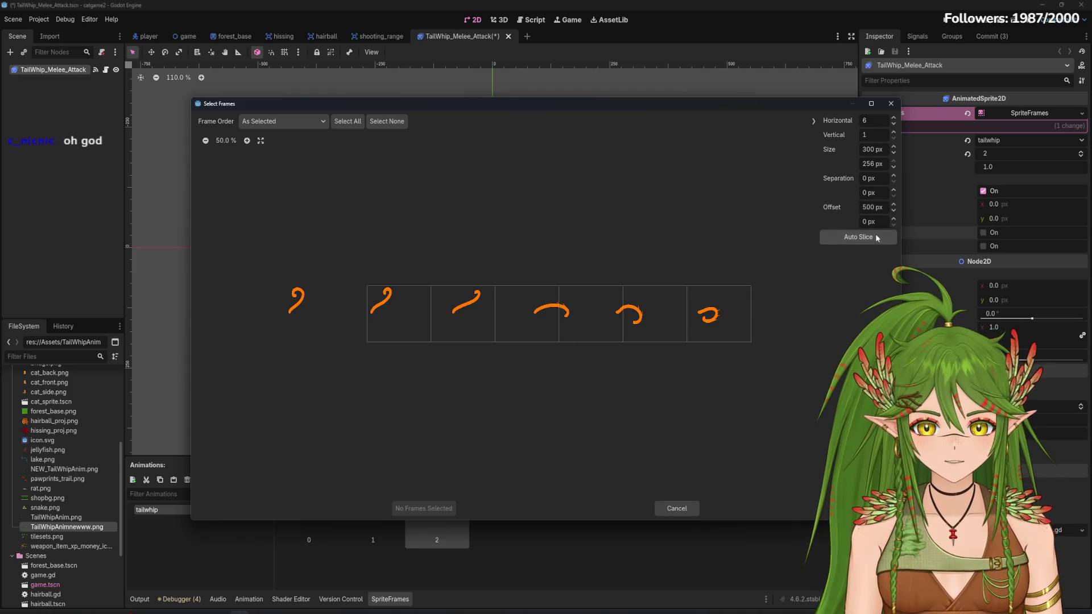
pyautogui.click(870, 206)
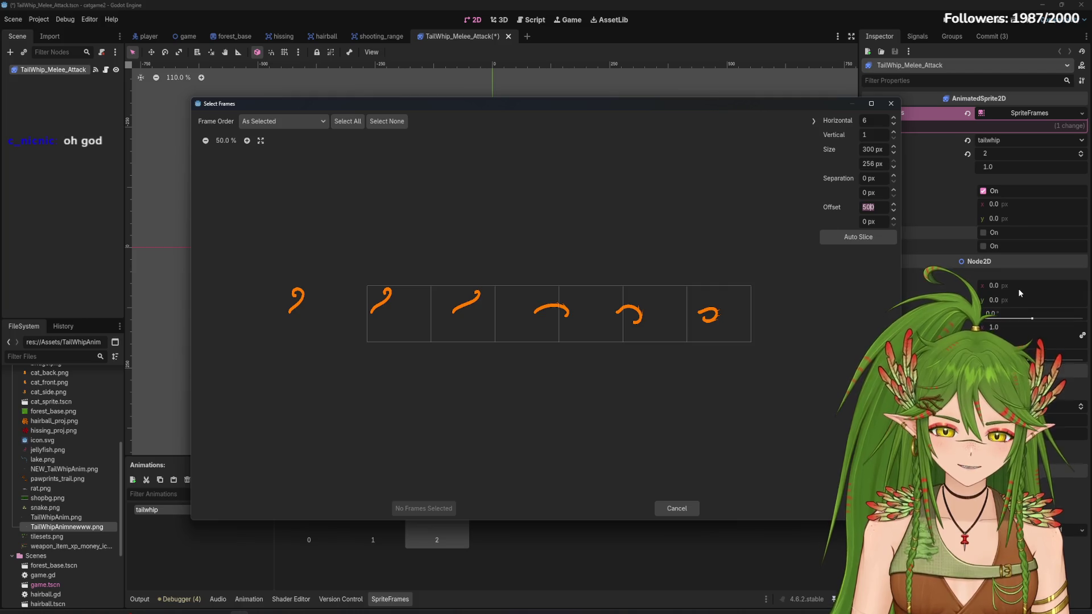
# Slice into five columns, settle the horizontal offset at 210 px, and pick the fourth whip pose
pyautogui.click(894, 124)
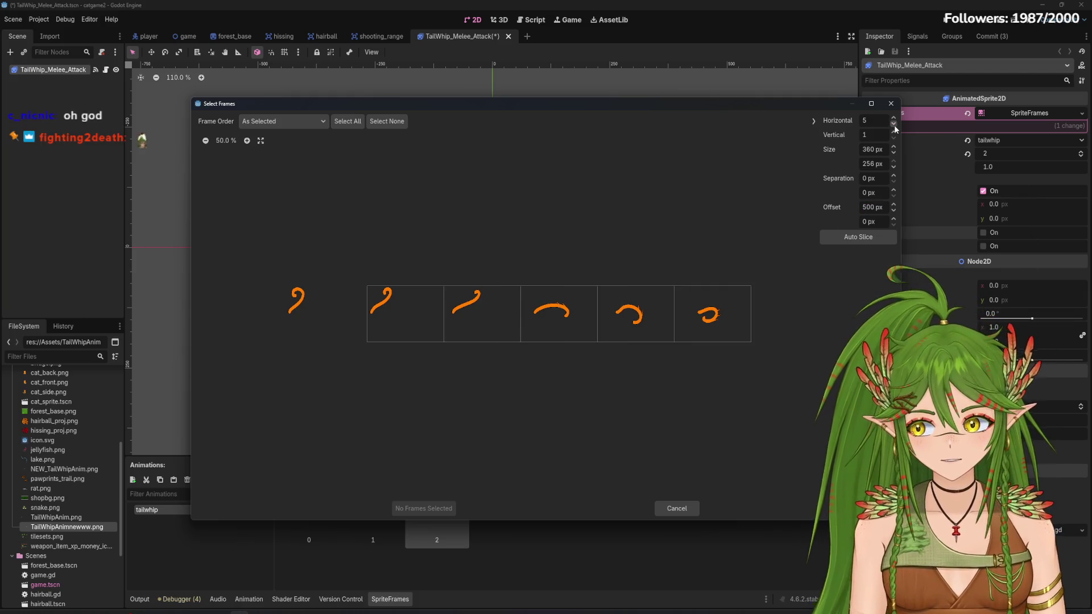
pyautogui.click(884, 211)
pyautogui.write('200')
pyautogui.press('Return')
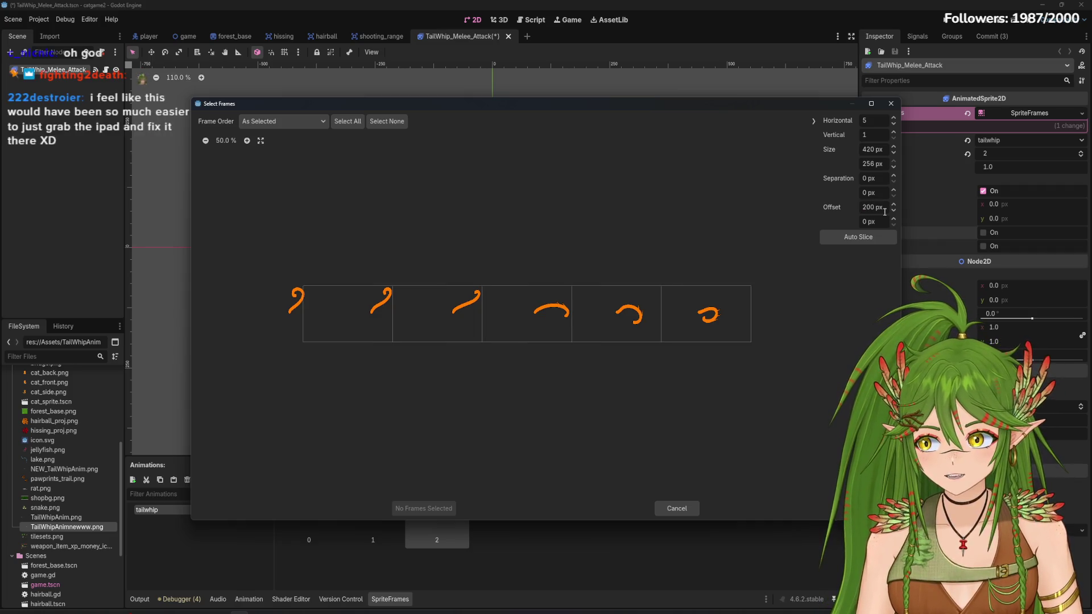
pyautogui.click(885, 211)
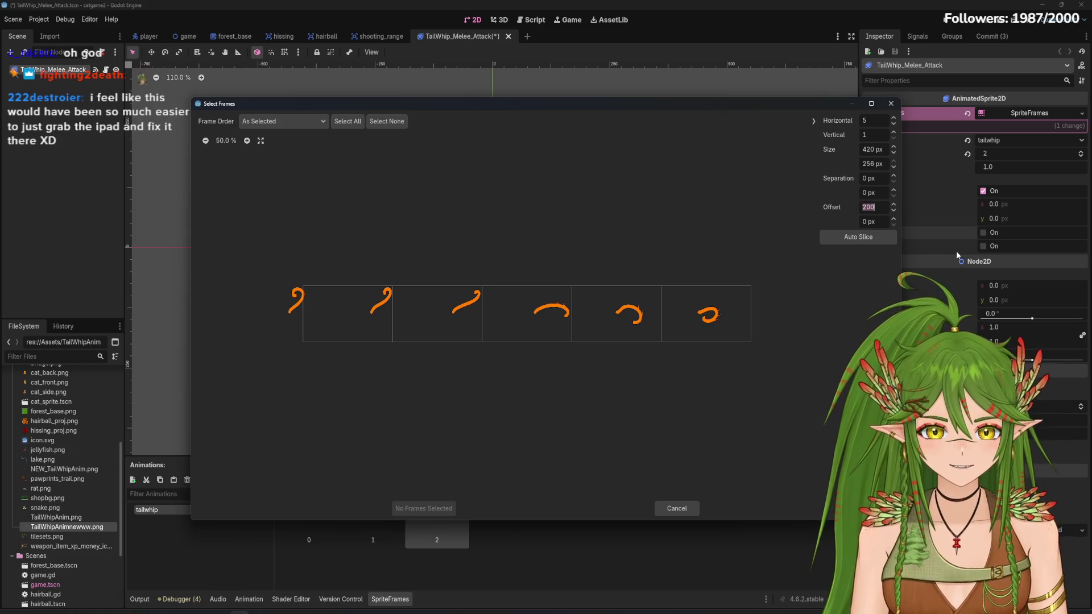
pyautogui.write('300')
pyautogui.press('Return')
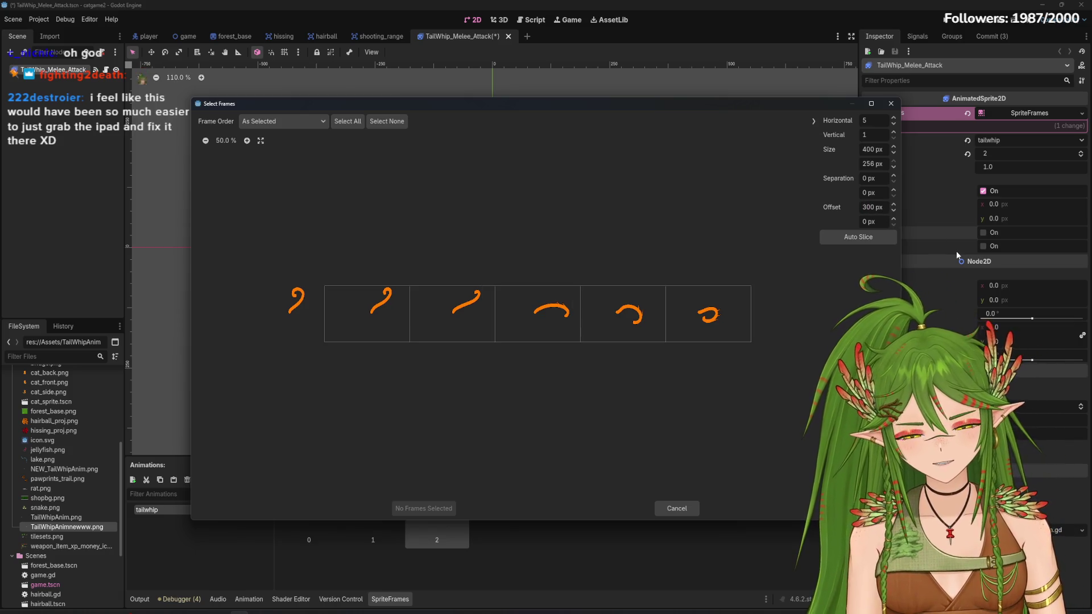
pyautogui.click(870, 209)
pyautogui.write('210')
pyautogui.press('Return')
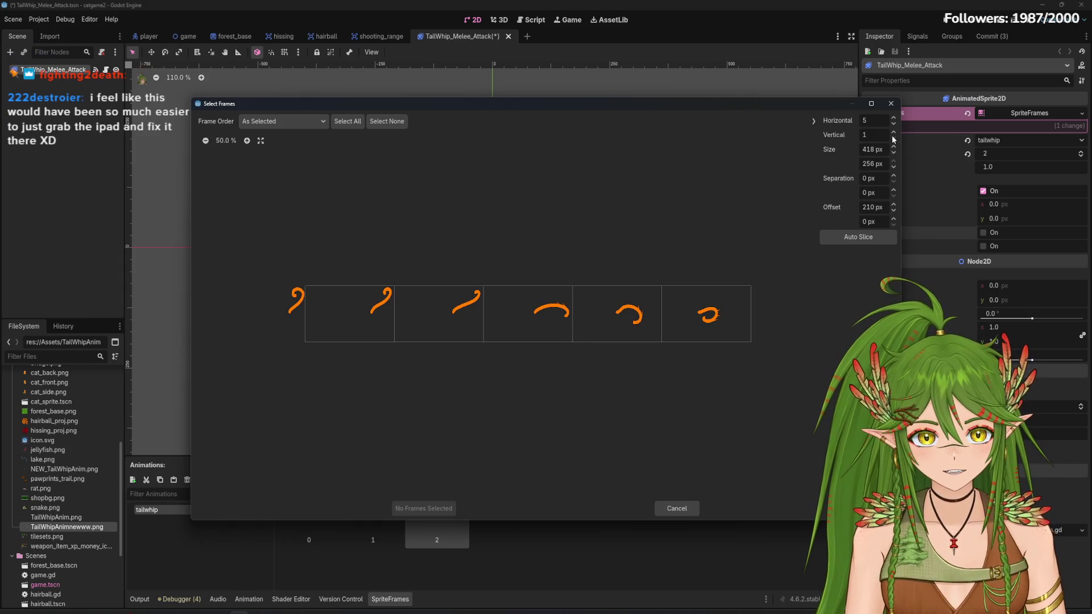
pyautogui.click(529, 314)
# Add the chosen pose to tailwhip, preview it, delete frame 3 and save the scene
pyautogui.click(432, 508)
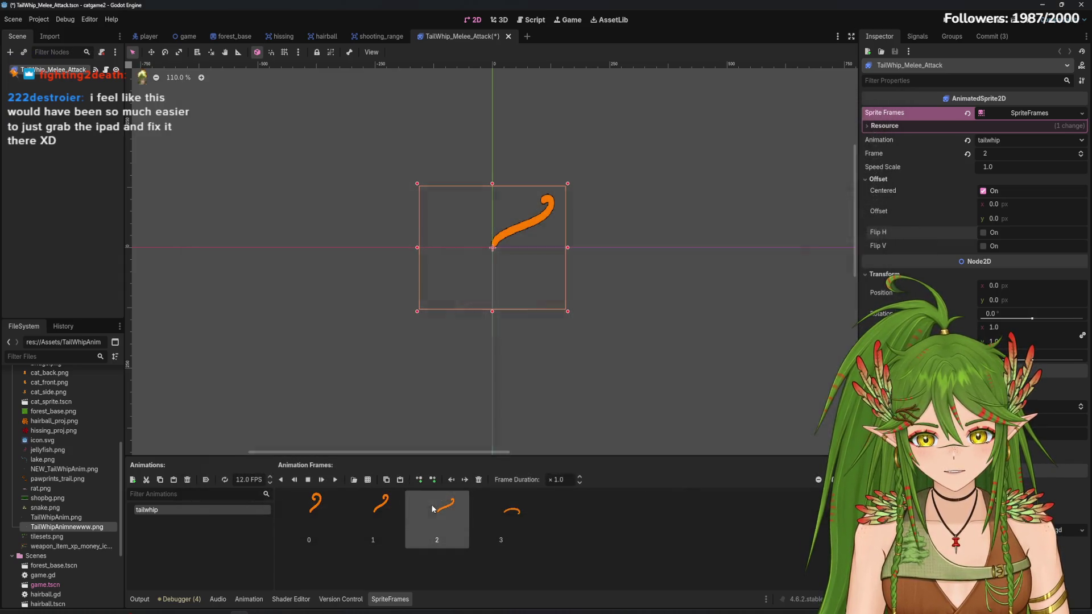
pyautogui.click(336, 479)
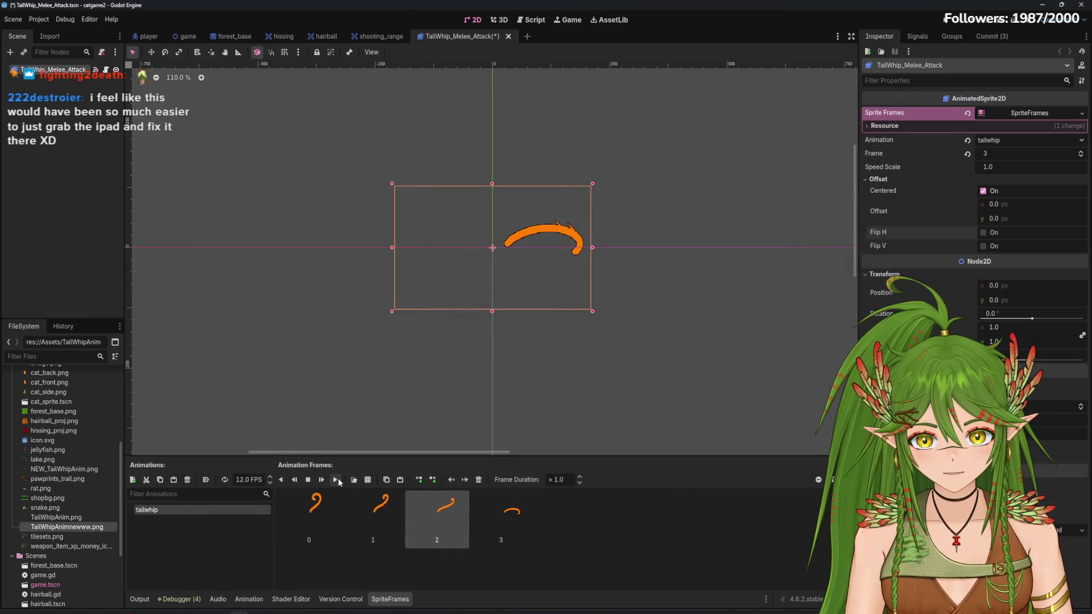
pyautogui.click(493, 515)
pyautogui.click(479, 481)
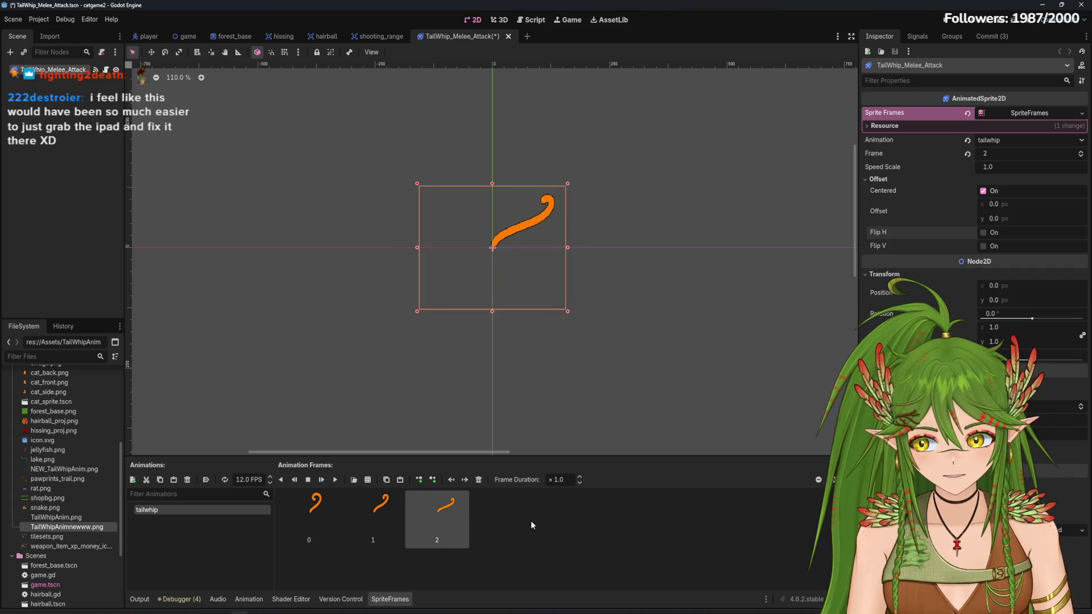
pyautogui.hotkey('ctrl', 's')
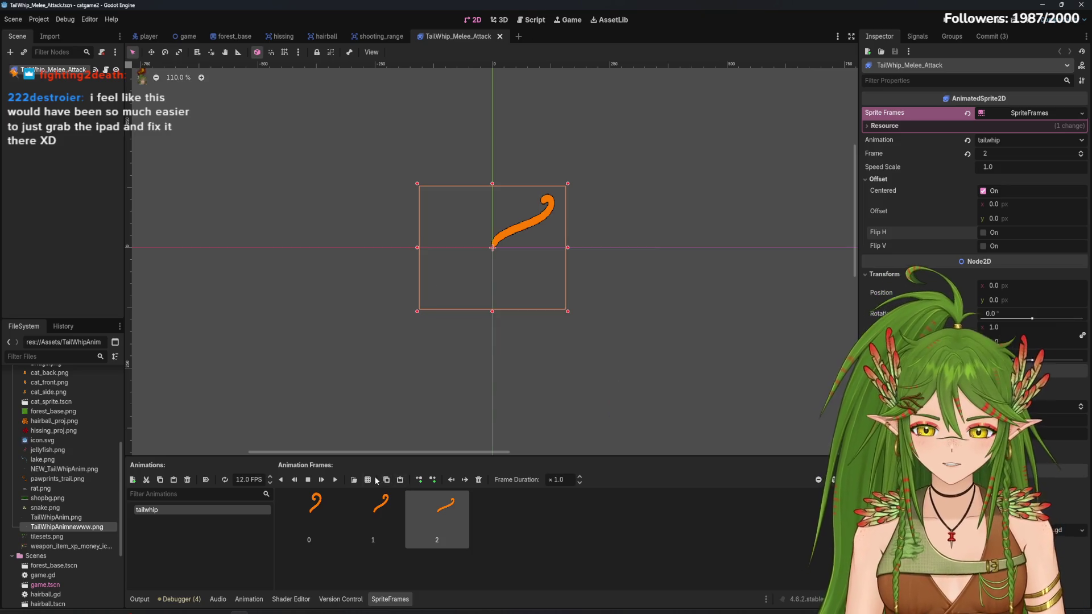
# Reopen the tail-whip sheet, widen the slice to 427 px, and add the fourth whip cell
pyautogui.click(368, 479)
pyautogui.doubleClick(504, 305)
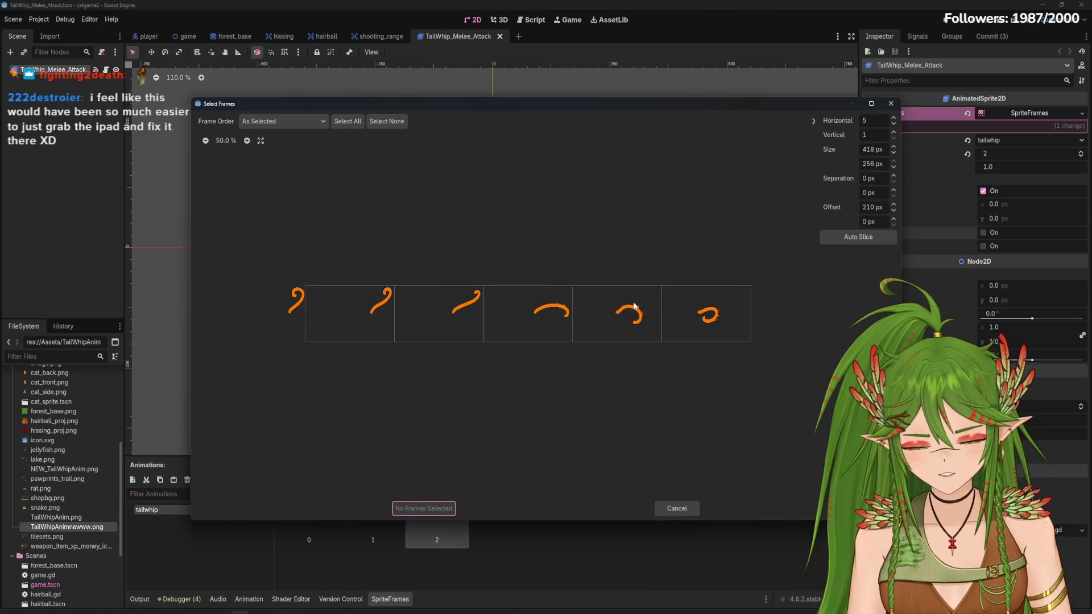
pyautogui.click(549, 319)
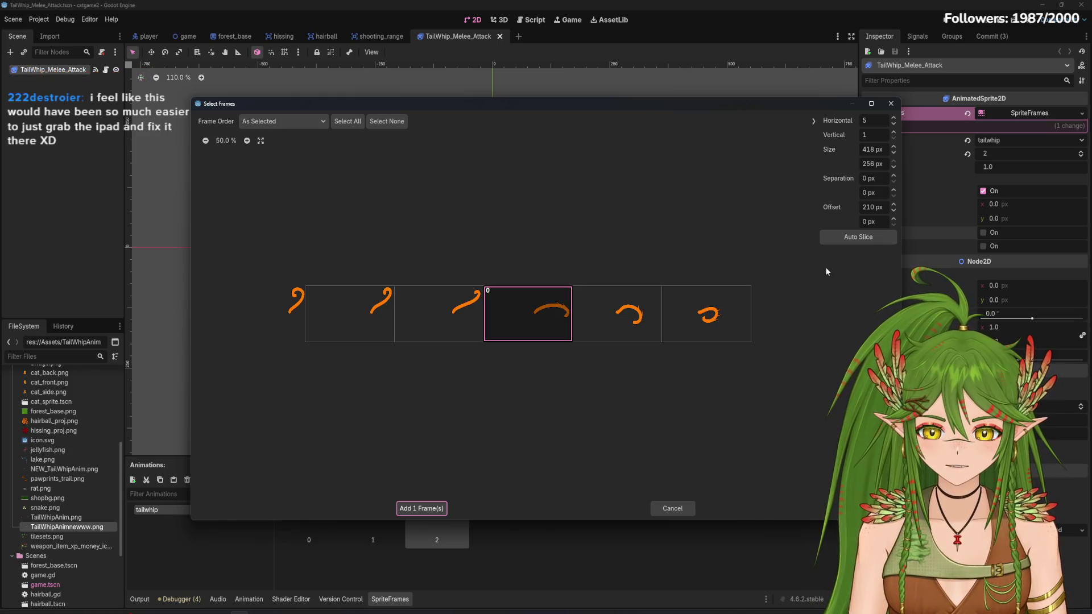
pyautogui.click(893, 124)
pyautogui.click(893, 124)
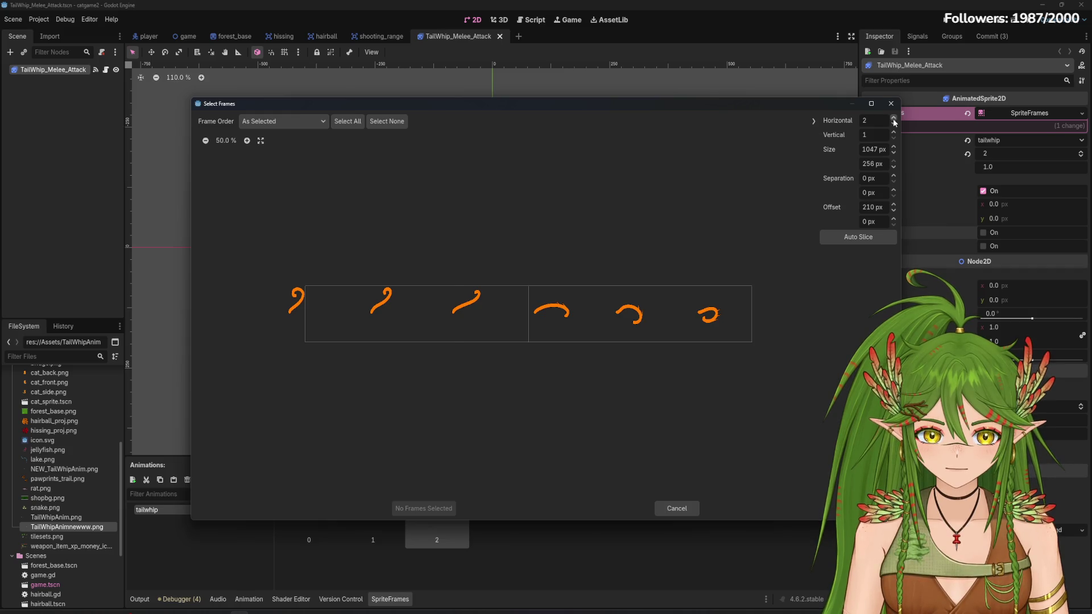
pyautogui.click(895, 121)
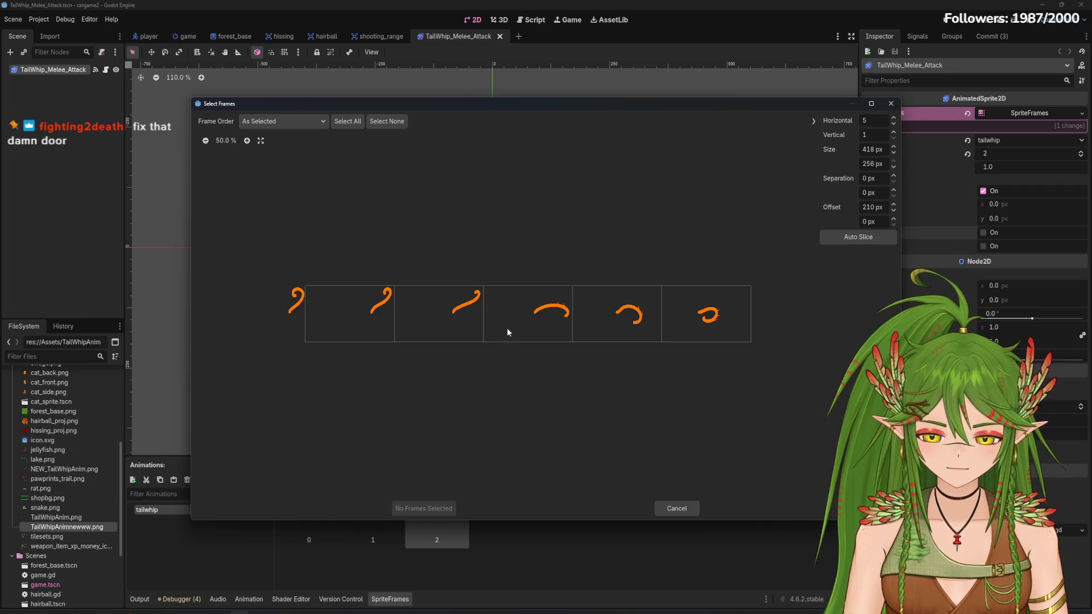
pyautogui.click(894, 153)
pyautogui.click(894, 147)
pyautogui.click(894, 146)
pyautogui.click(895, 147)
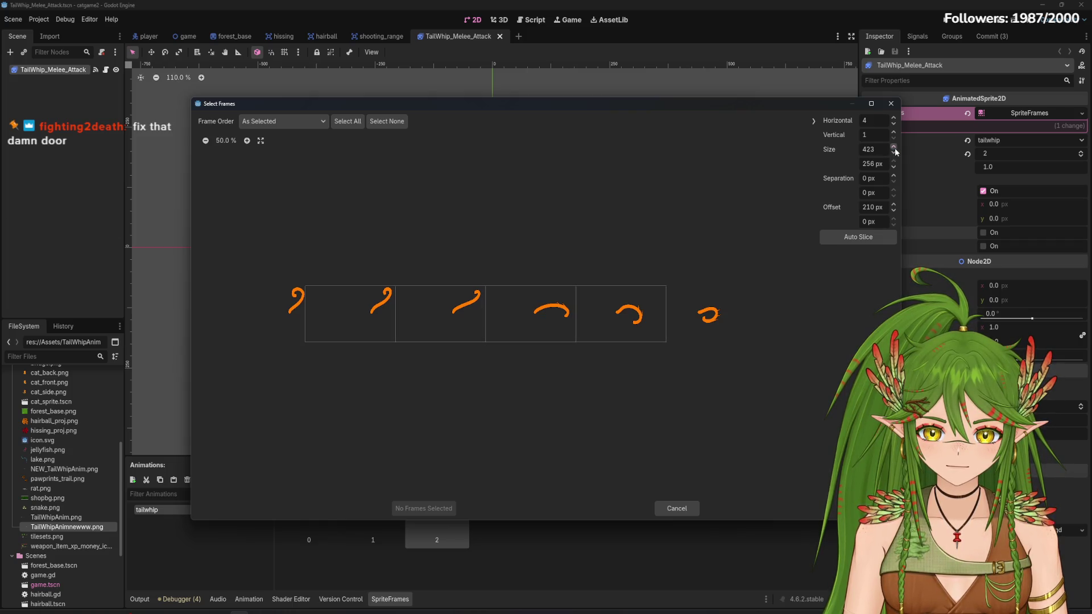
pyautogui.click(894, 147)
pyautogui.click(895, 147)
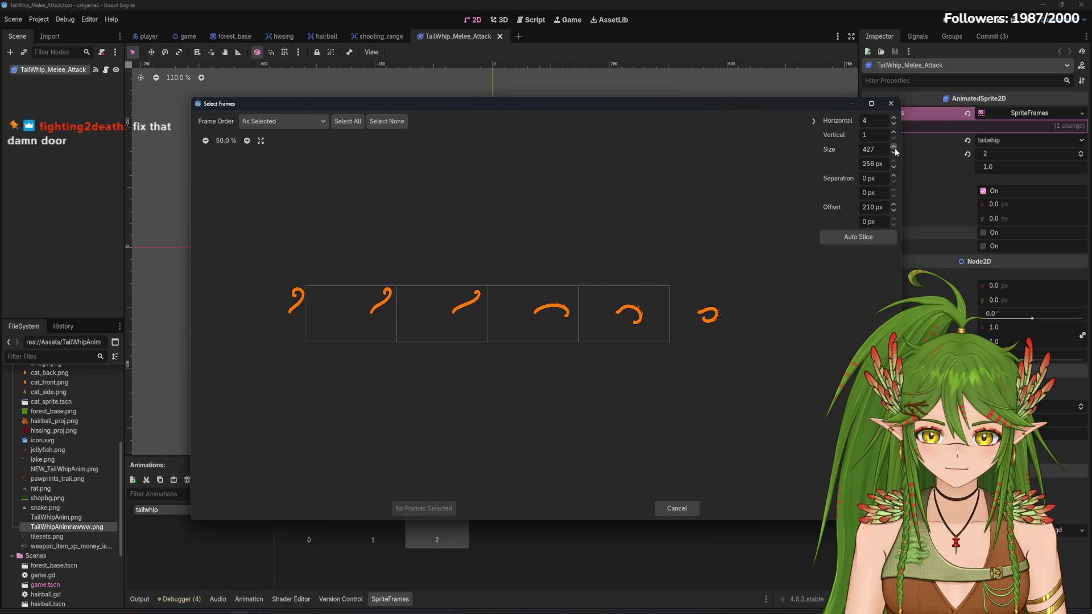
pyautogui.click(547, 337)
pyautogui.click(424, 508)
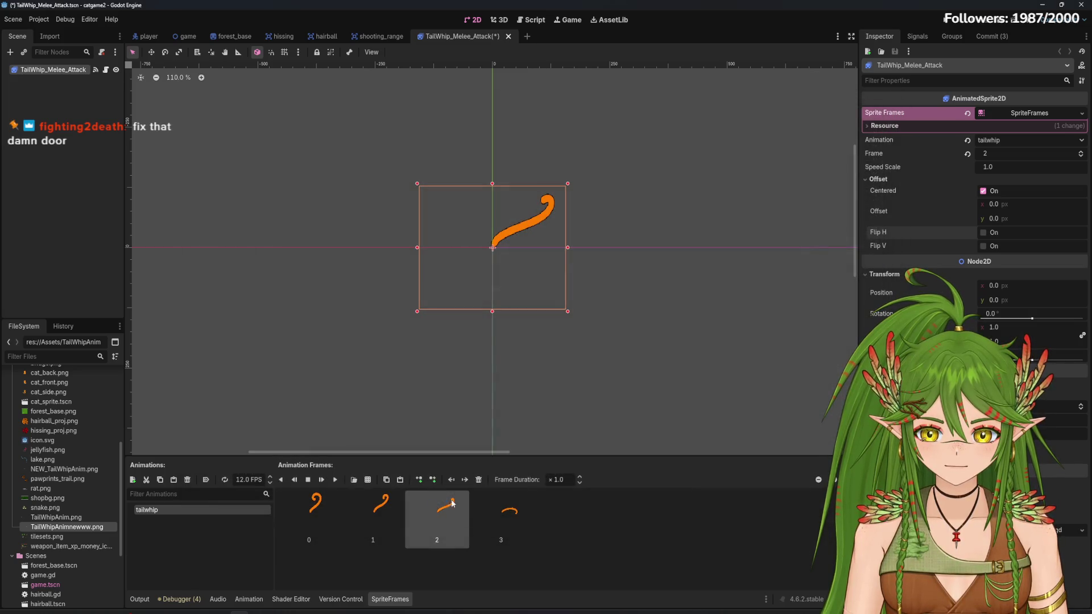
# Preview the tailwhip animation and delete frame 3
pyautogui.click(335, 479)
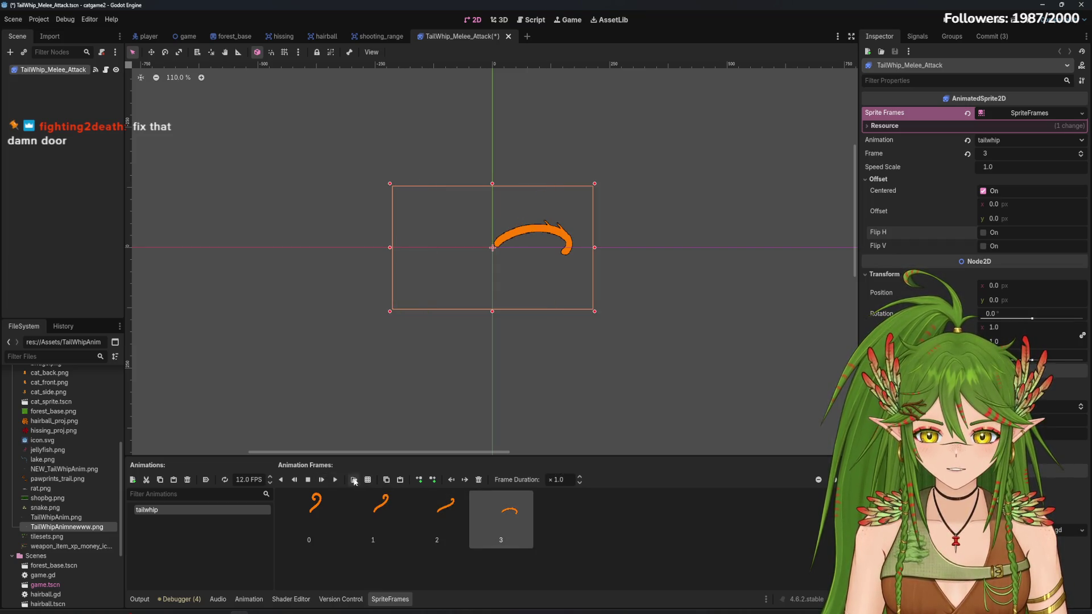
pyautogui.click(353, 480)
pyautogui.click(464, 456)
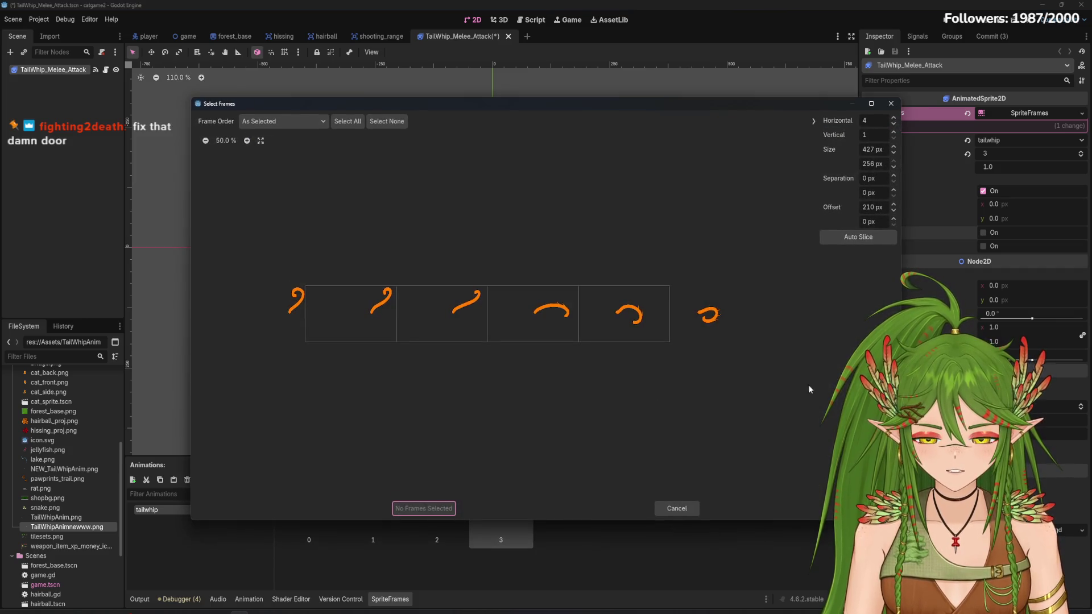
pyautogui.click(677, 508)
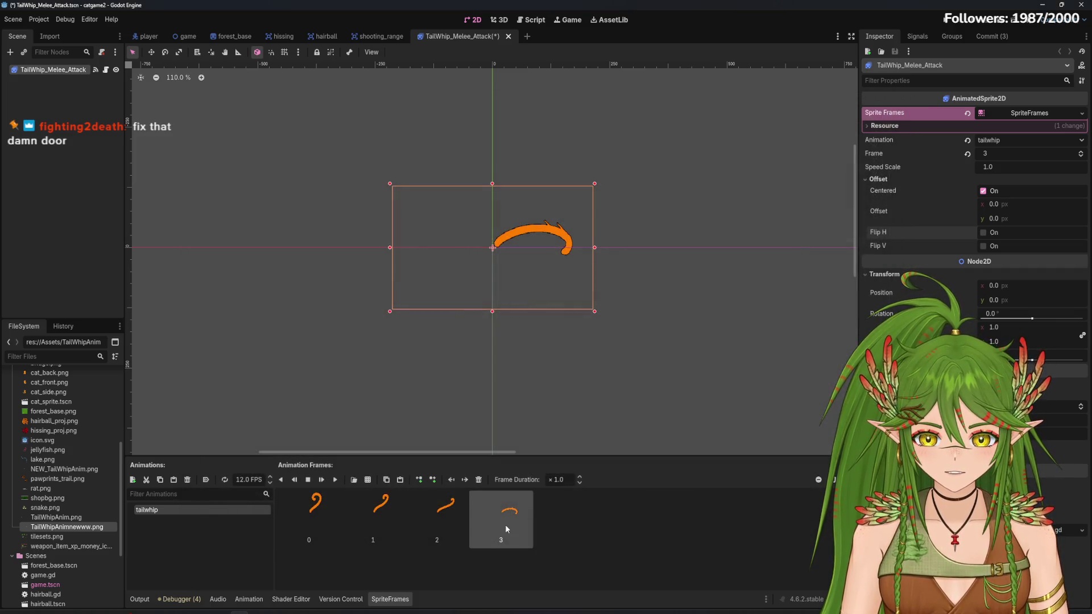
pyautogui.click(476, 482)
# Reopen the tail-whip sheet at 428 px slice width and add the fourth whip cell as frame 3
pyautogui.click(368, 480)
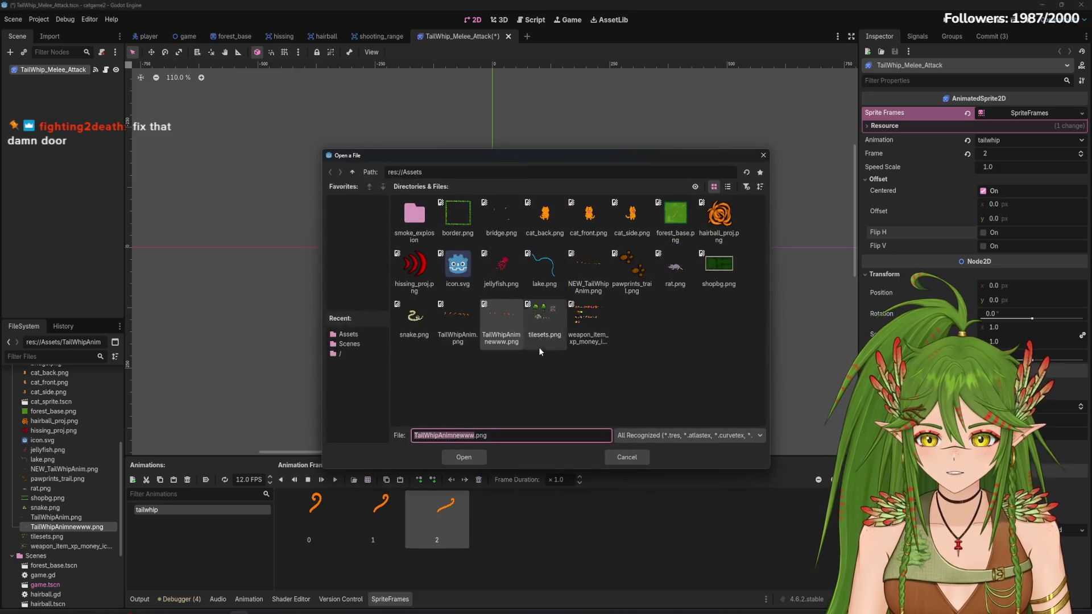
pyautogui.click(463, 457)
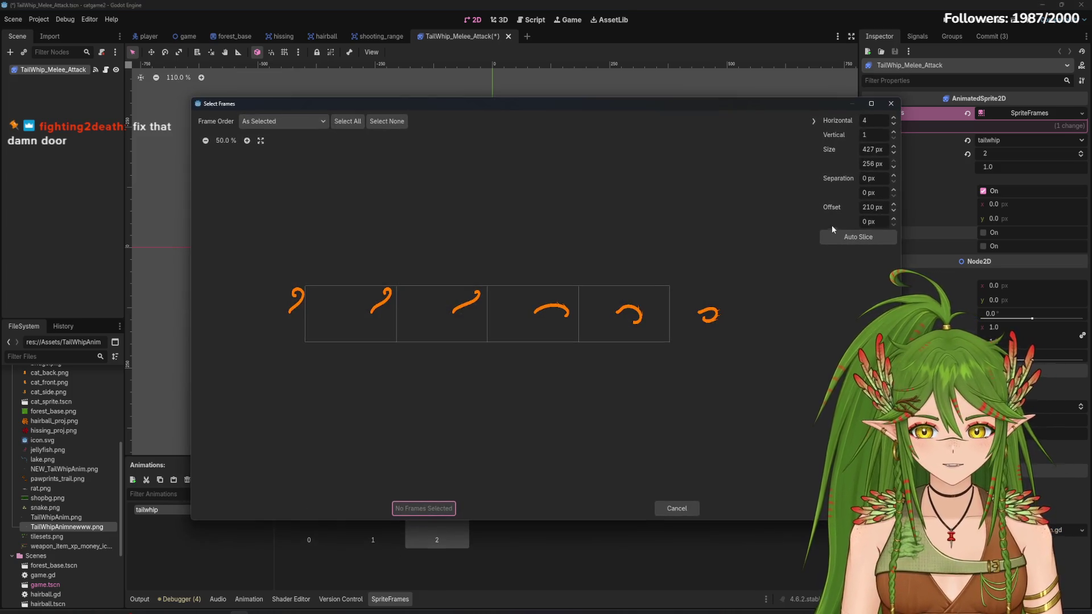
pyautogui.click(895, 150)
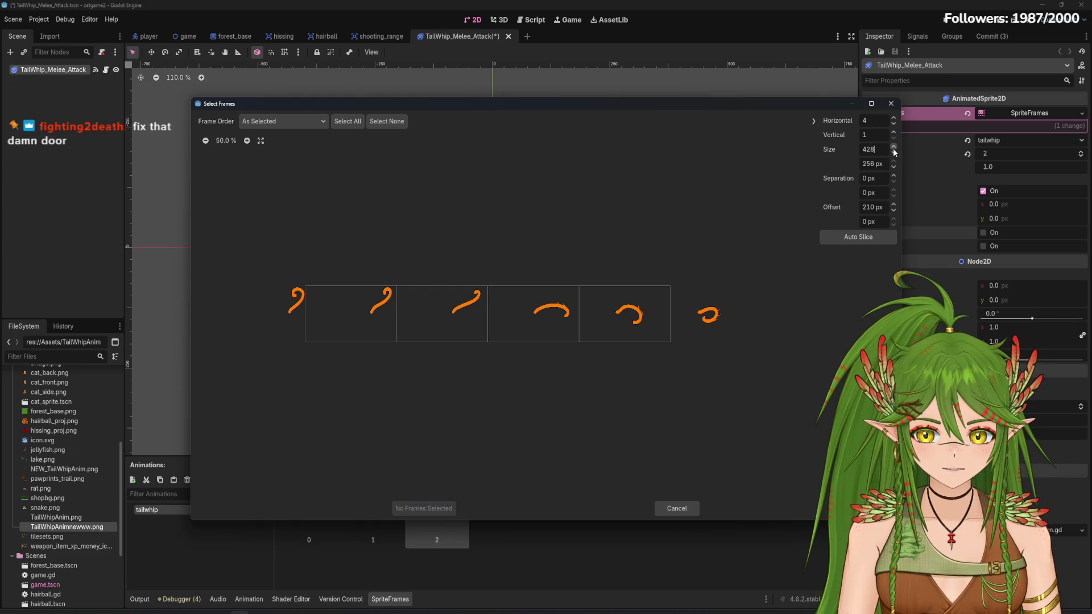
pyautogui.click(525, 327)
pyautogui.click(438, 510)
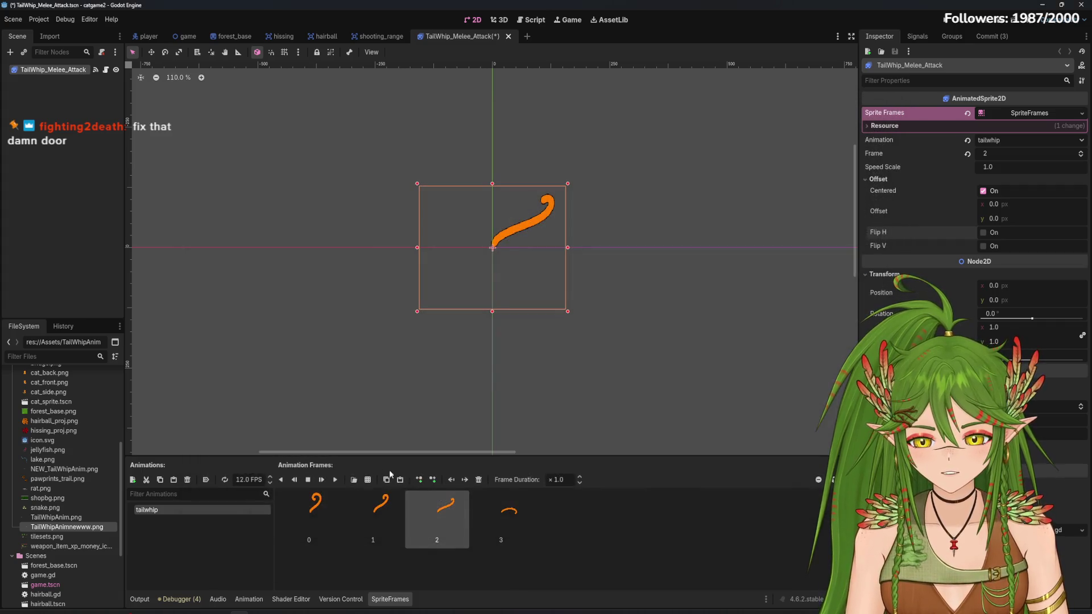
# Play the tailwhip animation to review the new frame, then save the scene
pyautogui.click(337, 479)
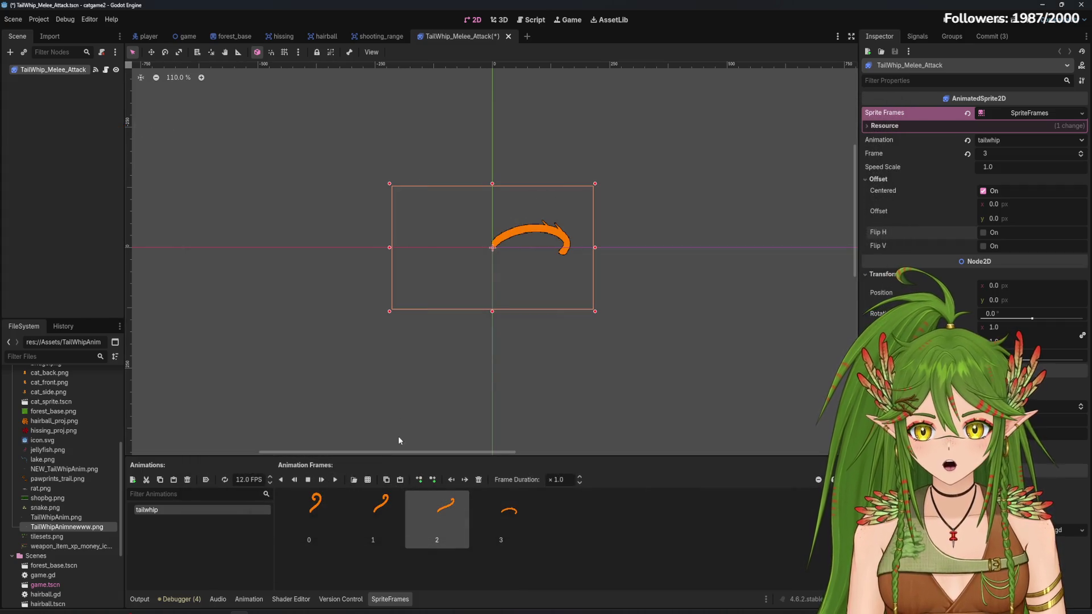
pyautogui.click(337, 480)
pyautogui.click(337, 478)
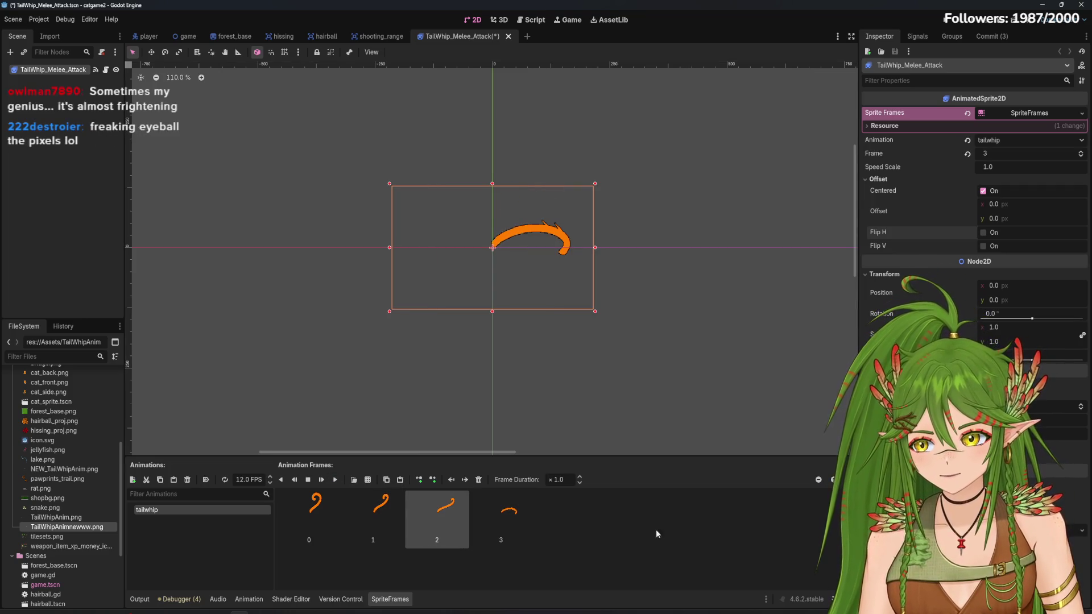
pyautogui.hotkey('ctrl', 's')
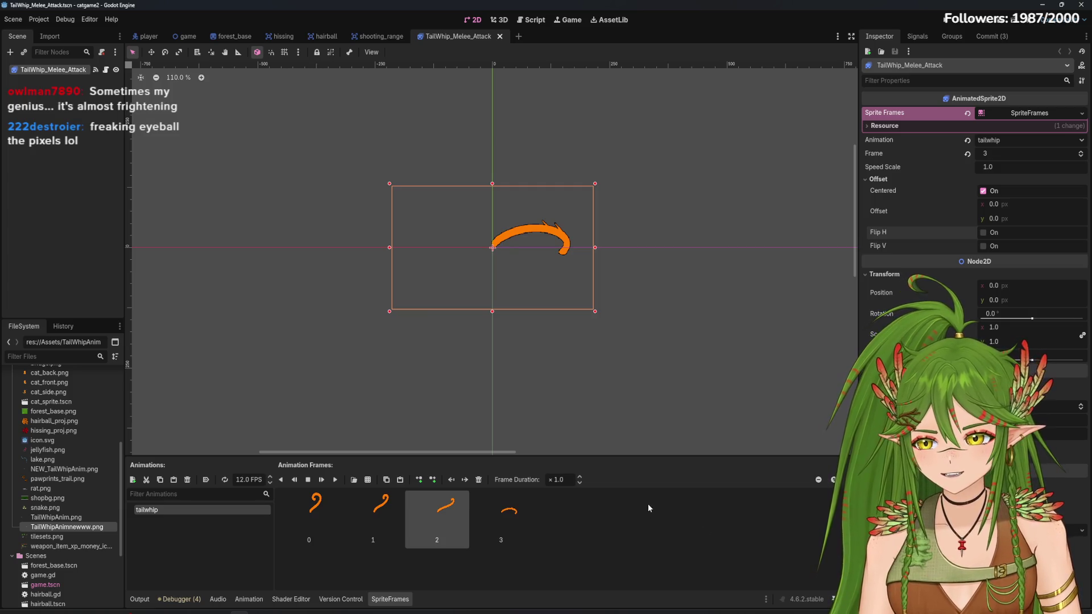
# Slice TailWhipAnimnewww.png into 5 columns, adjust the offset, add the fifth cell as frame 4, and play
pyautogui.click(521, 518)
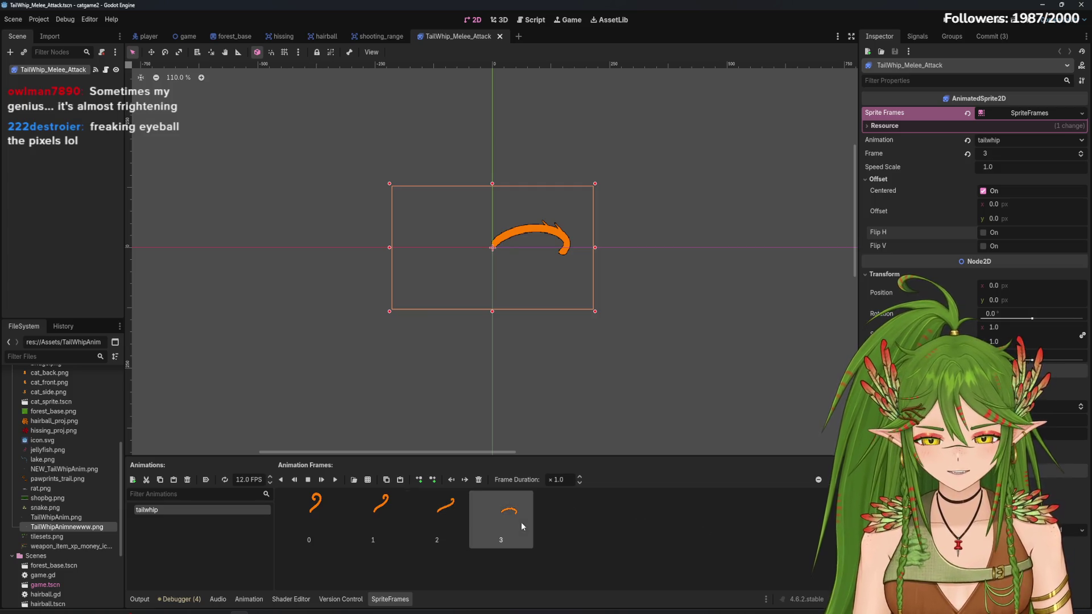
pyautogui.click(368, 479)
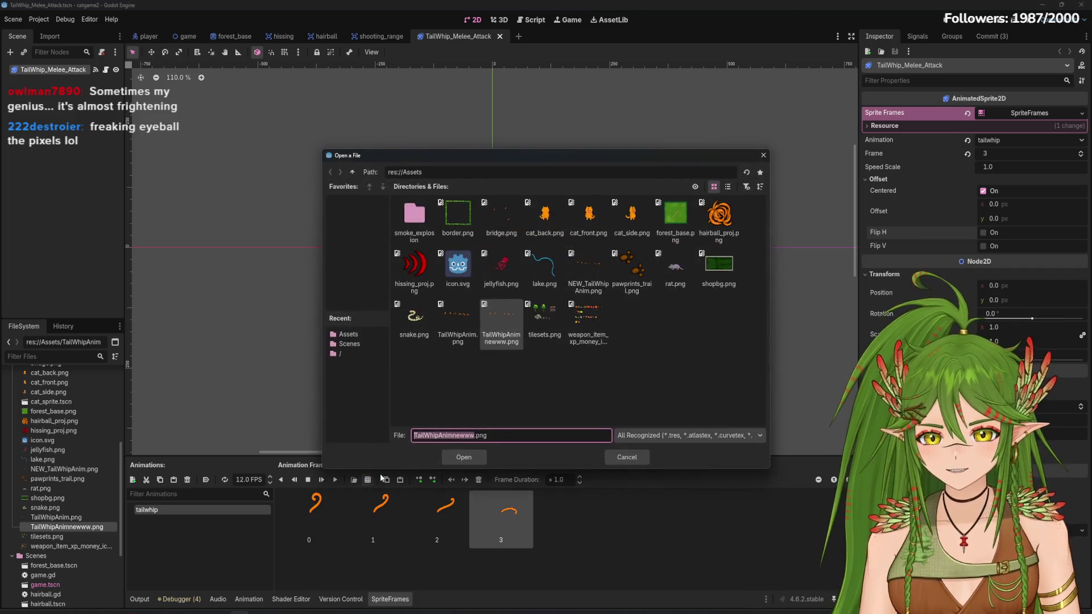
pyautogui.click(464, 458)
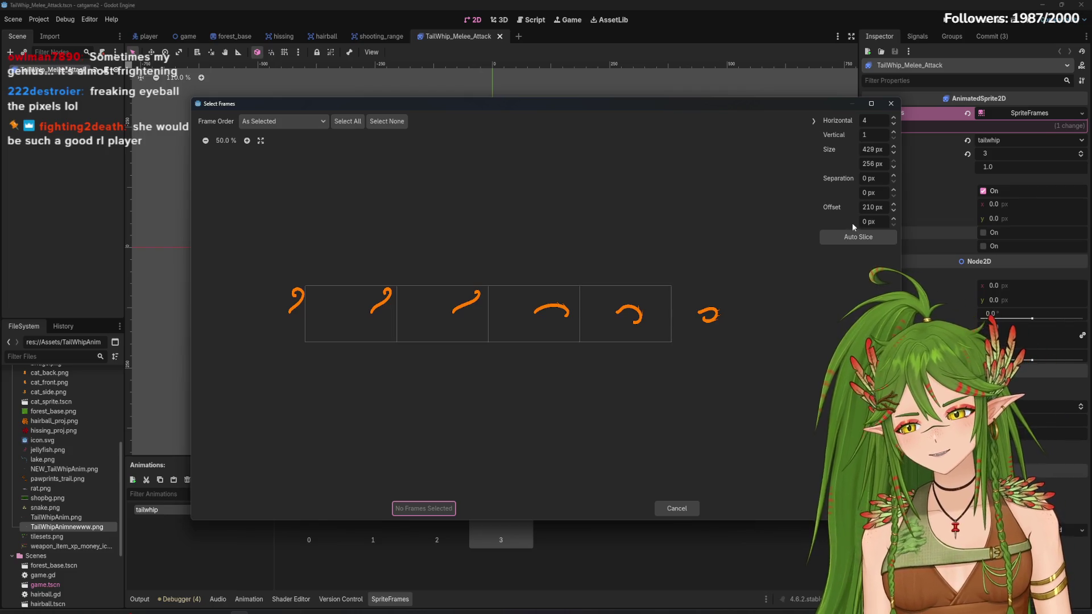
pyautogui.click(894, 118)
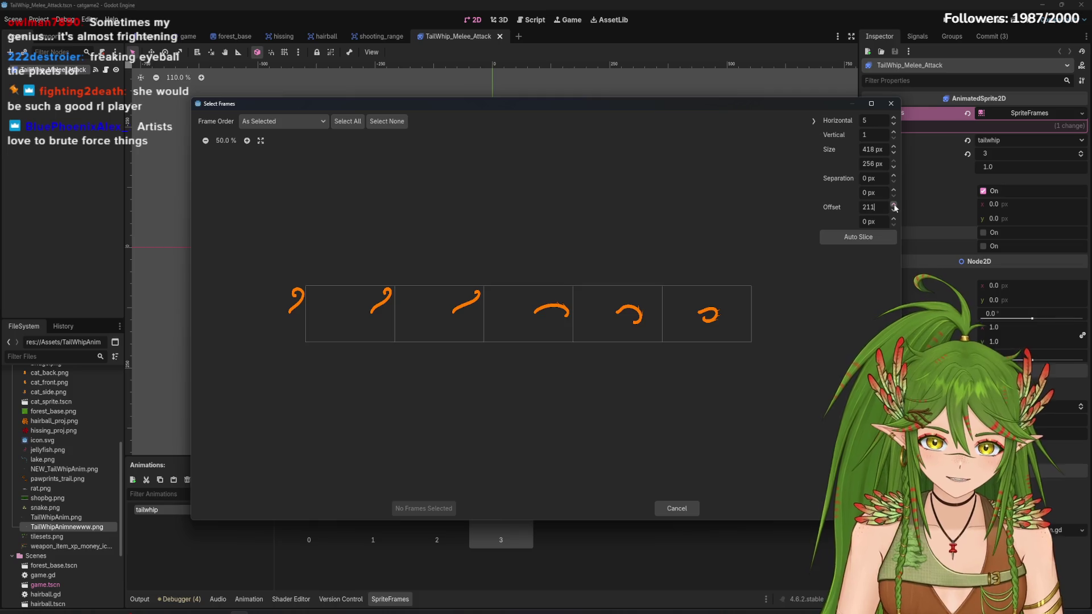
pyautogui.press('BackSpace')
pyautogui.write('2')
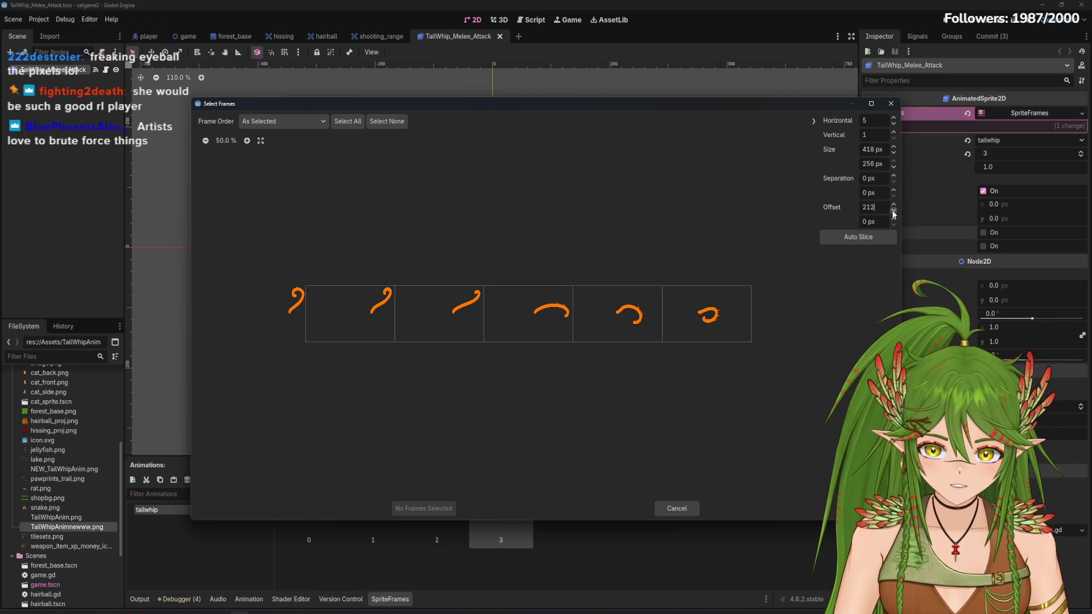
pyautogui.scroll(-7, 894, 215)
pyautogui.write('189')
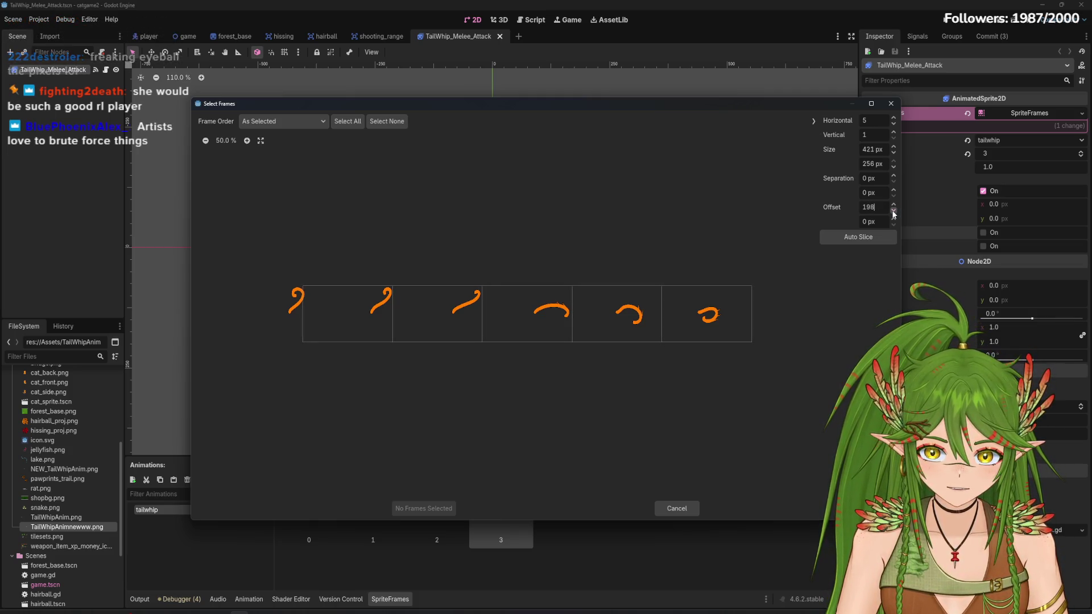
pyautogui.click(636, 336)
pyautogui.click(415, 509)
pyautogui.click(337, 480)
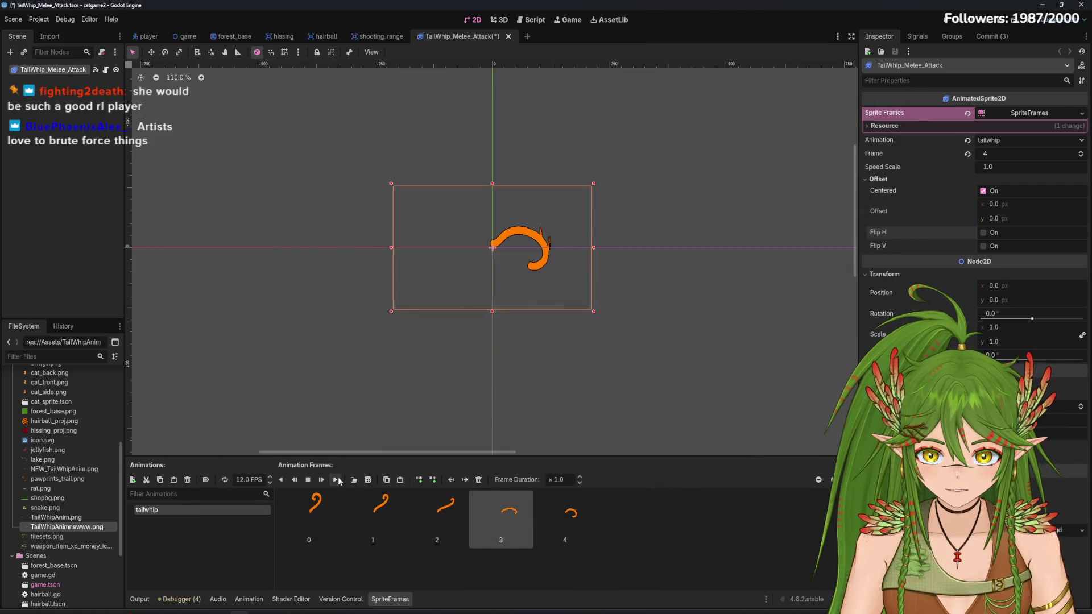
# Replace frame 4 with the fifth slice using a raised horizontal offset, then replay tailwhip
pyautogui.click(577, 534)
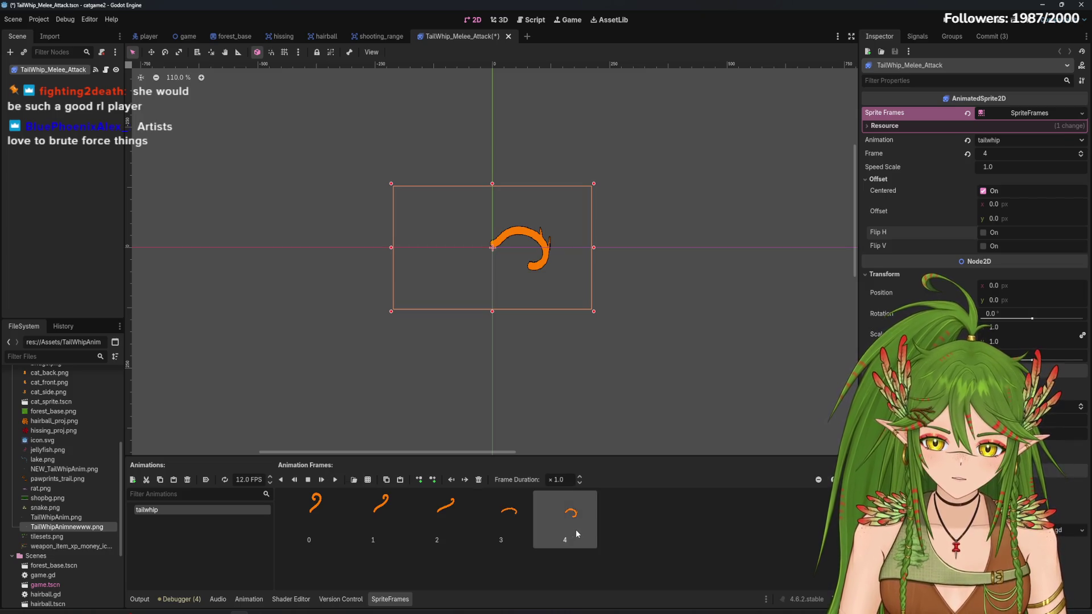
pyautogui.click(480, 481)
pyautogui.click(367, 479)
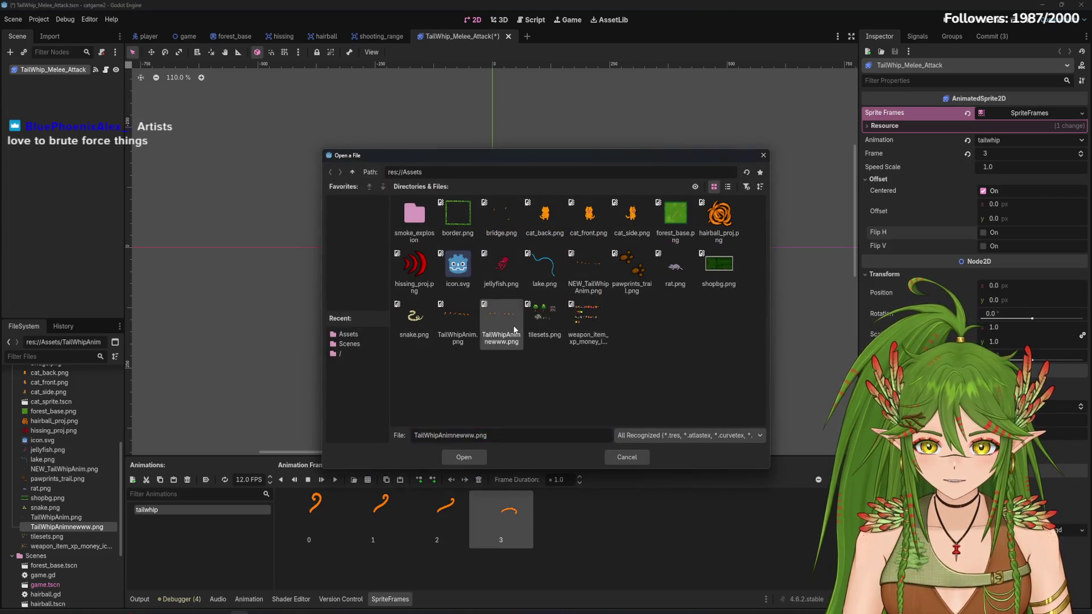
pyautogui.doubleClick(625, 319)
pyautogui.click(629, 317)
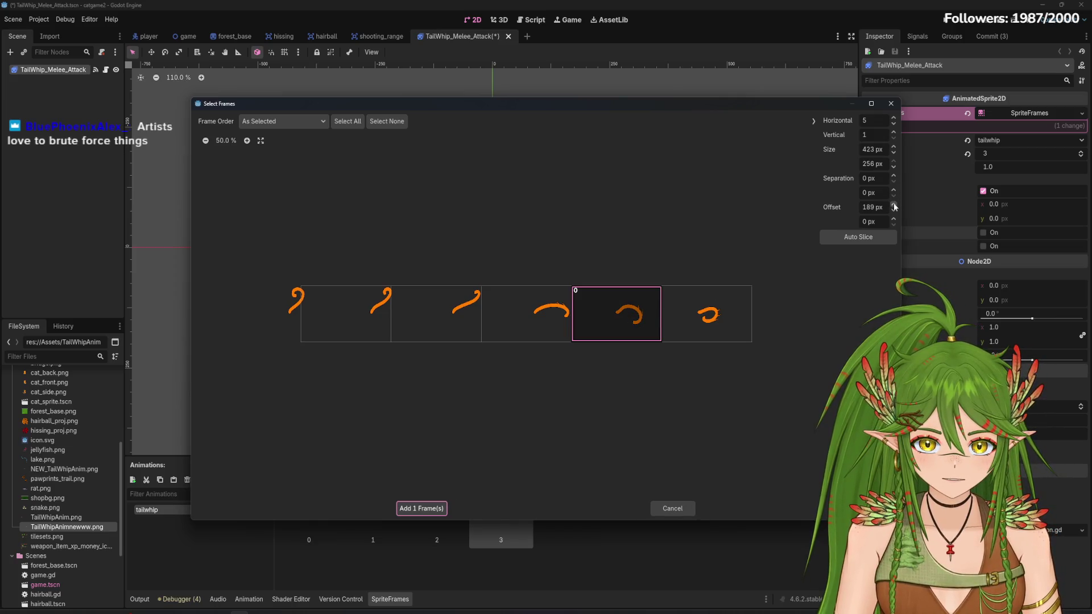
pyautogui.click(894, 210)
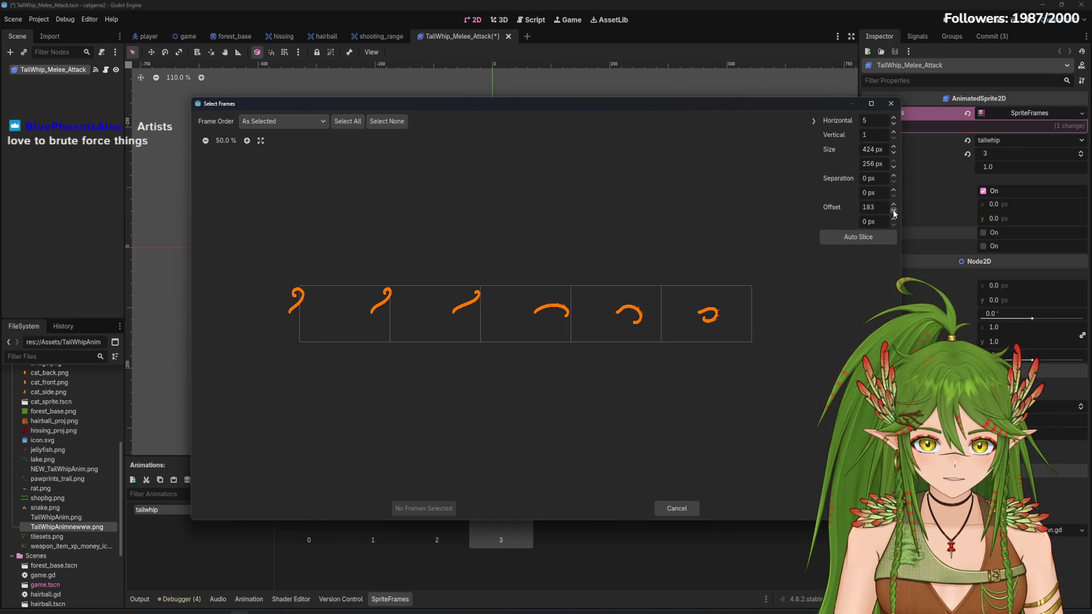
pyautogui.click(894, 204)
pyautogui.click(895, 205)
pyautogui.click(894, 205)
pyautogui.click(894, 205)
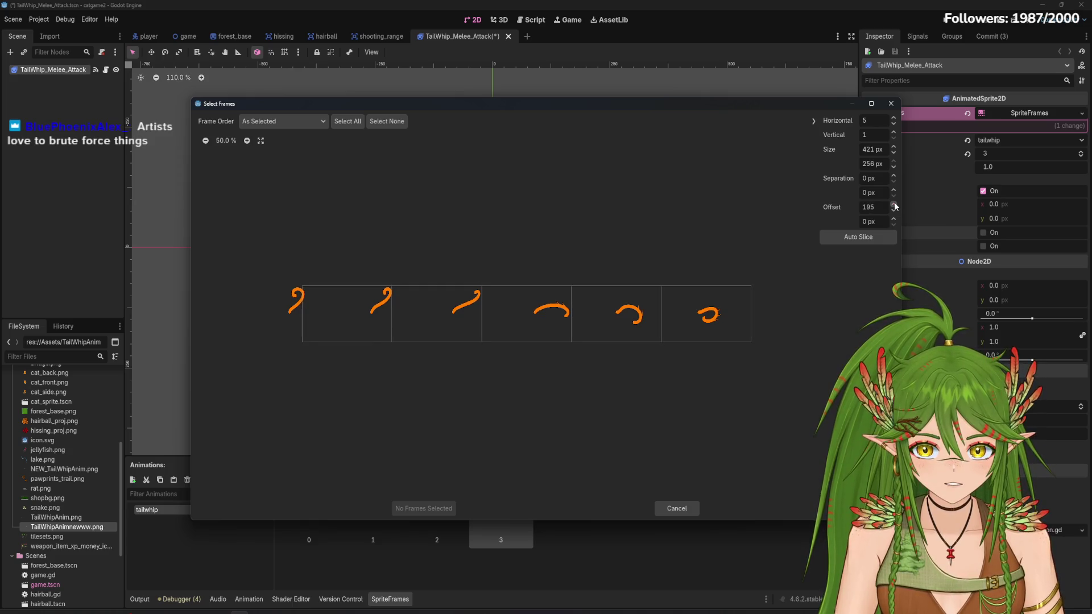
pyautogui.click(602, 330)
pyautogui.click(424, 509)
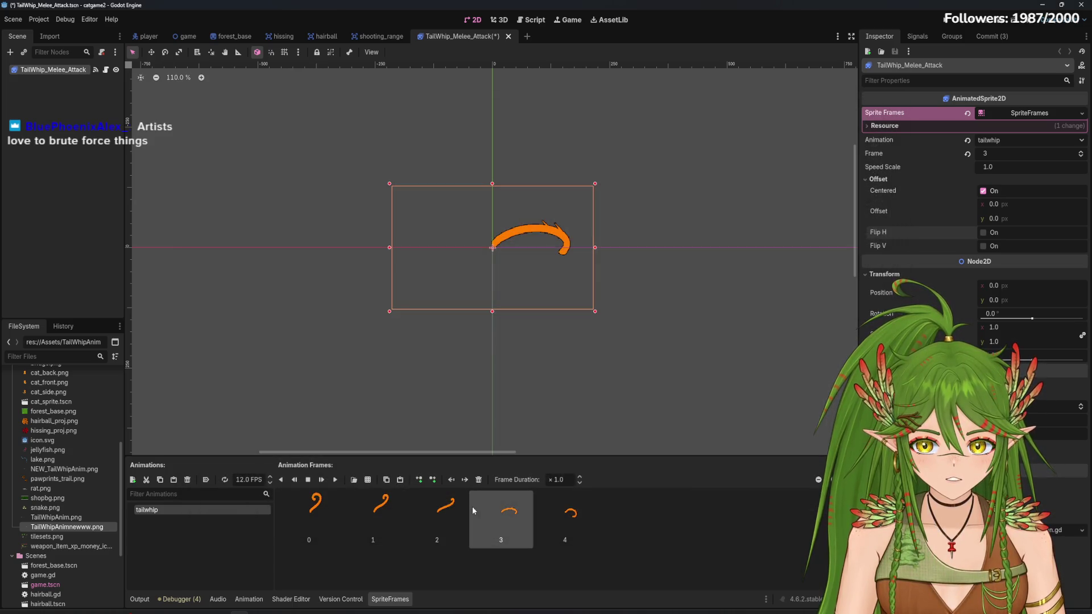
pyautogui.click(321, 479)
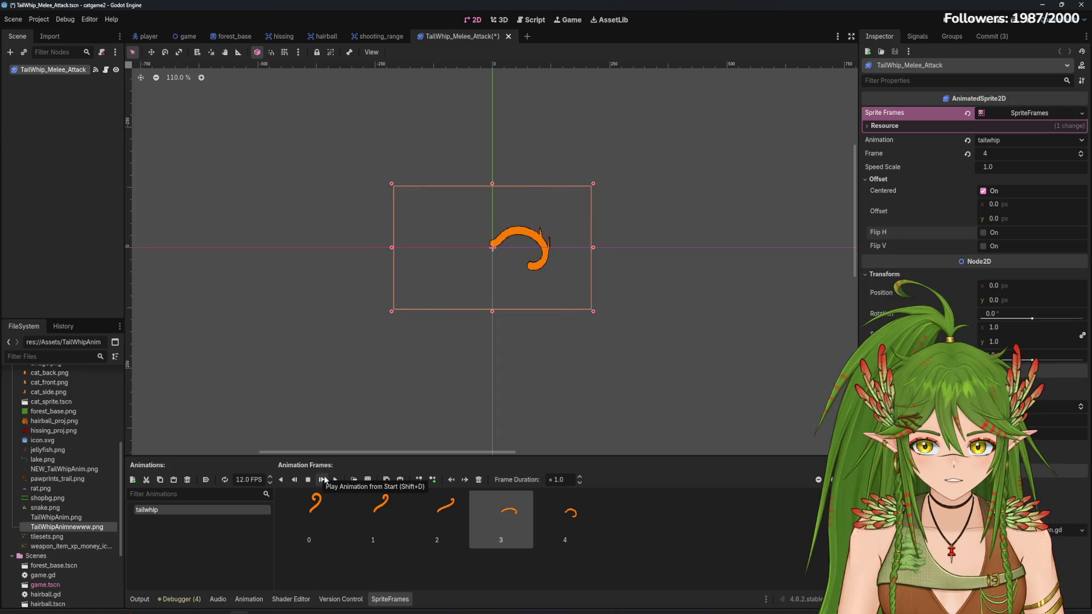
# Re-add frame 4 from the fifth slice after shifting the slice width and offset
pyautogui.click(478, 479)
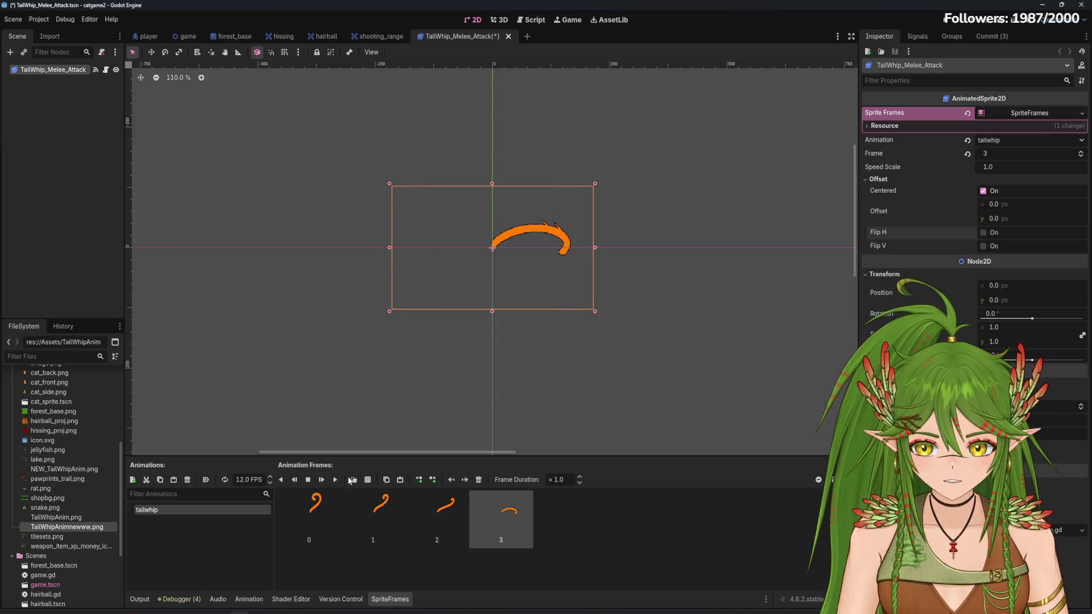
pyautogui.click(368, 479)
pyautogui.doubleClick(510, 321)
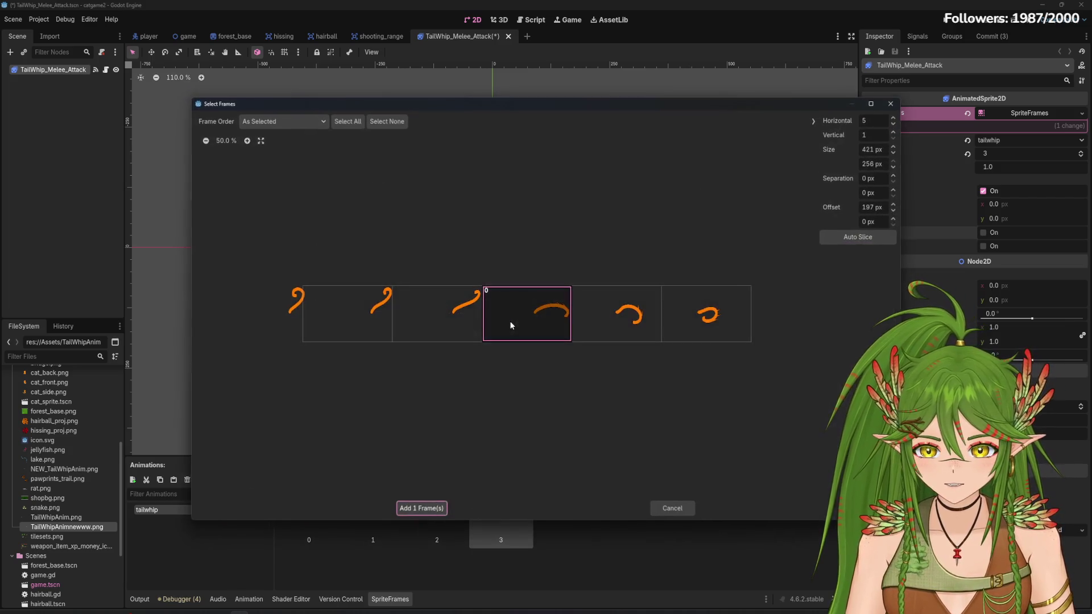
pyautogui.click(894, 153)
pyautogui.click(894, 204)
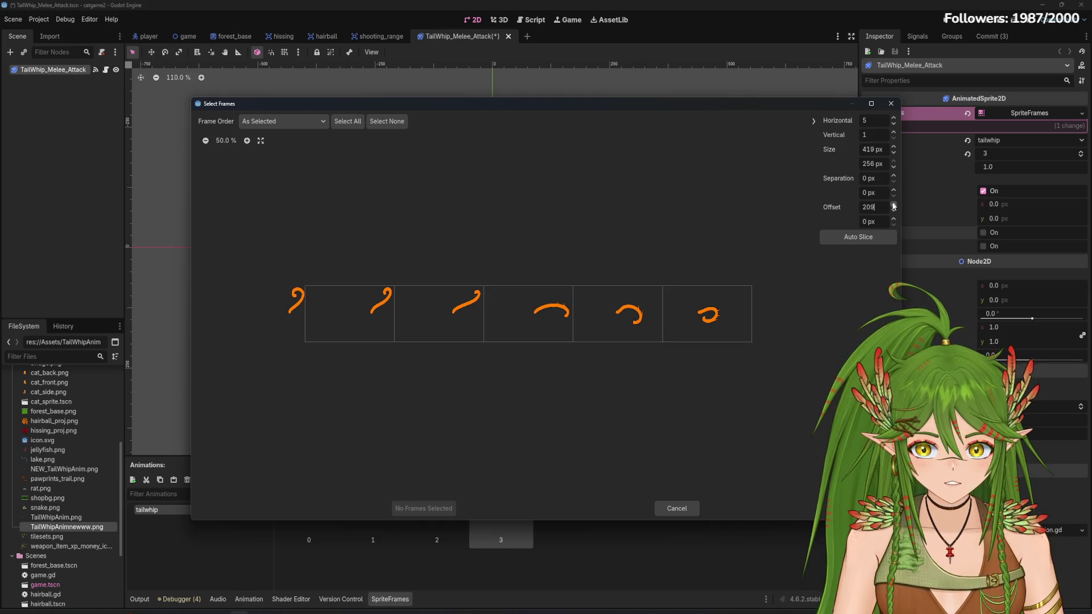
pyautogui.click(619, 315)
pyautogui.click(424, 508)
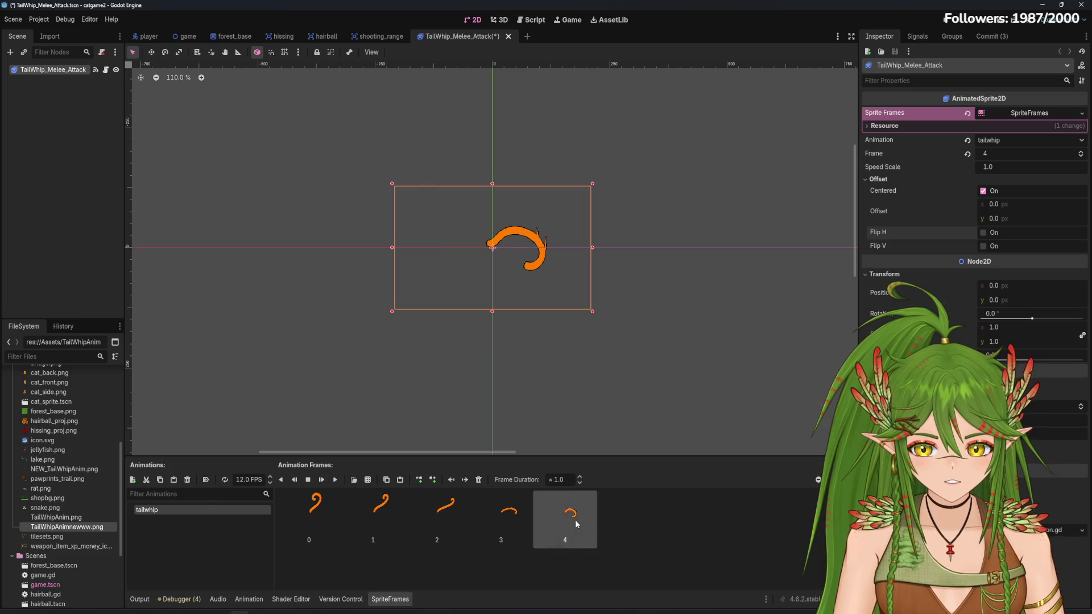
# Re-add frame 4 once more with a lowered horizontal offset so the curl is centred
pyautogui.click(479, 480)
pyautogui.click(368, 480)
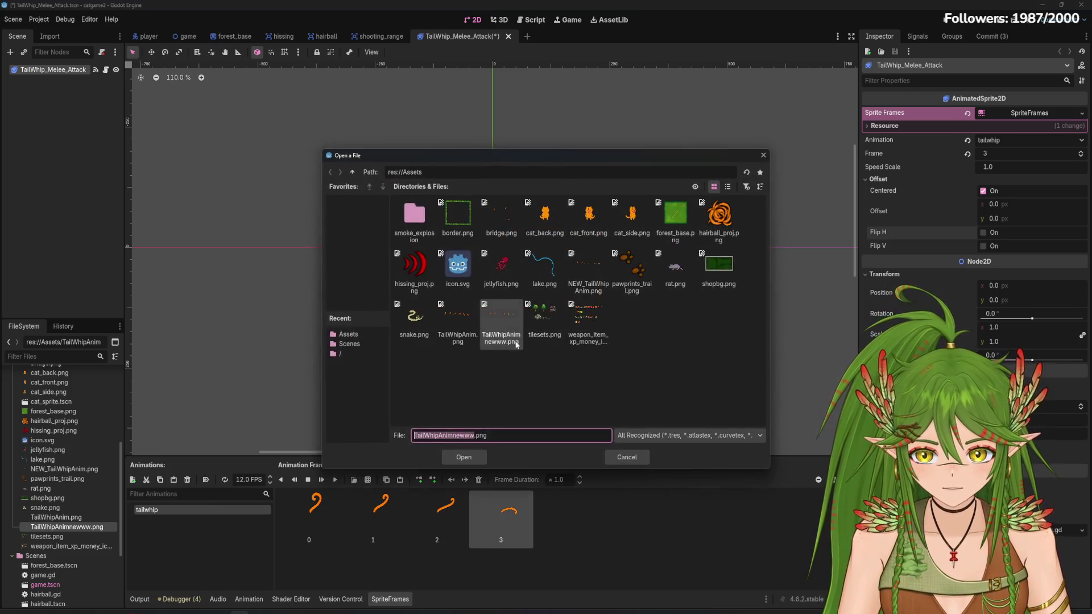
pyautogui.click(520, 453)
pyautogui.click(624, 310)
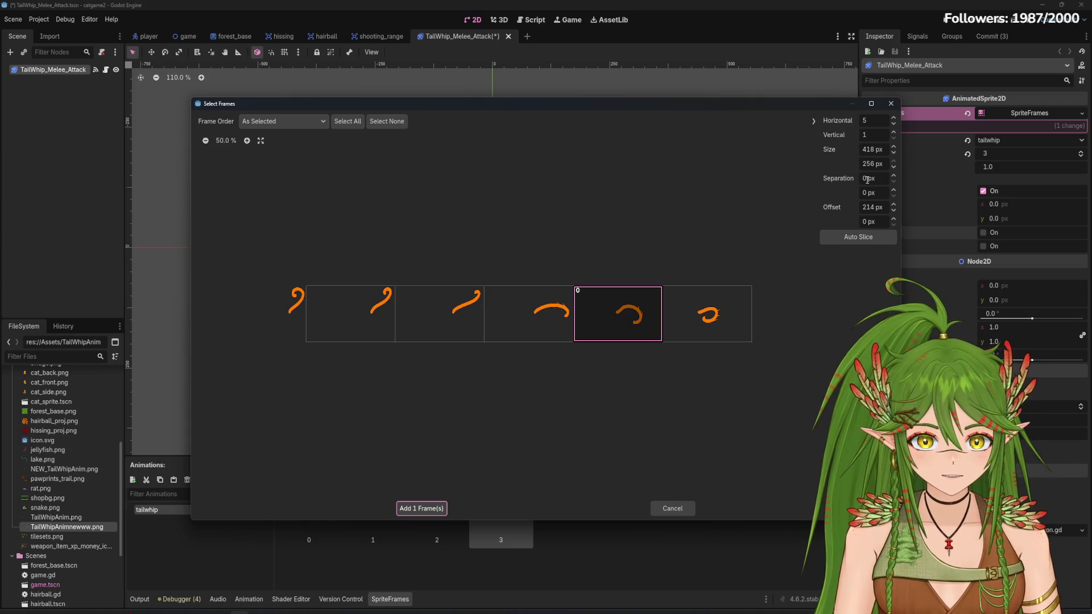
pyautogui.moveTo(898, 209); pyautogui.dragTo(897, 212)
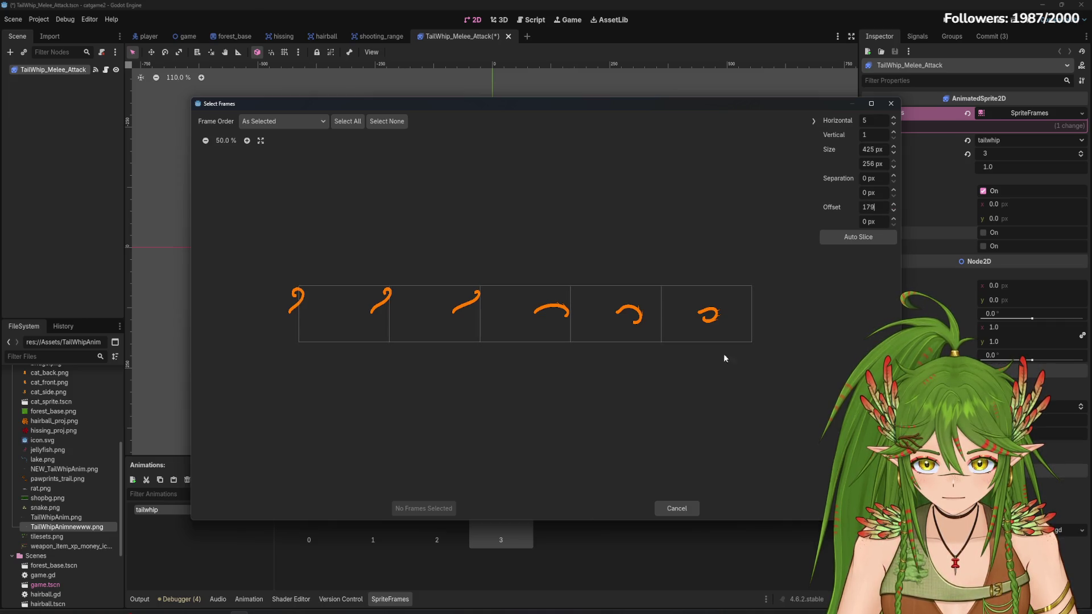
pyautogui.click(629, 313)
pyautogui.click(406, 509)
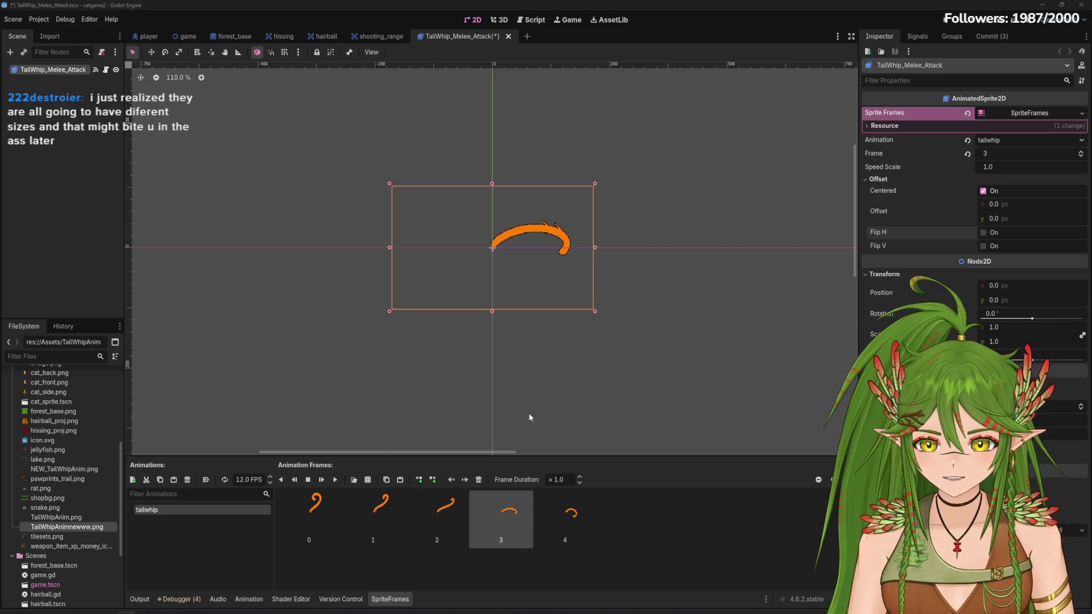
# Replay the five-frame tailwhip animation several times, then save the TailWhip_Melee_Attack scene
pyautogui.click(375, 516)
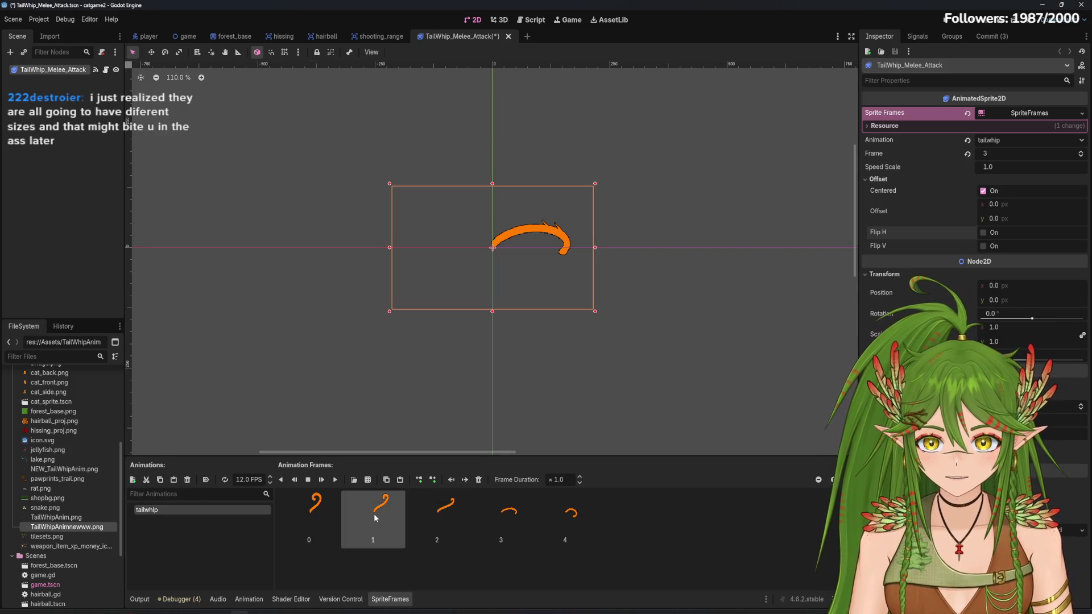
pyautogui.click(322, 481)
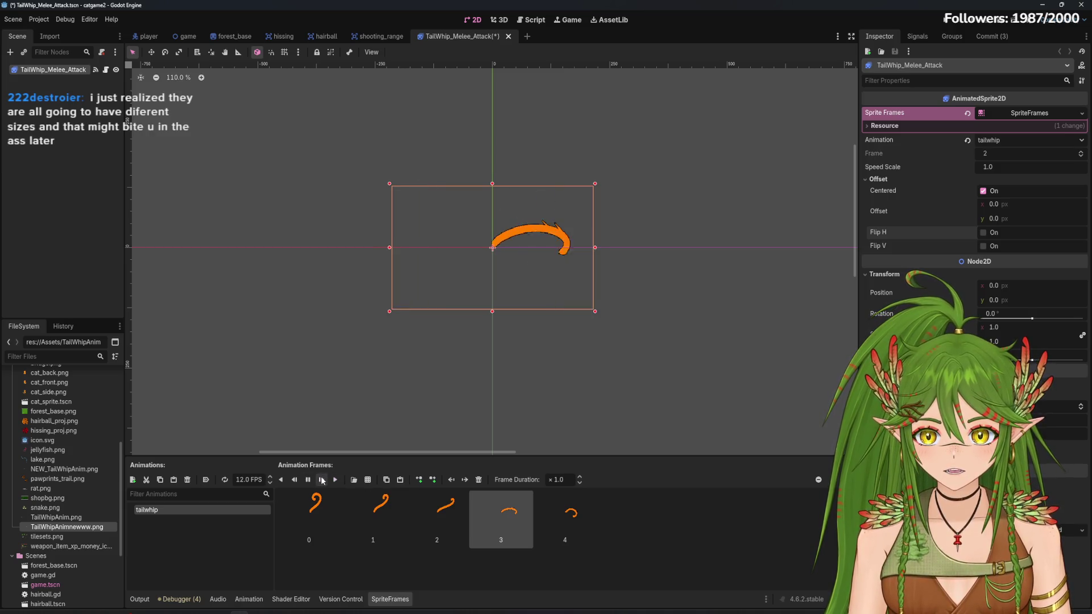
pyautogui.click(322, 481)
pyautogui.click(322, 481)
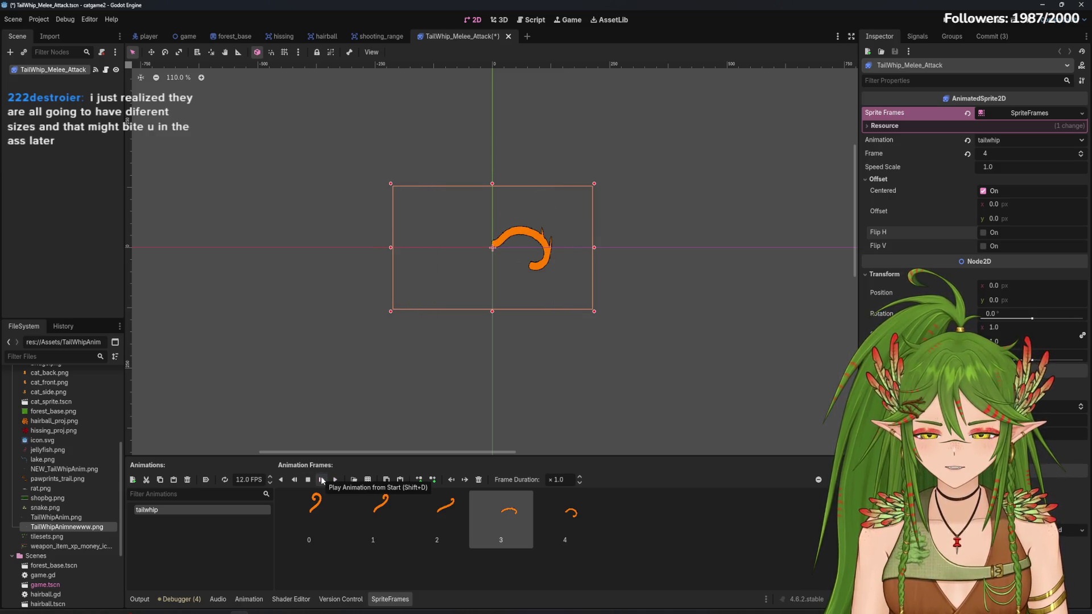
pyautogui.click(322, 481)
pyautogui.click(322, 480)
pyautogui.click(322, 481)
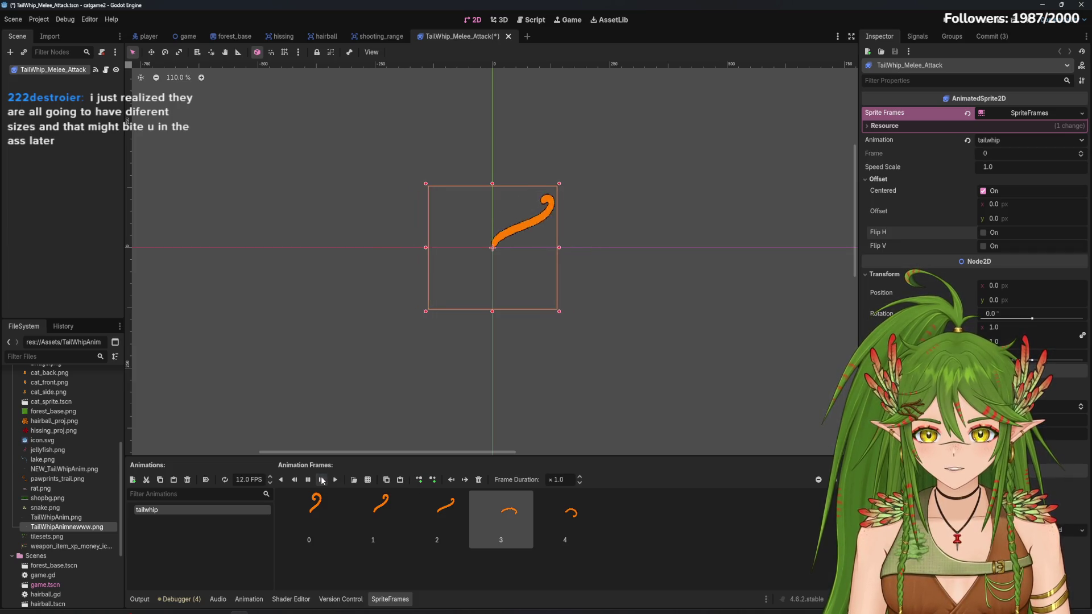
pyautogui.click(335, 481)
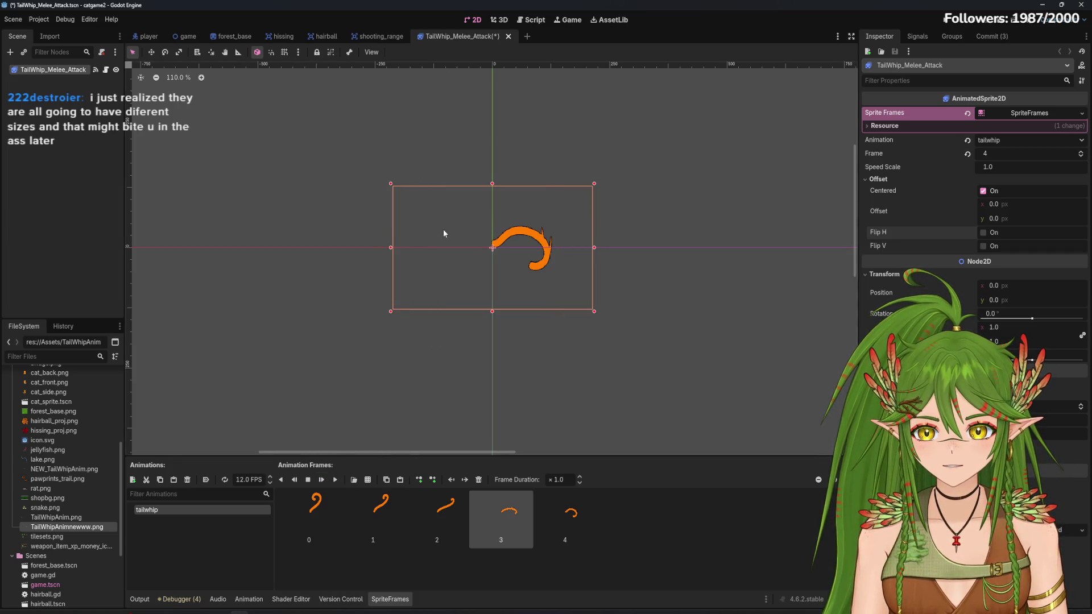
pyautogui.click(323, 482)
pyautogui.click(323, 481)
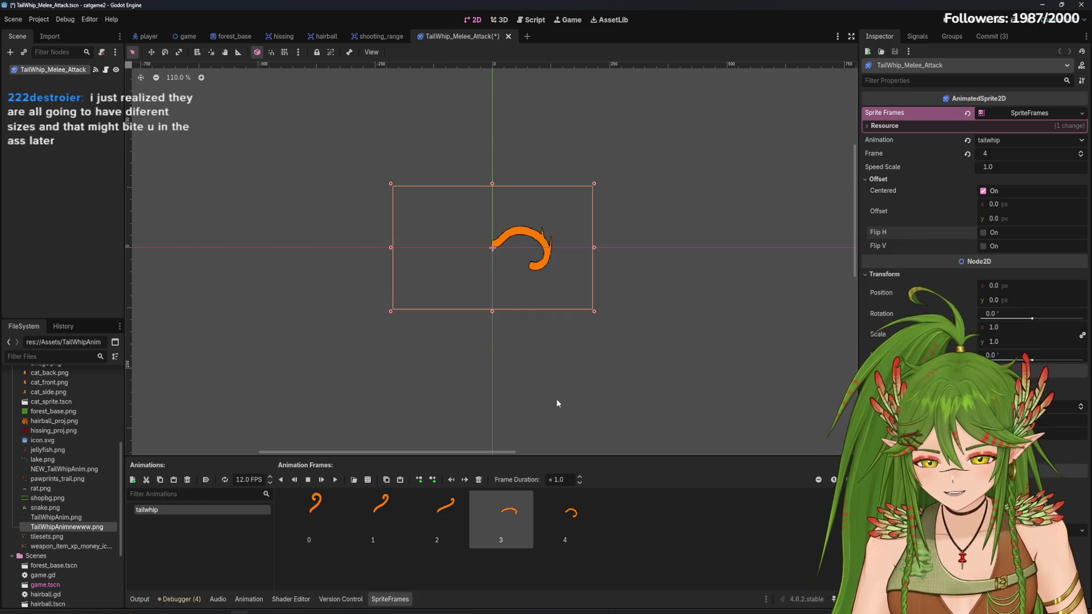
pyautogui.hotkey('ctrl', 's')
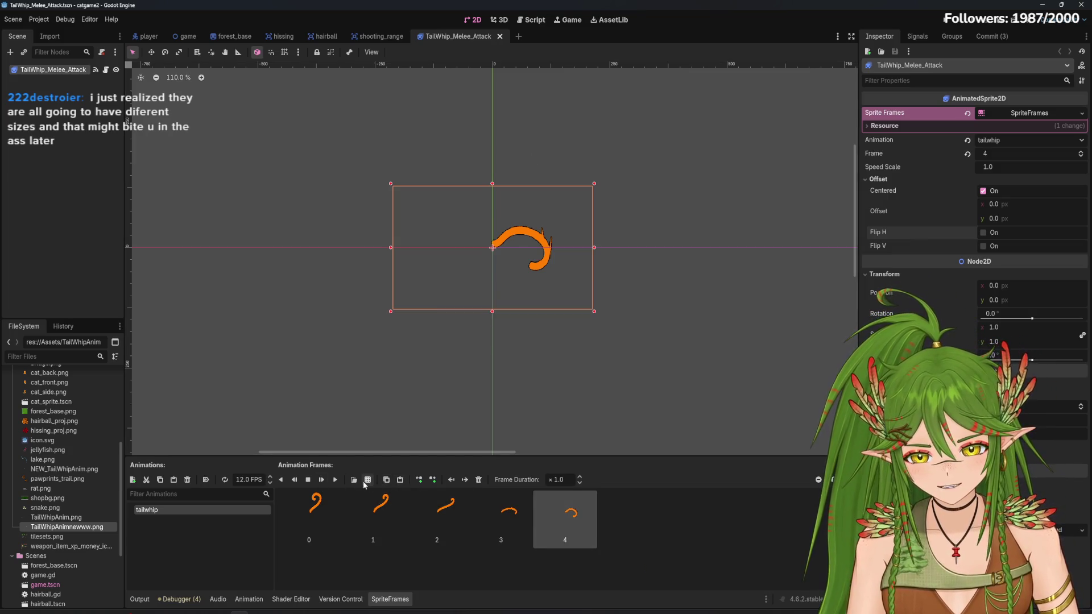
# Reopen the TailWhipAnimnewww.png sheet for slicing and set the slice offset to 100 px
pyautogui.click(367, 480)
pyautogui.doubleClick(497, 310)
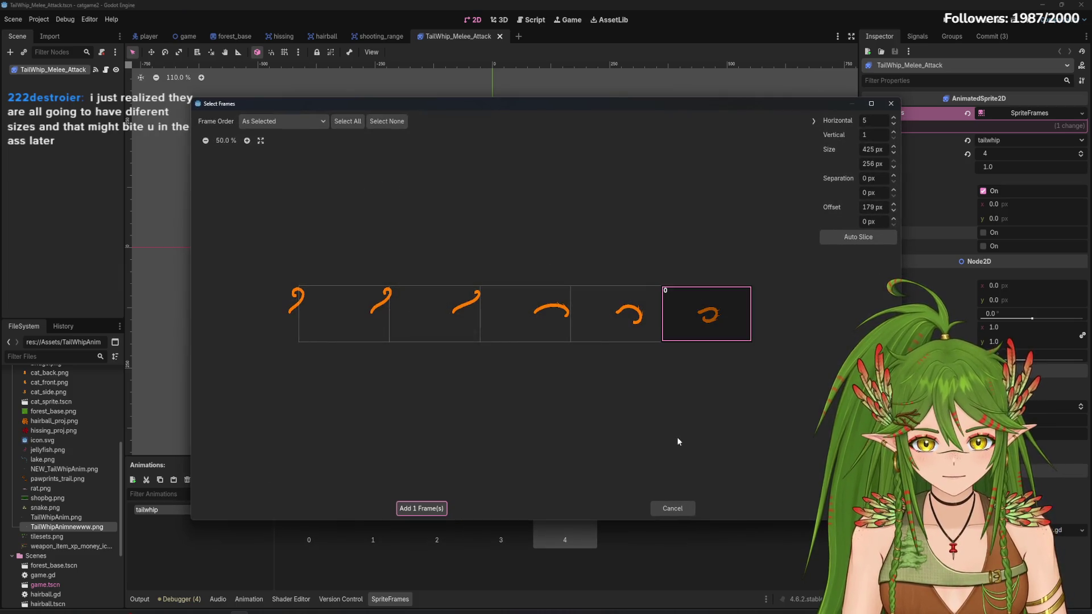
pyautogui.click(736, 332)
pyautogui.click(895, 210)
pyautogui.click(896, 210)
pyautogui.click(896, 210)
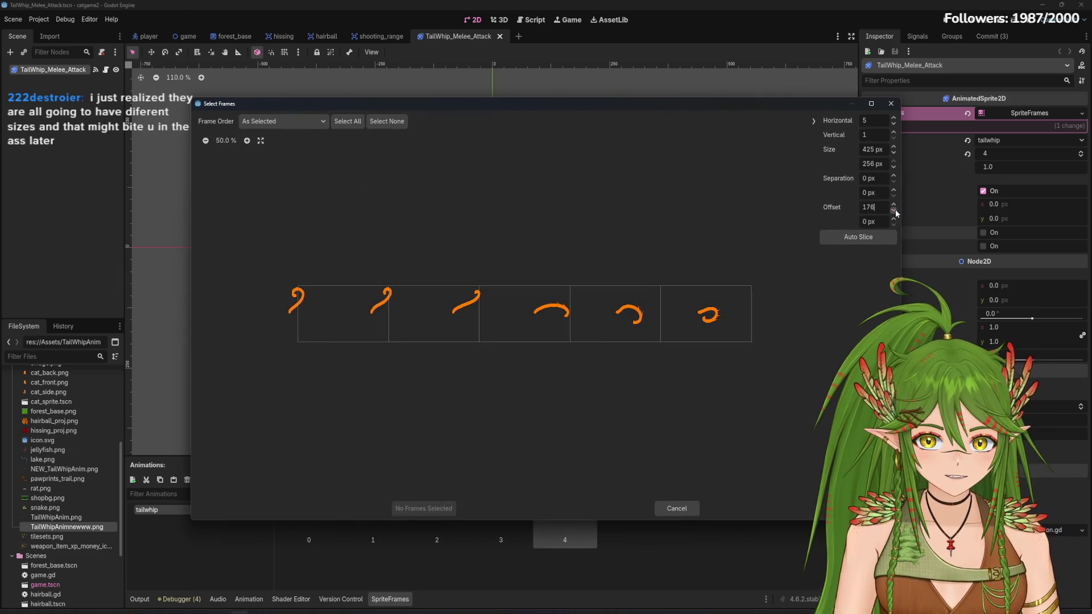
pyautogui.click(895, 210)
pyautogui.click(896, 210)
pyautogui.click(896, 210)
pyautogui.click(895, 210)
pyautogui.click(896, 210)
pyautogui.click(895, 210)
pyautogui.click(896, 210)
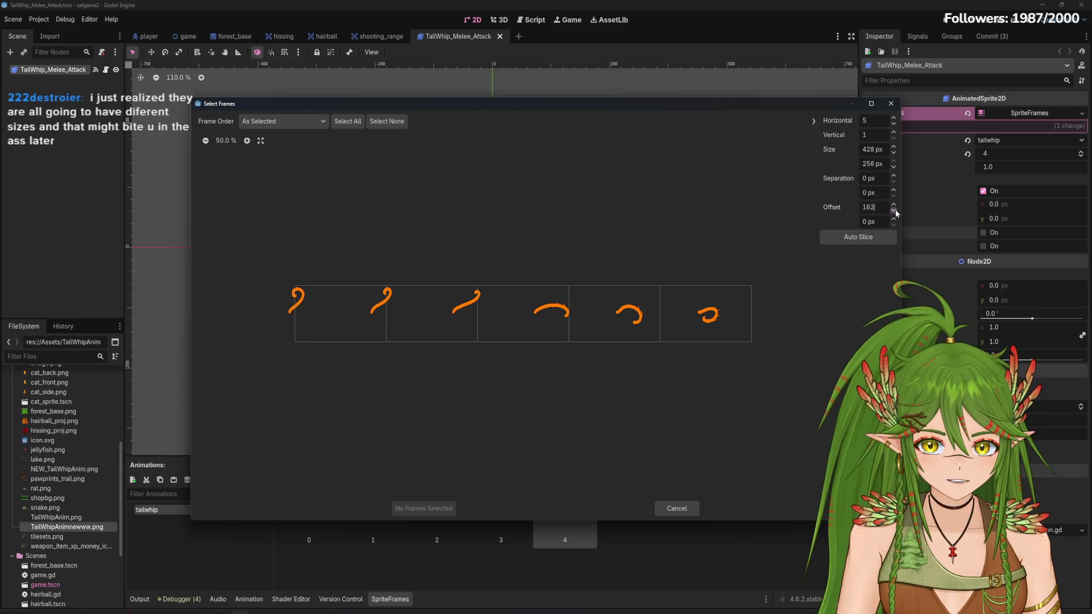
pyautogui.click(896, 210)
pyautogui.click(896, 210)
pyautogui.click(896, 210)
pyautogui.click(896, 210)
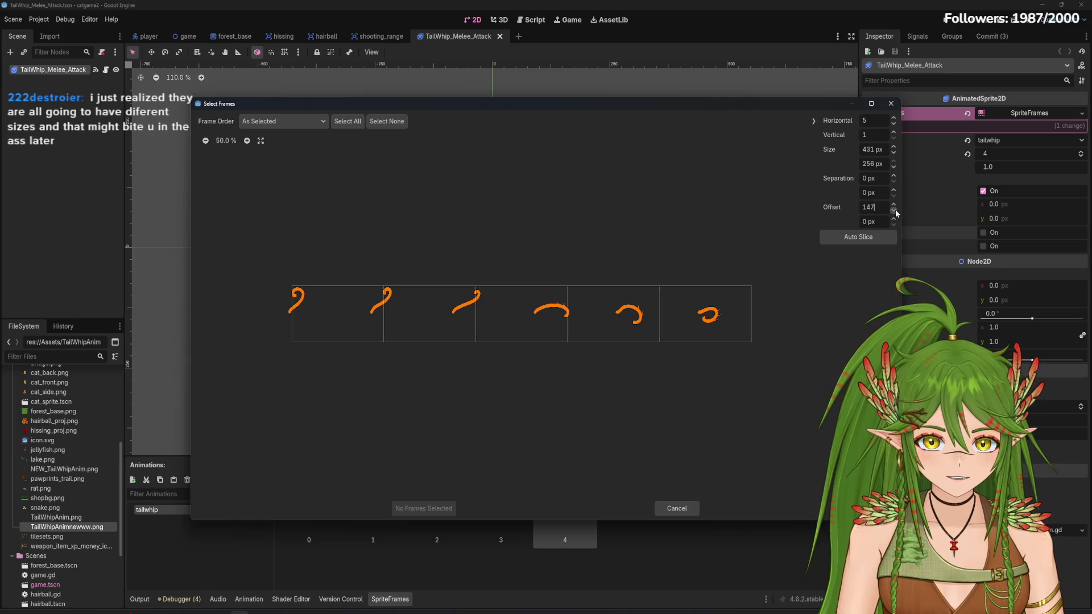
pyautogui.write('100')
pyautogui.press('Return')
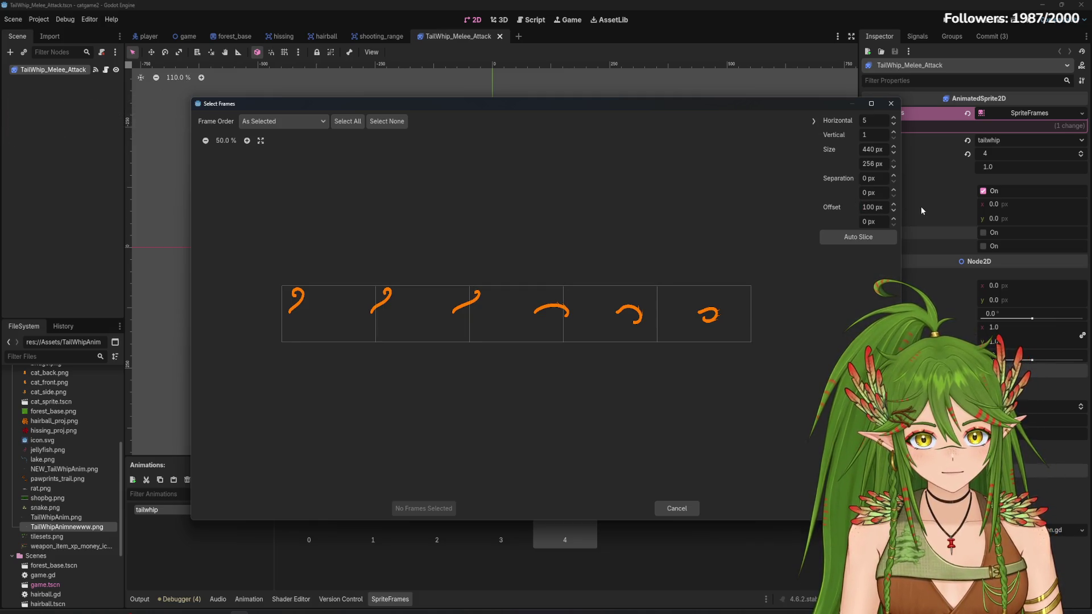
# Narrow the slice width, add the last whip frame, preview it, and remove frame 5
pyautogui.click(895, 153)
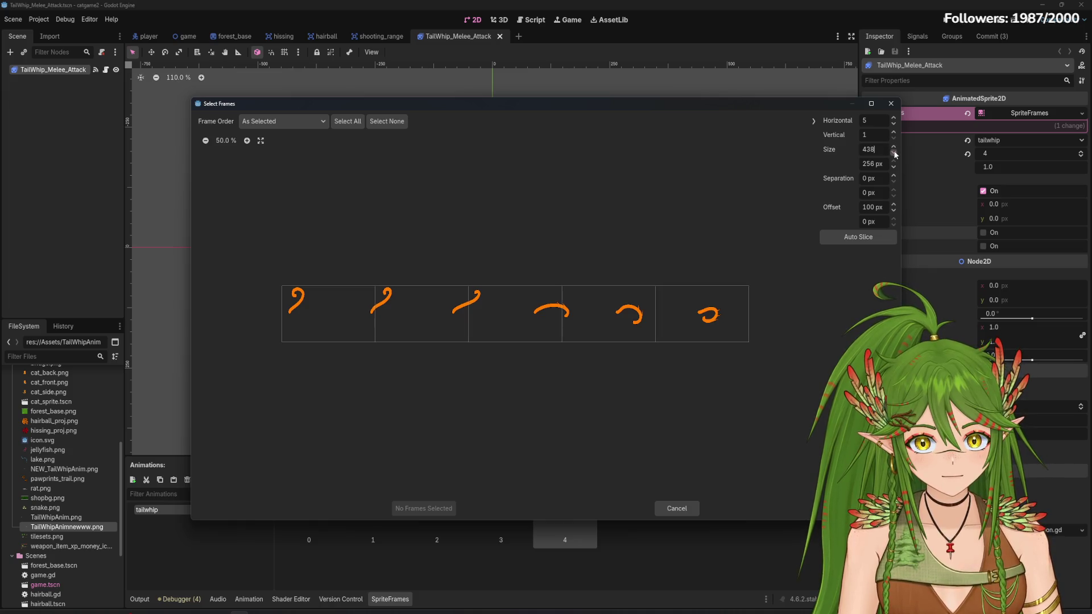
pyautogui.click(895, 153)
pyautogui.click(895, 153)
pyautogui.click(895, 153)
pyautogui.click(895, 153)
pyautogui.click(671, 327)
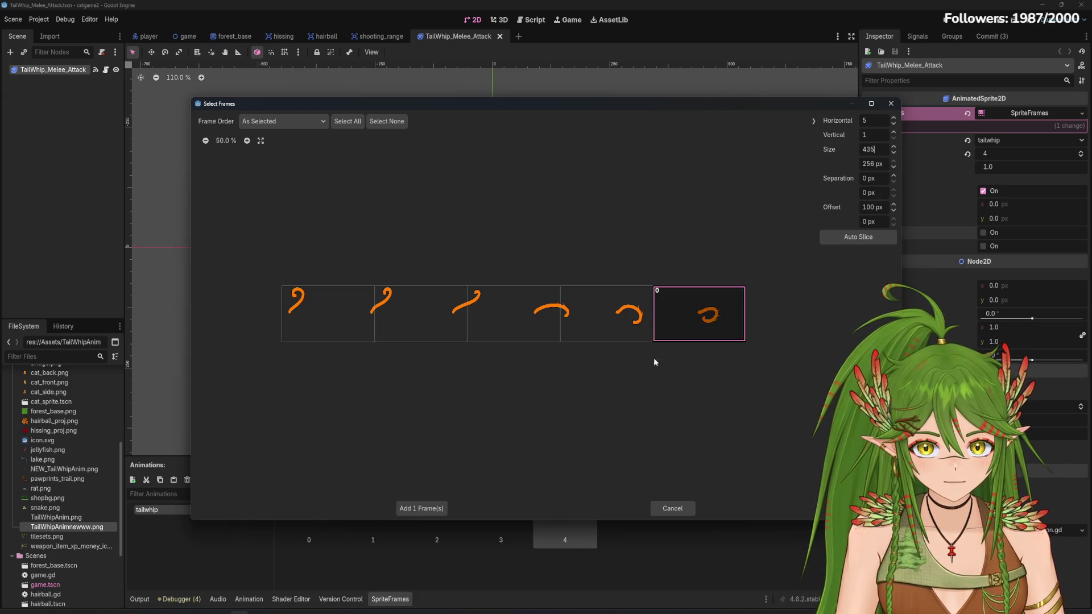
pyautogui.click(430, 509)
pyautogui.click(323, 481)
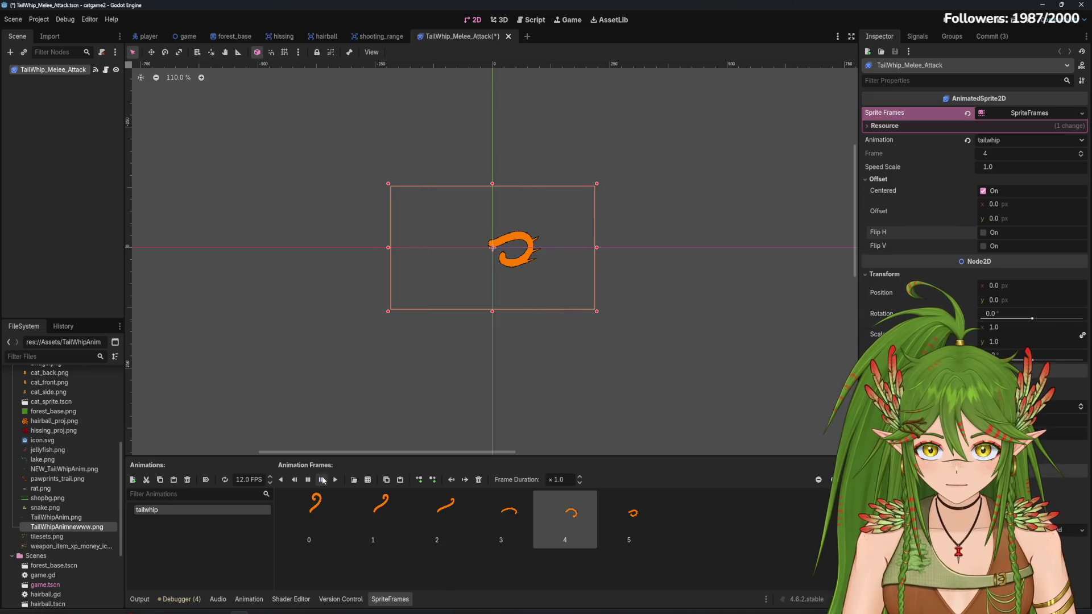
pyautogui.click(630, 525)
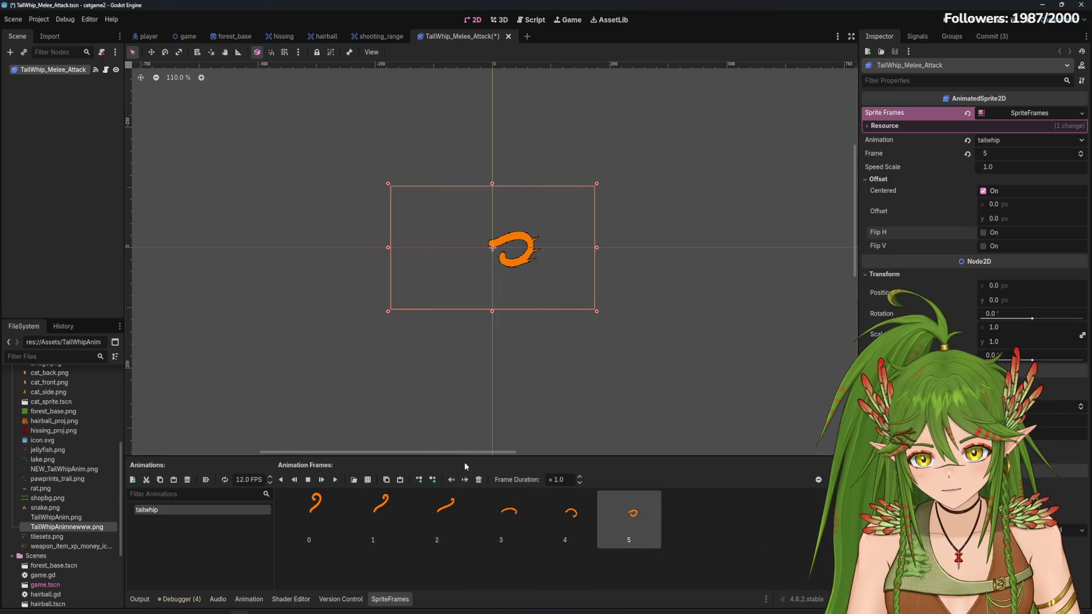
pyautogui.click(478, 480)
# Re-slice at 432 px width, add the last frame, preview, and remove the misaligned frame 5
pyautogui.click(353, 479)
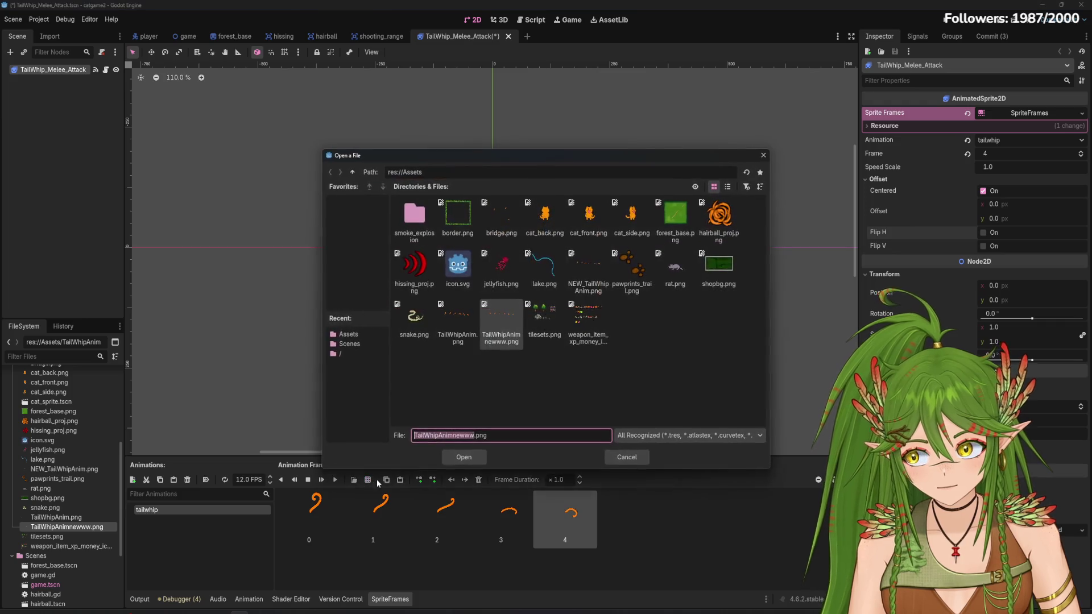
pyautogui.doubleClick(501, 324)
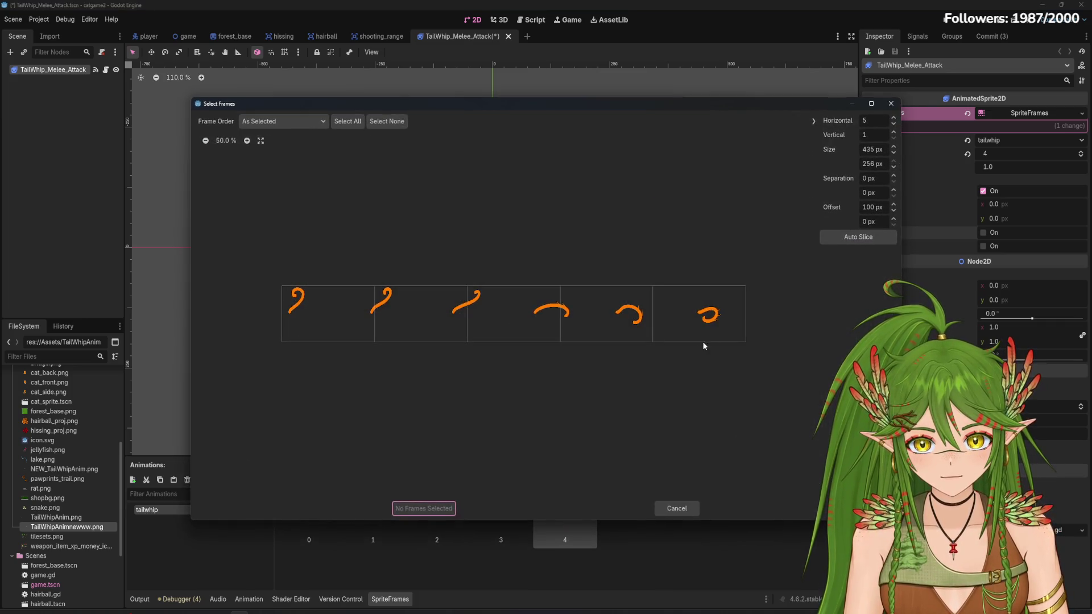
pyautogui.click(895, 153)
pyautogui.click(895, 152)
pyautogui.click(895, 153)
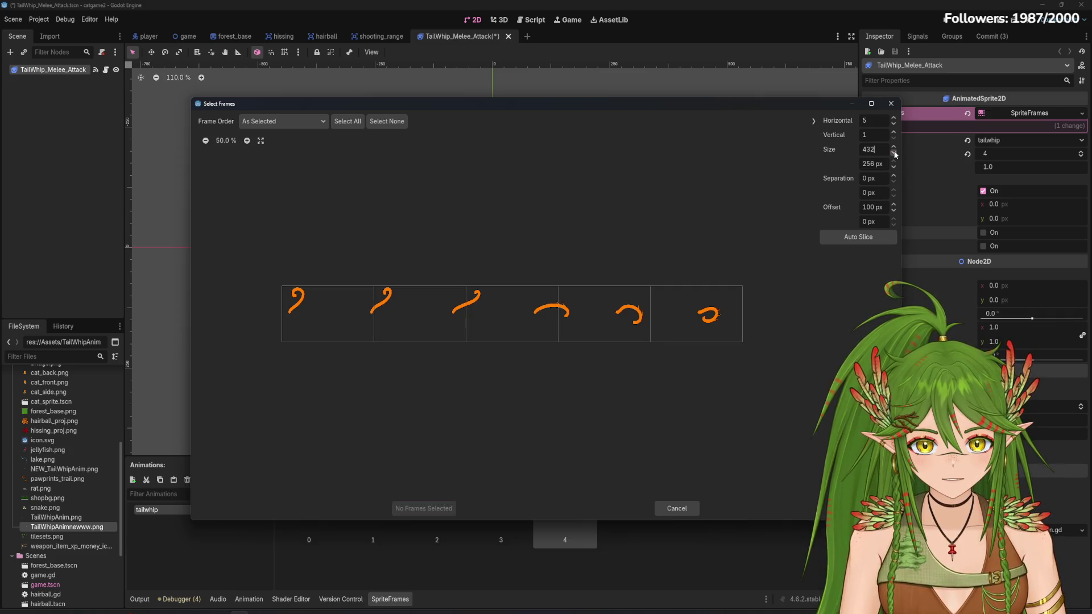
pyautogui.click(668, 325)
pyautogui.click(424, 508)
pyautogui.click(335, 479)
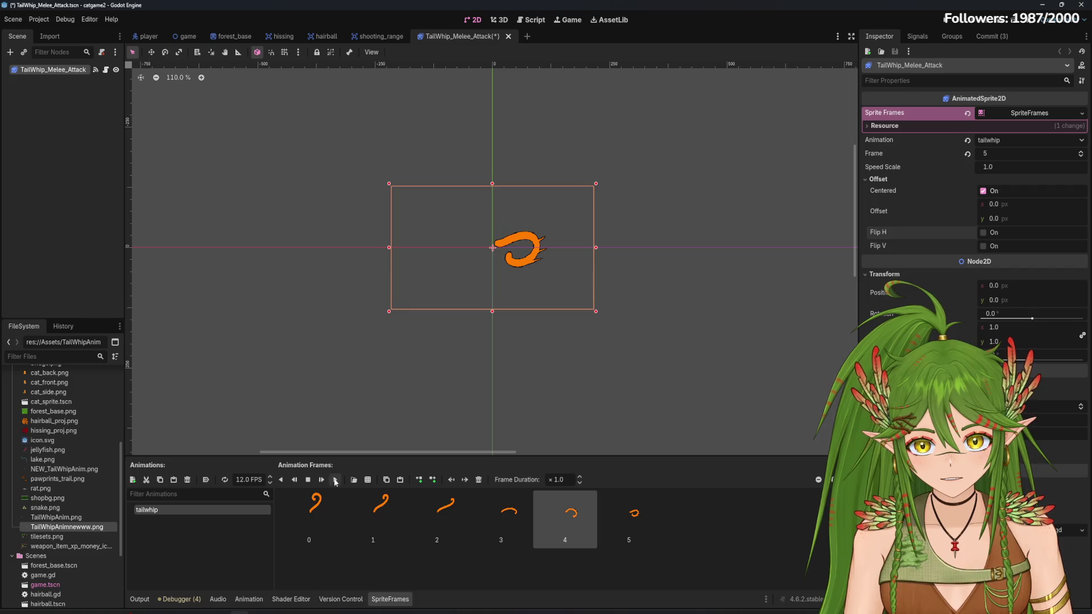
pyautogui.click(479, 480)
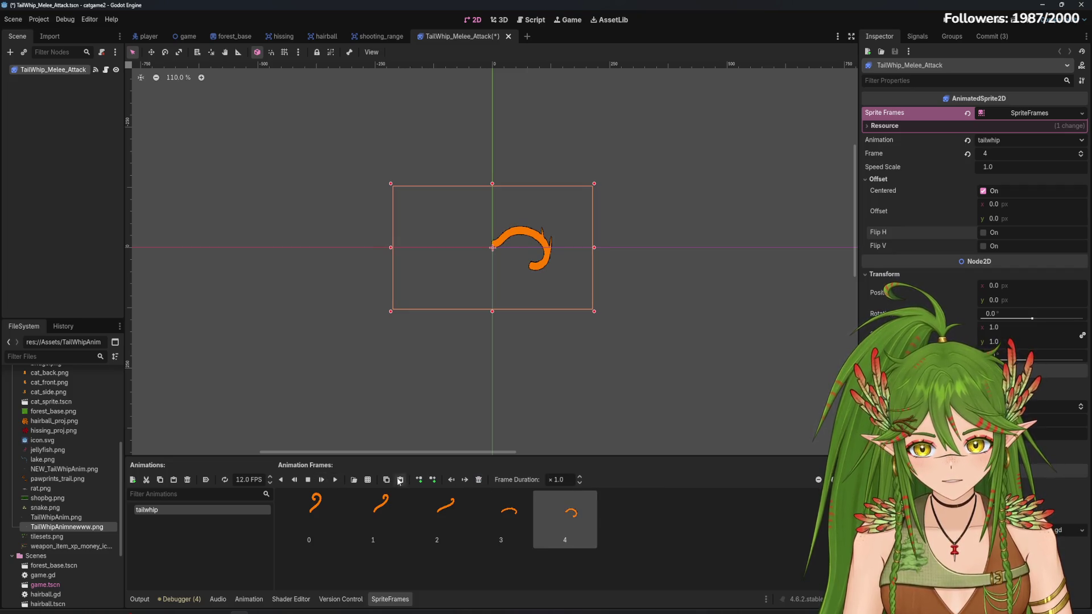
# Widen the slice by one pixel, add the last frame, preview it, and delete frame 5
pyautogui.click(400, 481)
pyautogui.click(497, 323)
pyautogui.doubleClick(498, 323)
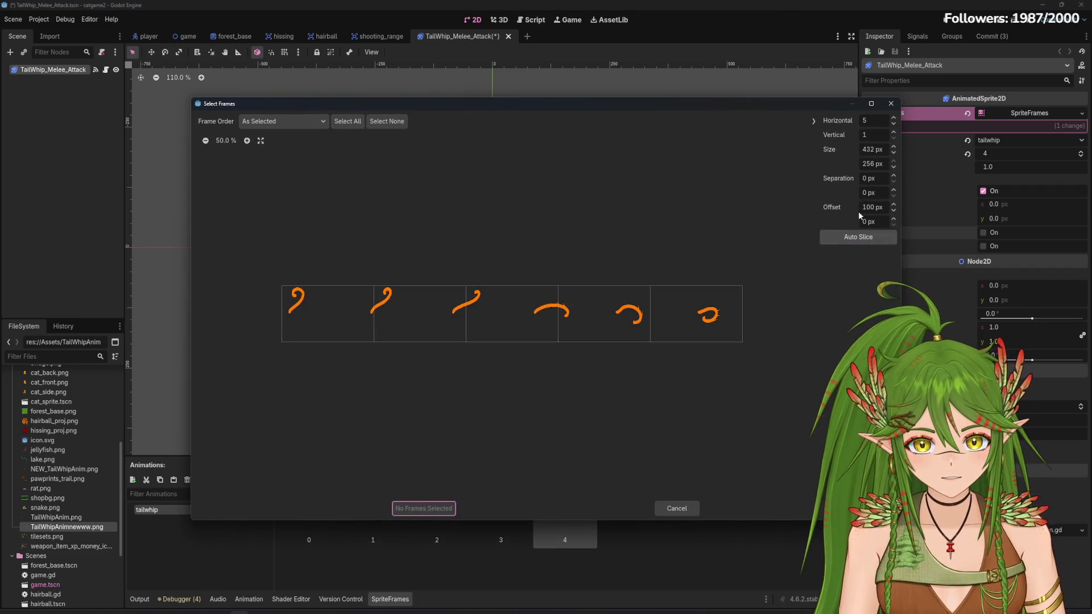
pyautogui.click(894, 147)
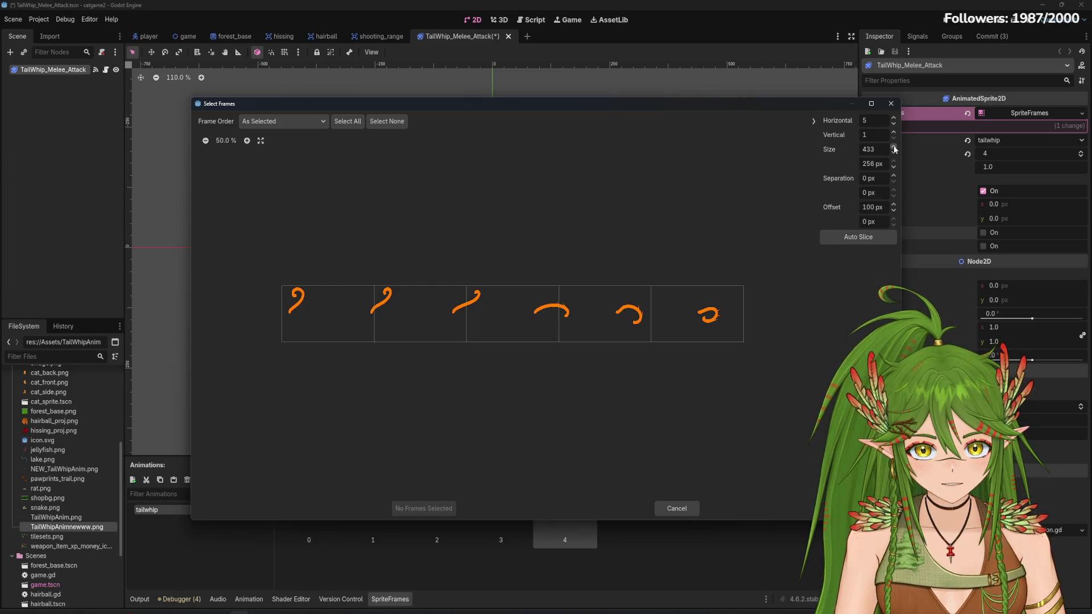
pyautogui.click(691, 301)
pyautogui.click(424, 508)
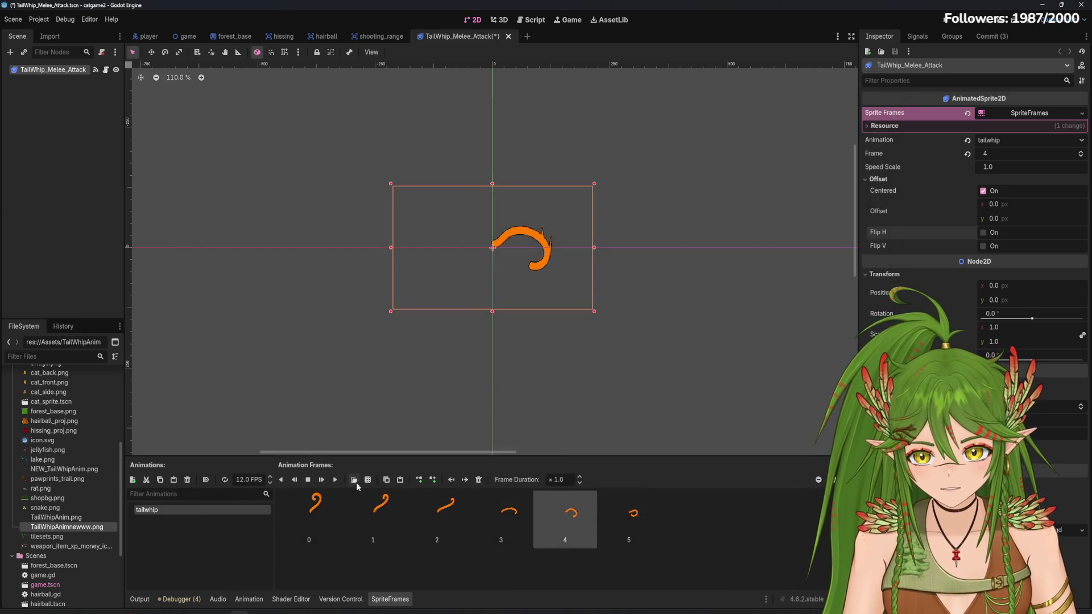
pyautogui.click(336, 481)
pyautogui.click(629, 514)
pyautogui.click(478, 479)
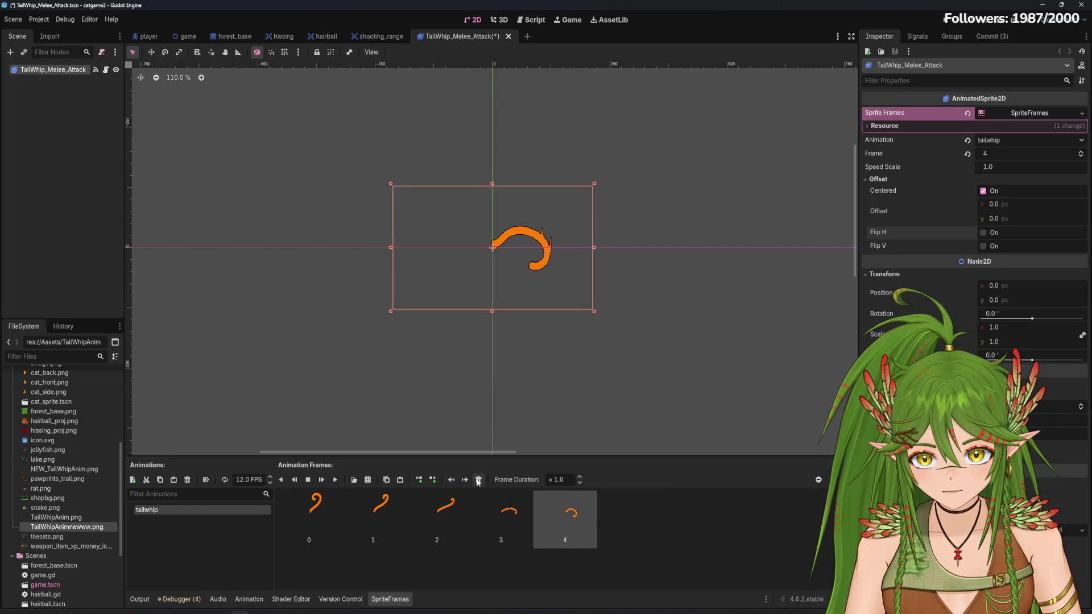
# Widen the slice another pixel, add the last frame, then delete the misaligned frame 5
pyautogui.click(368, 480)
pyautogui.doubleClick(522, 337)
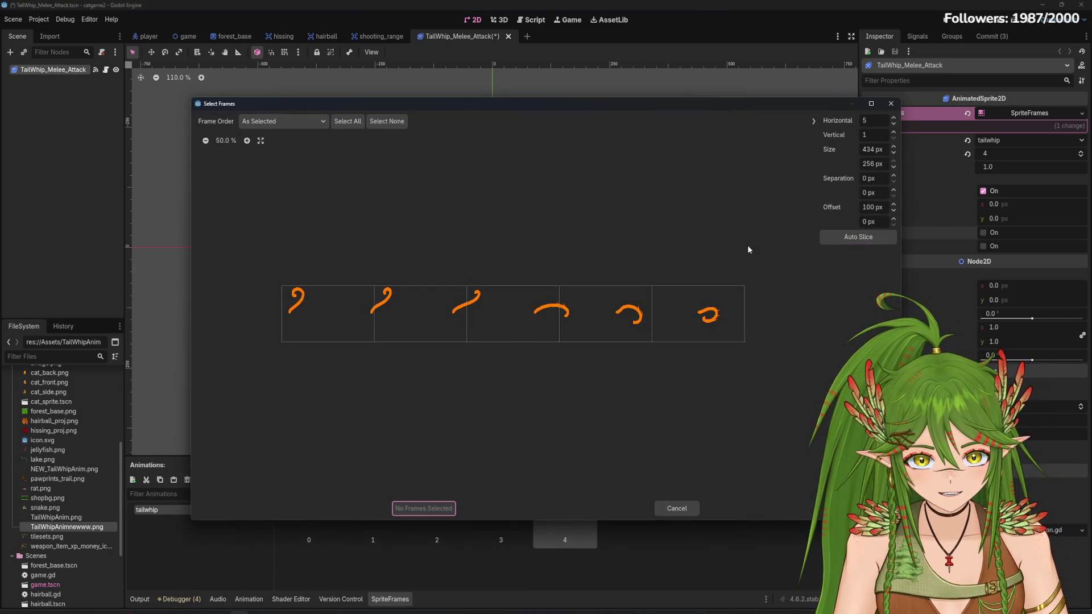
pyautogui.click(894, 149)
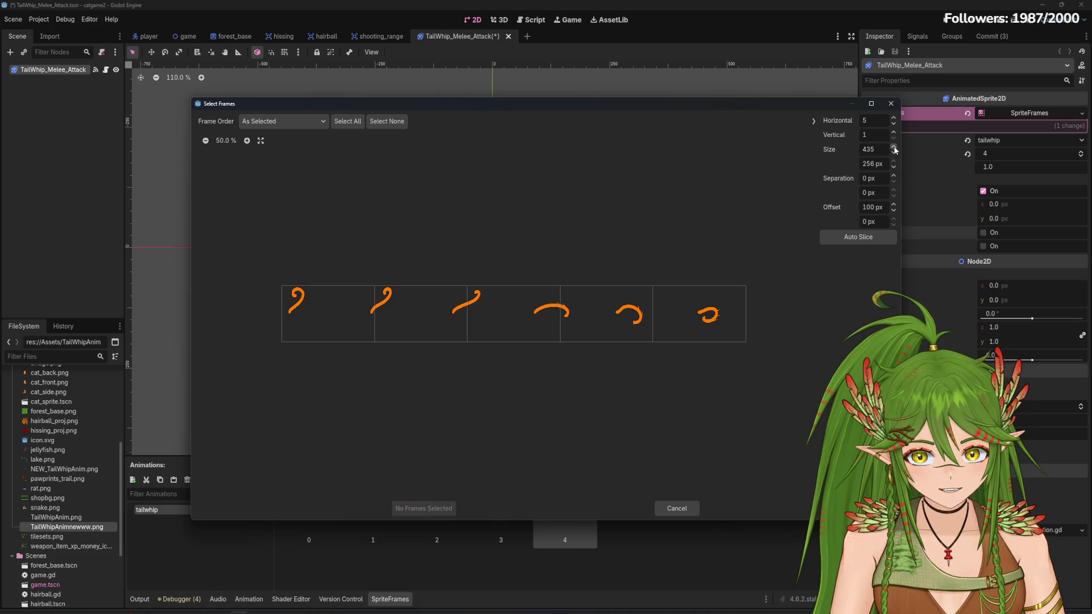
pyautogui.click(700, 314)
pyautogui.click(424, 508)
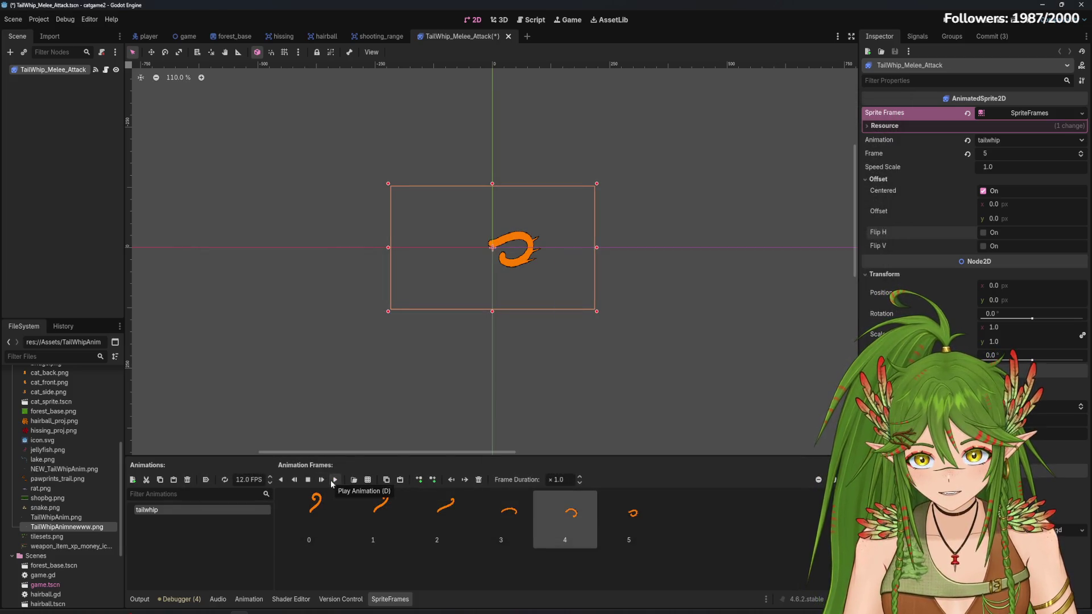
pyautogui.click(479, 479)
# Narrow the slice width toward 429 px, add the last frame, then undo it
pyautogui.click(368, 480)
pyautogui.doubleClick(504, 350)
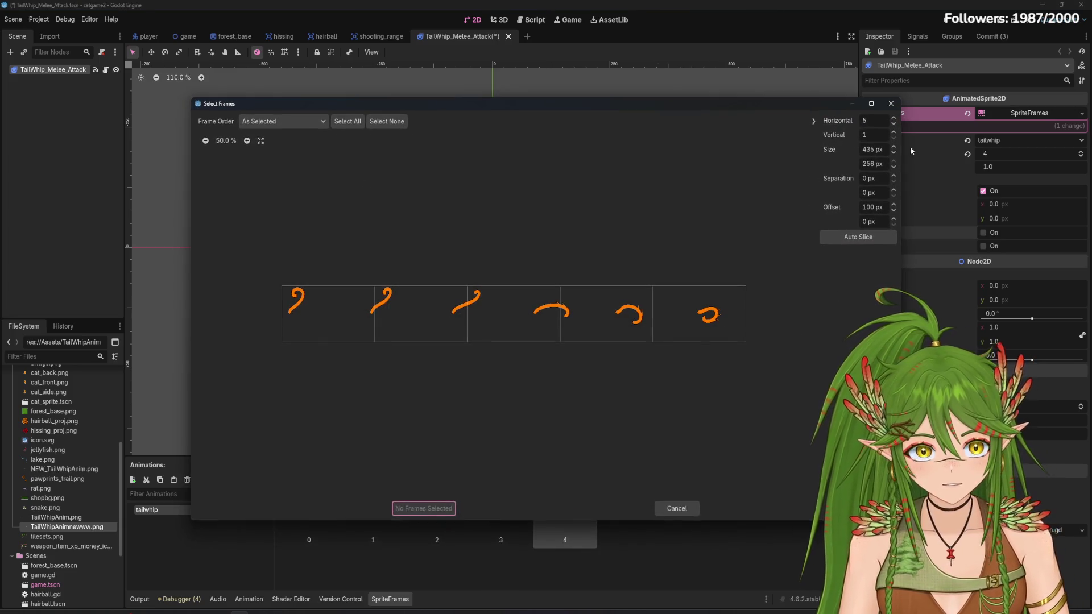
pyautogui.click(894, 157)
pyautogui.click(894, 157)
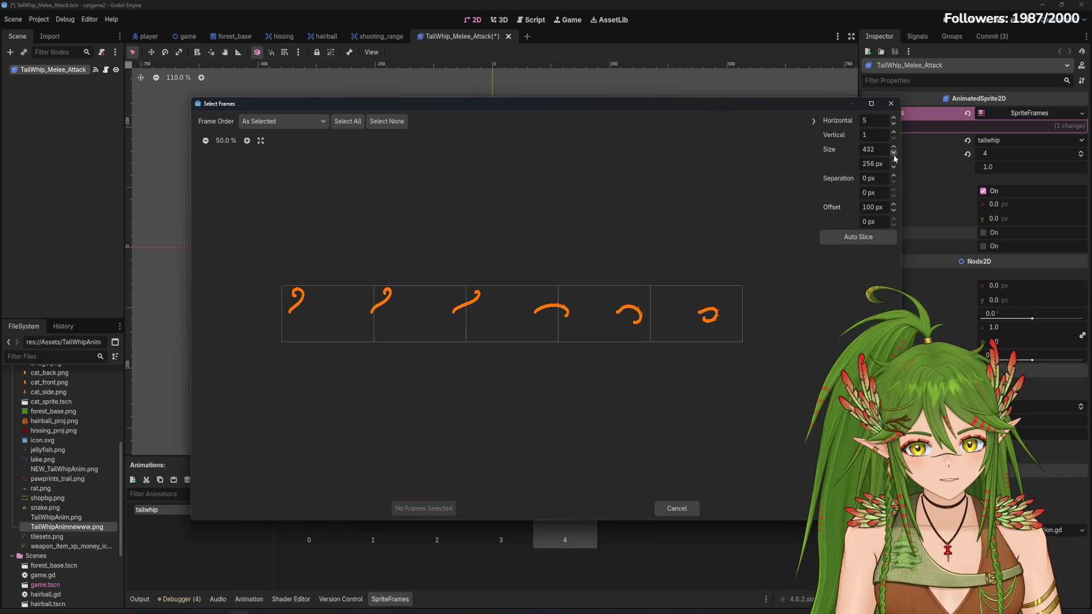
pyautogui.click(894, 157)
pyautogui.click(895, 157)
pyautogui.click(694, 314)
pyautogui.click(424, 509)
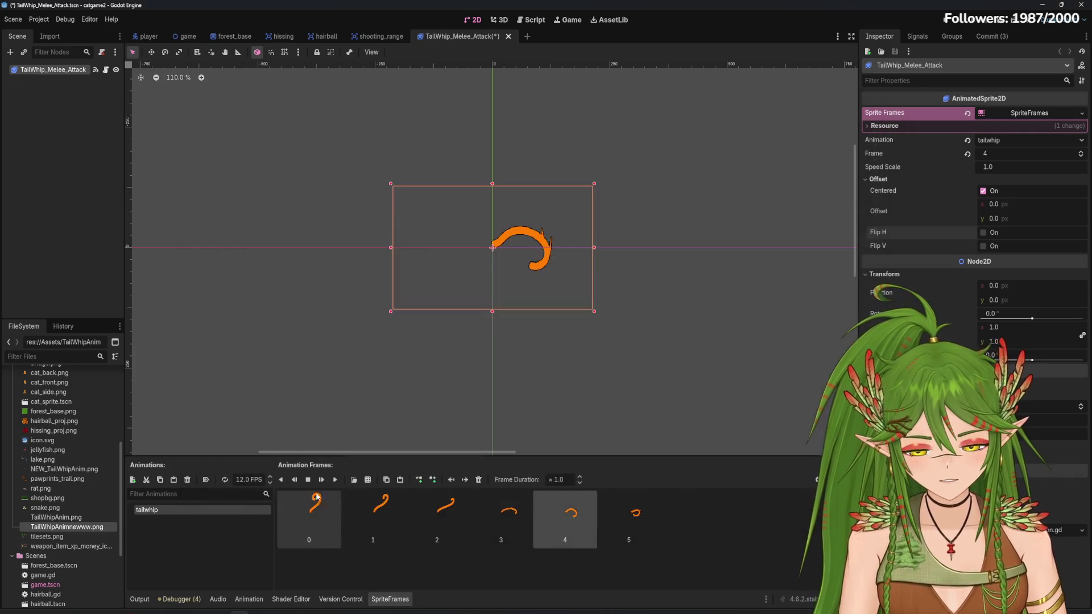
pyautogui.hotkey('ctrl', 'z')
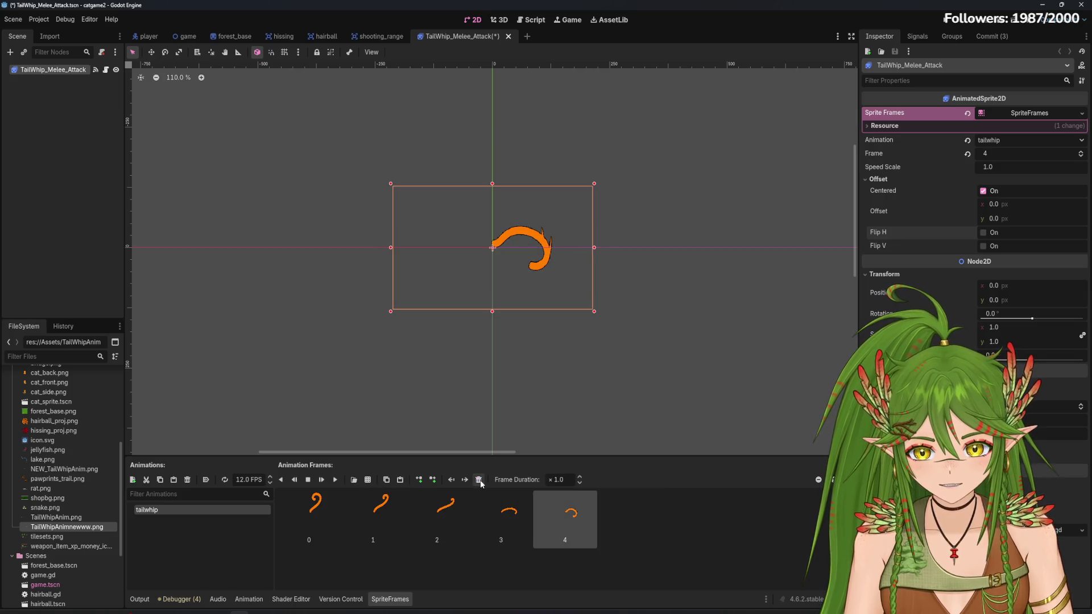
# Slice at 431 px width and 112 px offset, add the final curl frame, and preview
pyautogui.click(372, 479)
pyautogui.doubleClick(501, 324)
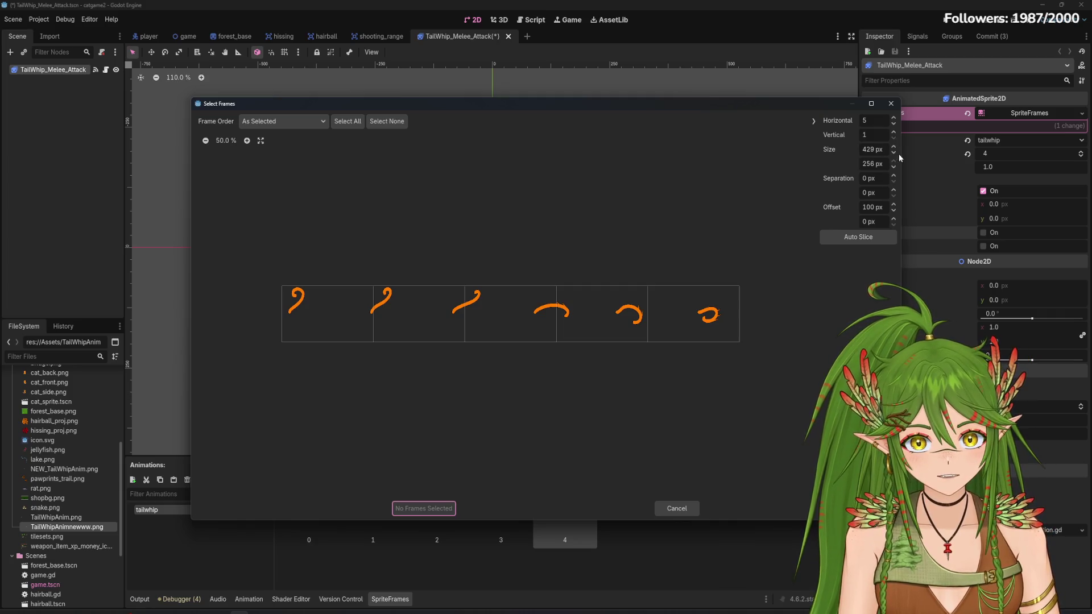
pyautogui.click(893, 146)
pyautogui.click(894, 147)
pyautogui.click(894, 204)
pyautogui.click(894, 204)
pyautogui.click(894, 204)
pyautogui.click(894, 204)
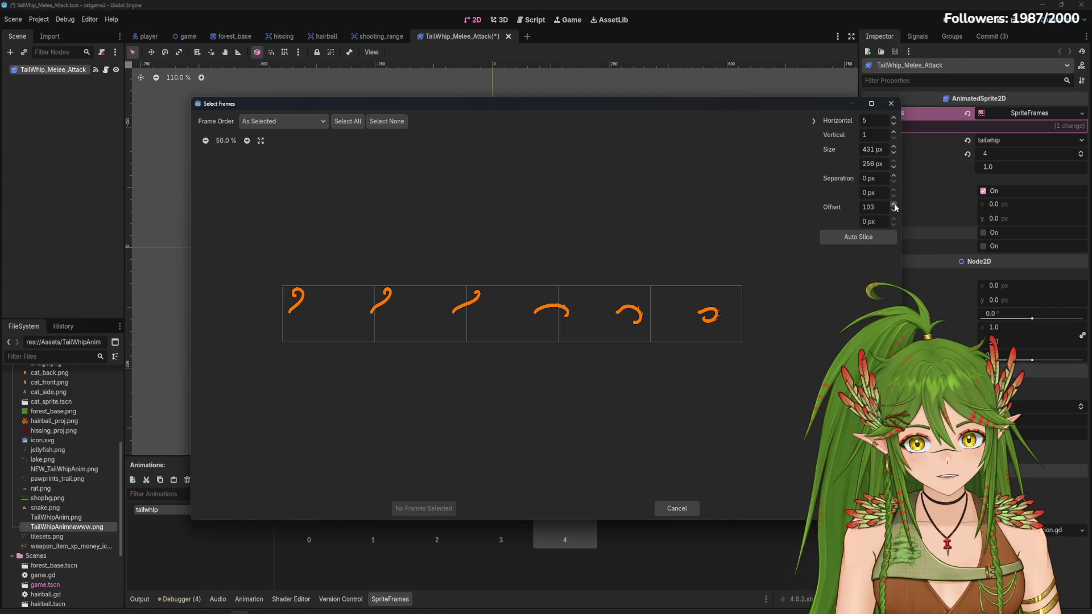
pyautogui.click(894, 205)
pyautogui.click(895, 205)
pyautogui.click(895, 205)
pyautogui.click(708, 314)
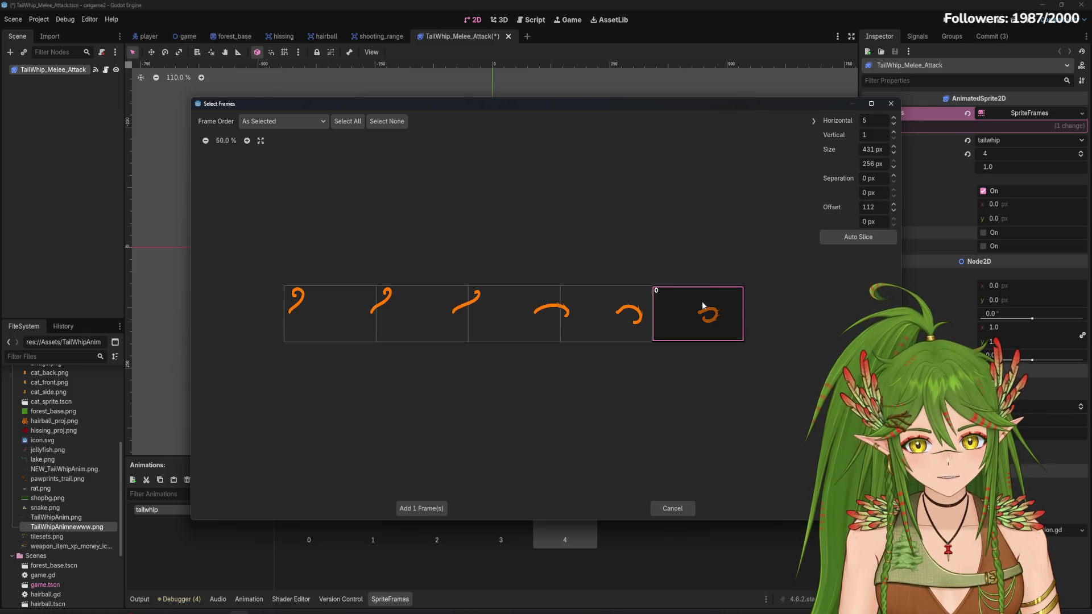
pyautogui.click(424, 508)
pyautogui.click(322, 479)
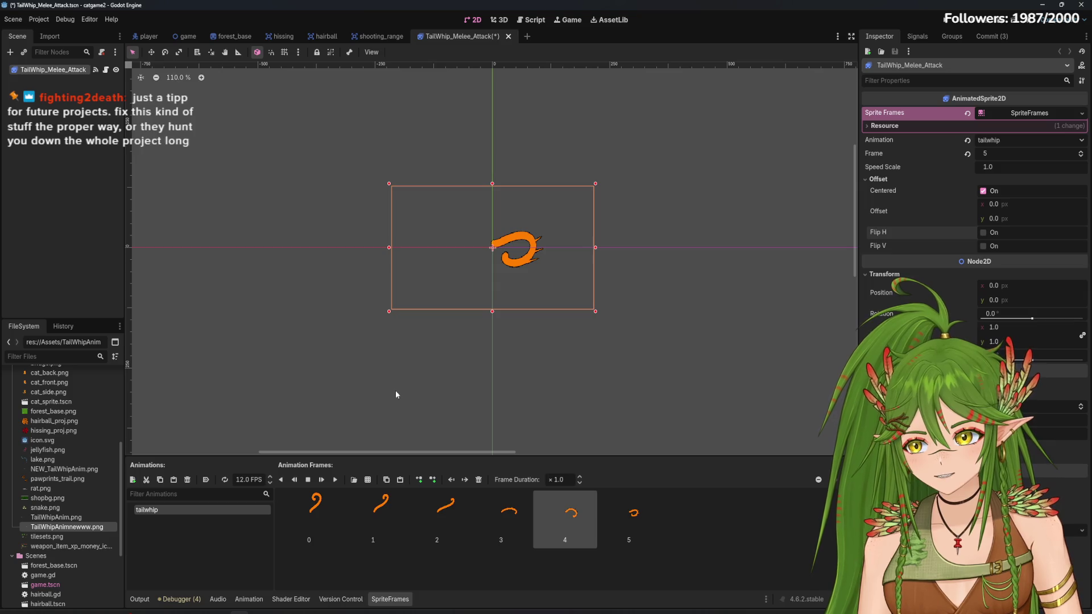
# Deselect the sprite and save the TailWhip_Melee_Attack scene
pyautogui.click(357, 338)
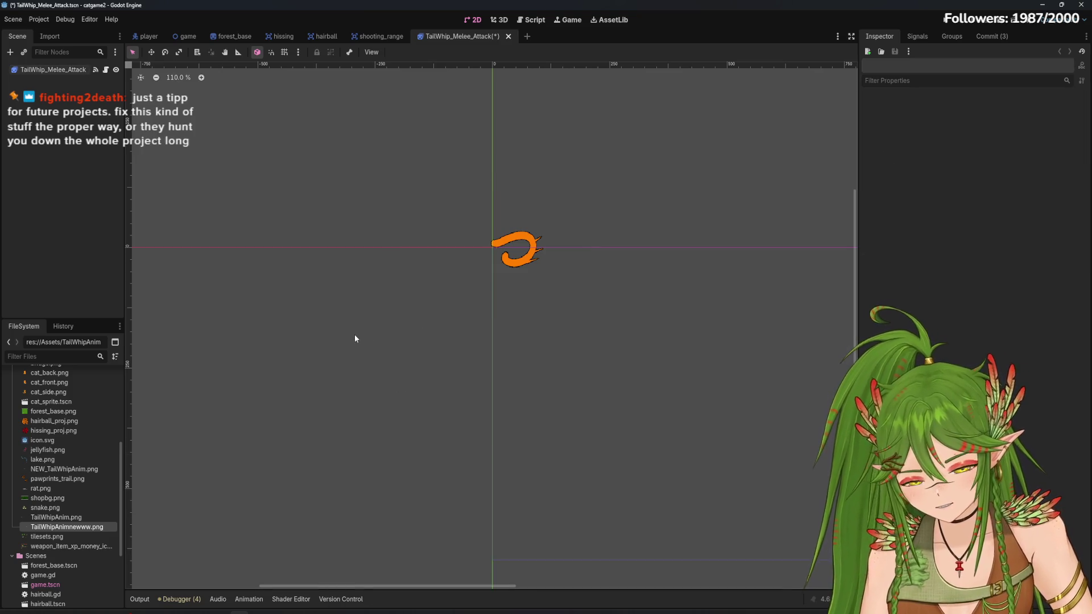
pyautogui.hotkey('ctrl', 's')
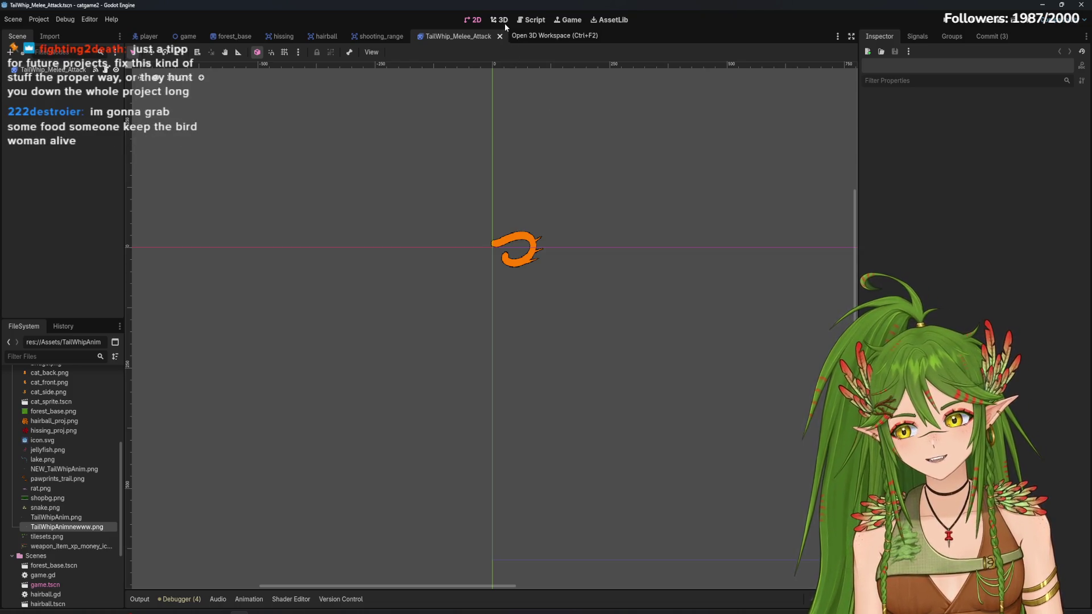
pyautogui.hotkey('ctrl', 'F2')
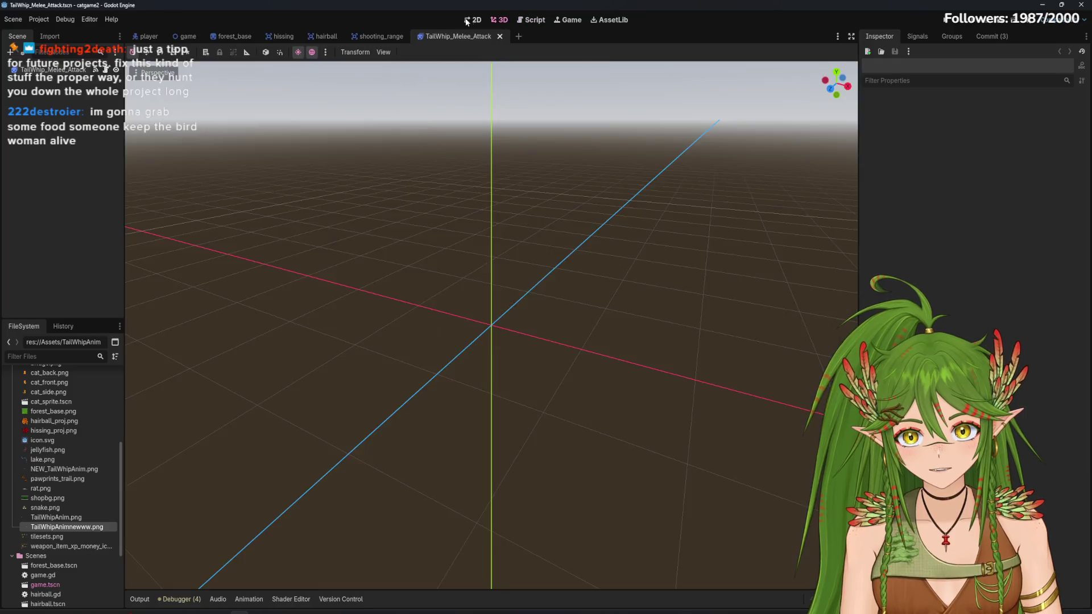
pyautogui.hotkey('ctrl', 'F1')
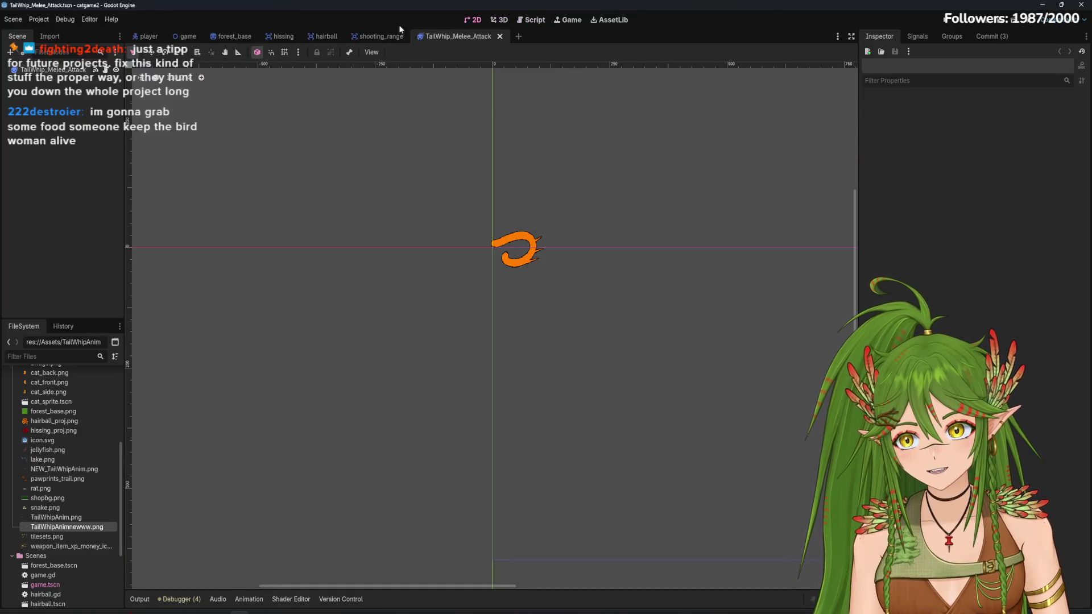
# Return to the 2D view and select the tail-whip sprite to list its six frames
pyautogui.click(525, 24)
pyautogui.click(506, 23)
pyautogui.click(522, 24)
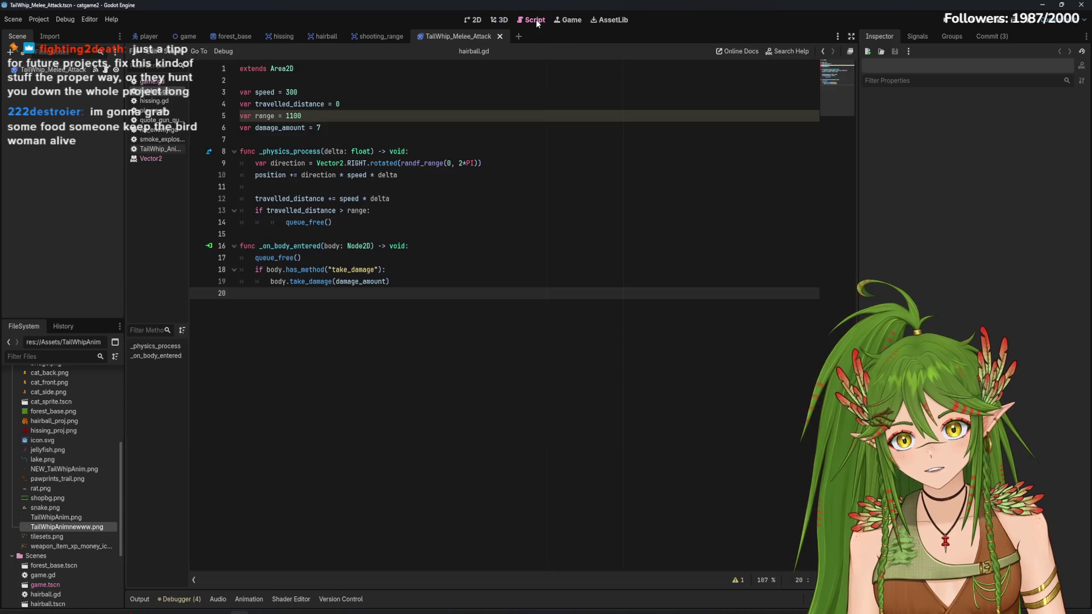
pyautogui.click(506, 22)
pyautogui.click(472, 21)
pyautogui.click(534, 240)
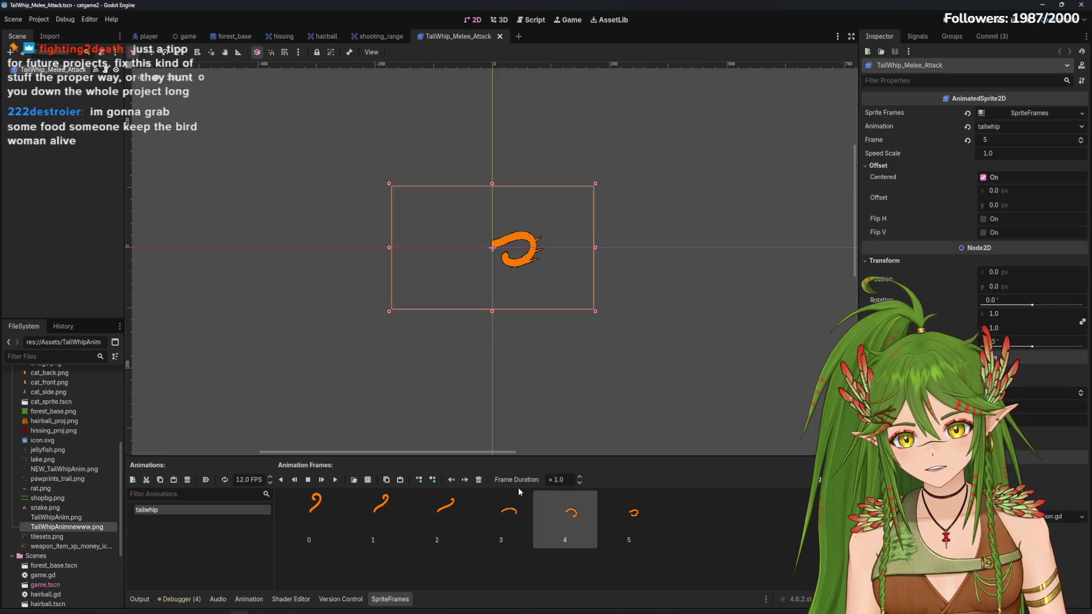
# Flip the tail-whip sprite horizontally, preview the animation, then turn Flip H back off
pyautogui.click(515, 516)
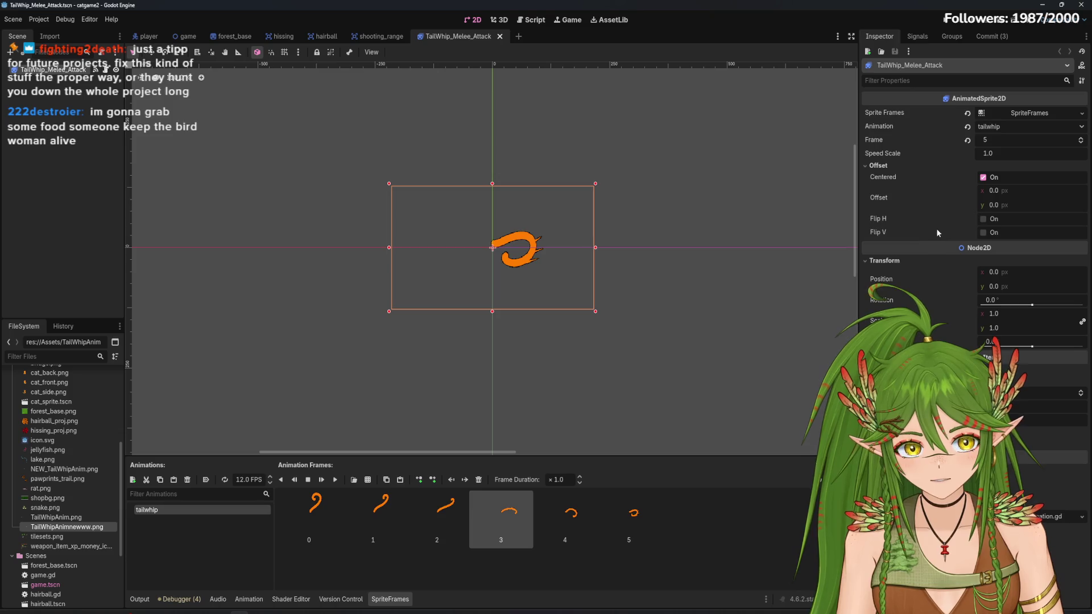
pyautogui.click(987, 222)
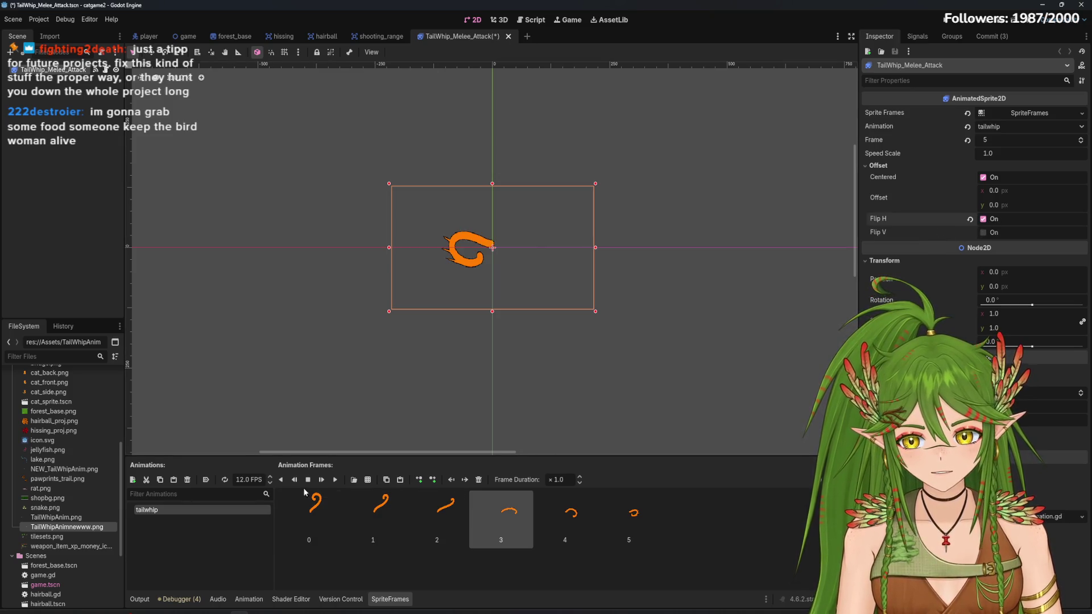
pyautogui.click(332, 481)
pyautogui.click(332, 482)
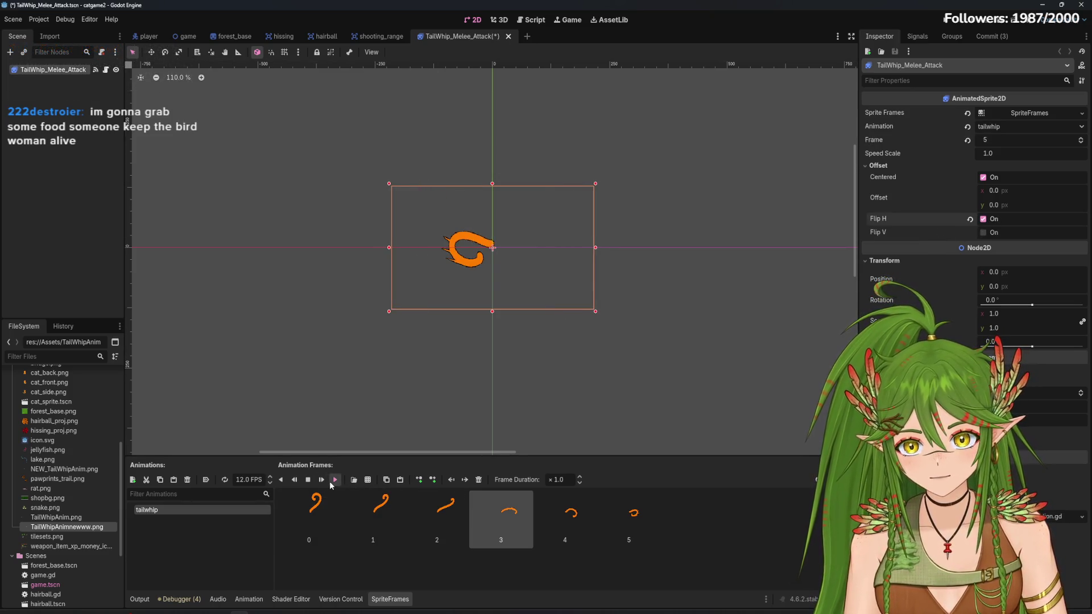
pyautogui.click(331, 481)
pyautogui.click(332, 481)
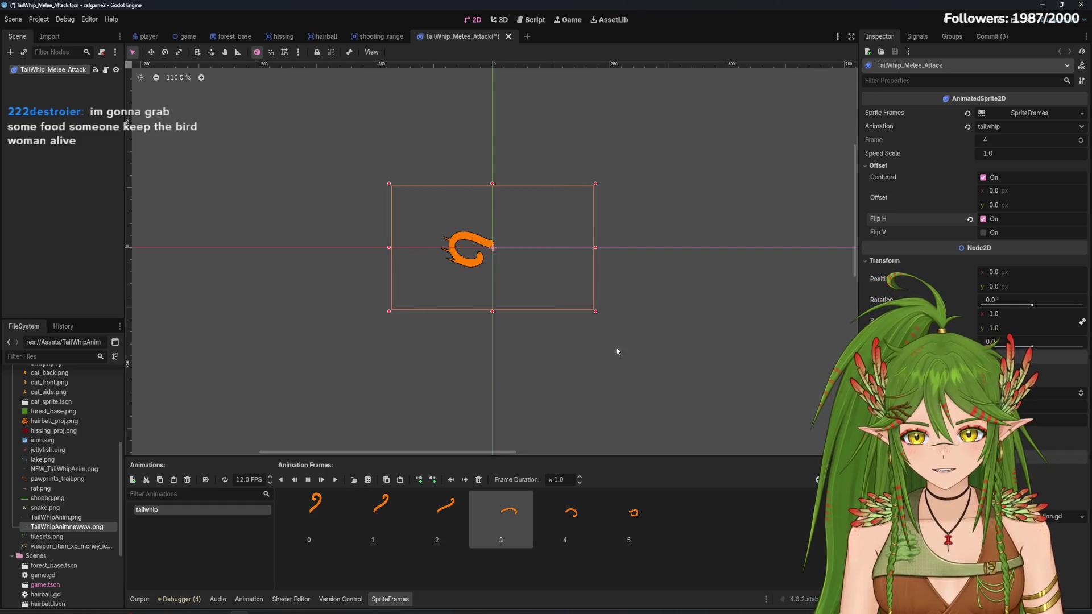
pyautogui.click(984, 220)
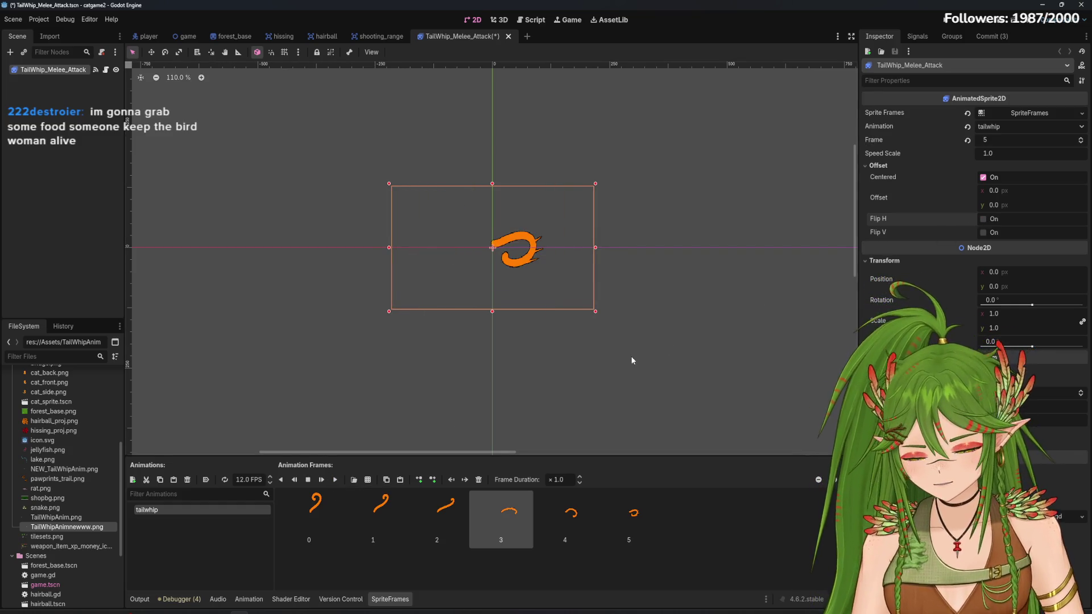
# Save the TailWhip_Melee_Attack scene and switch to the hairball scene via shooting_range
pyautogui.click(633, 361)
pyautogui.hotkey('ctrl', 's')
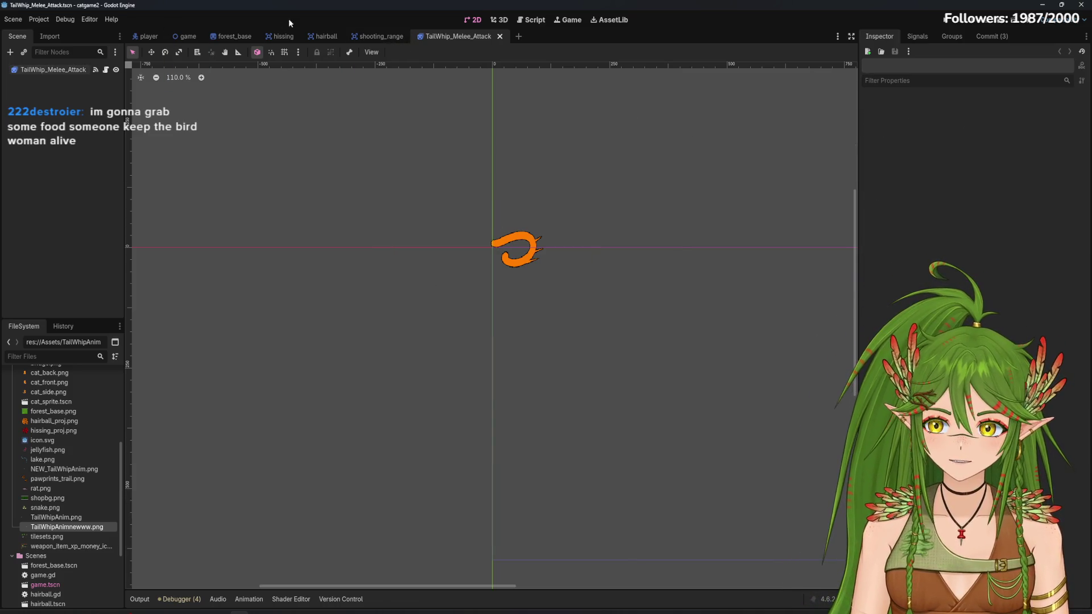
pyautogui.click(368, 36)
pyautogui.click(321, 36)
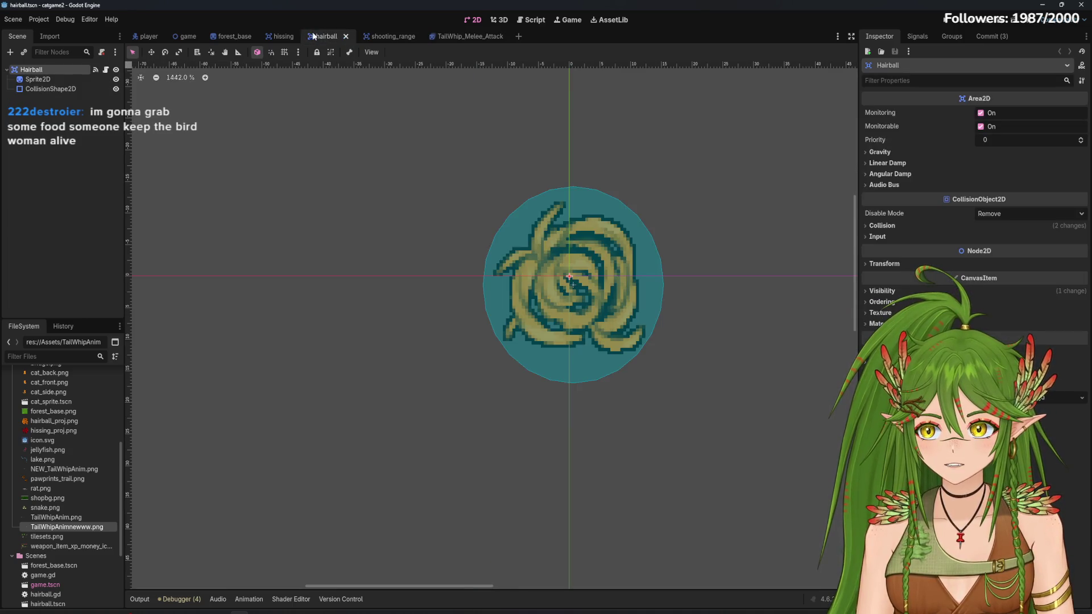
# Return to TailWhip_Melee_Attack, zoom in, cancel Add Child Node, and select frame 0
pyautogui.click(454, 37)
pyautogui.scroll(6, 512, 253)
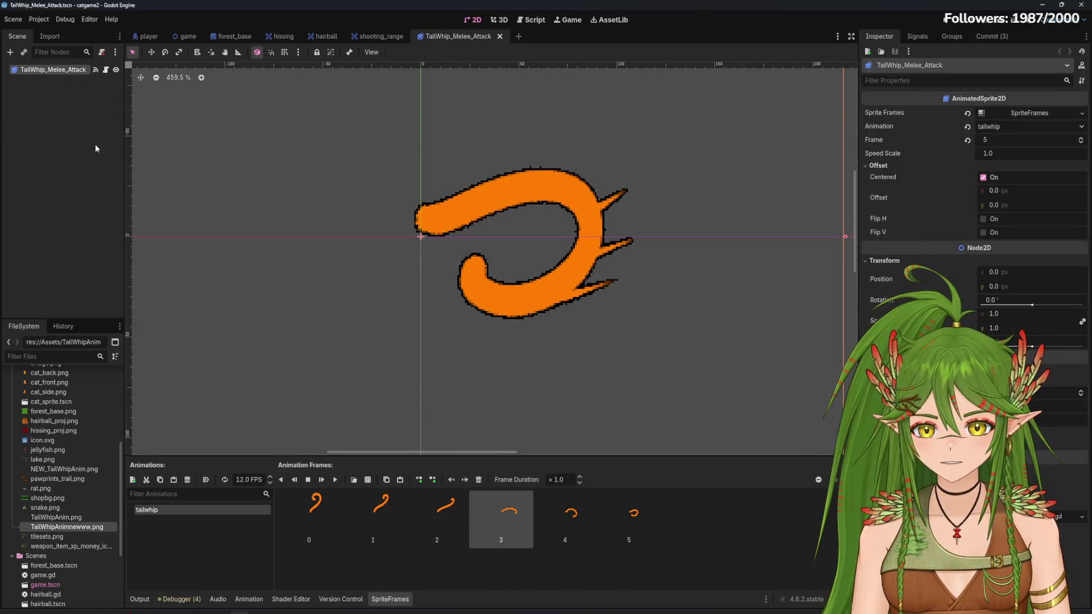
pyautogui.click(10, 52)
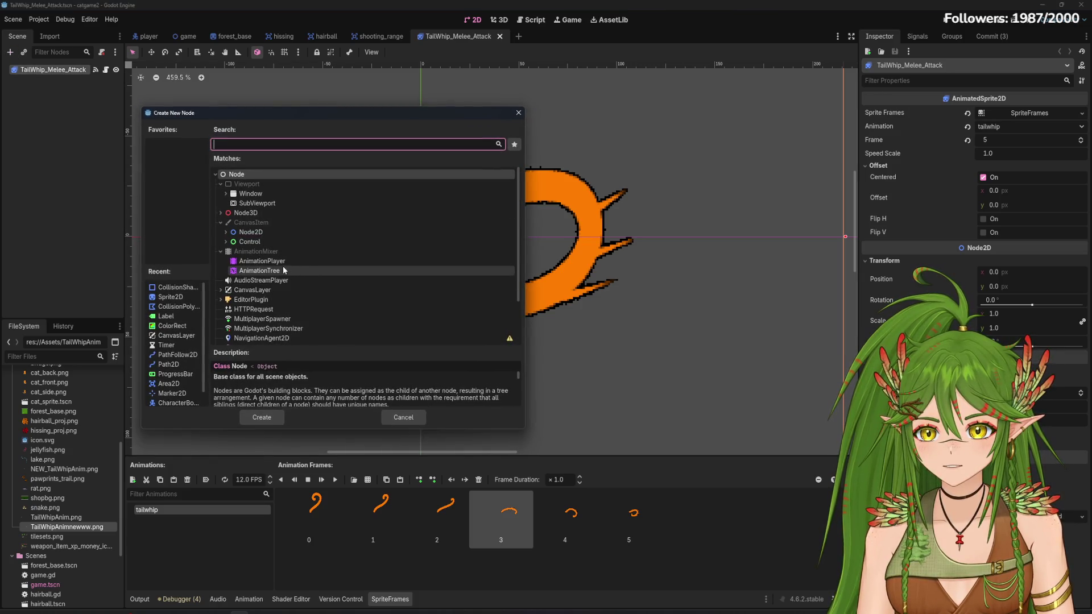
pyautogui.click(403, 418)
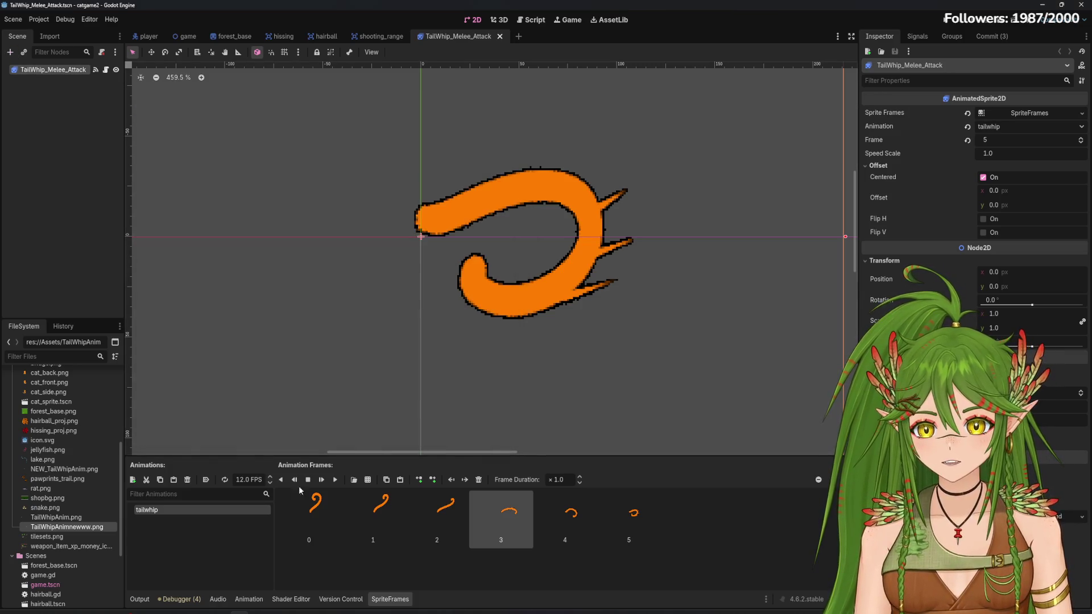
pyautogui.click(312, 513)
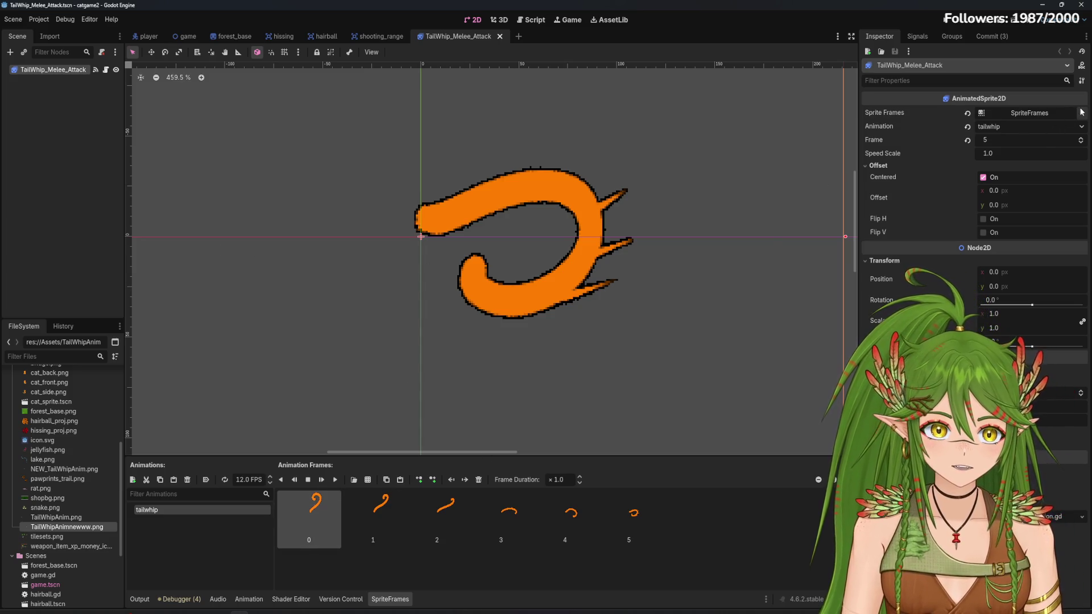
# Confirm tailwhip in the Animation dropdown, show the output log, and reselect the root node
pyautogui.click(1011, 127)
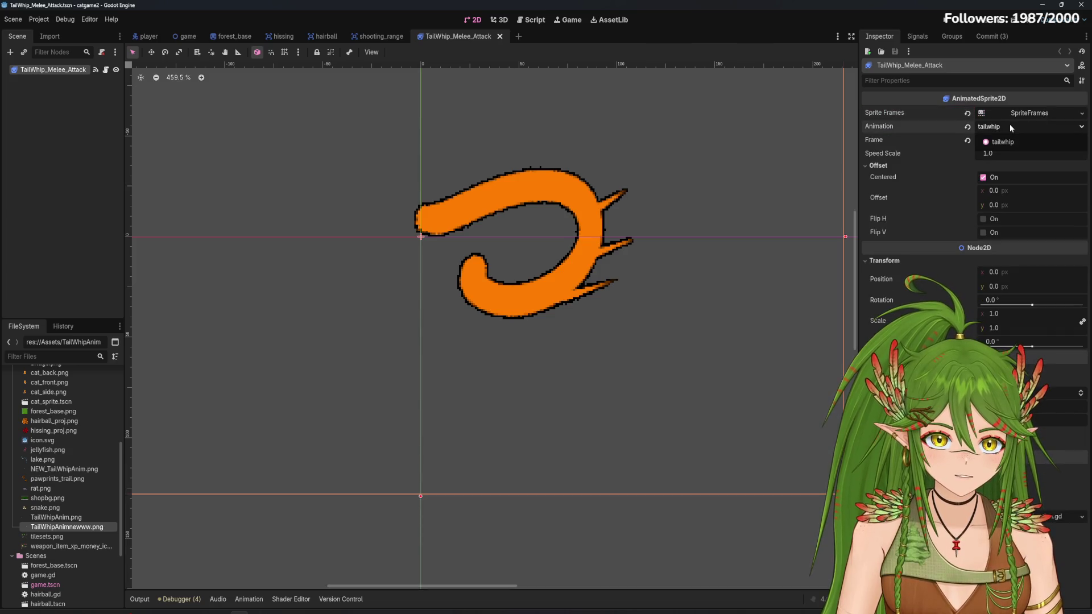
pyautogui.click(1010, 125)
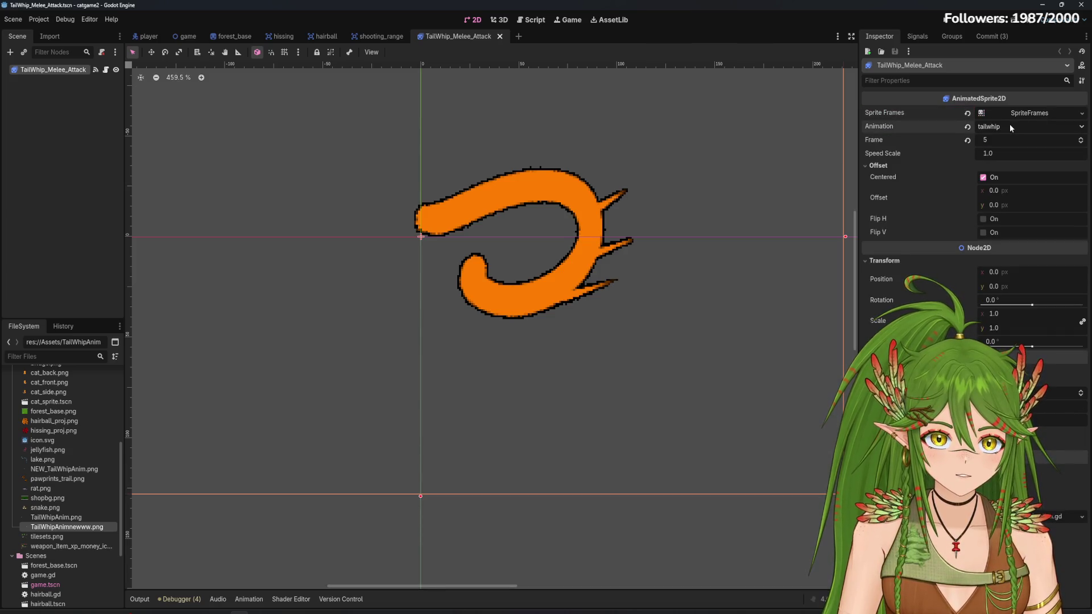
pyautogui.click(246, 600)
pyautogui.click(139, 599)
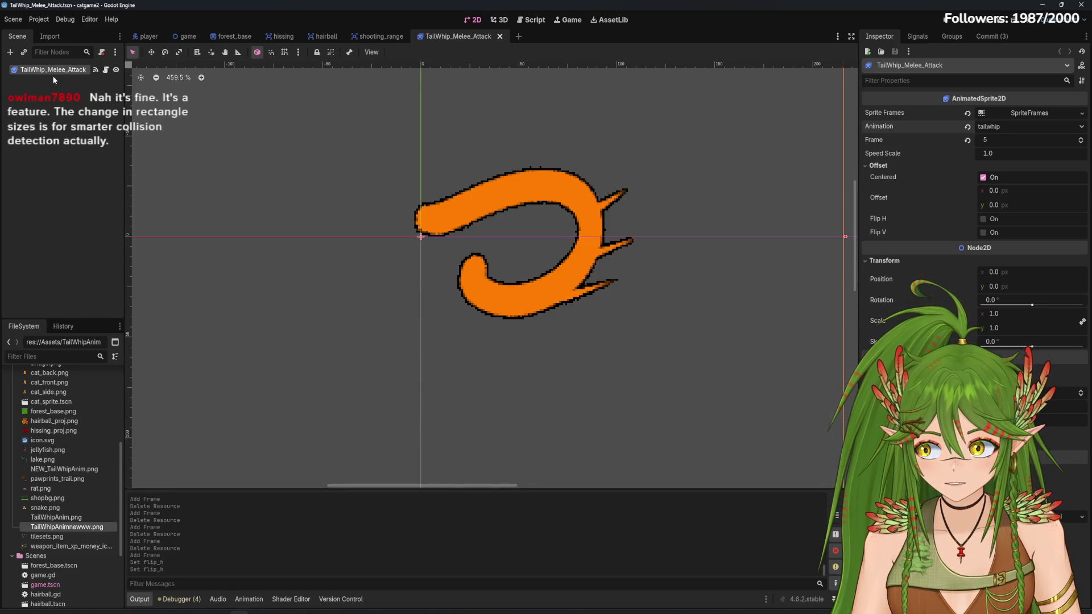
pyautogui.click(74, 189)
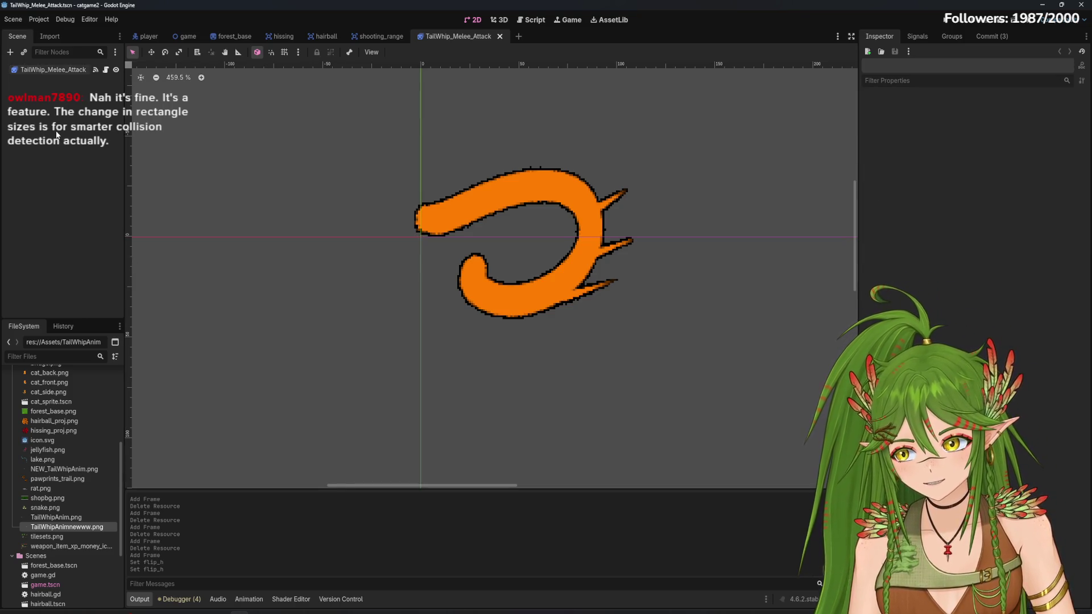
pyautogui.click(38, 72)
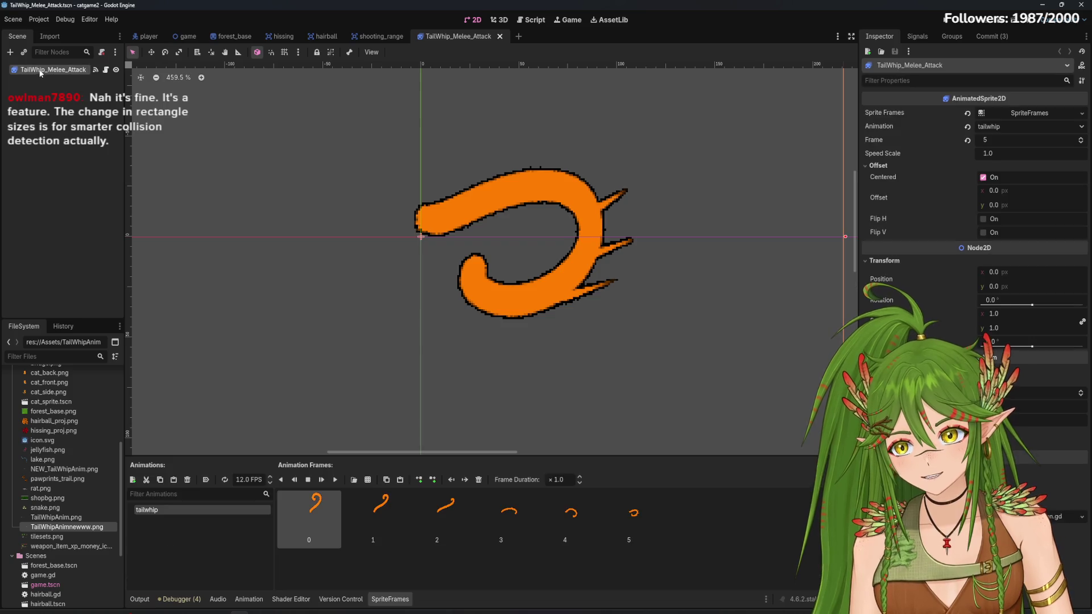
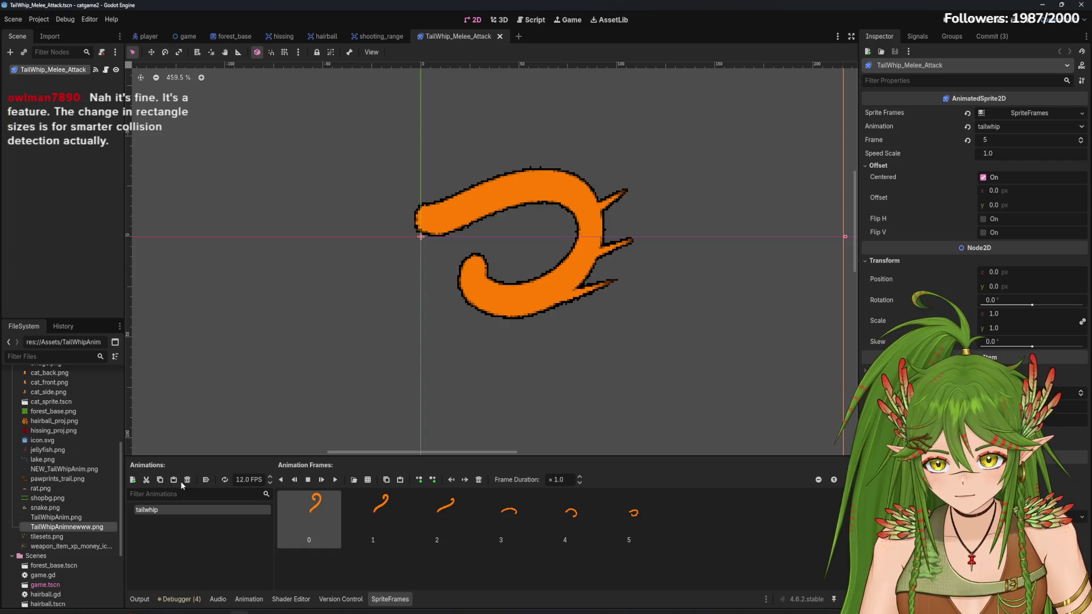
# Replay the tailwhip animation preview and return it to the first frame
pyautogui.click(336, 481)
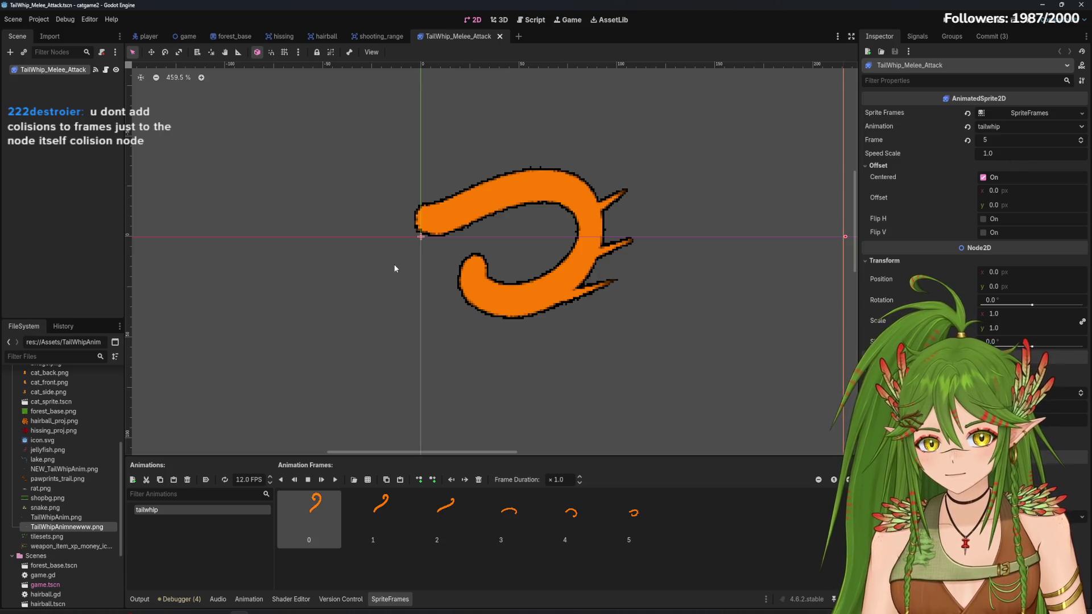
pyautogui.click(383, 512)
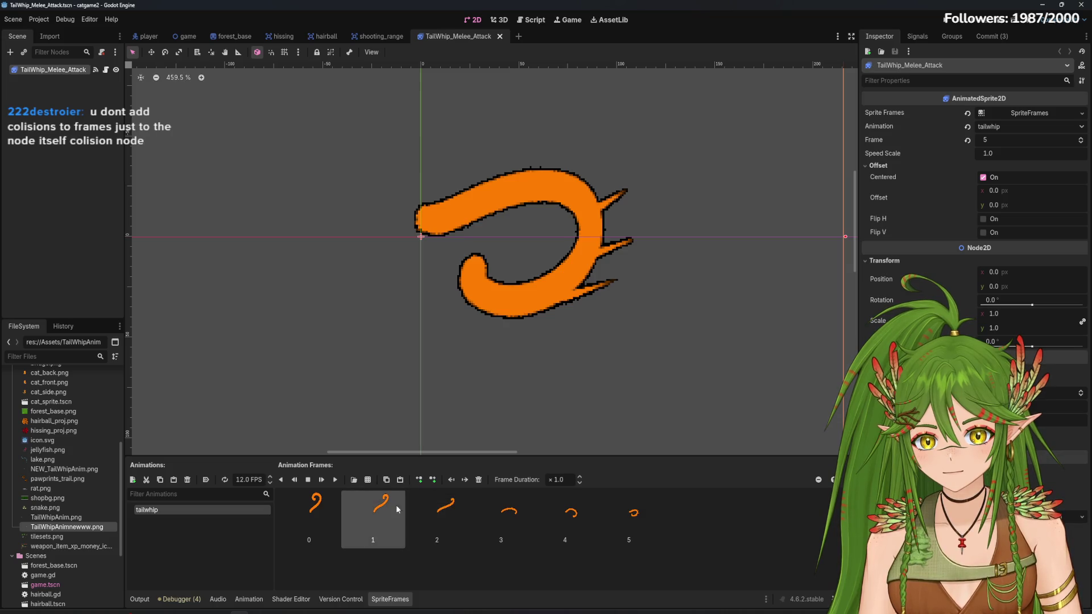
pyautogui.click(336, 479)
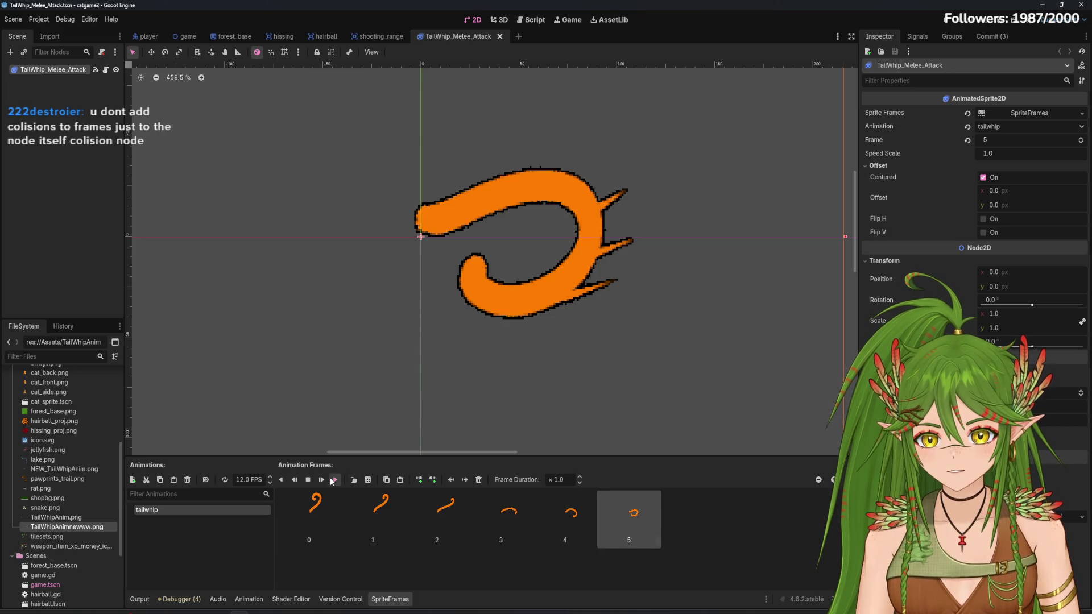
pyautogui.click(332, 480)
pyautogui.click(325, 530)
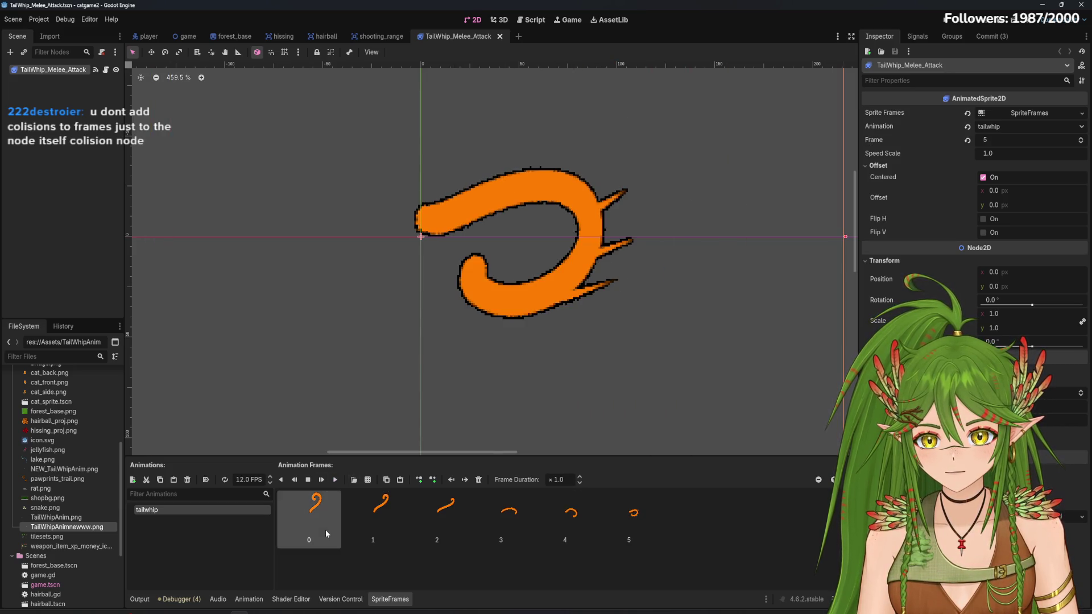
# Search 'colli' and add a CollisionPolygon2D child to the scene
pyautogui.rightClick(116, 152)
pyautogui.click(9, 52)
pyautogui.click(9, 53)
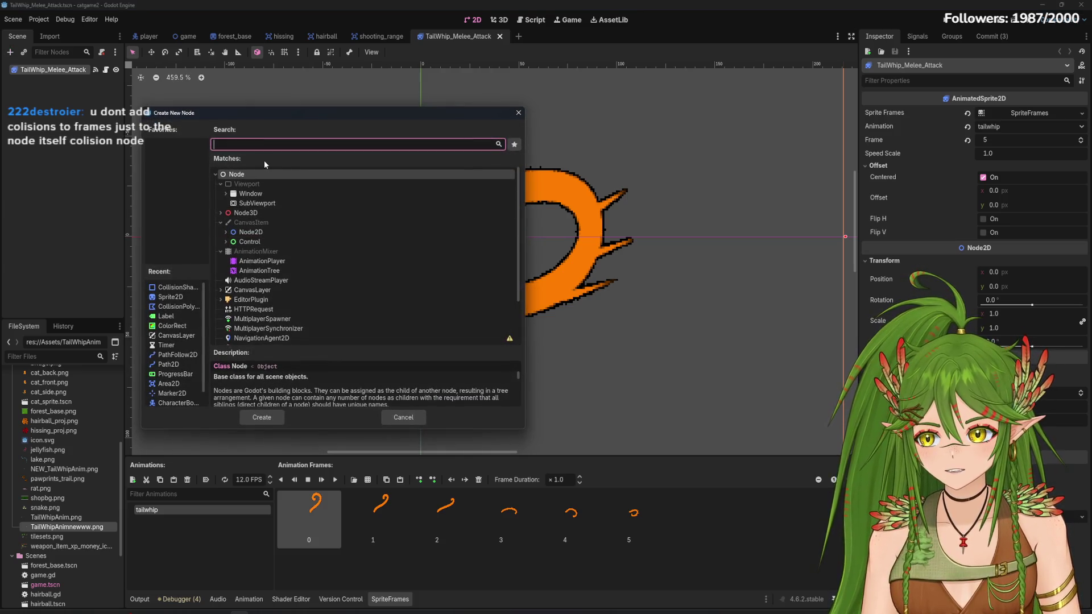
pyautogui.write('colli')
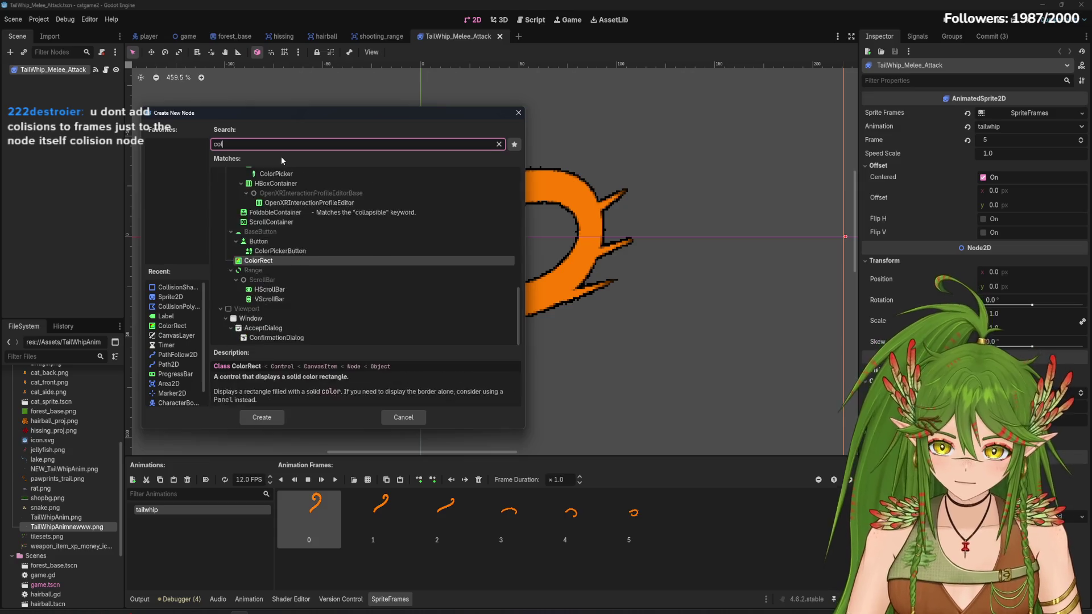
pyautogui.doubleClick(267, 203)
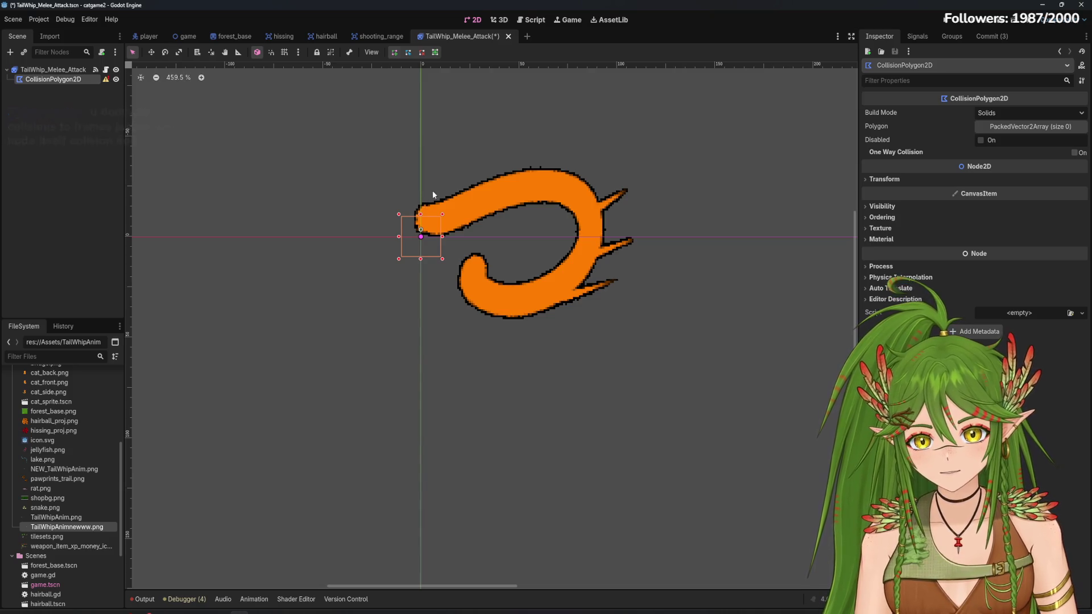
# Toggle the Output log, then reselect the TailWhip_Melee_Attack root node
pyautogui.click(143, 600)
pyautogui.click(143, 600)
pyautogui.click(143, 600)
pyautogui.click(142, 600)
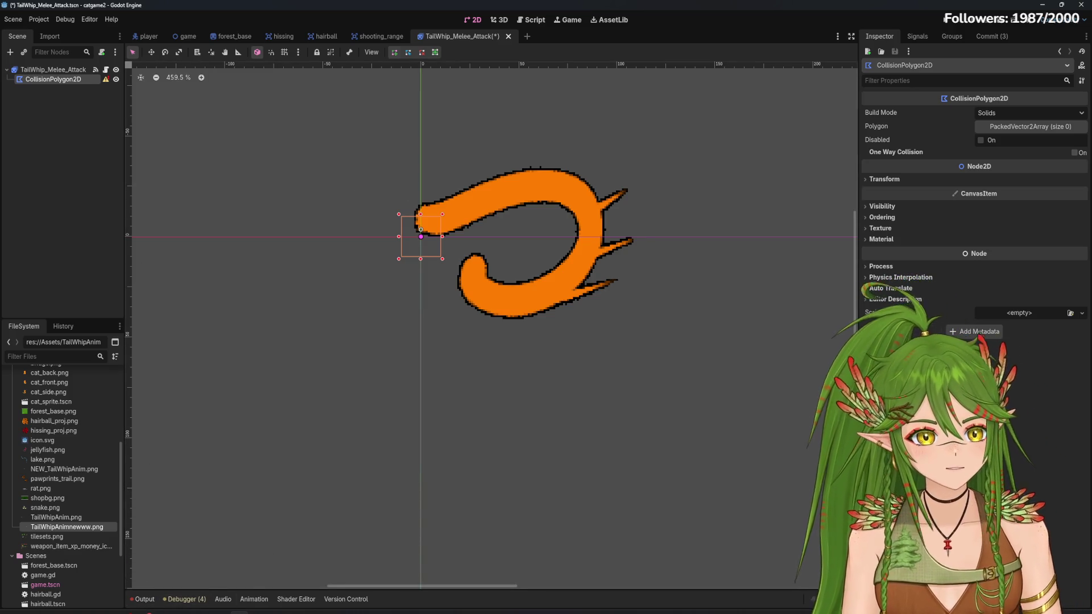
pyautogui.click(53, 70)
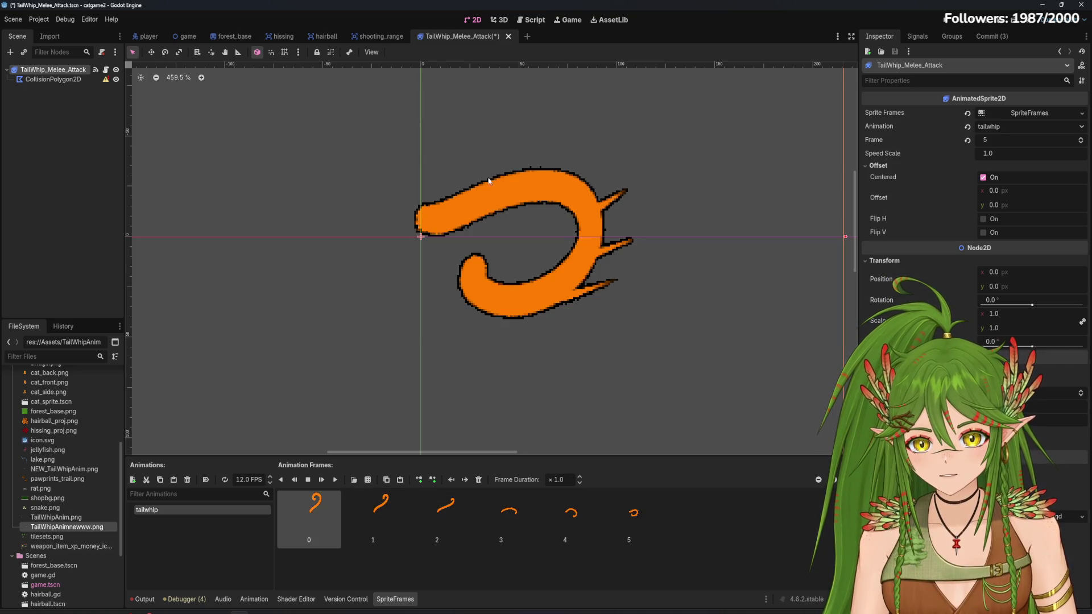
# Zoom out the 2D viewport and switch to the Collision shapes (2D) docs in the browser
pyautogui.scroll(-5, 493, 320)
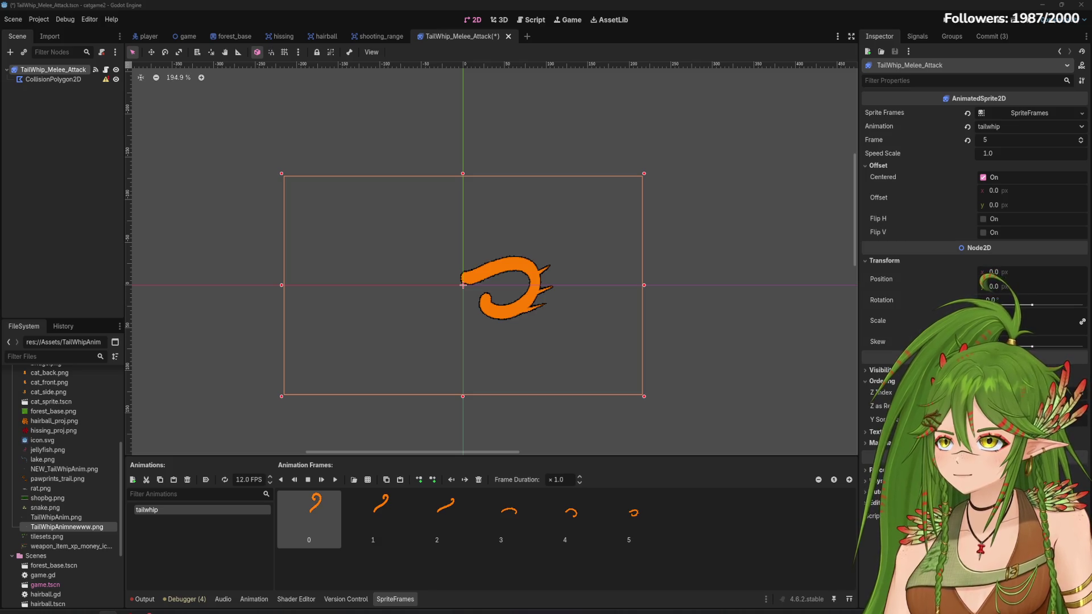
pyautogui.hotkey('alt', 'Tab')
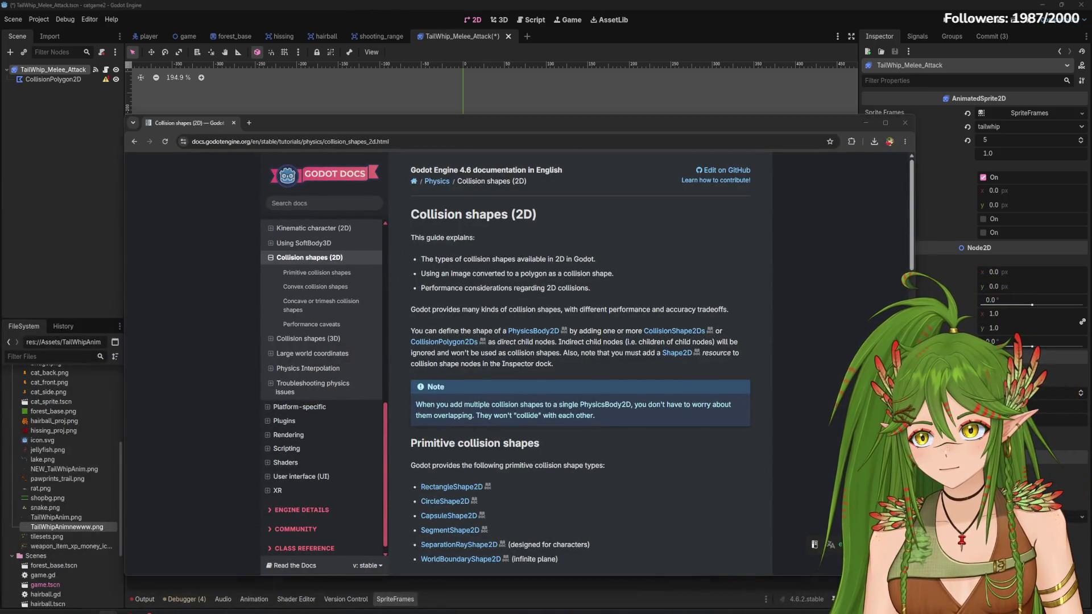
# Scroll through the Collision shapes (2D) documentation page
pyautogui.scroll(-5, 464, 279)
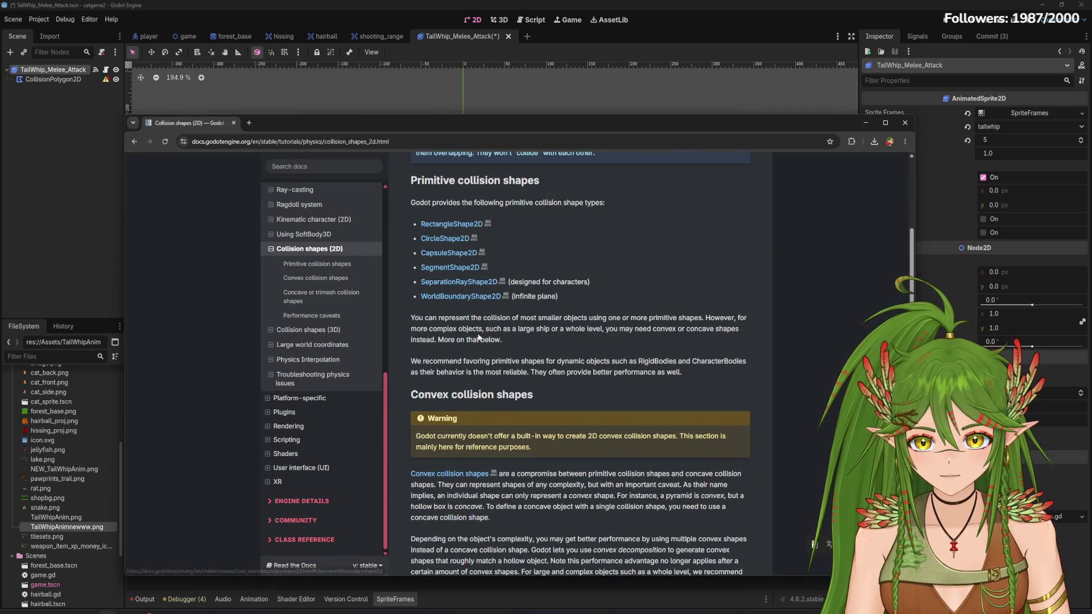
pyautogui.scroll(-5, 479, 338)
pyautogui.scroll(-10, 479, 337)
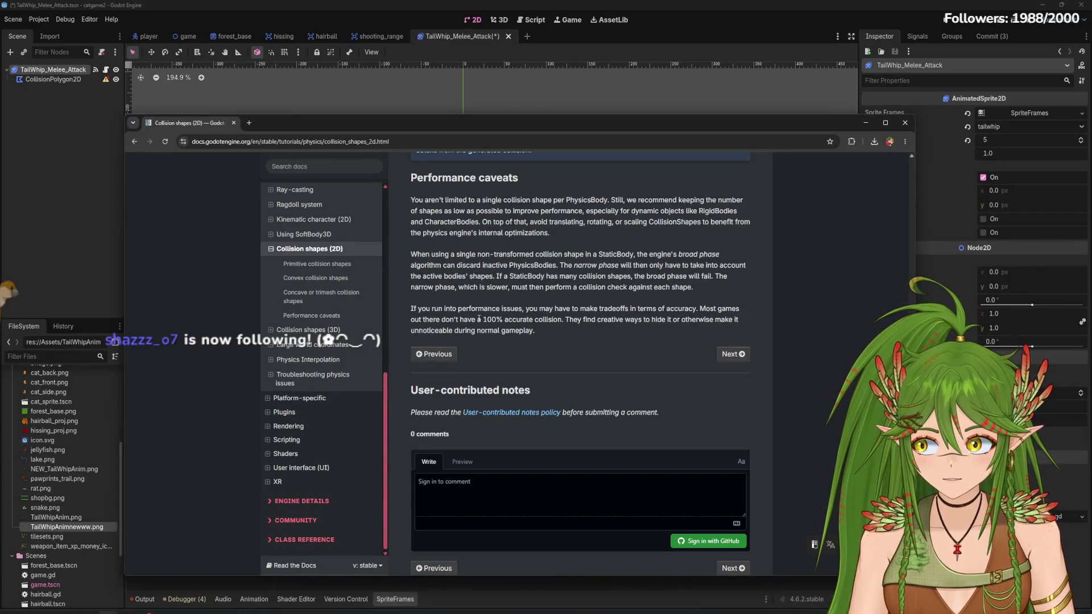
pyautogui.scroll(-1, 517, 340)
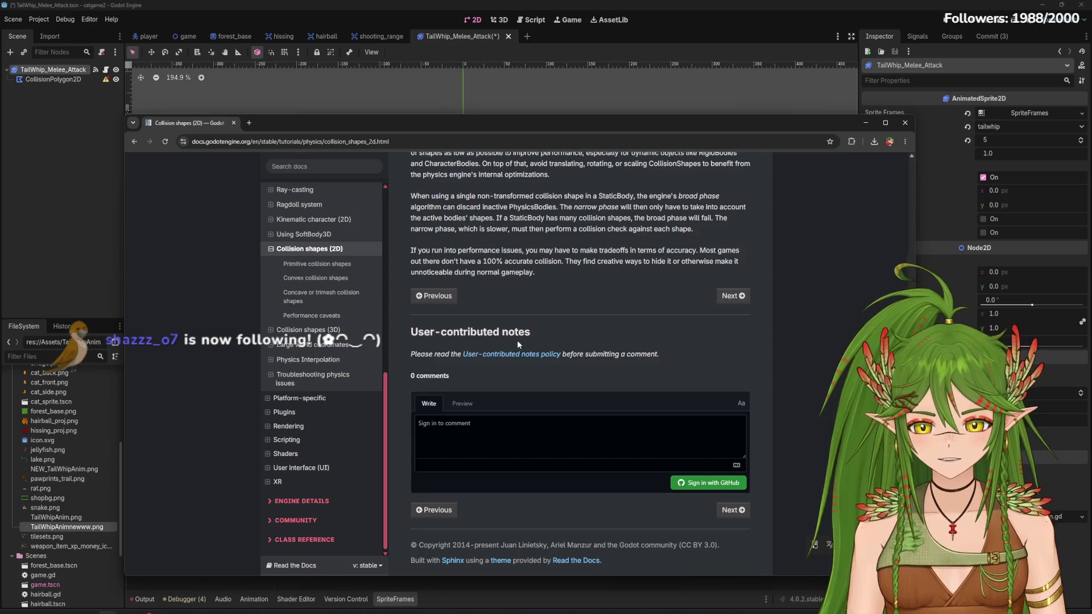
pyautogui.scroll(15, 562, 380)
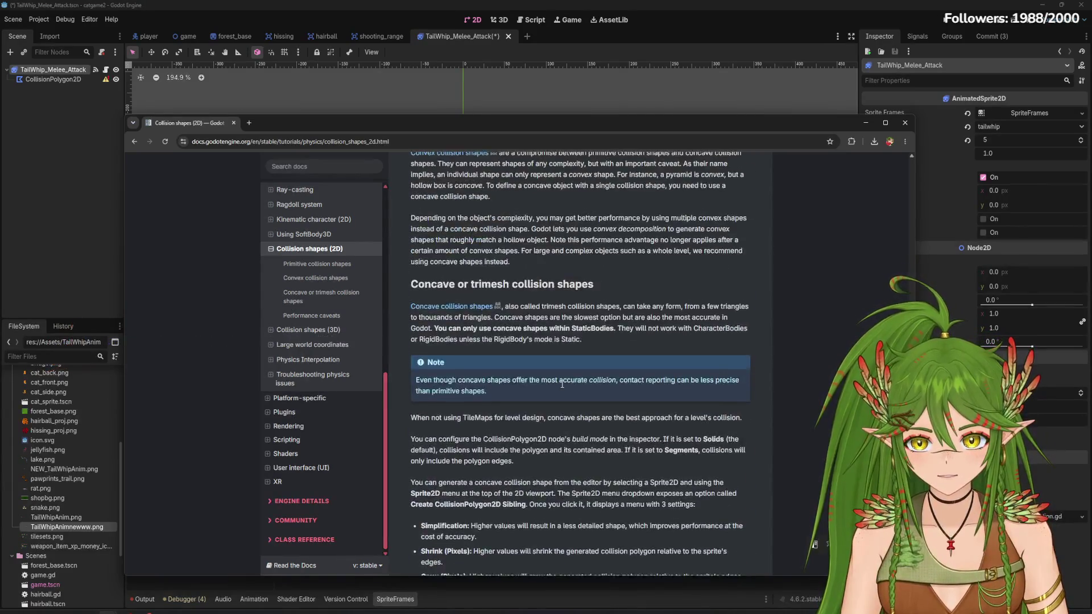
pyautogui.scroll(1, 562, 384)
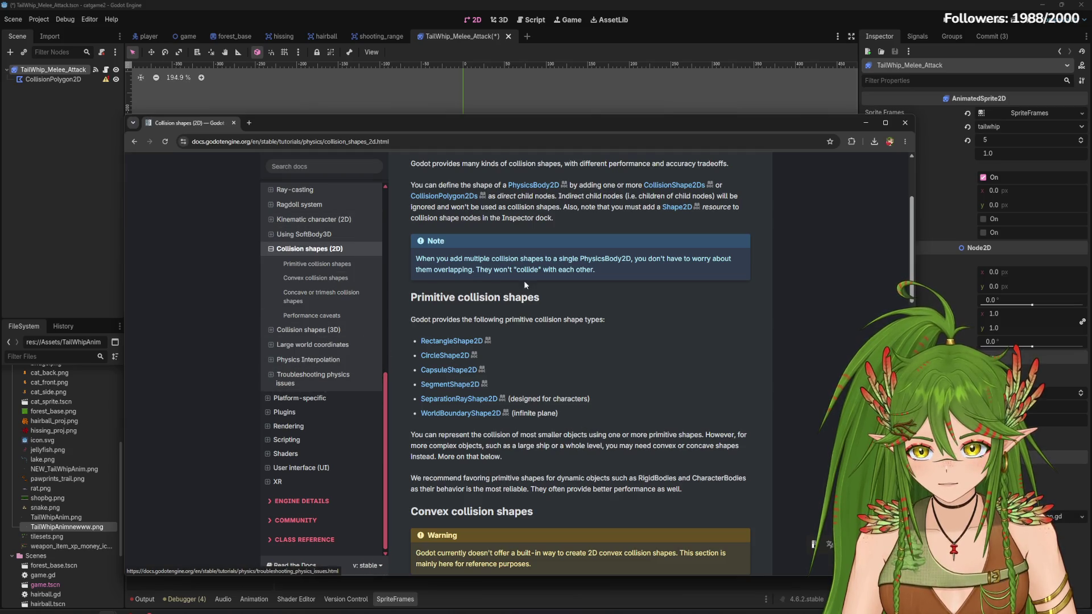
pyautogui.scroll(3, 526, 282)
# Open the forum thread on matching a collision shape to the current AnimatedSprite2D frame in a new tab
pyautogui.scroll(-10, 494, 363)
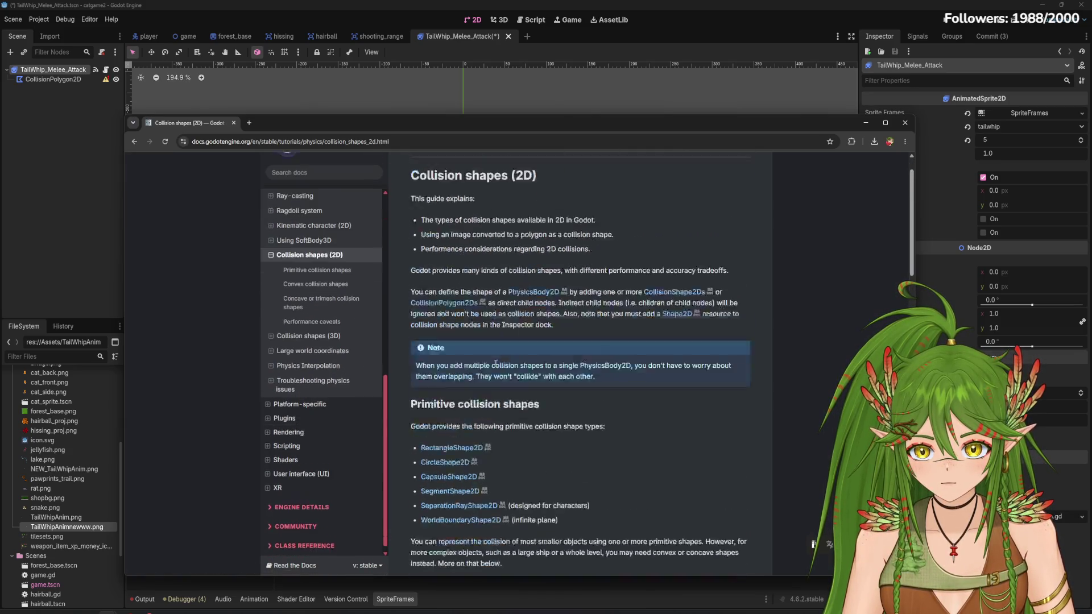
pyautogui.moveTo(479, 130)
pyautogui.mouseDown()
pyautogui.moveTo(414, 133)
pyautogui.moveTo(595, 120)
pyautogui.mouseUp()
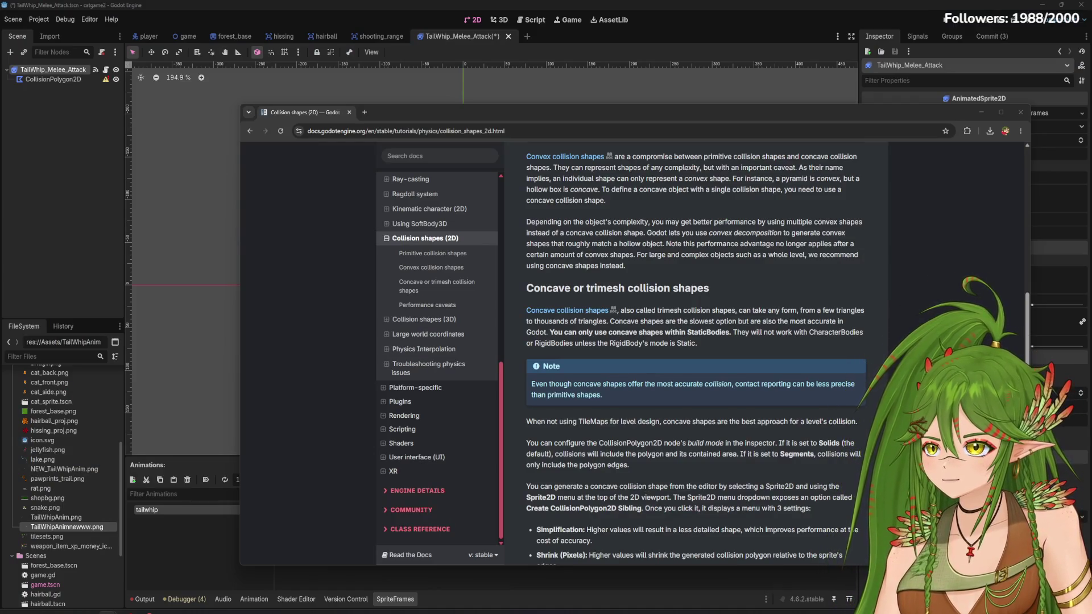
pyautogui.click(451, 122)
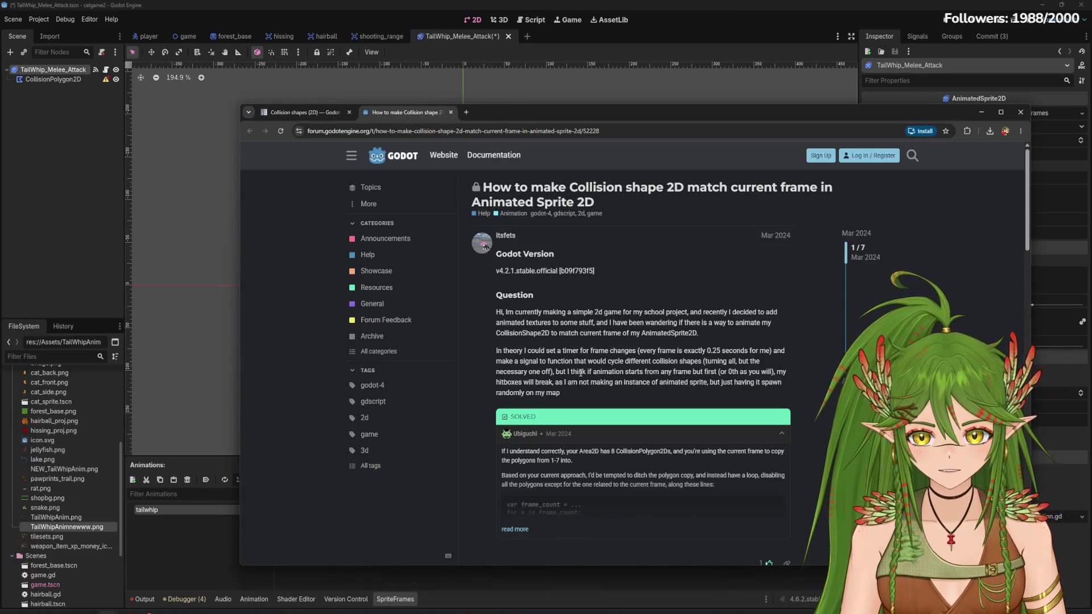
pyautogui.scroll(-6, 580, 372)
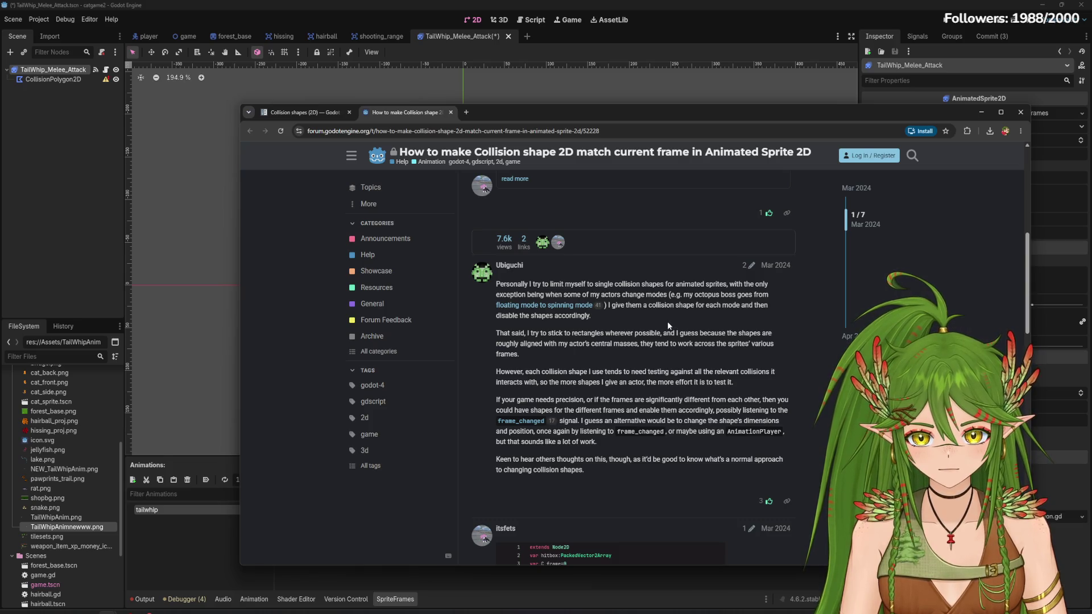
pyautogui.scroll(-3, 552, 445)
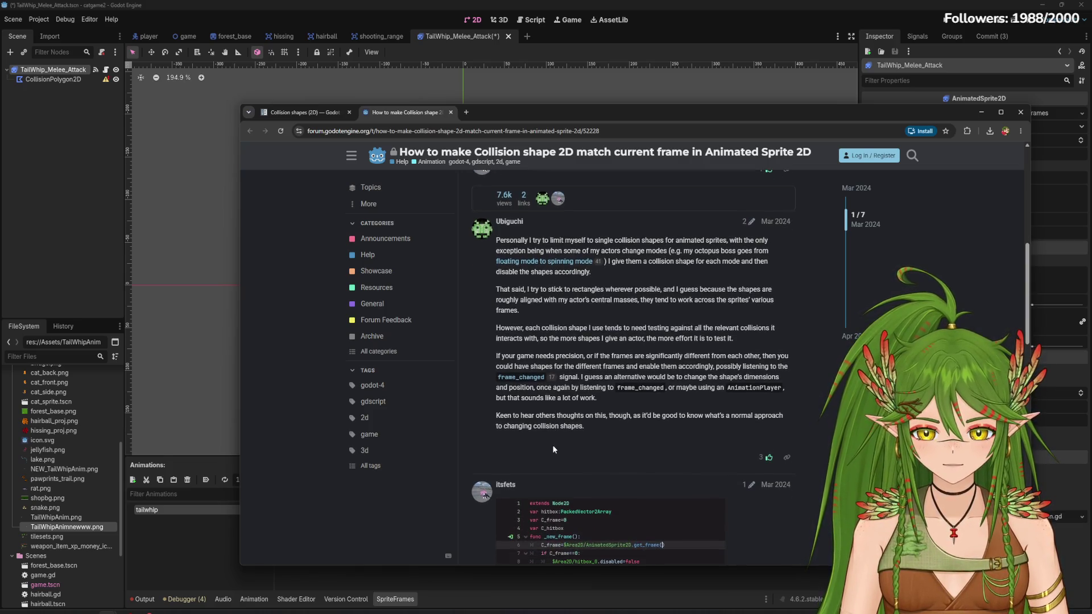
pyautogui.scroll(-2, 591, 415)
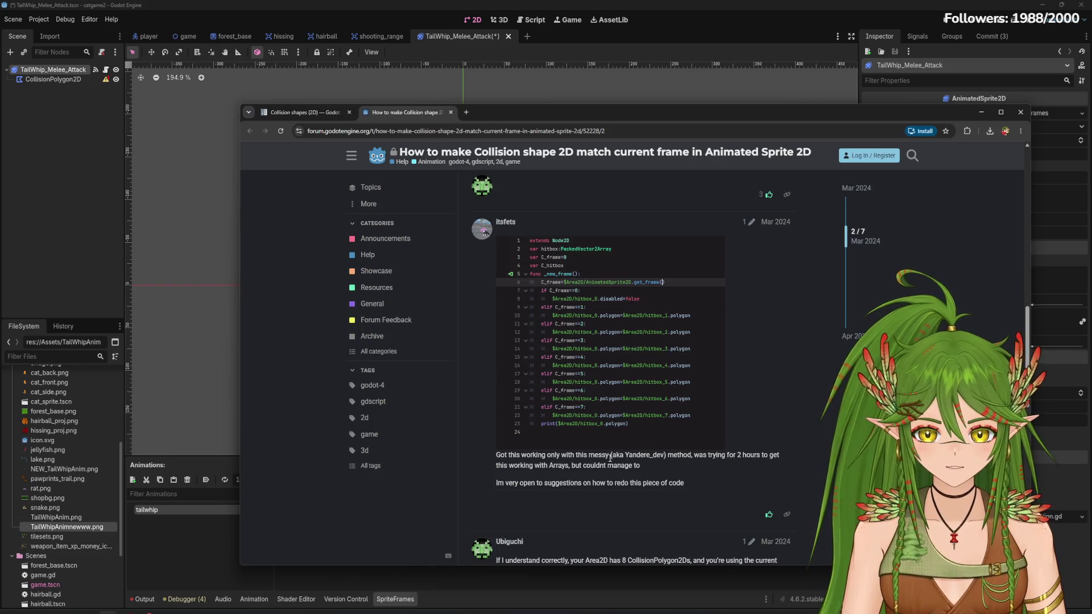
pyautogui.moveTo(610, 455); pyautogui.dragTo(683, 459)
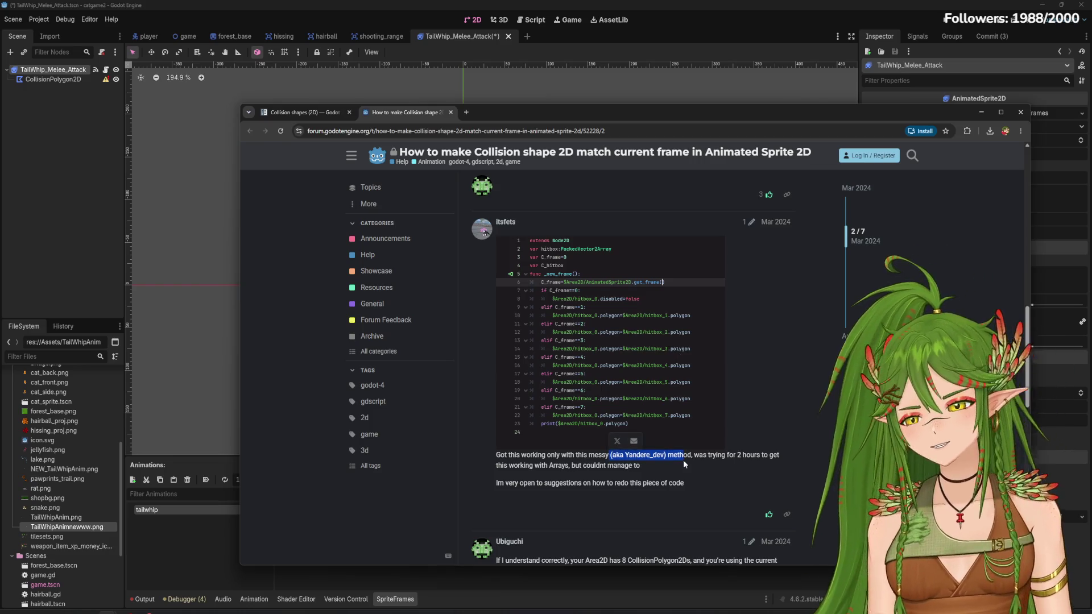
pyautogui.keyDown('shift'); pyautogui.click(682, 458); pyautogui.keyUp('shift')
pyautogui.moveTo(683, 458)
pyautogui.mouseDown()
pyautogui.moveTo(734, 460)
pyautogui.moveTo(674, 464)
pyautogui.mouseUp()
pyautogui.click(673, 463)
pyautogui.moveTo(495, 478)
pyautogui.mouseDown()
pyautogui.moveTo(496, 455)
pyautogui.moveTo(695, 473)
pyautogui.mouseUp()
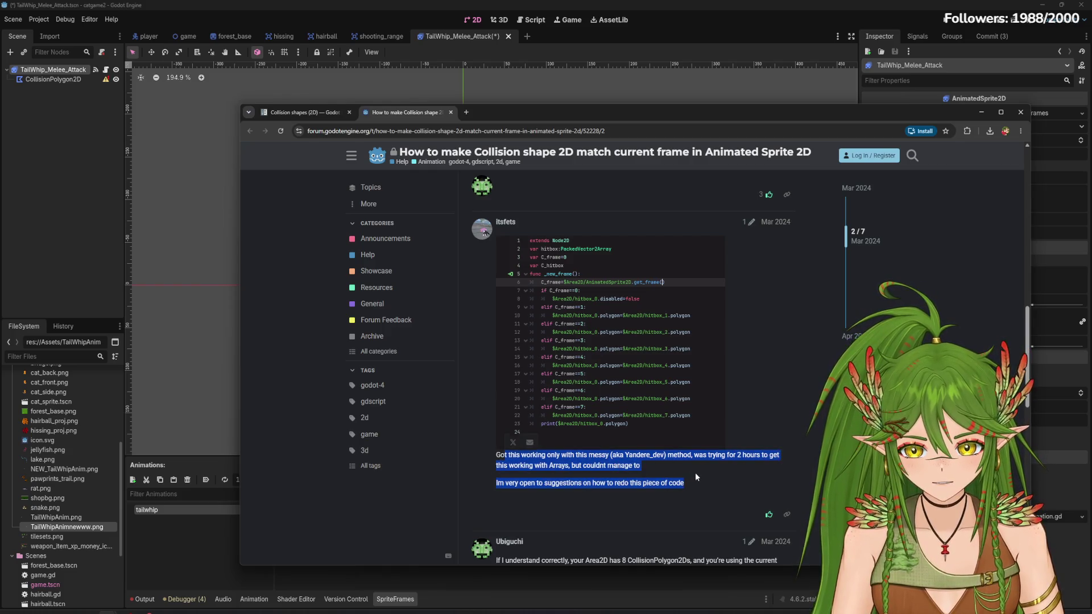
pyautogui.click(552, 462)
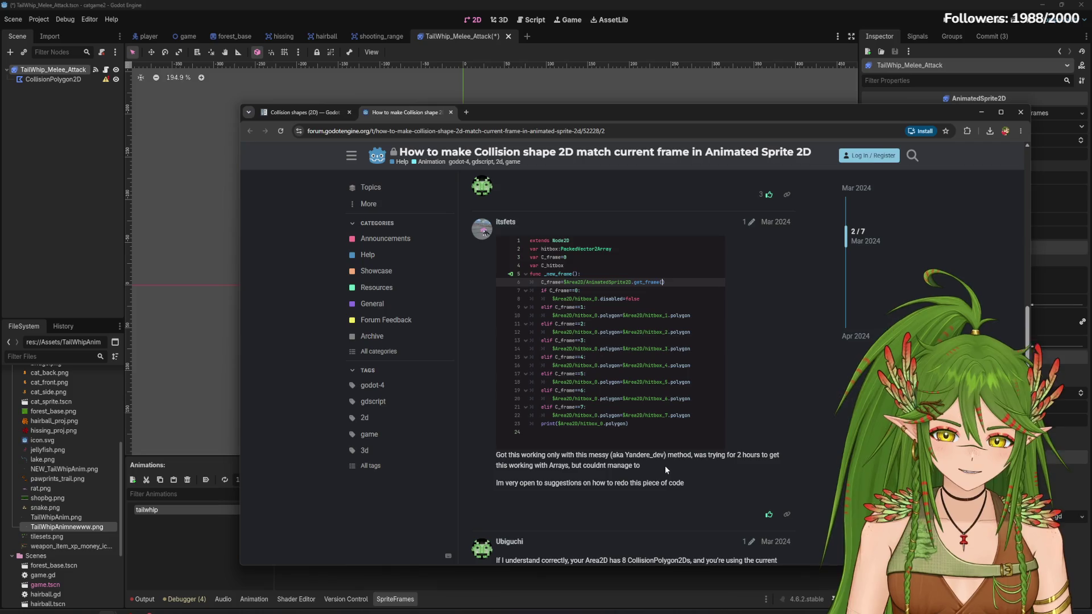
pyautogui.moveTo(644, 470); pyautogui.dragTo(706, 483)
pyautogui.click(697, 479)
pyautogui.scroll(-3, 685, 473)
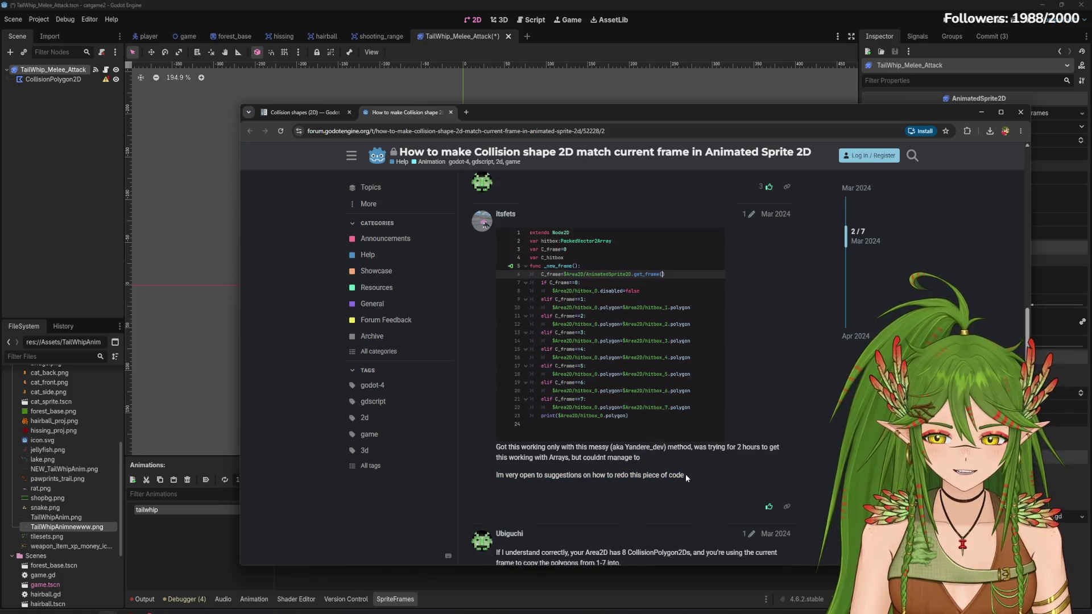
pyautogui.scroll(-1, 671, 471)
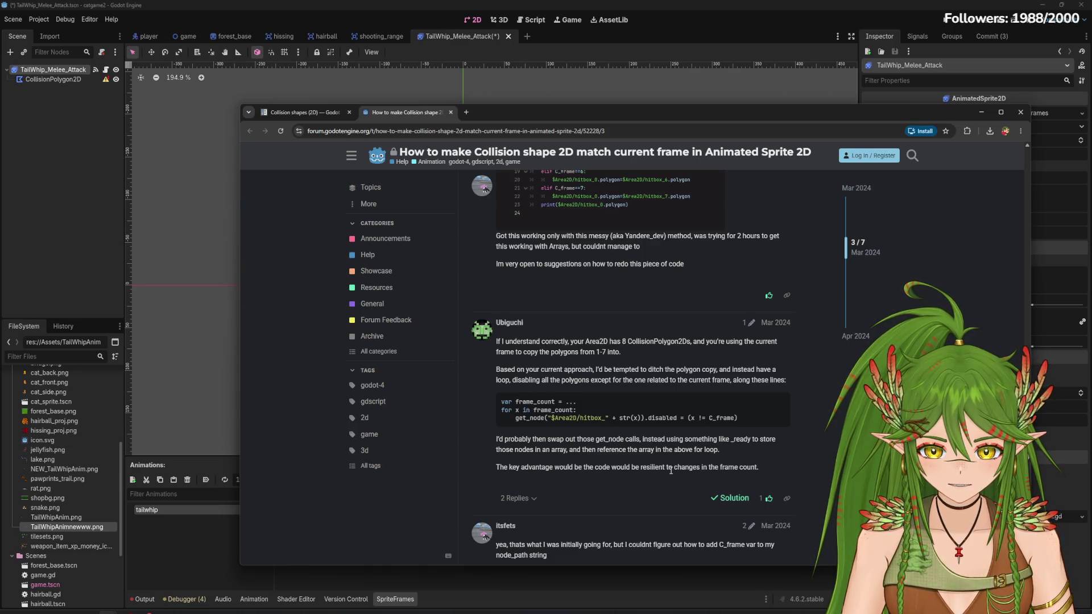
pyautogui.scroll(-3, 671, 470)
pyautogui.scroll(-4, 671, 473)
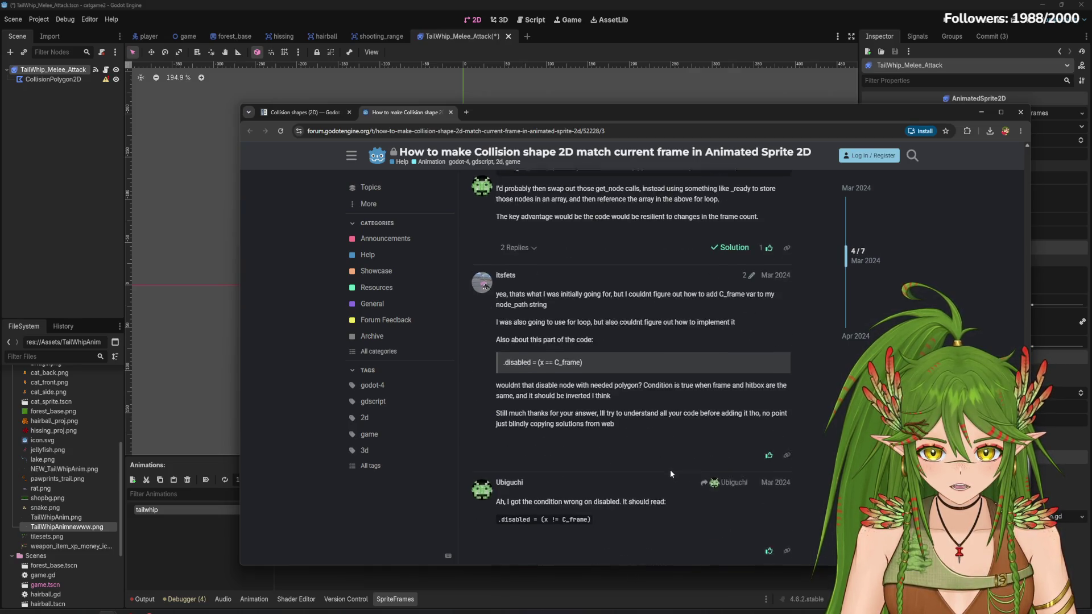
pyautogui.scroll(-2, 671, 474)
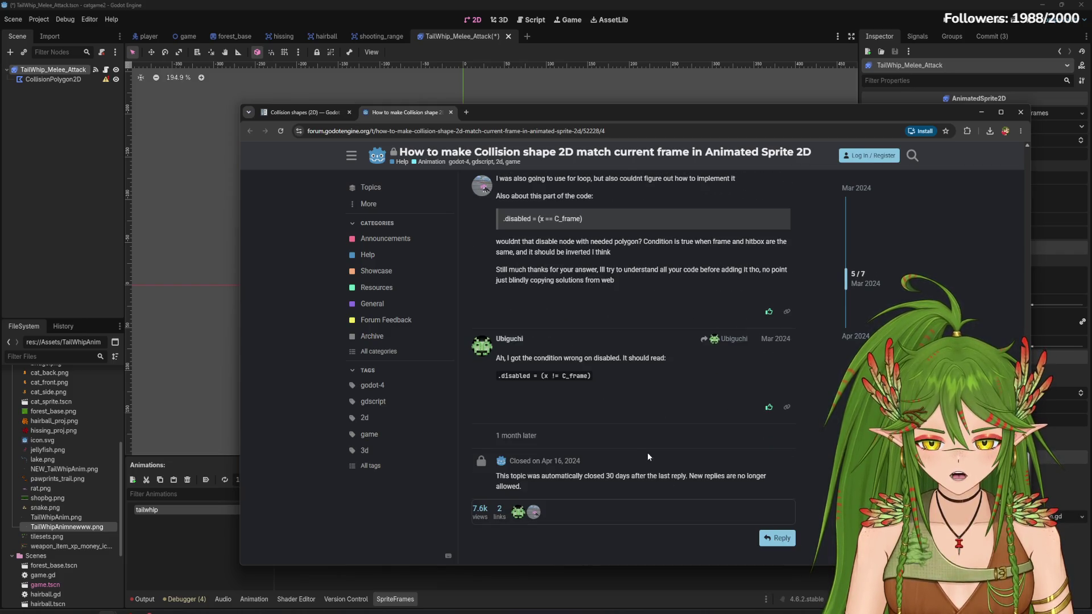
pyautogui.scroll(10, 648, 455)
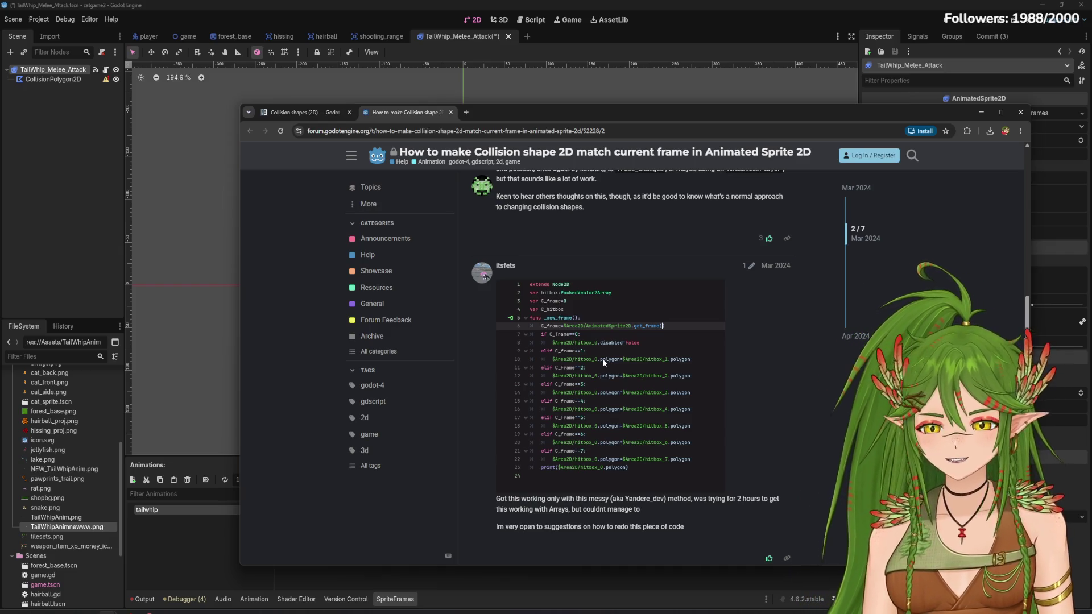
# Reposition the browser and read the original poster's question in the forum thread
pyautogui.moveTo(850, 114)
pyautogui.mouseDown()
pyautogui.moveTo(599, 314)
pyautogui.moveTo(821, 141)
pyautogui.moveTo(810, 75)
pyautogui.mouseUp()
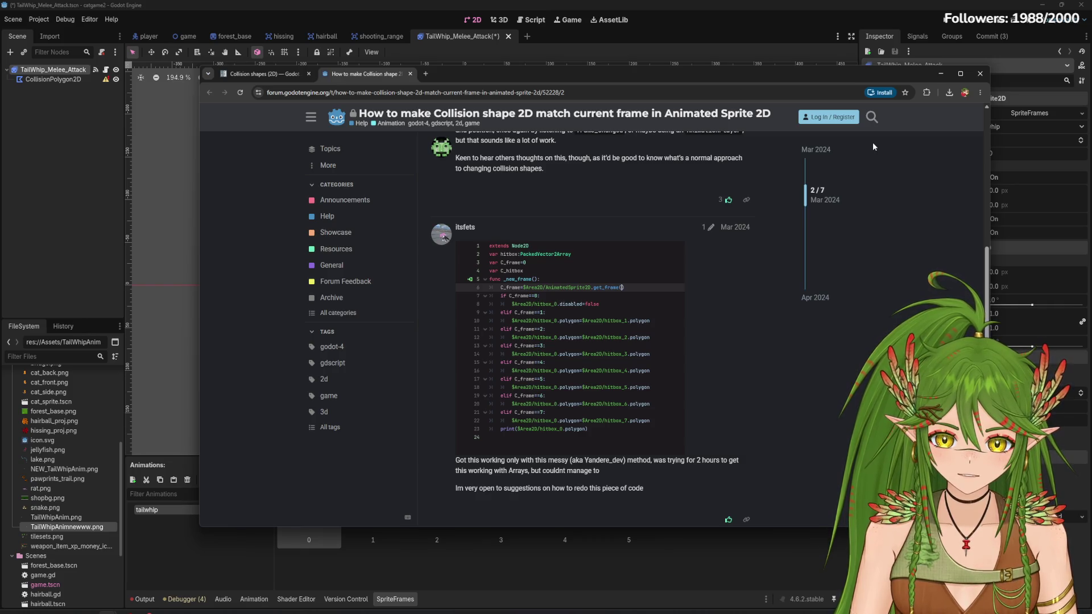
pyautogui.scroll(-4, 742, 317)
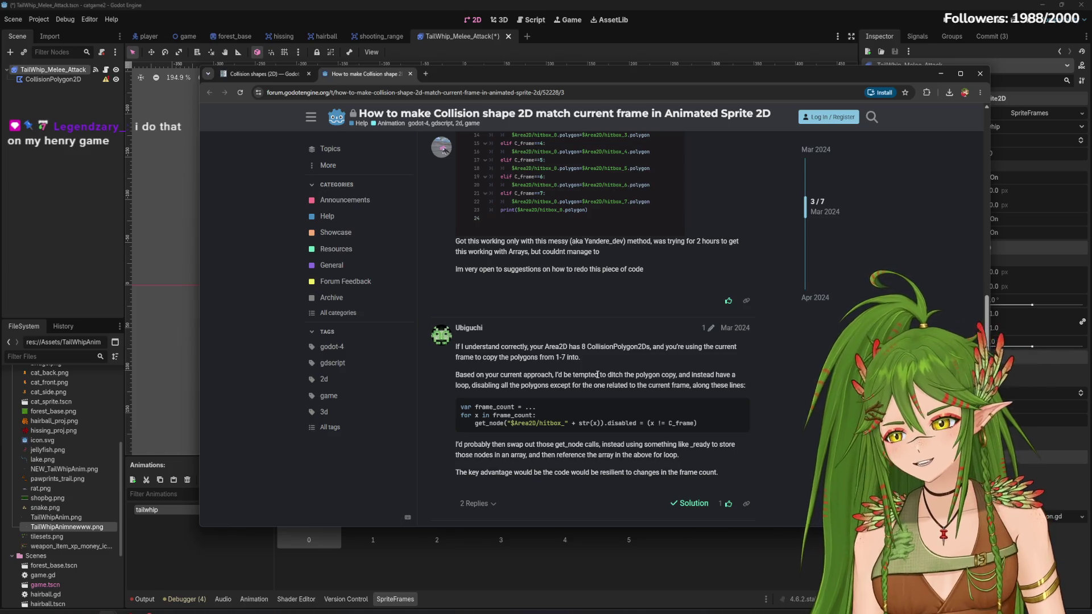
pyautogui.moveTo(530, 242); pyautogui.dragTo(706, 244)
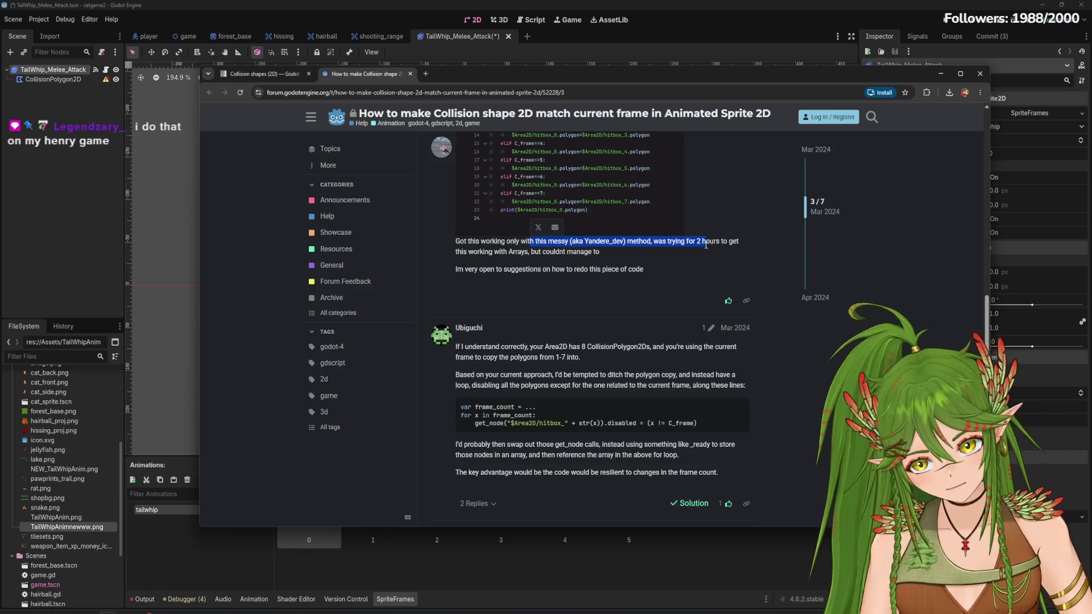
pyautogui.click(571, 444)
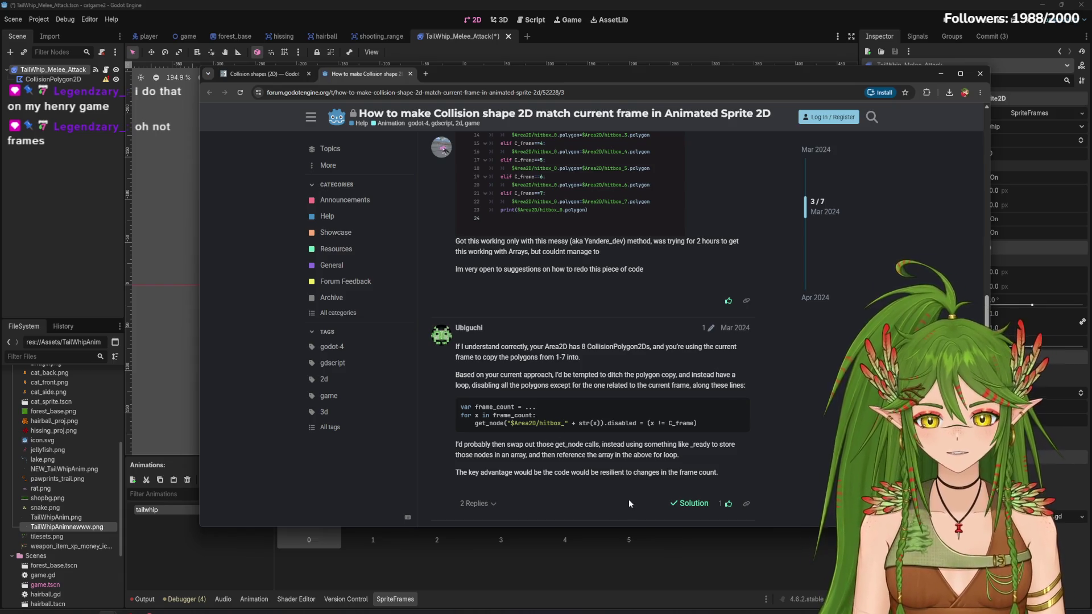
# Read down to the accepted loop solution, then minimize the browser and pick tailwhip frame 1
pyautogui.scroll(-3, 597, 494)
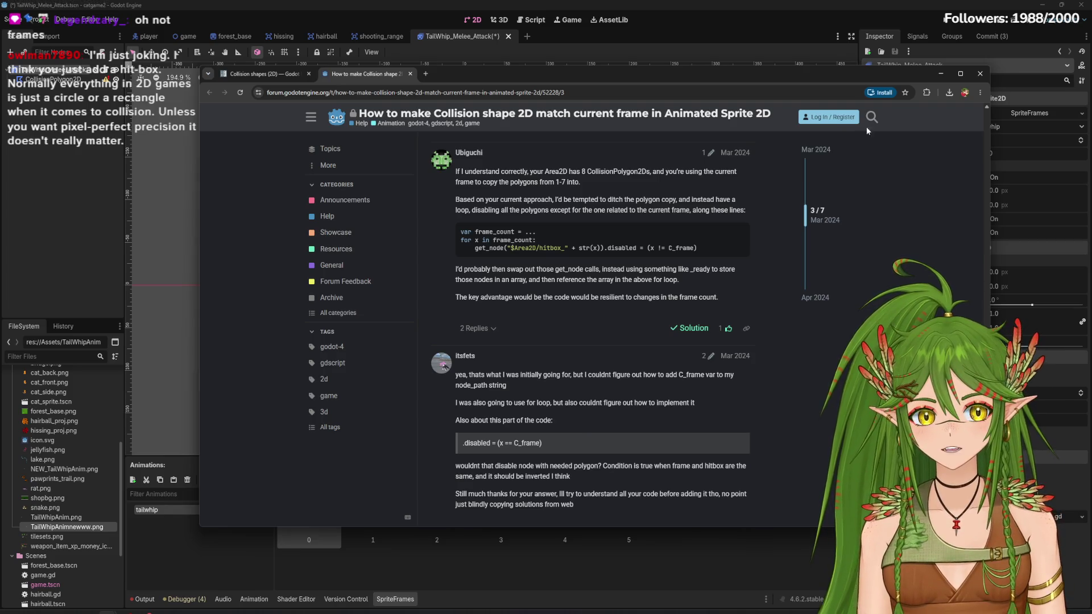
pyautogui.click(940, 74)
pyautogui.click(379, 508)
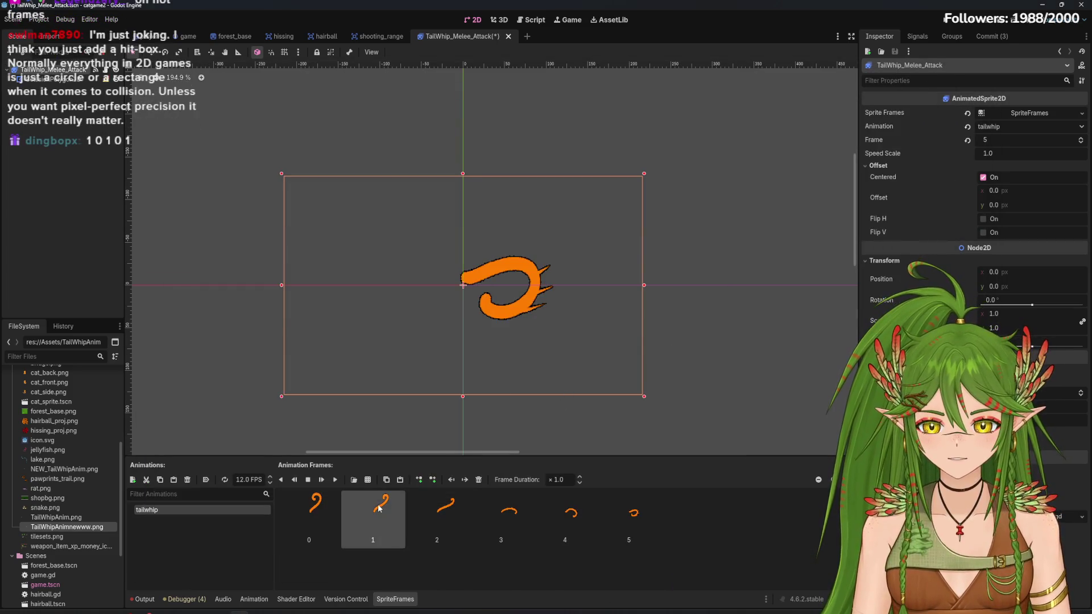
# Preview the tailwhip animation and inspect frames 1, 3, 4 and 5
pyautogui.click(335, 479)
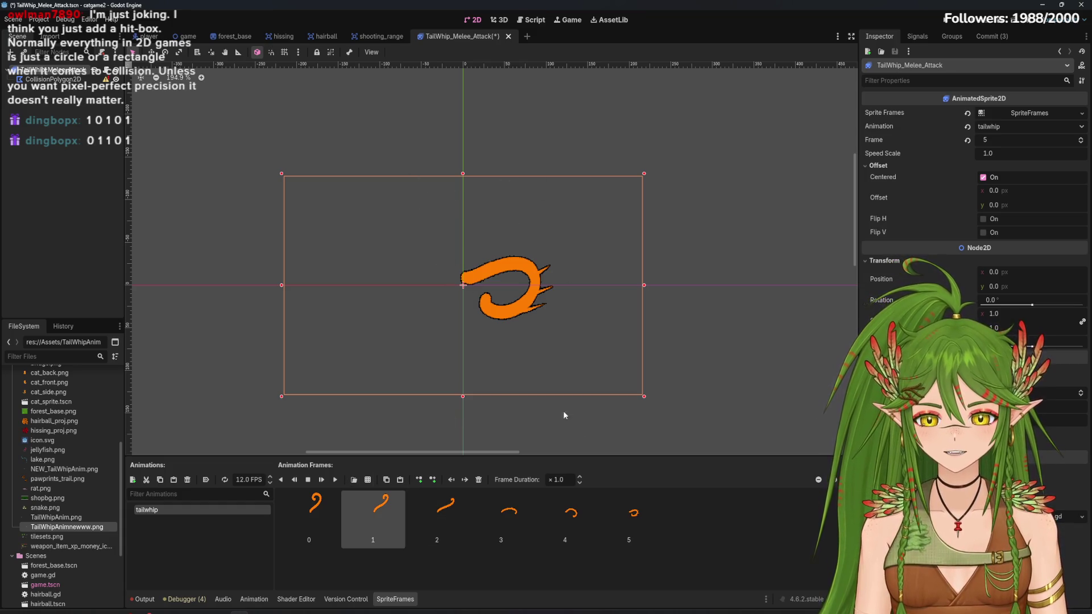
pyautogui.click(566, 515)
pyautogui.click(630, 516)
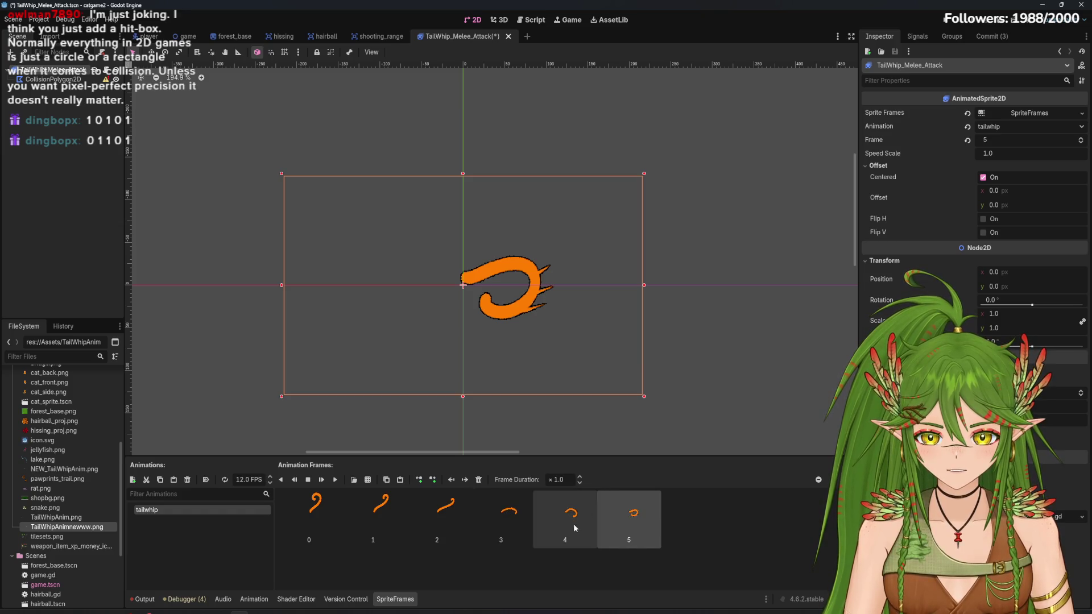
pyautogui.click(329, 481)
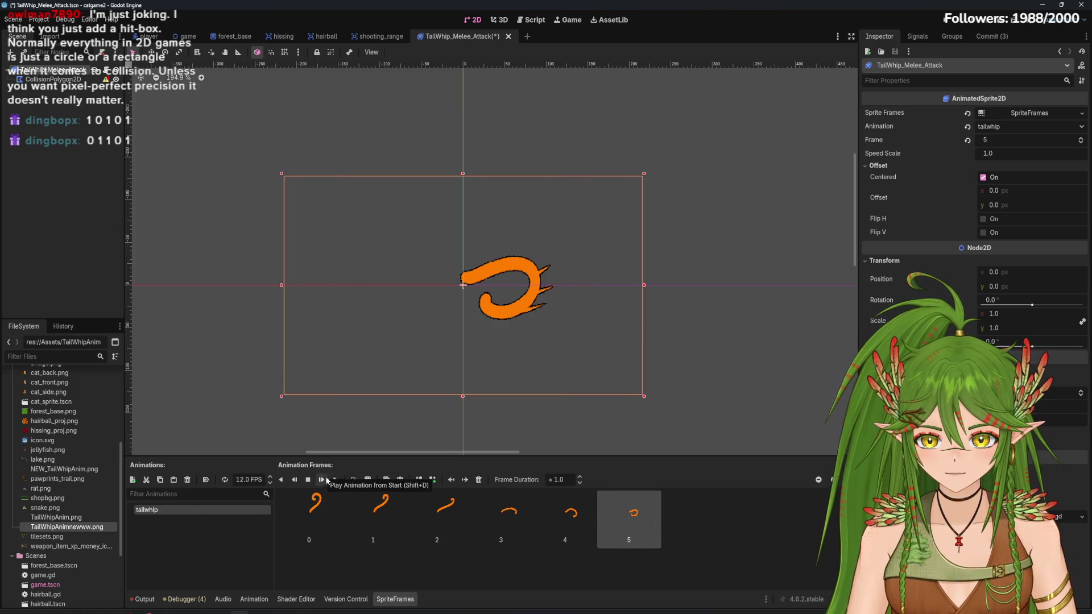
pyautogui.click(321, 479)
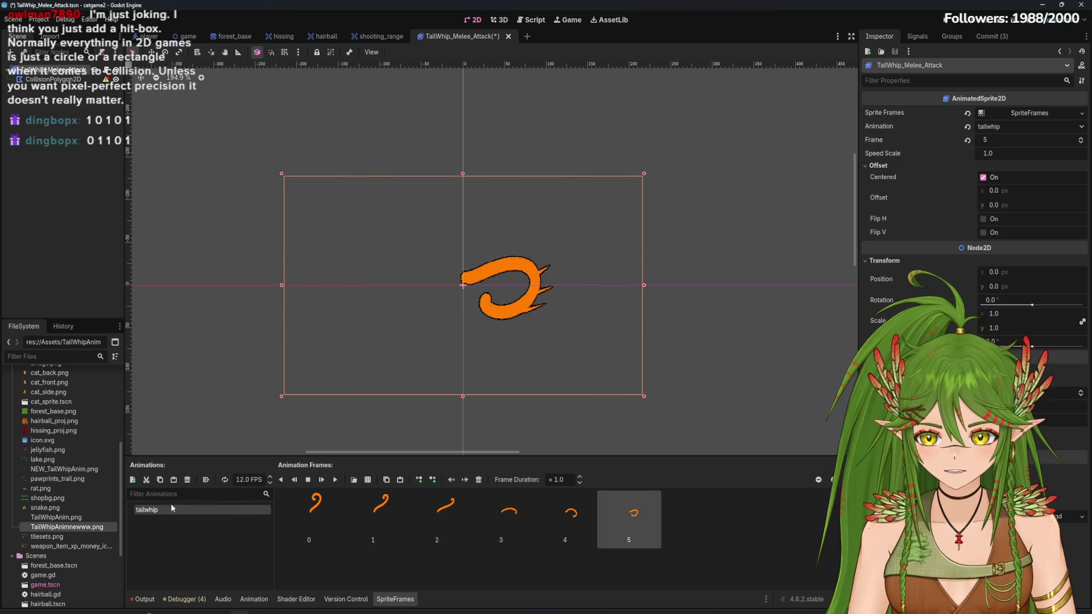
pyautogui.click(395, 522)
pyautogui.click(501, 517)
pyautogui.click(555, 519)
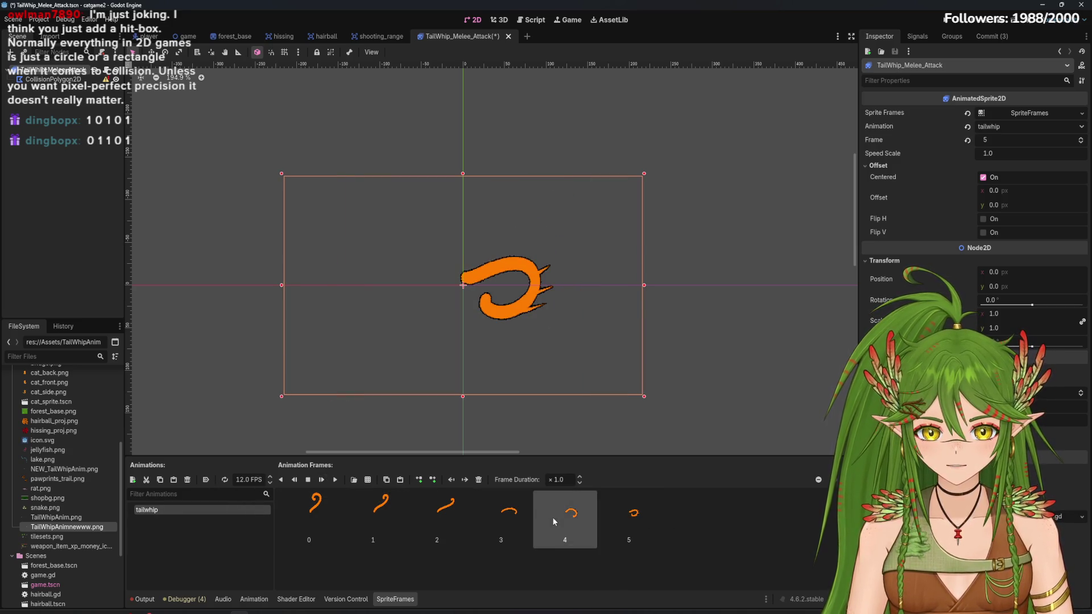
pyautogui.click(518, 514)
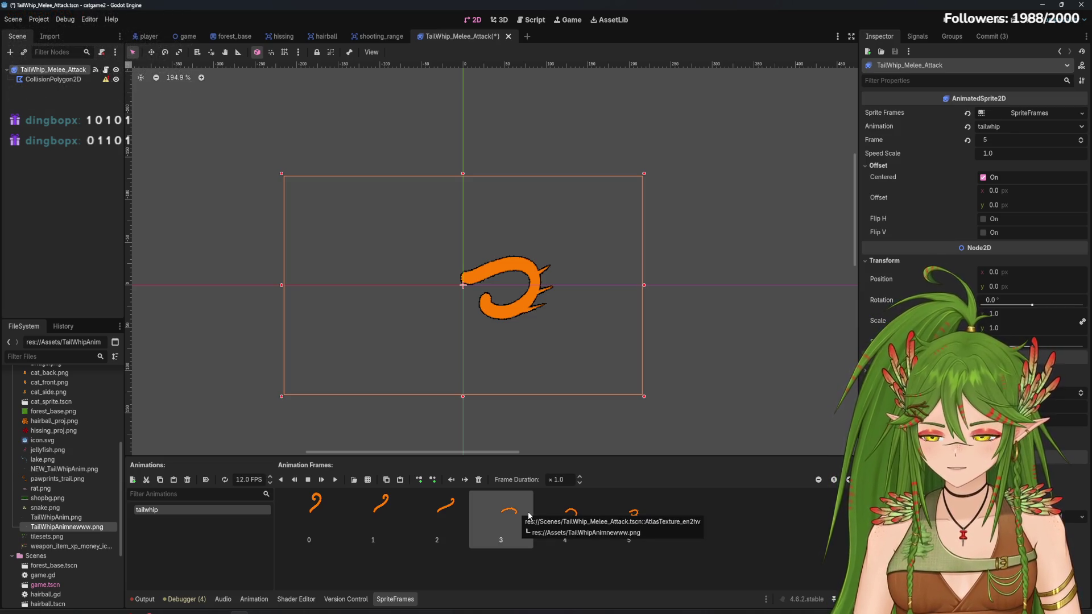
# Compare frames 2, 3 and 4 and loop the tailwhip playback with pause and resume
pyautogui.click(446, 521)
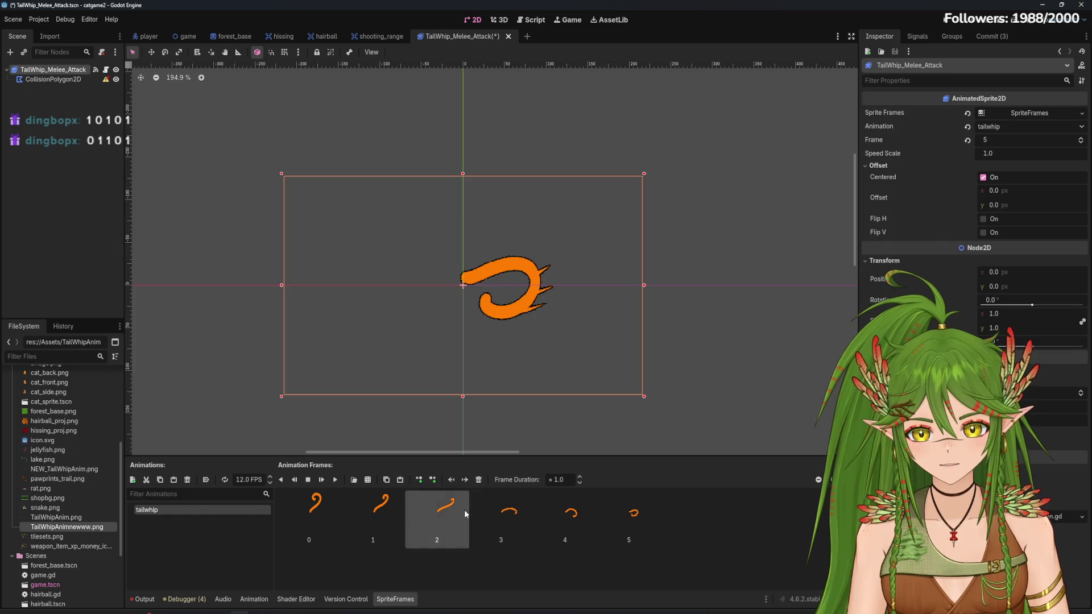
pyautogui.click(582, 516)
pyautogui.click(478, 514)
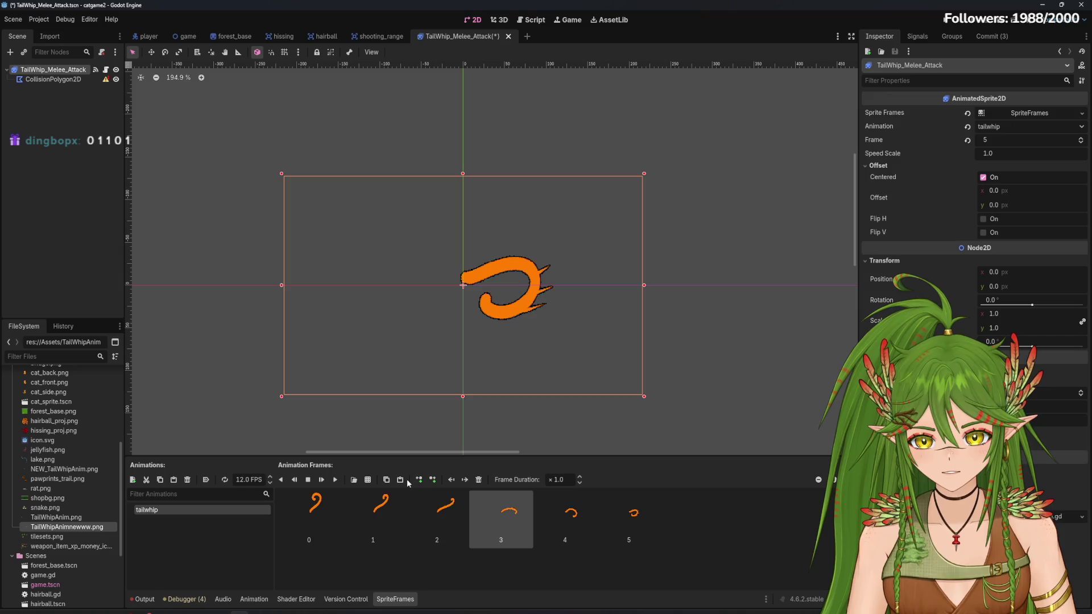
pyautogui.click(585, 517)
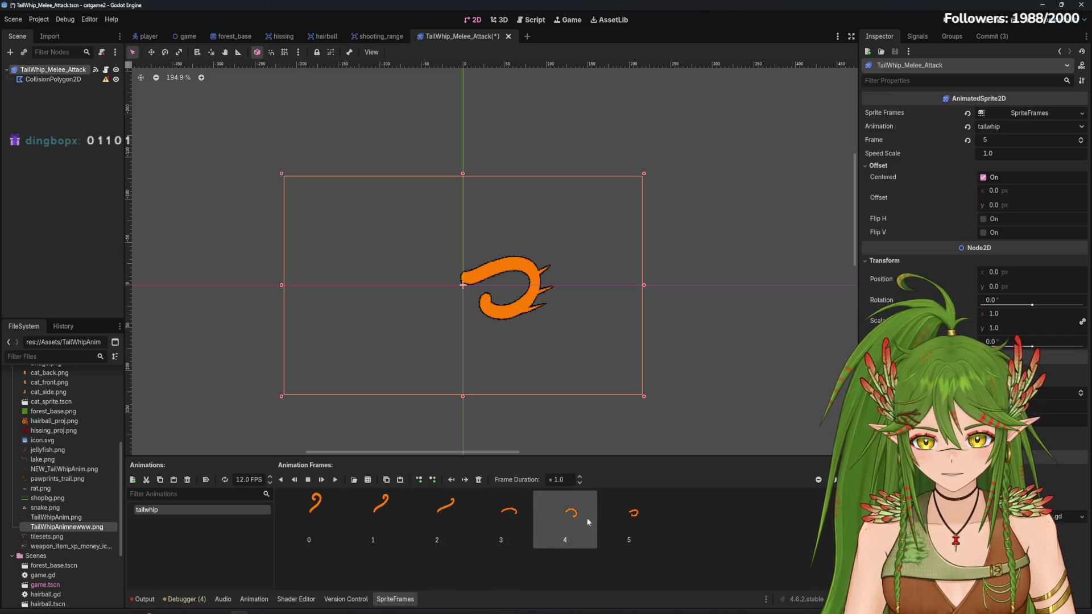
pyautogui.click(335, 479)
pyautogui.click(310, 481)
pyautogui.click(318, 483)
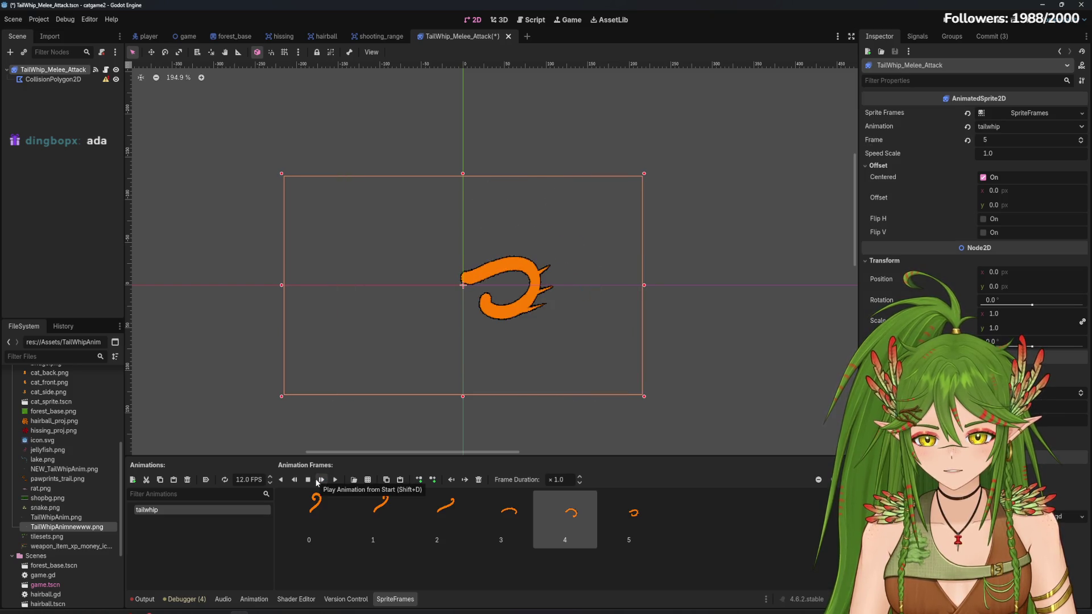
pyautogui.click(317, 483)
pyautogui.click(449, 520)
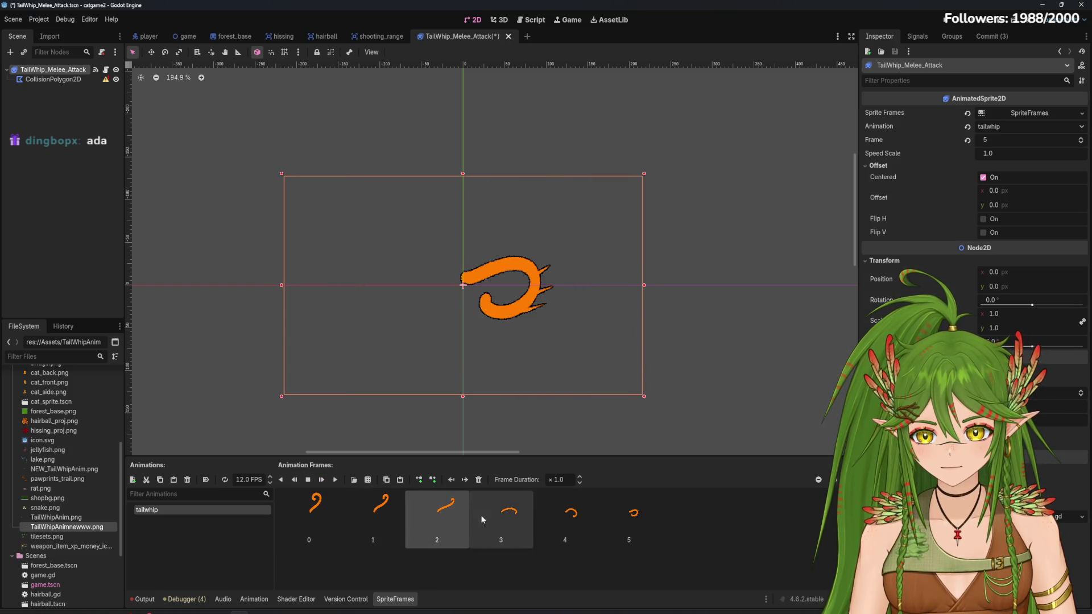
pyautogui.click(481, 520)
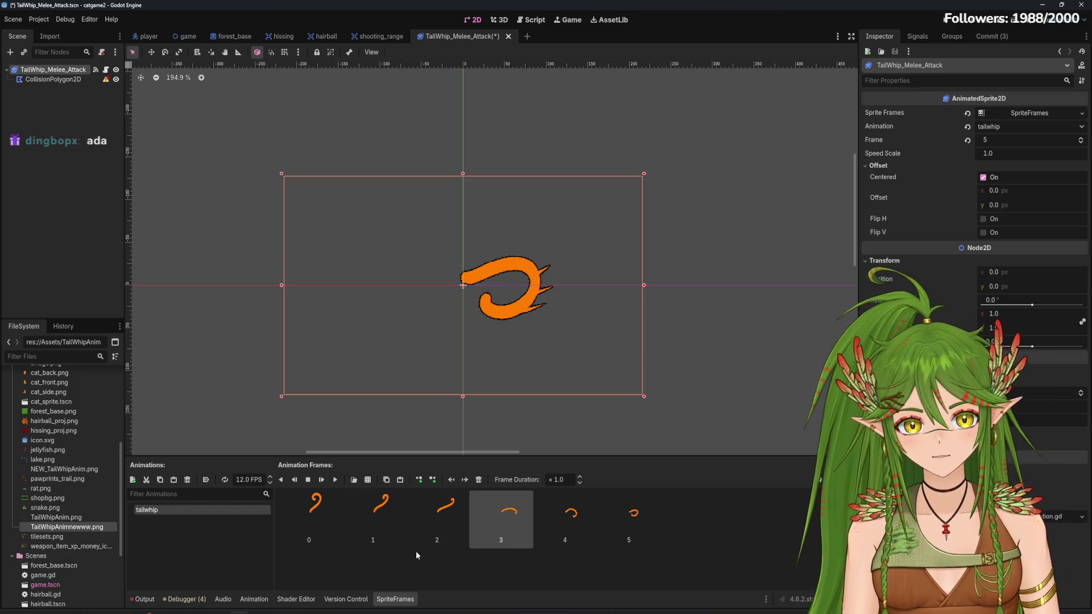
# Check the SpriteFrames resource options, then select the CollisionPolygon2D node
pyautogui.click(1081, 114)
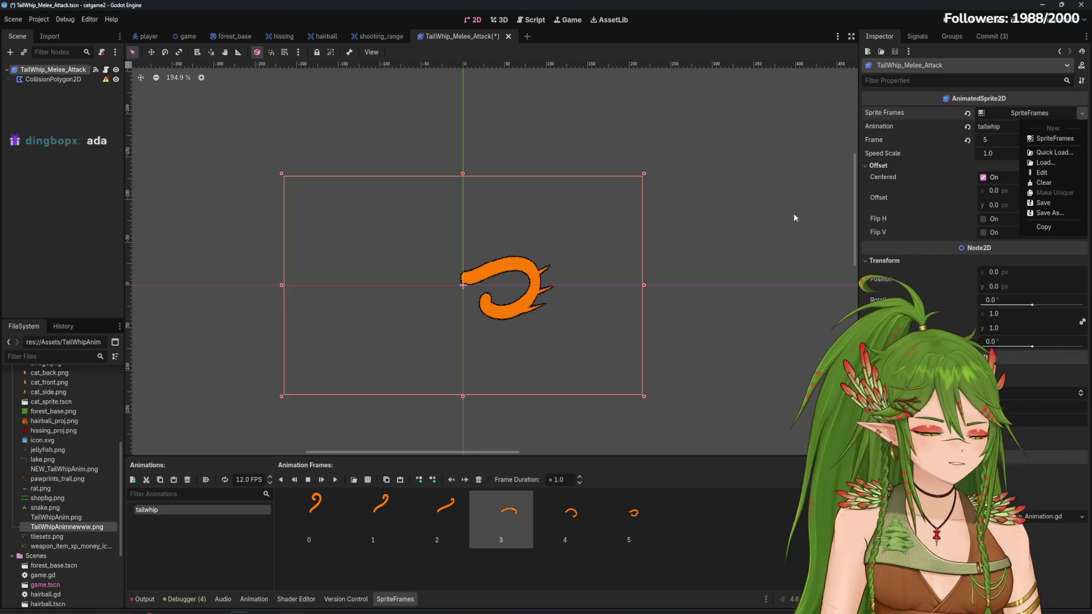
pyautogui.click(314, 527)
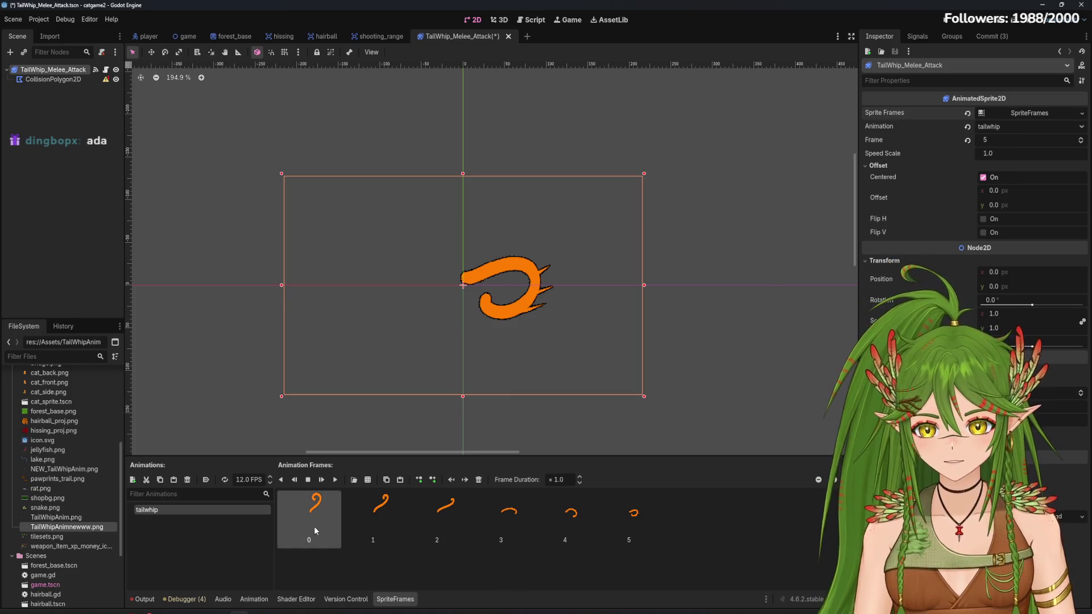
pyautogui.click(214, 237)
pyautogui.click(80, 83)
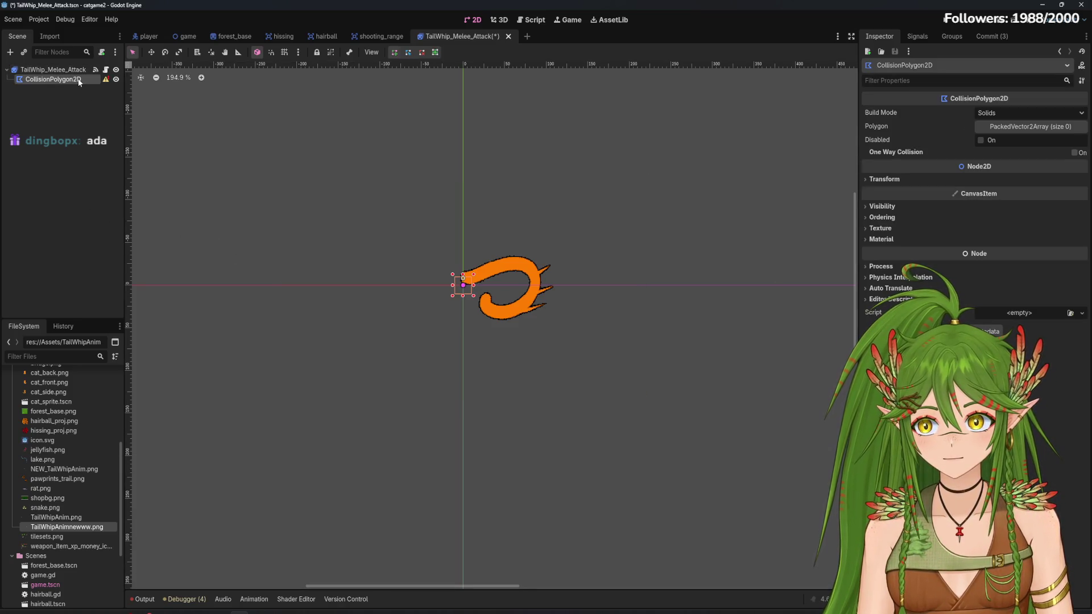
# Delete the CollisionPolygon2D node and replay the tailwhip animation from frame 0
pyautogui.rightClick(80, 83)
pyautogui.click(132, 298)
pyautogui.click(507, 329)
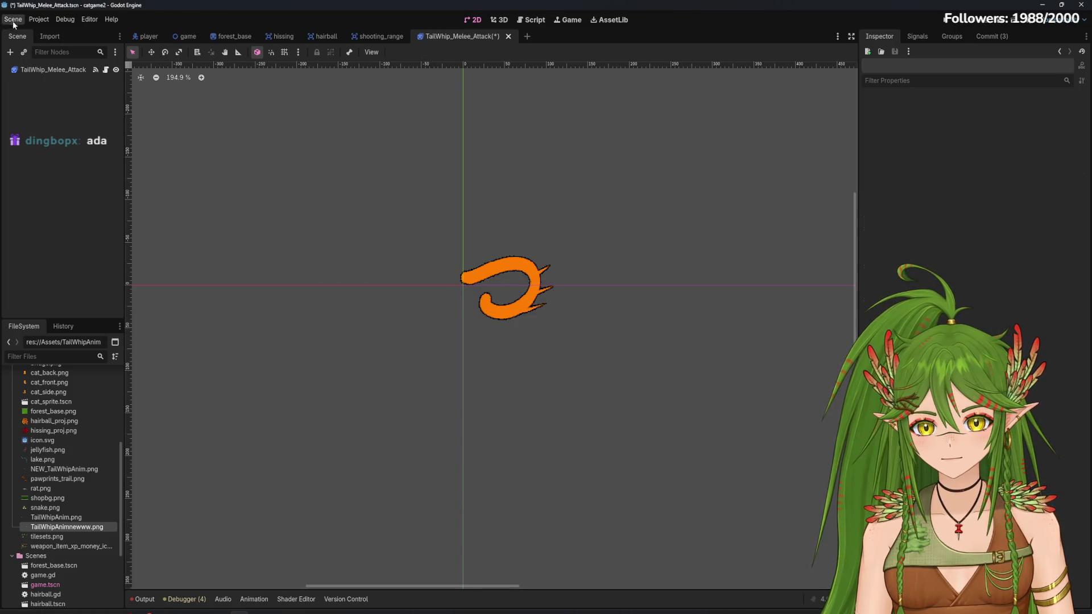
pyautogui.click(74, 69)
pyautogui.click(436, 519)
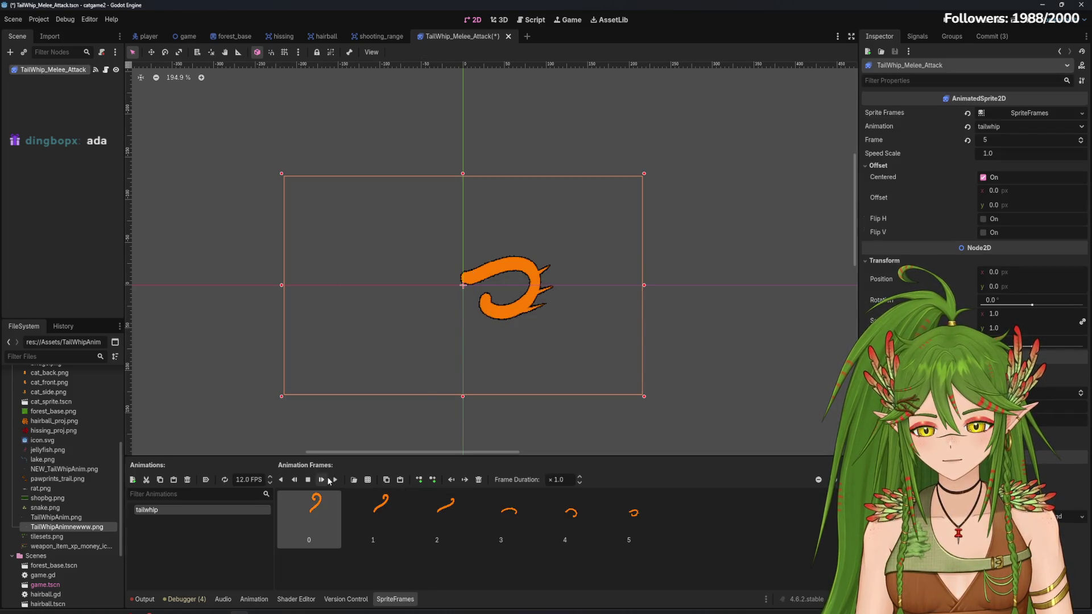
pyautogui.click(335, 481)
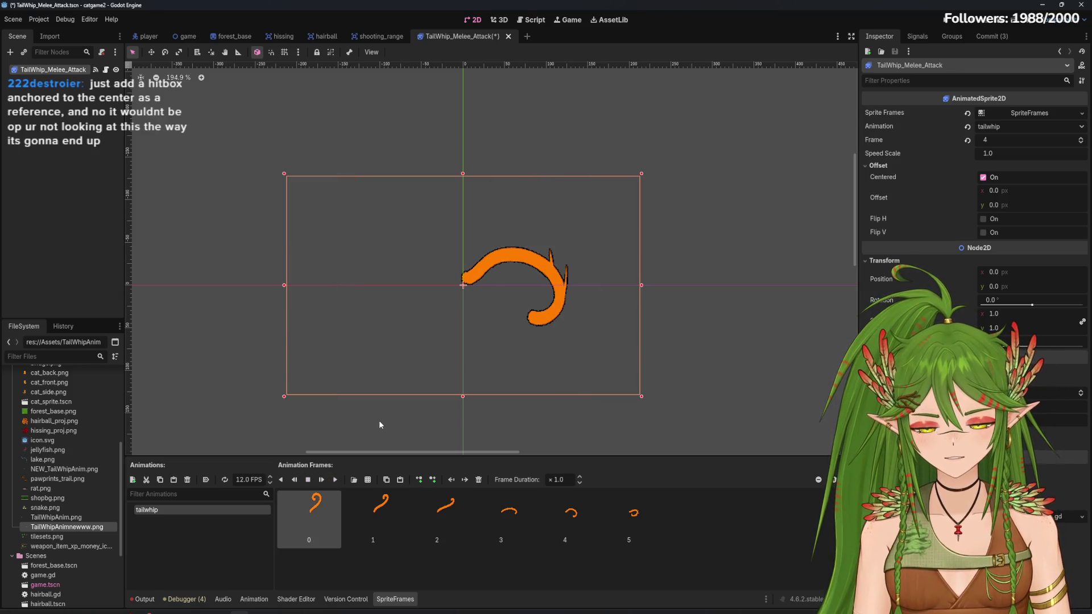
# Add a new CollisionPolygon2D child, then delete it again
pyautogui.click(10, 52)
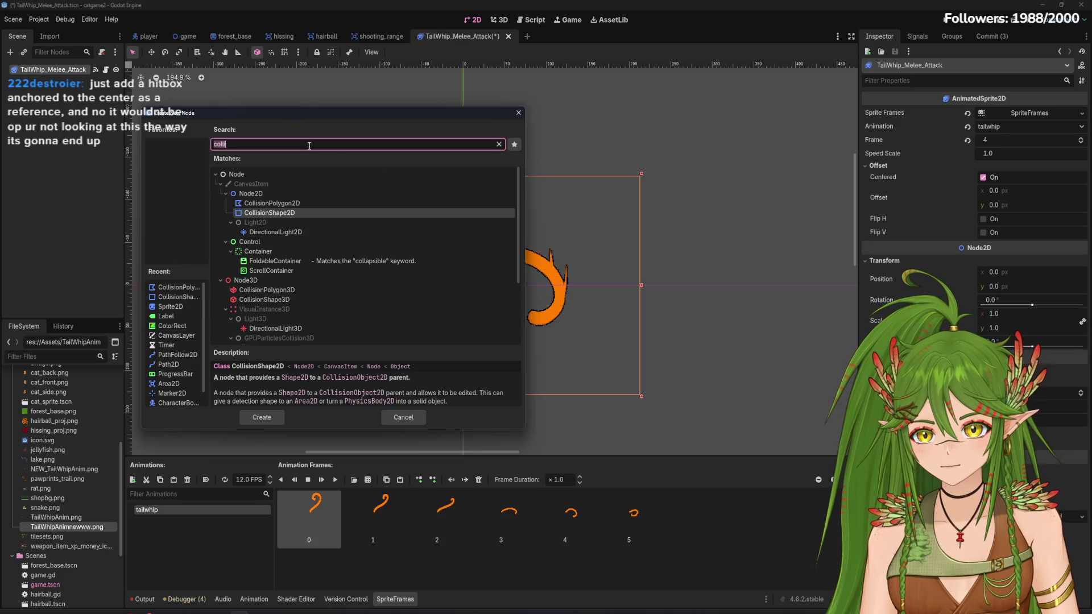
pyautogui.click(307, 203)
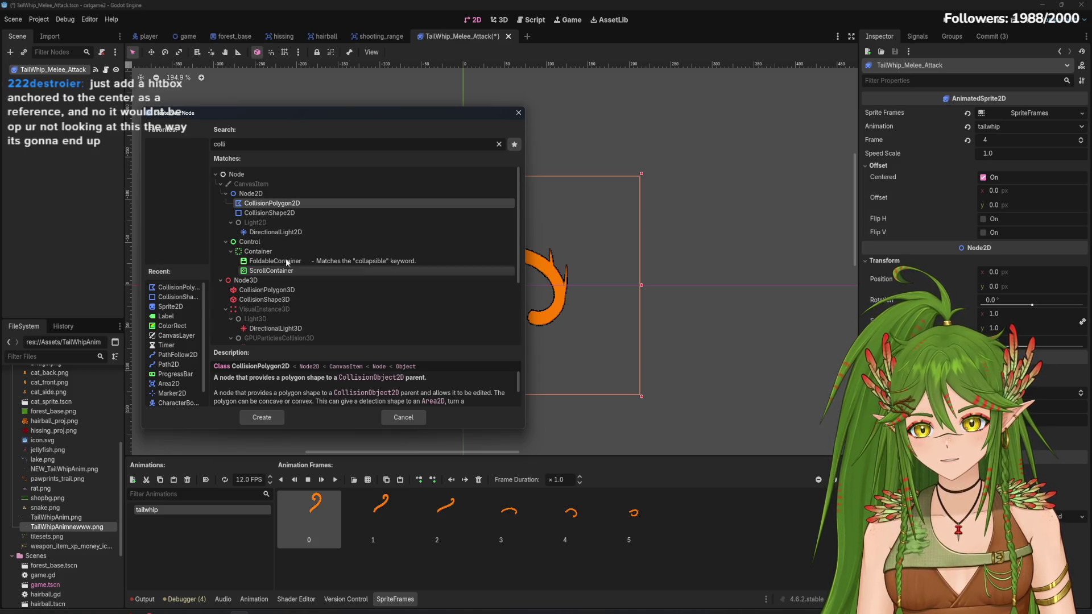
pyautogui.click(271, 420)
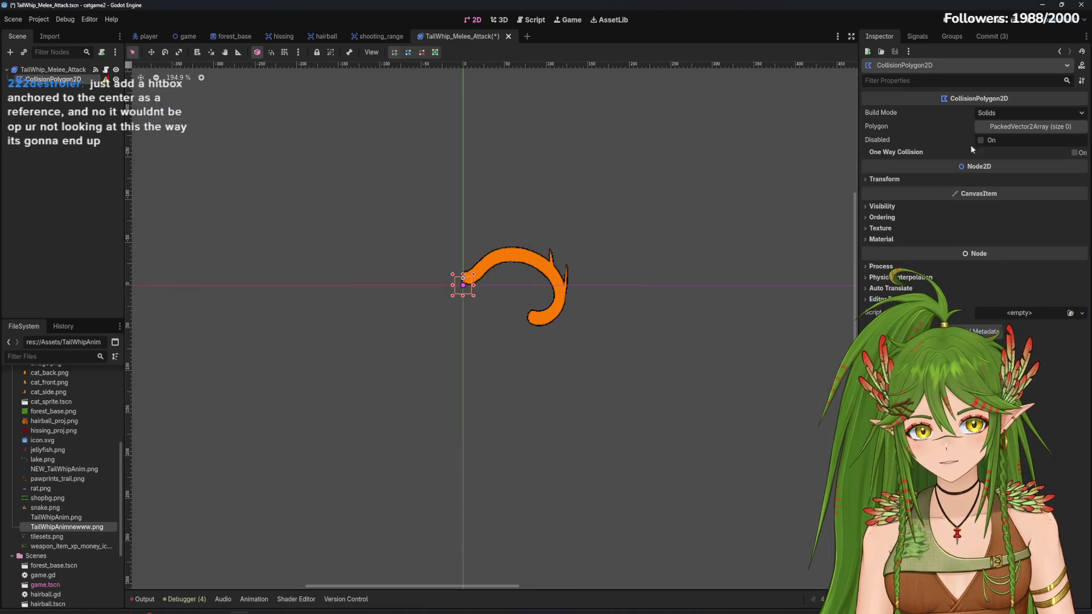
pyautogui.rightClick(34, 95)
pyautogui.press('Delete')
pyautogui.press('Return')
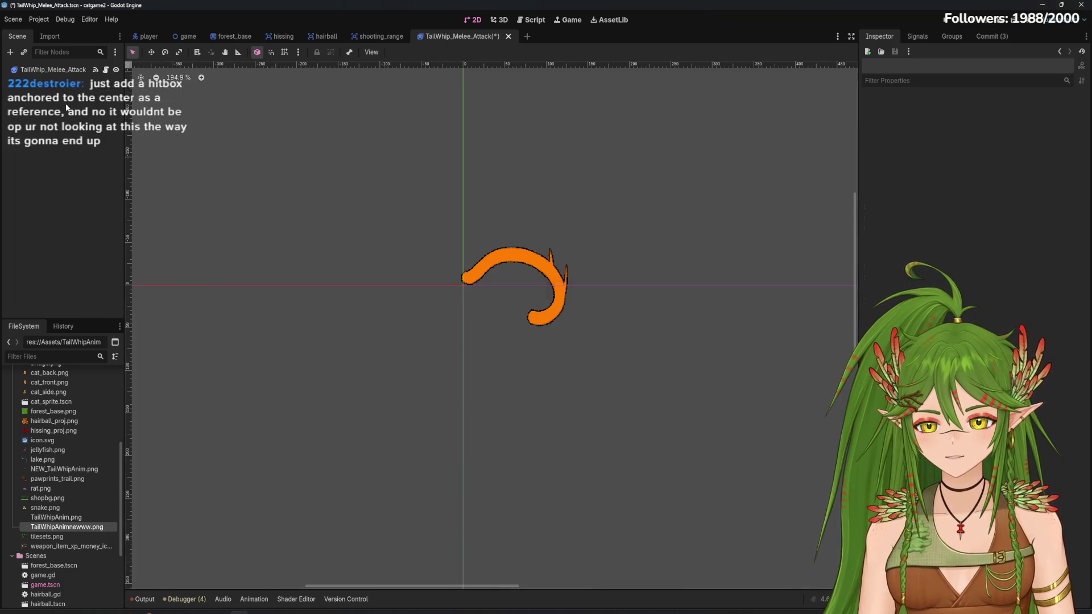
# Re-add and remove CollisionPolygon2D once more, finally adding a CollisionShape2D child instead
pyautogui.hotkey('ctrl', 'a')
pyautogui.press('Up')
pyautogui.press('Up')
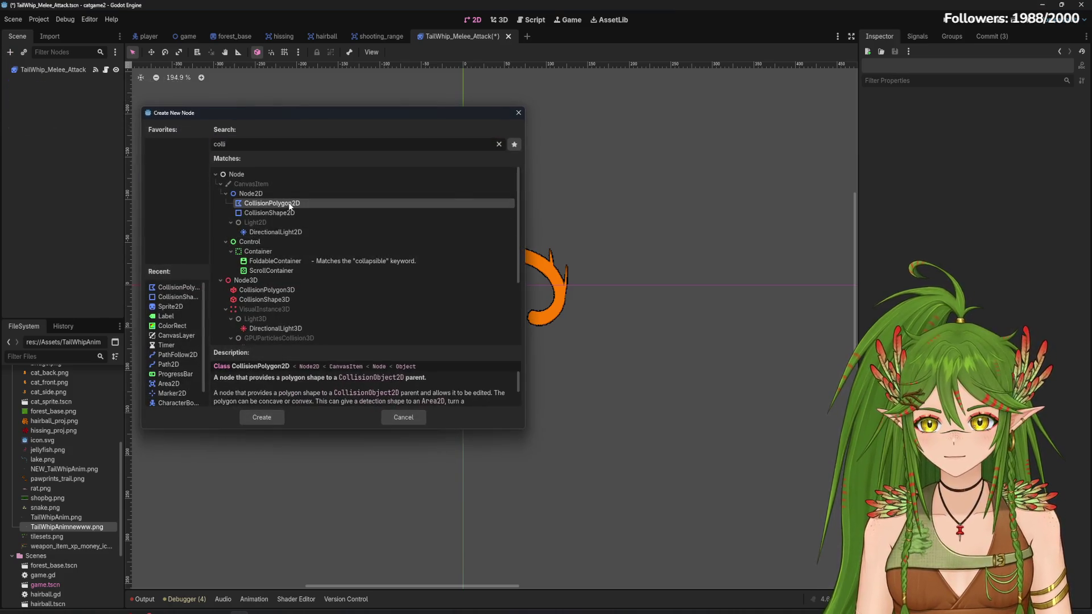
pyautogui.press('Return')
pyautogui.press('Delete')
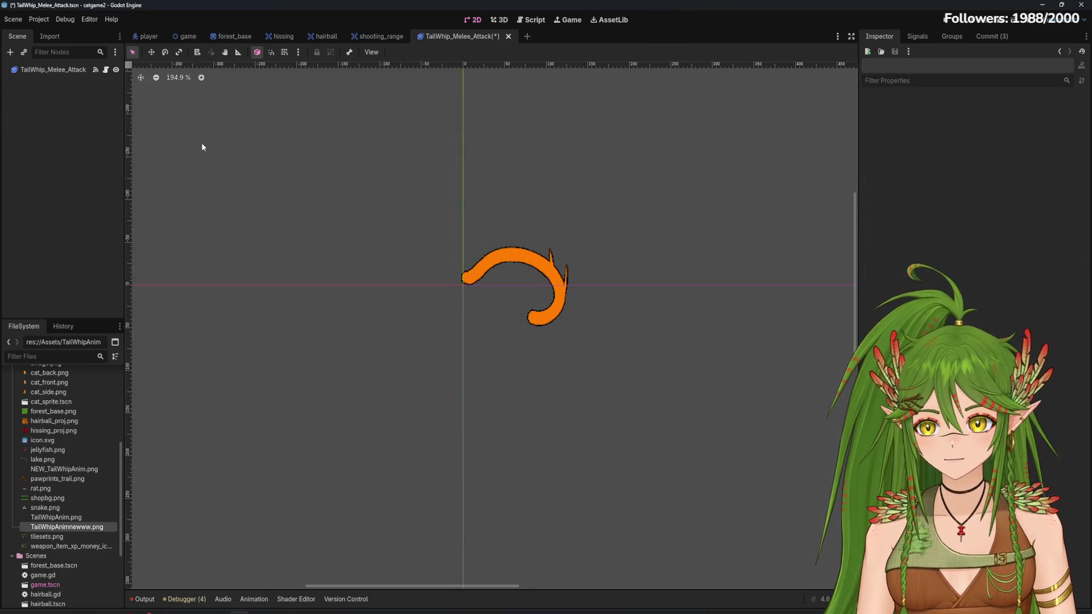
pyautogui.hotkey('ctrl', 'a')
pyautogui.doubleClick(291, 214)
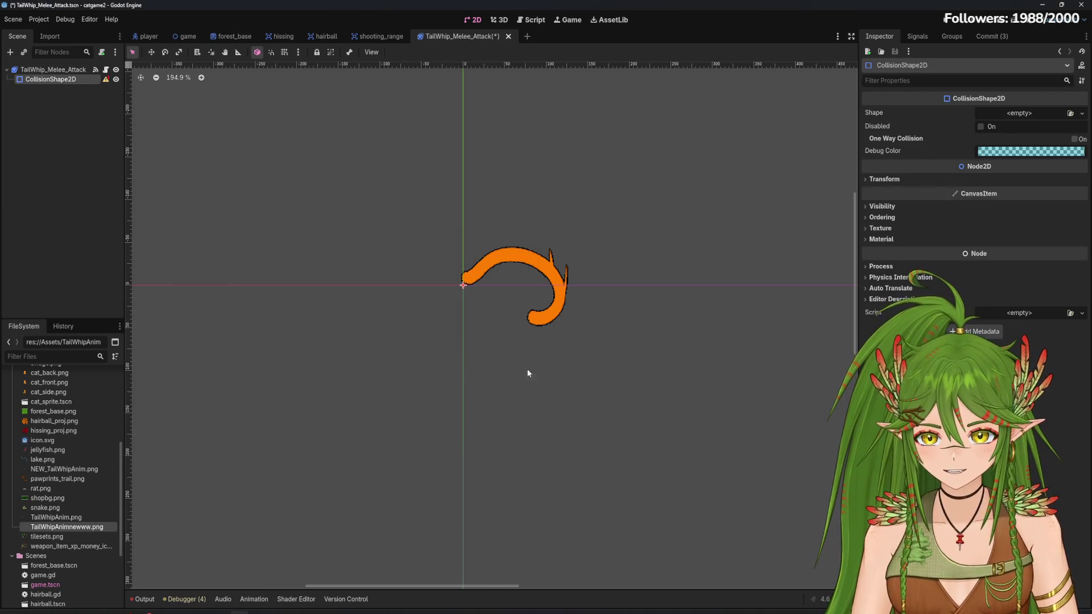
# Give the CollisionShape2D a RectangleShape2D and fit it over the tail sprite
pyautogui.click(1041, 113)
pyautogui.click(1025, 181)
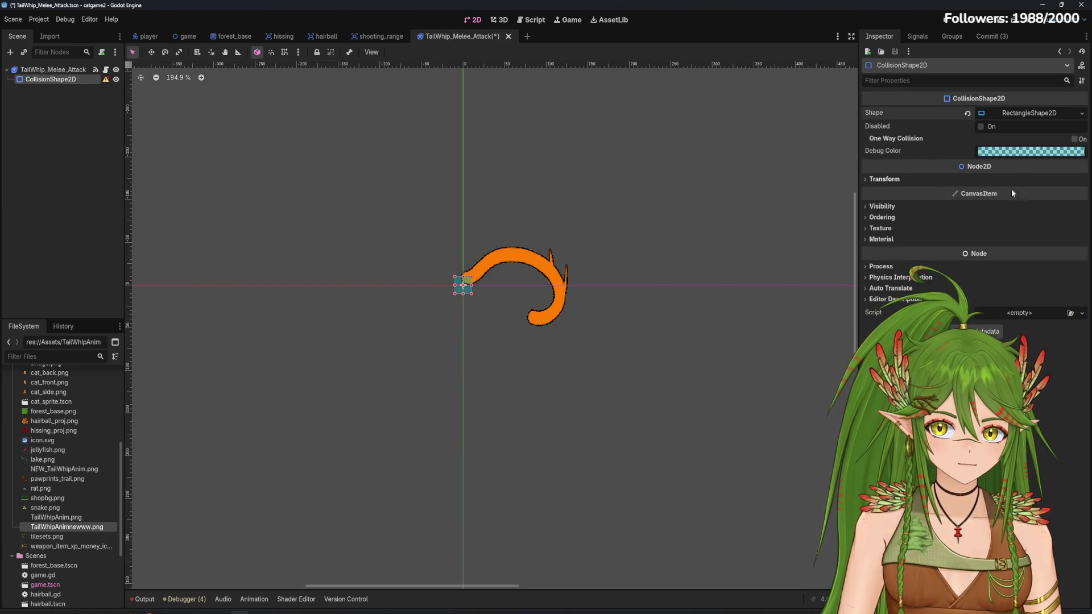
pyautogui.moveTo(473, 295)
pyautogui.mouseDown()
pyautogui.moveTo(572, 323)
pyautogui.moveTo(576, 350)
pyautogui.moveTo(560, 304)
pyautogui.moveTo(517, 280)
pyautogui.moveTo(543, 284)
pyautogui.moveTo(479, 283)
pyautogui.moveTo(541, 282)
pyautogui.moveTo(520, 330)
pyautogui.moveTo(519, 301)
pyautogui.moveTo(532, 307)
pyautogui.mouseUp()
pyautogui.moveTo(595, 334)
pyautogui.mouseDown()
pyautogui.moveTo(579, 337)
pyautogui.moveTo(550, 310)
pyautogui.mouseUp()
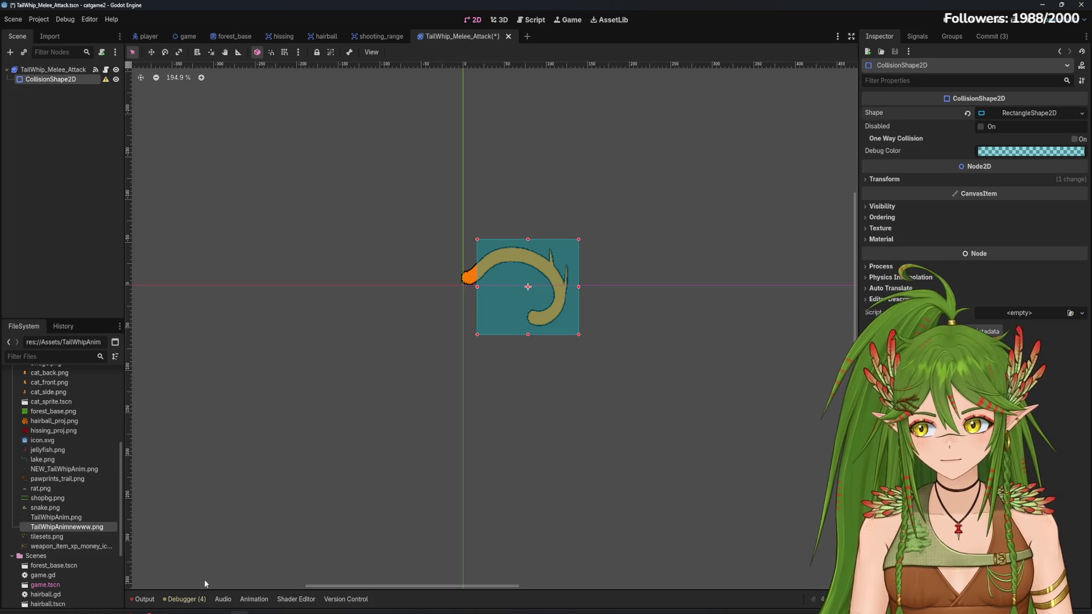
# Replay the tailwhip preview, then widen the rectangle hitbox to the right
pyautogui.click(54, 69)
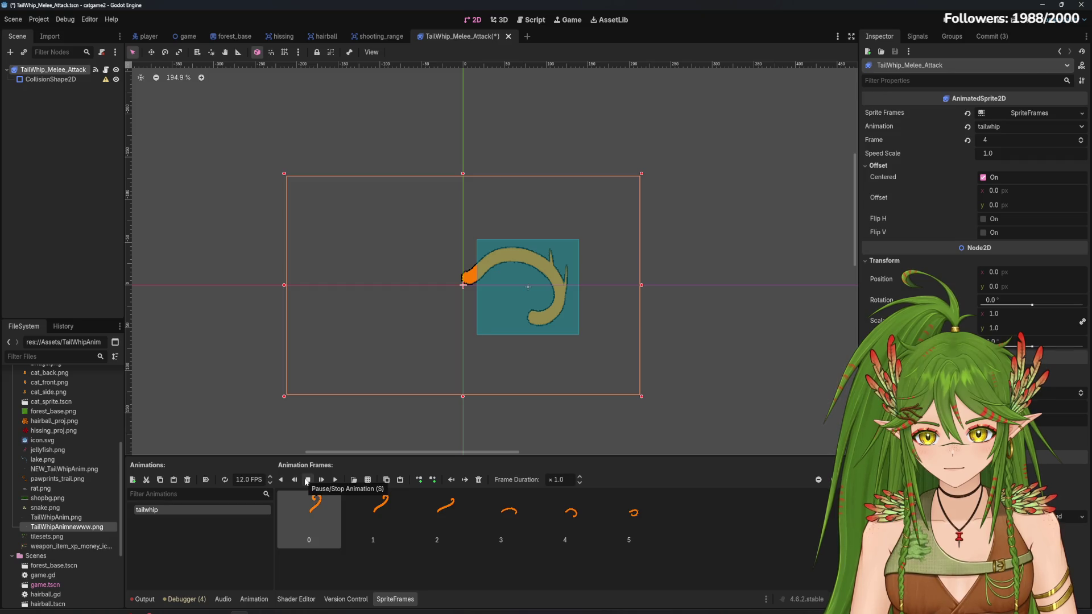
pyautogui.click(335, 481)
pyautogui.click(335, 481)
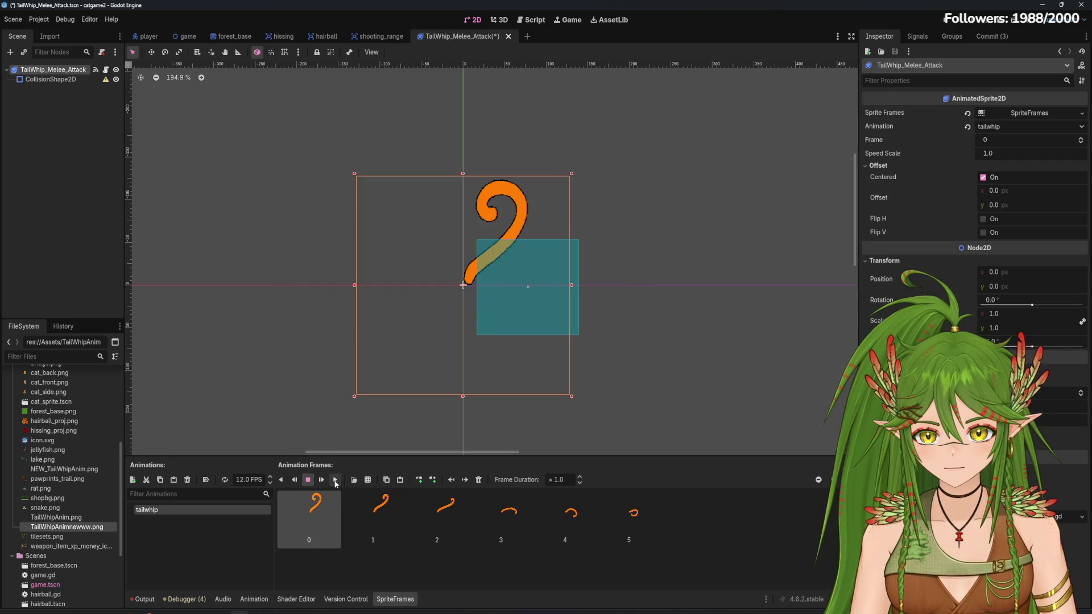
pyautogui.click(335, 481)
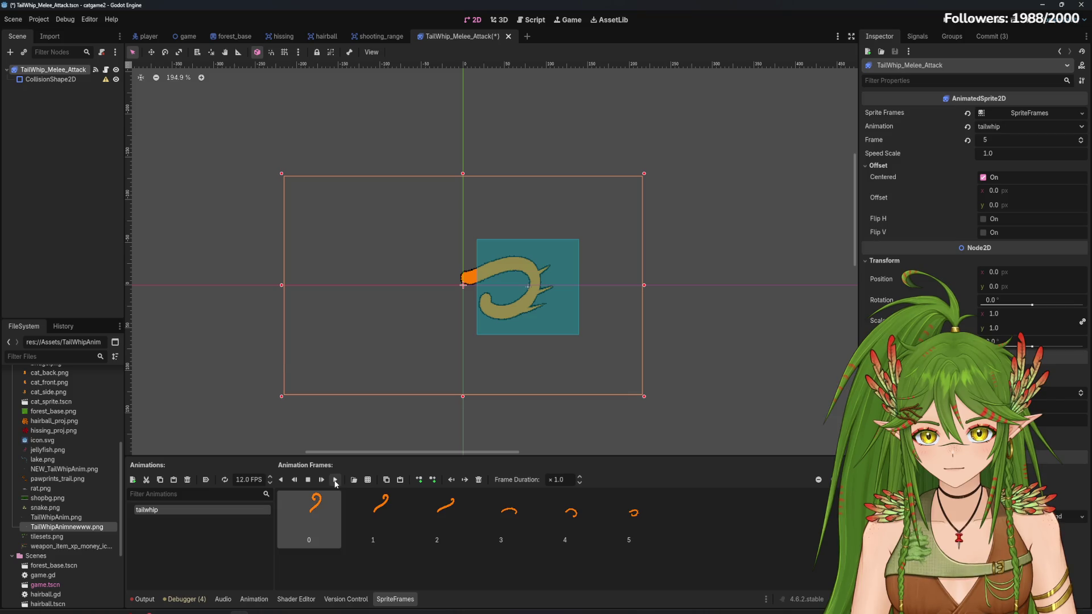
pyautogui.click(335, 481)
pyautogui.click(553, 304)
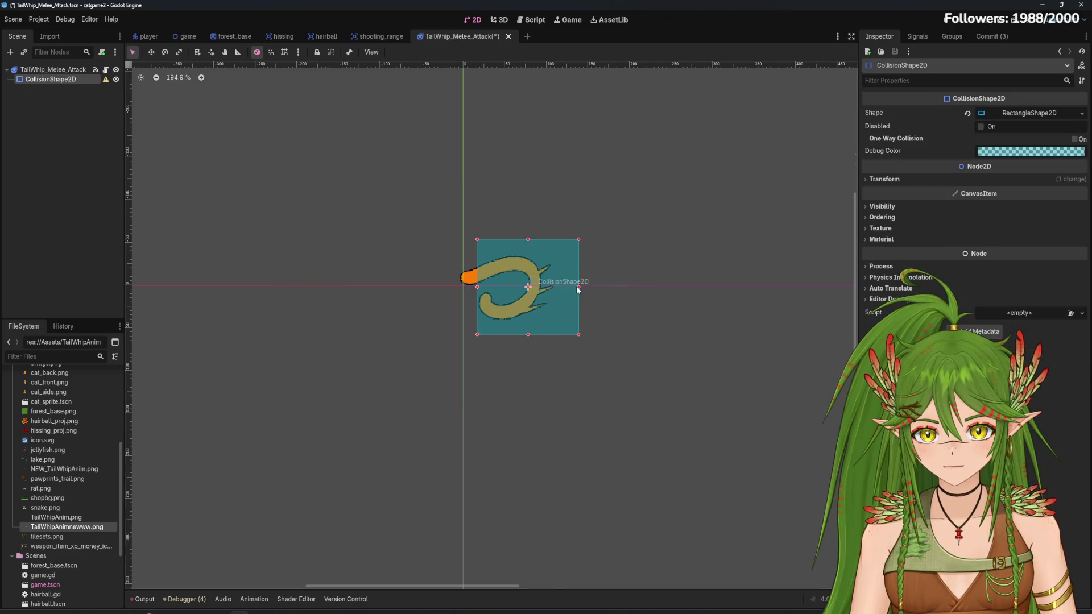
pyautogui.moveTo(579, 289); pyautogui.dragTo(607, 291)
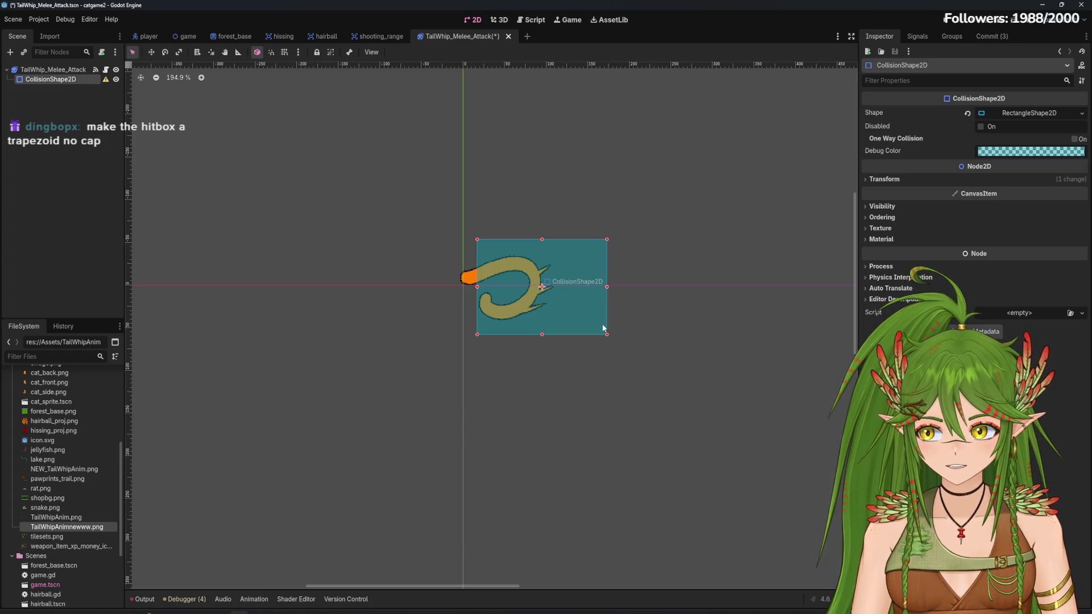
pyautogui.click(1075, 115)
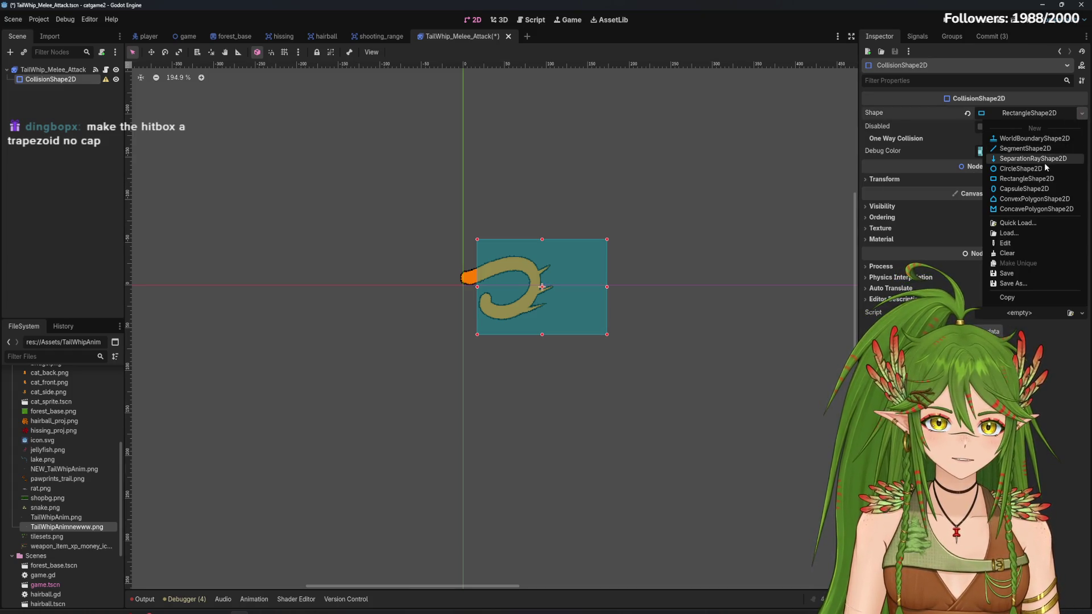
# Switch the hitbox to a CapsuleShape2D and adjust its height and radius
pyautogui.click(1035, 190)
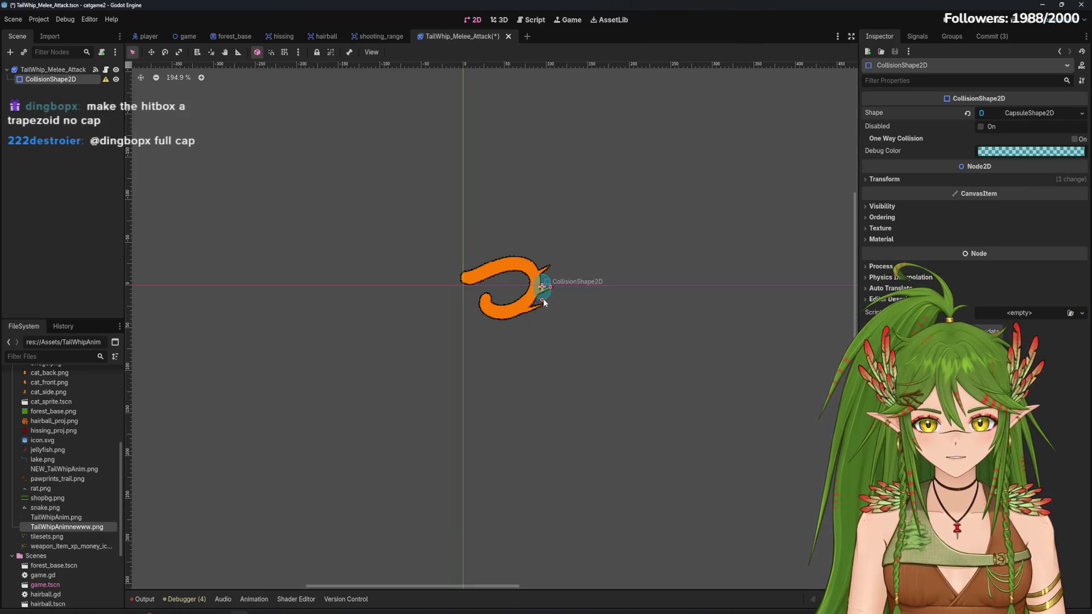
pyautogui.moveTo(537, 311)
pyautogui.mouseDown()
pyautogui.moveTo(595, 339)
pyautogui.moveTo(589, 183)
pyautogui.mouseUp()
pyautogui.moveTo(601, 115); pyautogui.dragTo(626, 247)
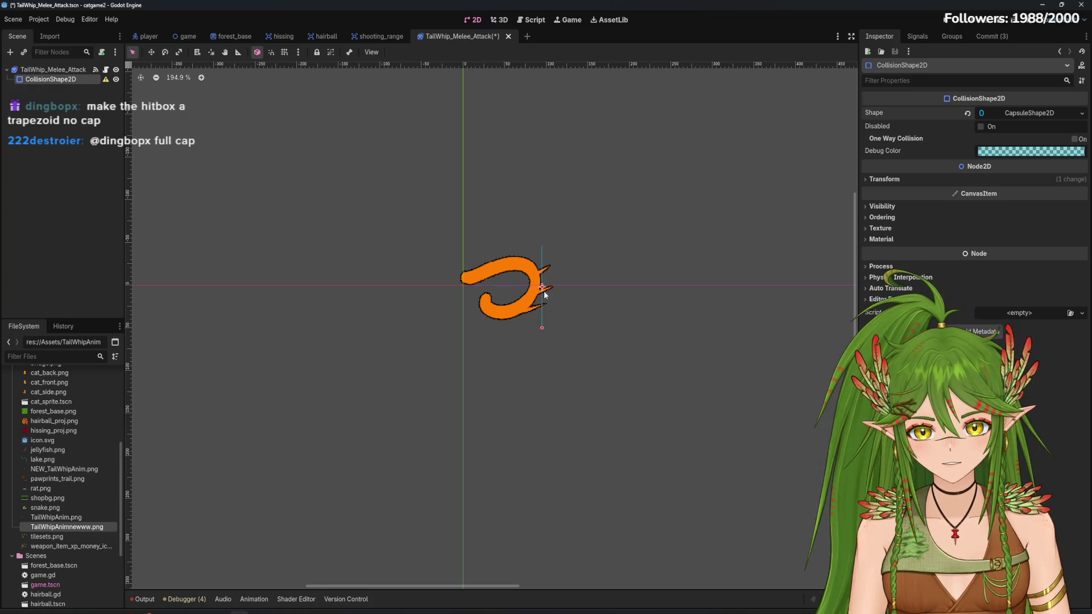
pyautogui.moveTo(544, 294)
pyautogui.mouseDown()
pyautogui.moveTo(464, 284)
pyautogui.moveTo(449, 263)
pyautogui.mouseUp()
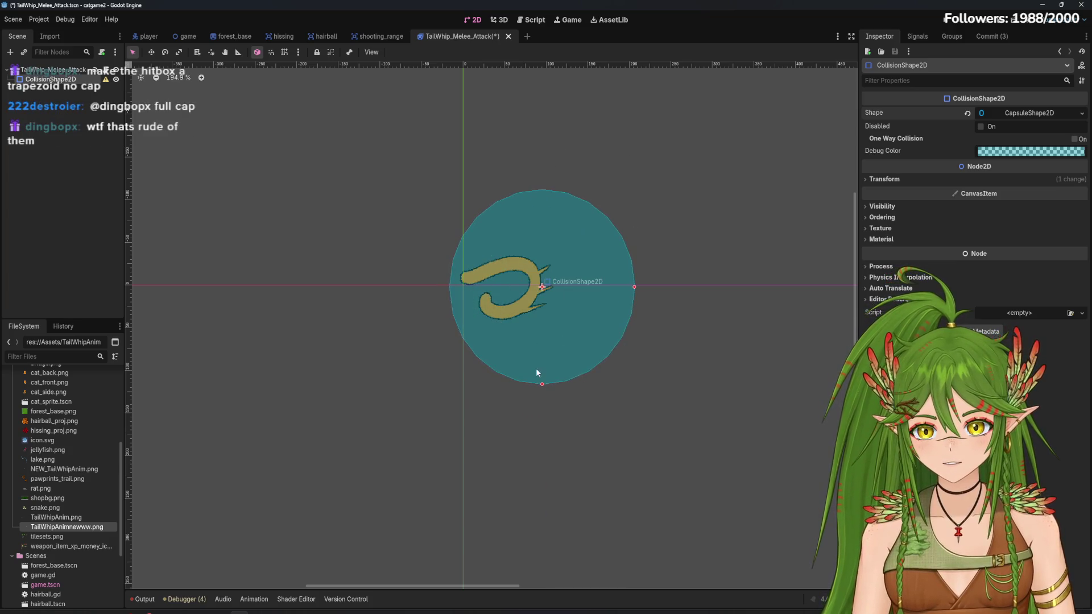
pyautogui.click(545, 384)
pyautogui.click(549, 346)
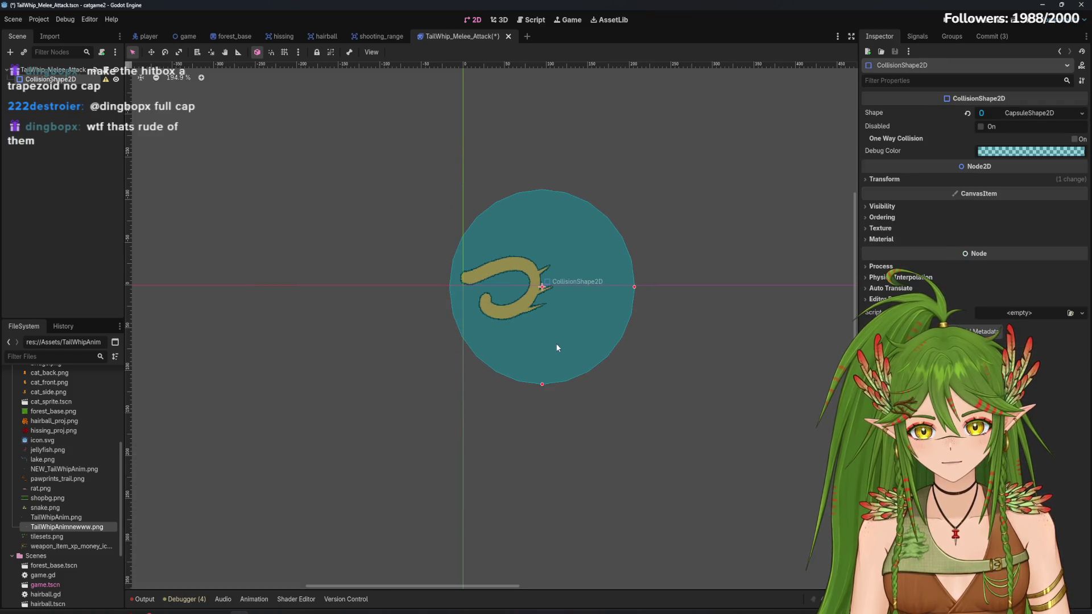
pyautogui.moveTo(541, 384); pyautogui.dragTo(545, 342)
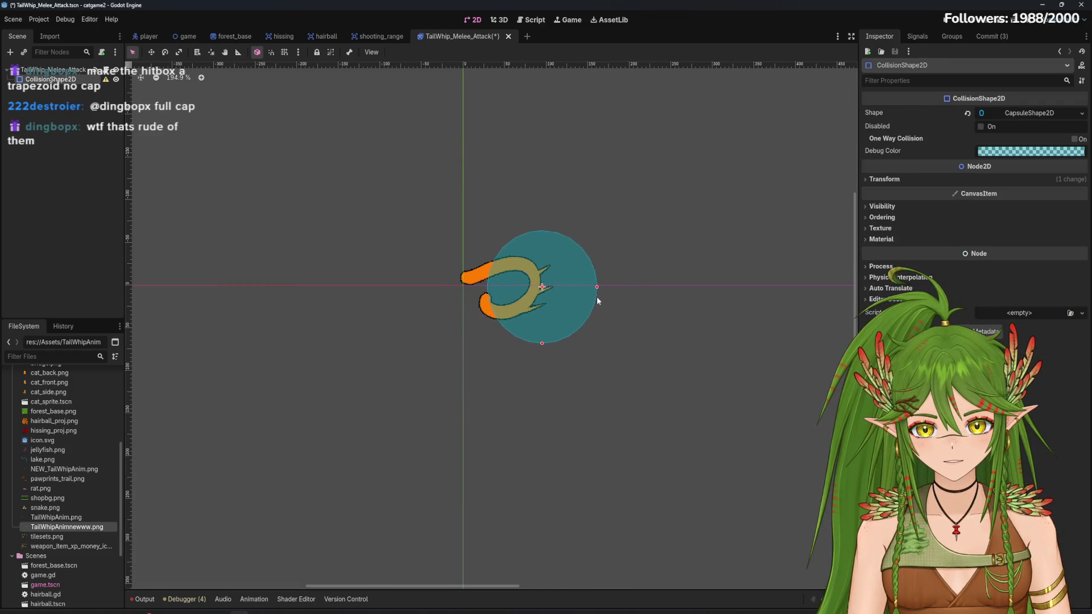
pyautogui.moveTo(597, 287)
pyautogui.mouseDown()
pyautogui.moveTo(668, 295)
pyautogui.moveTo(604, 290)
pyautogui.mouseUp()
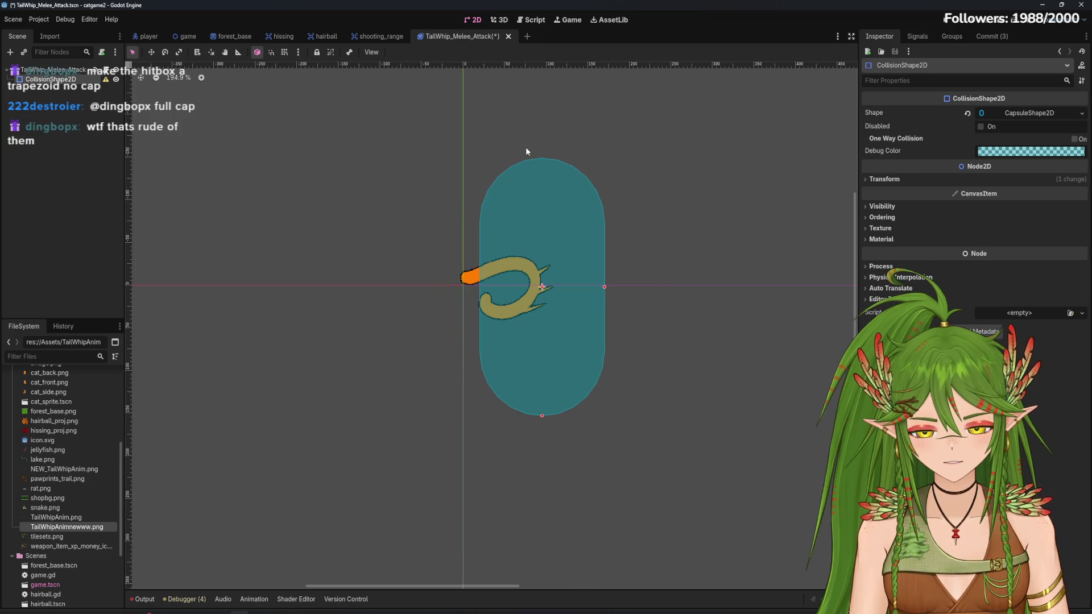
# Rotate the capsule 90° to horizontal and shrink it to fit the curled tail
pyautogui.press('e')
pyautogui.moveTo(526, 152)
pyautogui.mouseDown()
pyautogui.moveTo(726, 231)
pyautogui.moveTo(735, 271)
pyautogui.mouseUp()
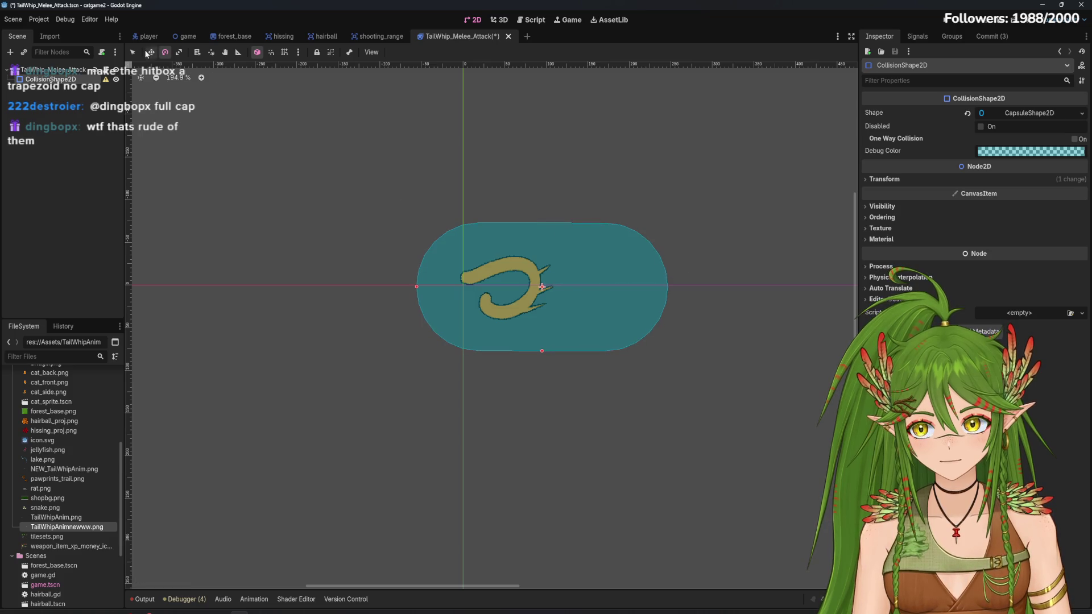
pyautogui.click(135, 50)
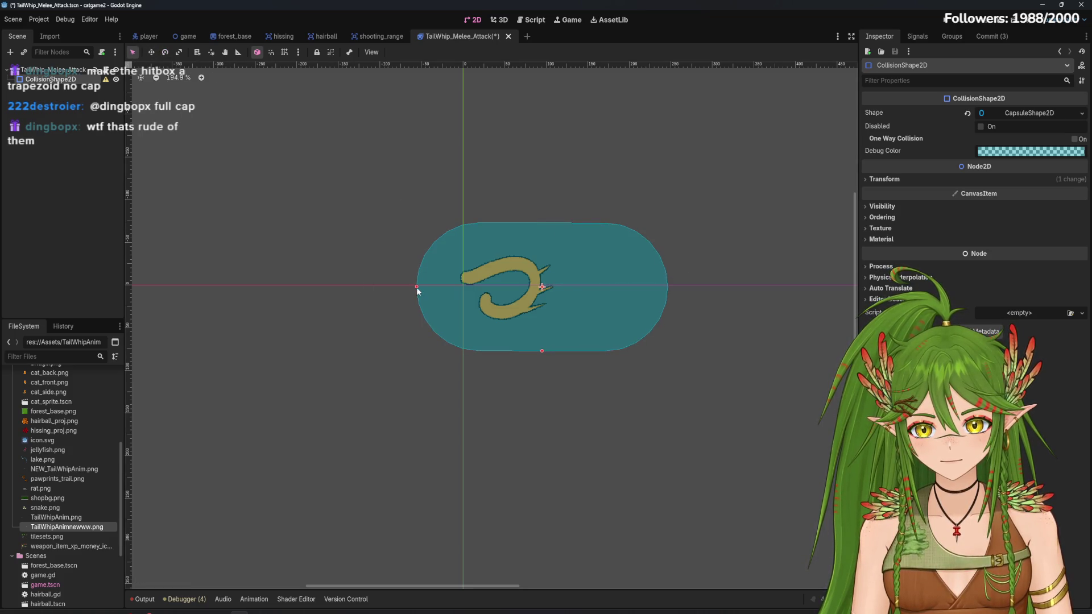
pyautogui.moveTo(416, 288); pyautogui.dragTo(455, 288)
pyautogui.moveTo(542, 351); pyautogui.dragTo(556, 327)
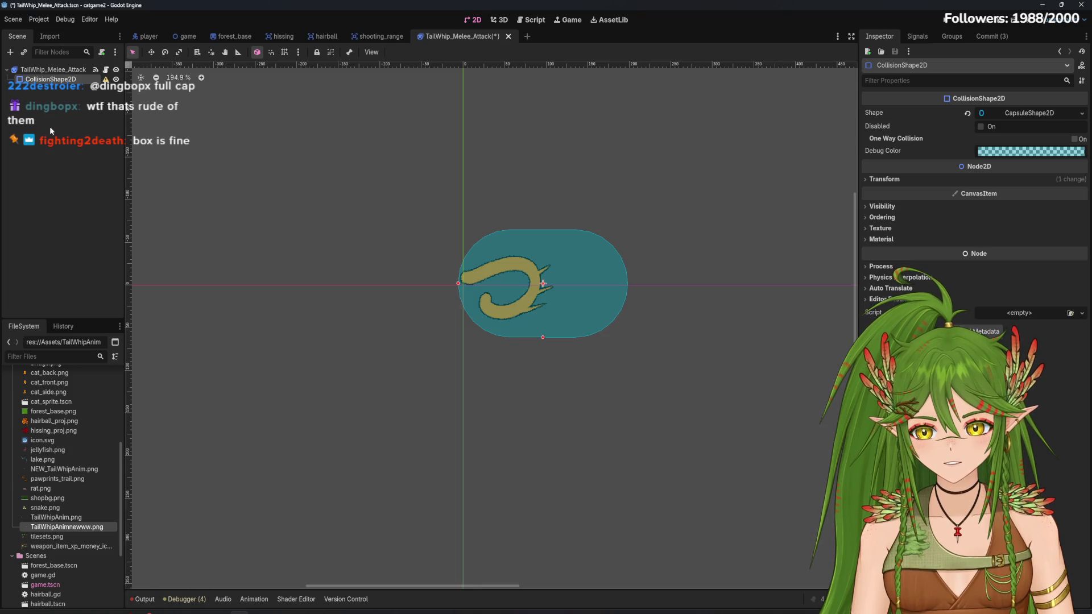
pyautogui.click(53, 69)
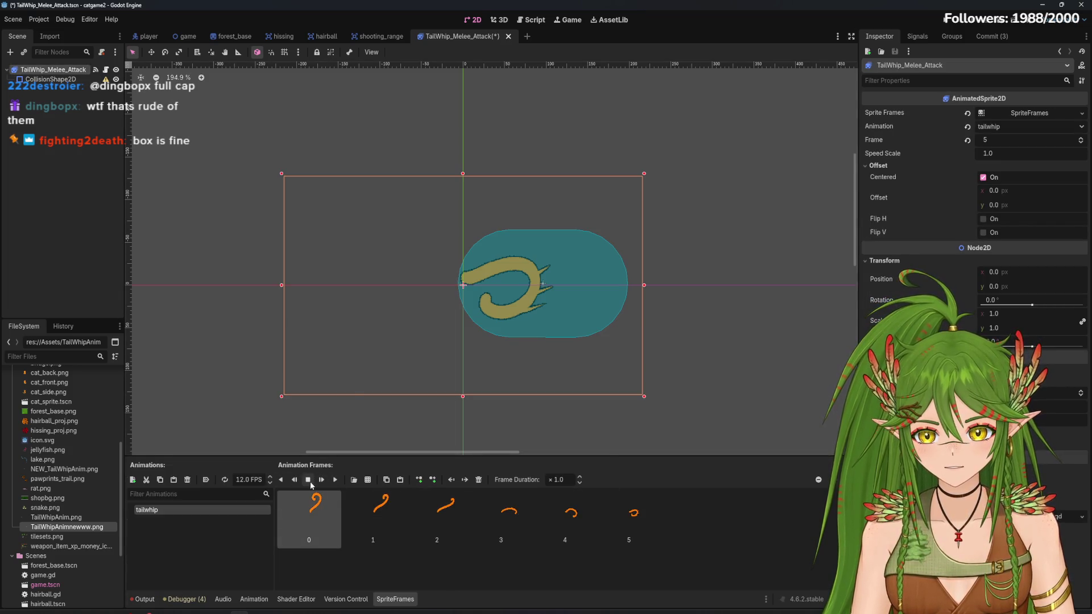
# Slow the tailwhip animation from 12 to 3 FPS and replay the preview
pyautogui.click(309, 481)
pyautogui.click(335, 481)
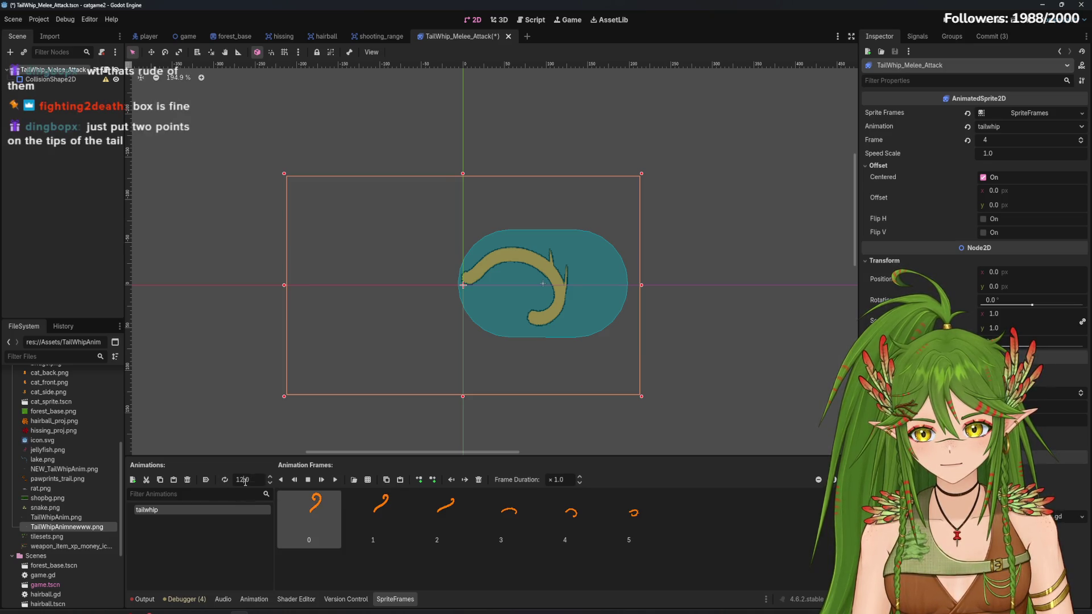
pyautogui.press('BackSpace')
pyautogui.press('BackSpace')
pyautogui.write('3')
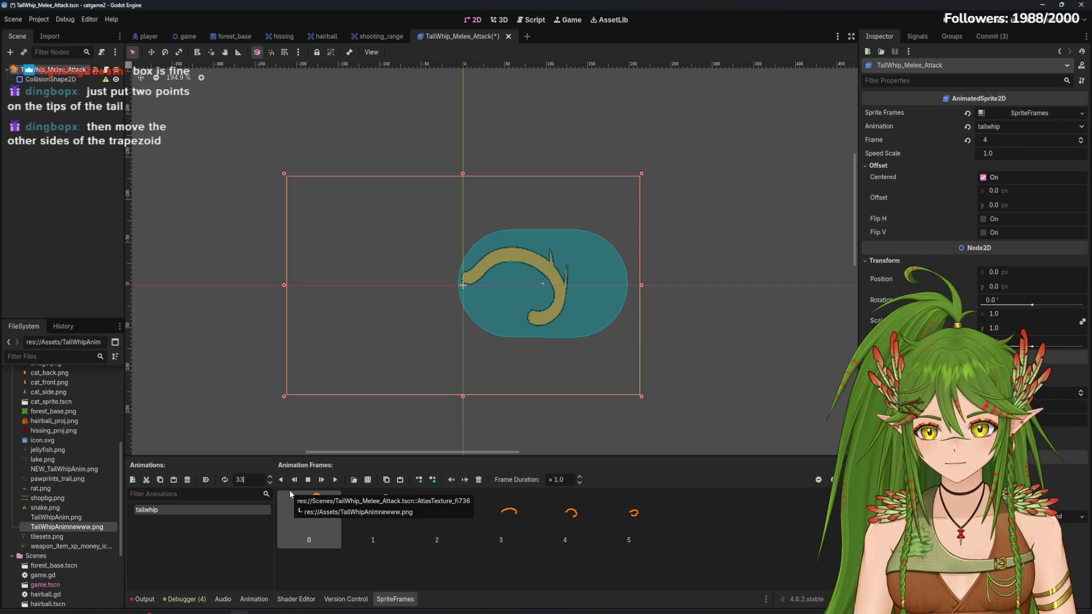
pyautogui.write('3')
pyautogui.press('Return')
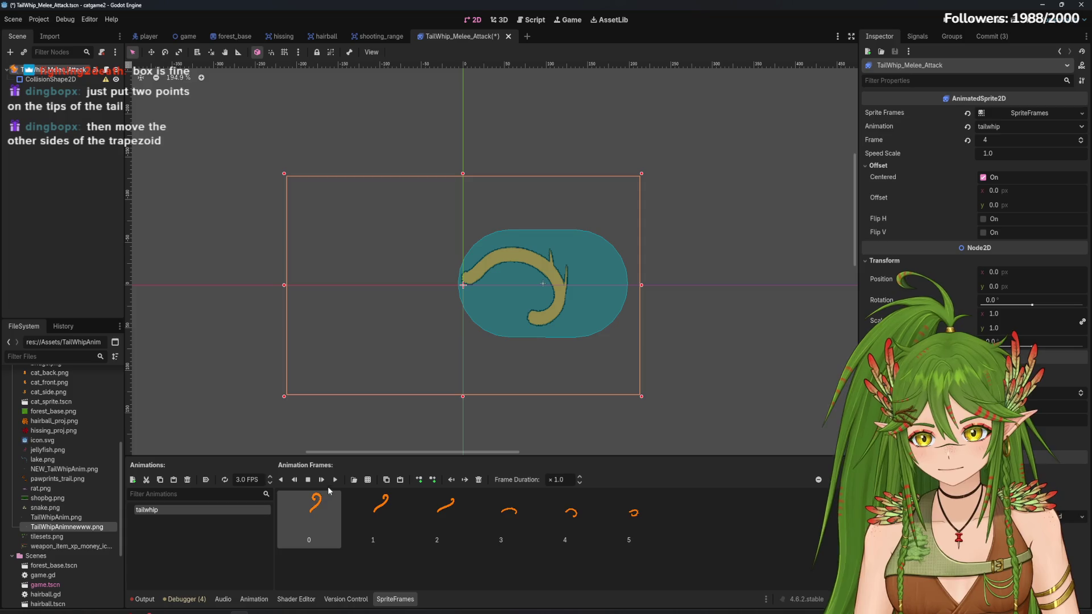
pyautogui.click(335, 480)
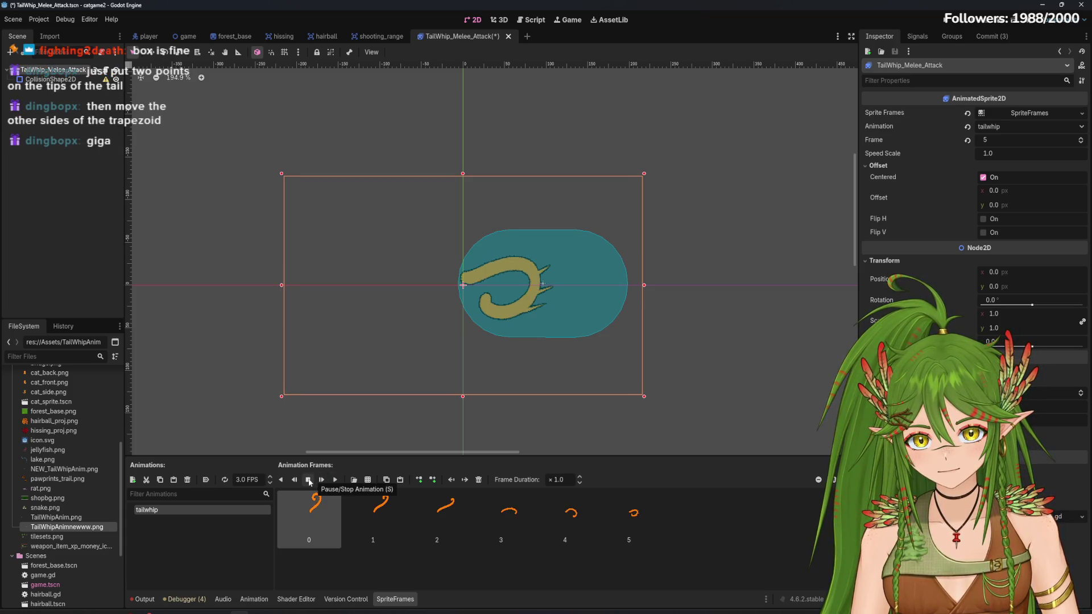
pyautogui.click(334, 484)
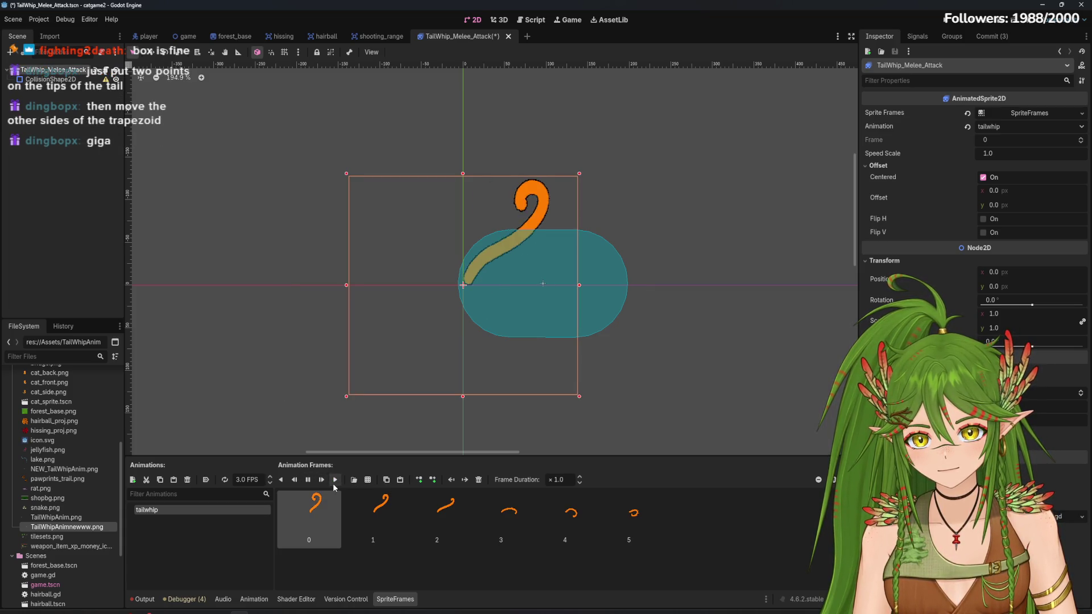
# Select the collision shape, toggle the Output log and reselect the root node
pyautogui.click(609, 285)
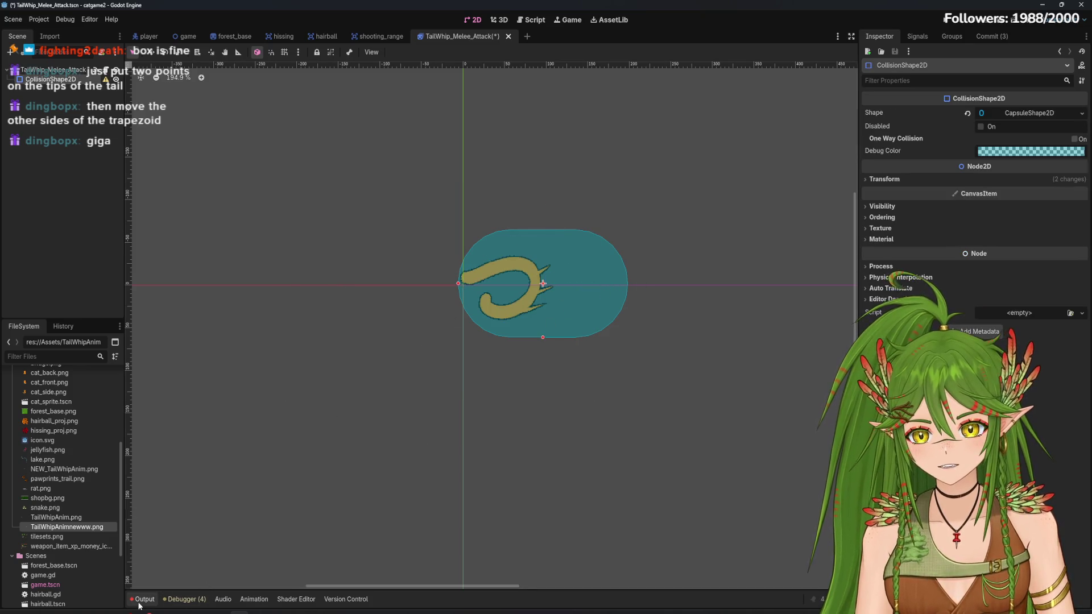
pyautogui.click(142, 599)
pyautogui.click(57, 70)
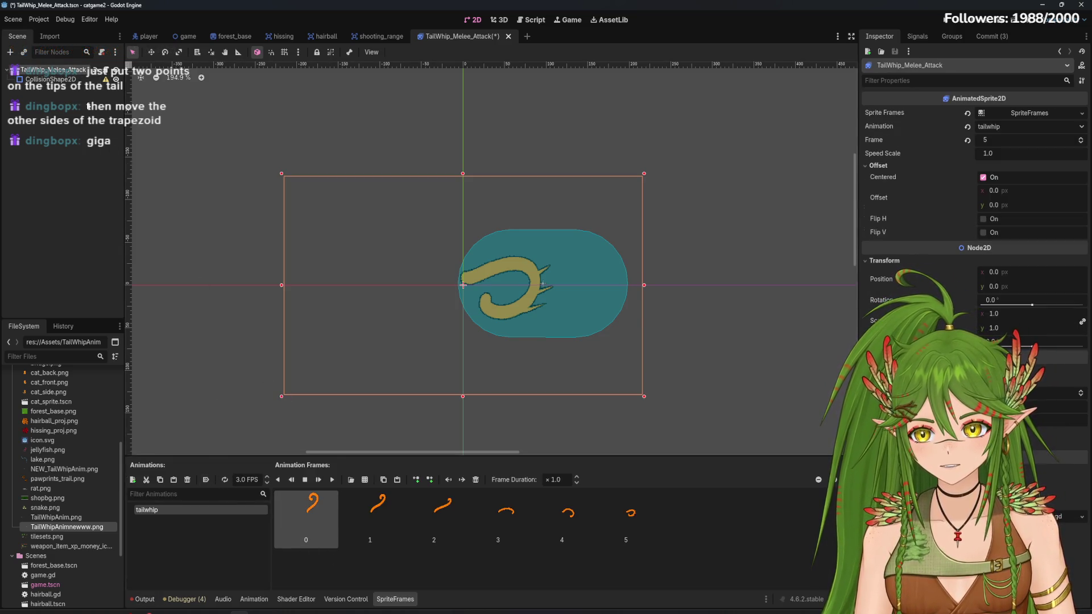
# Narrow the capsule from its left side and nudge the hitbox into place
pyautogui.click(79, 81)
pyautogui.moveTo(457, 283); pyautogui.dragTo(462, 283)
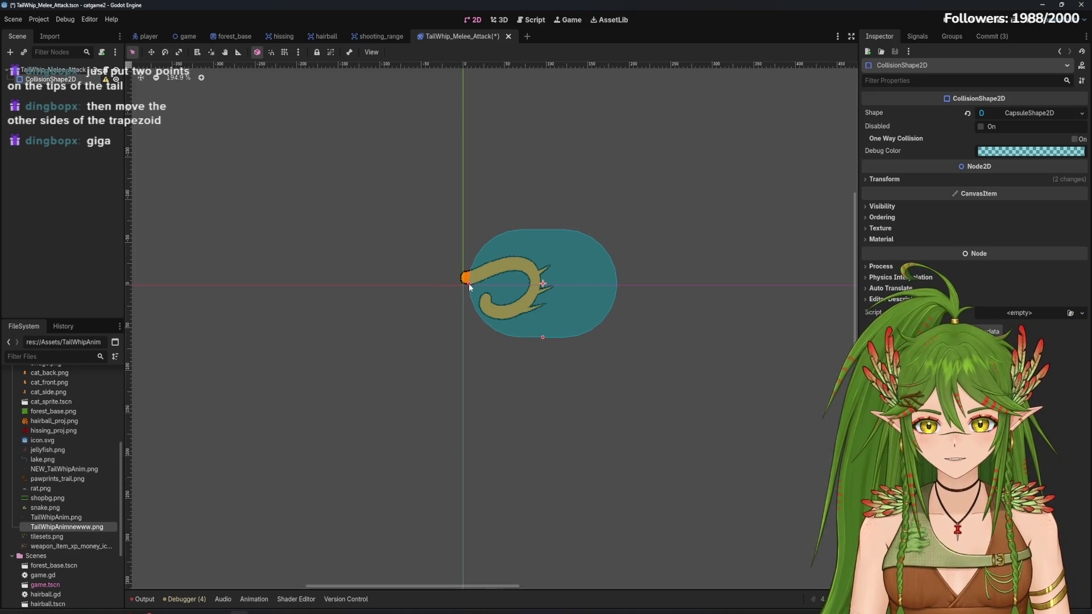
pyautogui.moveTo(583, 310); pyautogui.dragTo(573, 313)
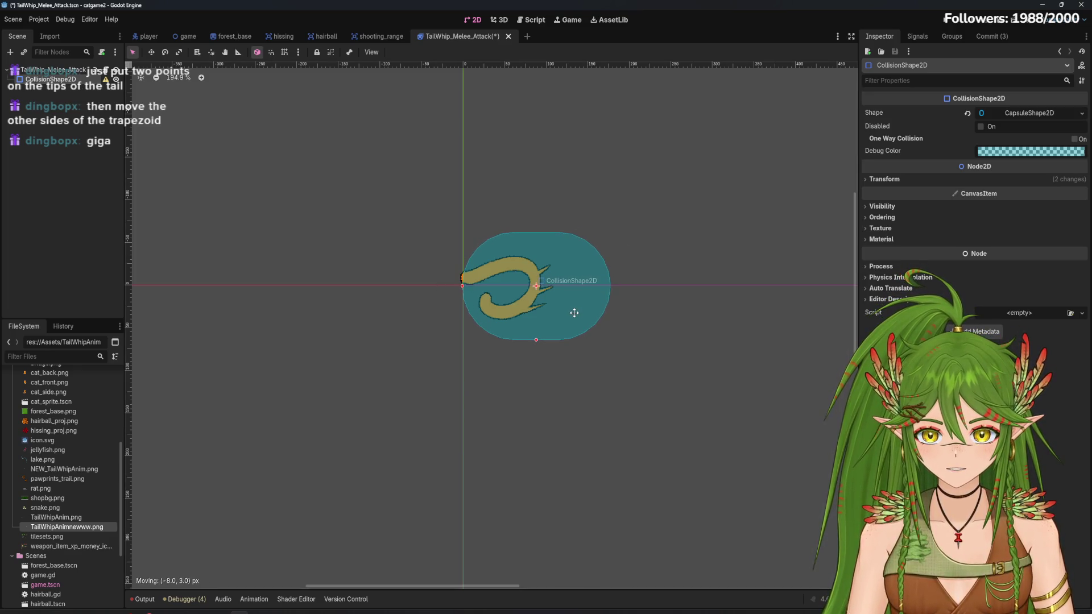
pyautogui.click(145, 601)
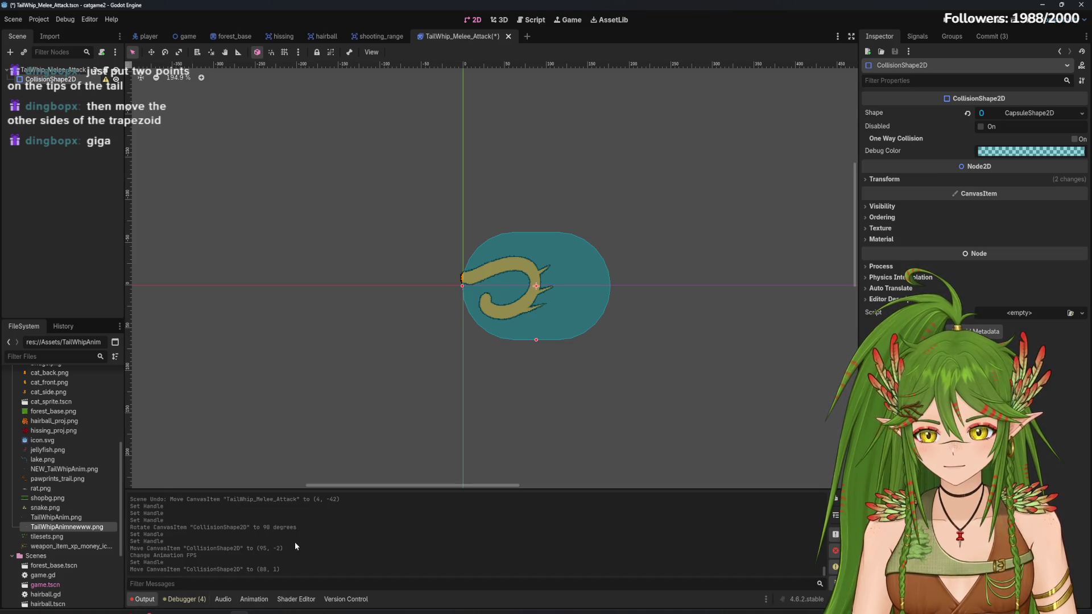
# Replay the tailwhip preview, then shorten the capsule slightly vertically
pyautogui.click(54, 69)
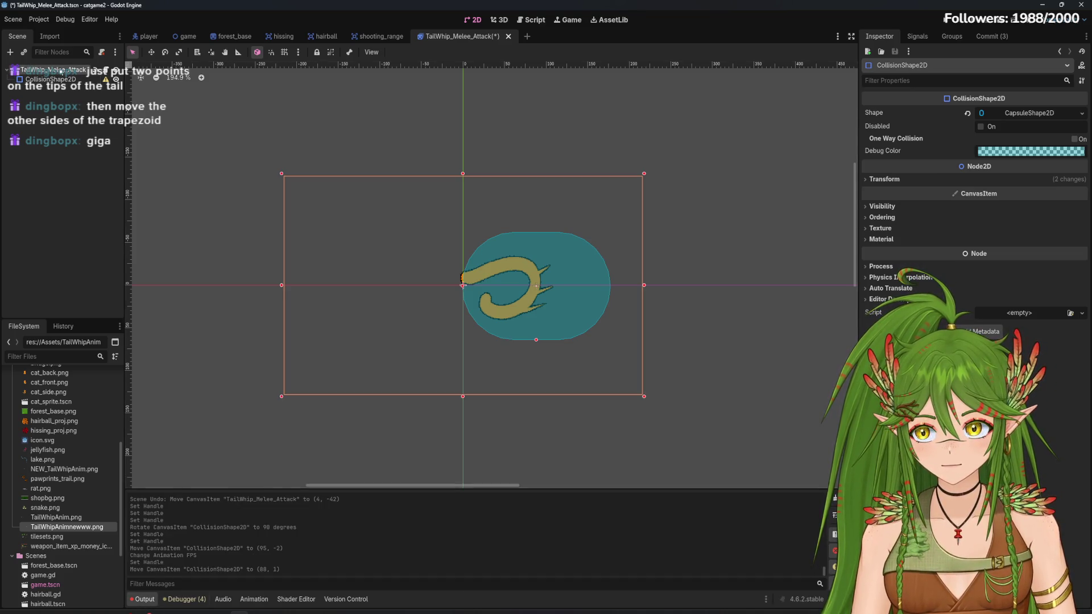
pyautogui.click(330, 485)
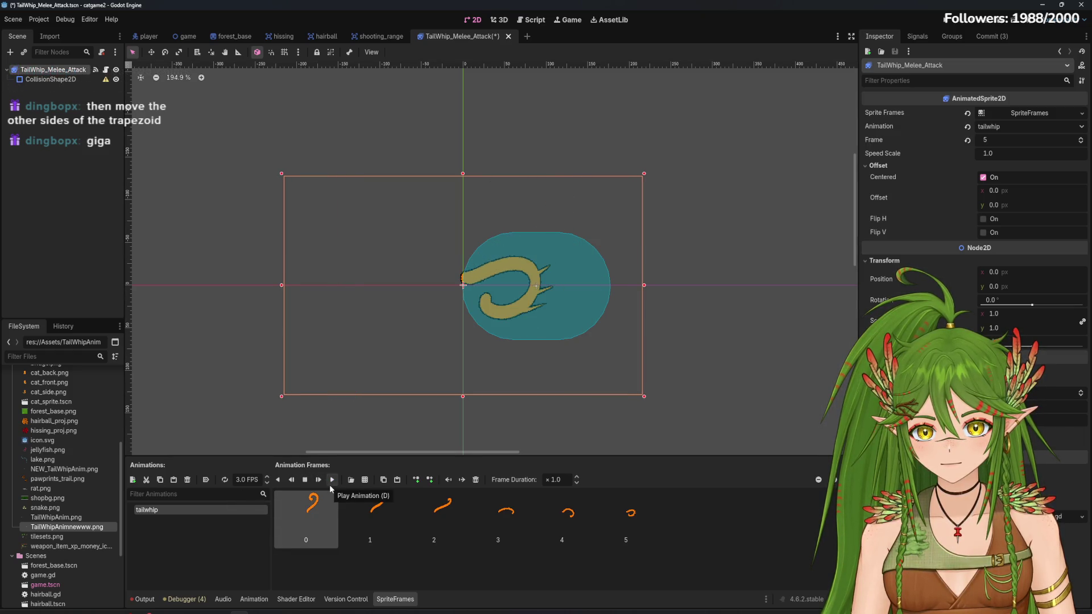
pyautogui.click(331, 480)
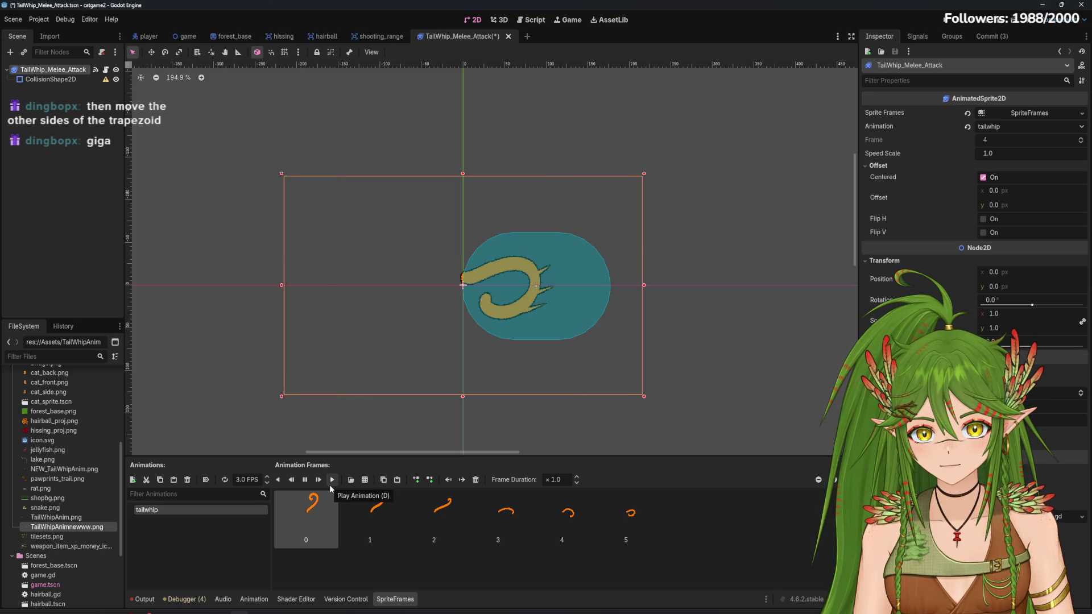
pyautogui.click(43, 81)
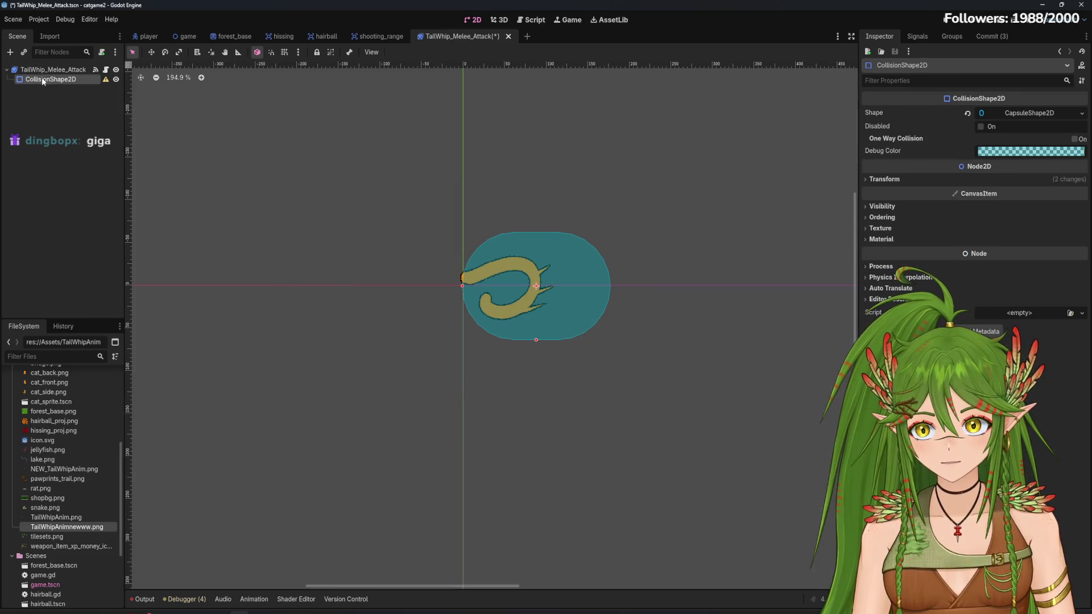
pyautogui.moveTo(536, 339); pyautogui.dragTo(537, 333)
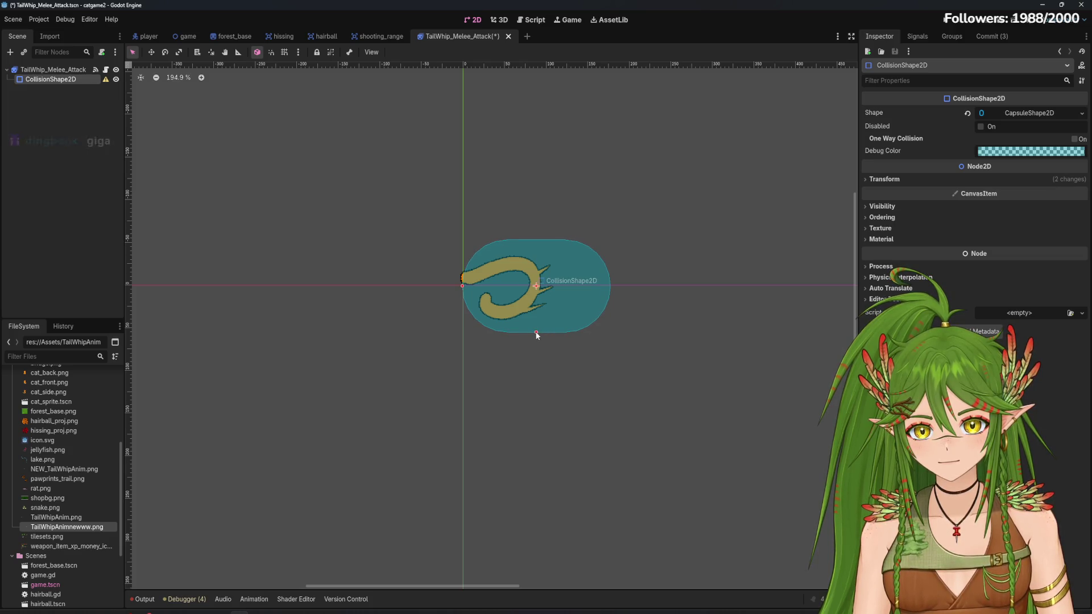
# Trim the capsule slightly to fit the tail and preview the tailwhip animation
pyautogui.moveTo(533, 332); pyautogui.dragTo(533, 330)
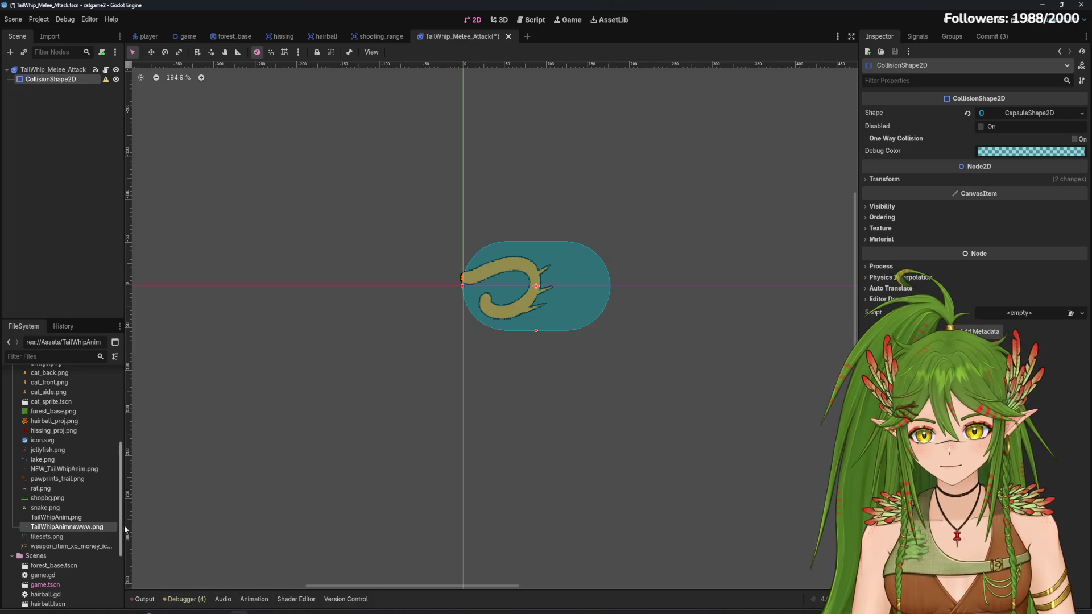
pyautogui.click(52, 70)
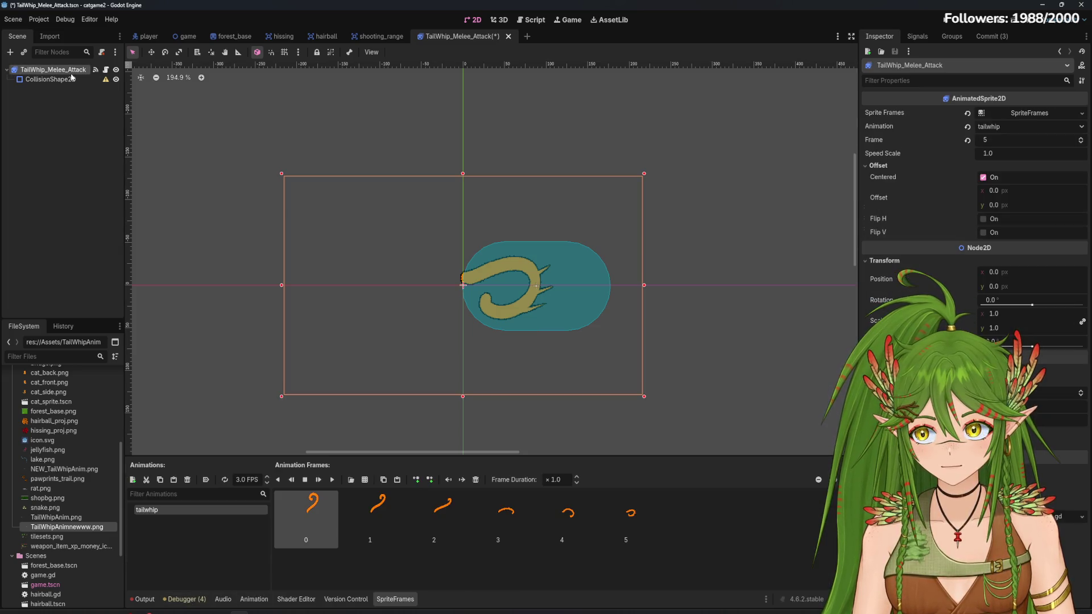
pyautogui.click(331, 481)
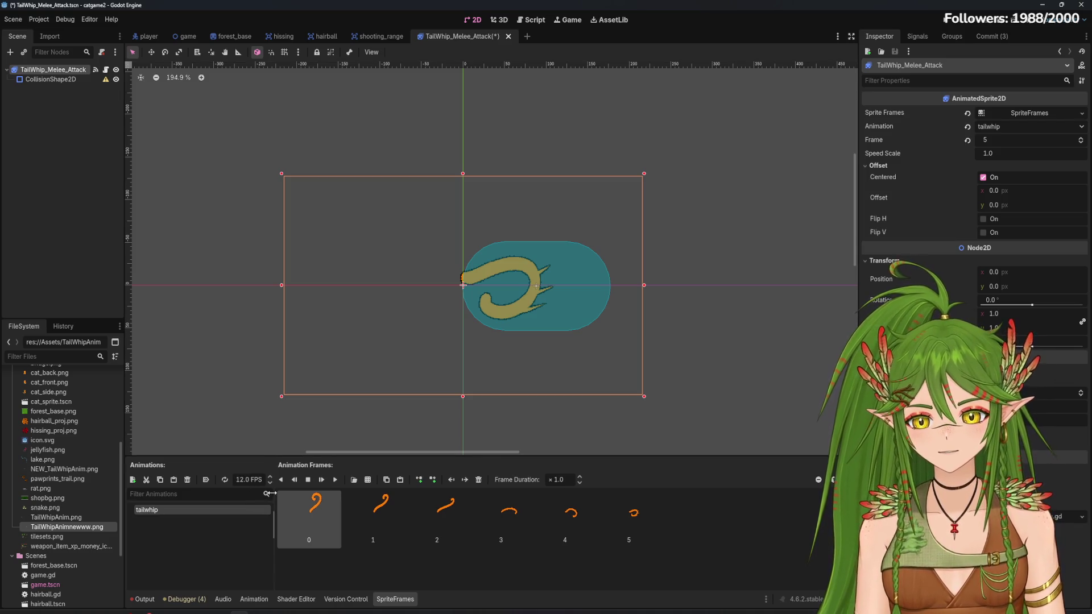
# Save the scene, then flip the tail sprite horizontally and back again
pyautogui.click(69, 131)
pyautogui.hotkey('ctrl', 's')
pyautogui.click(79, 83)
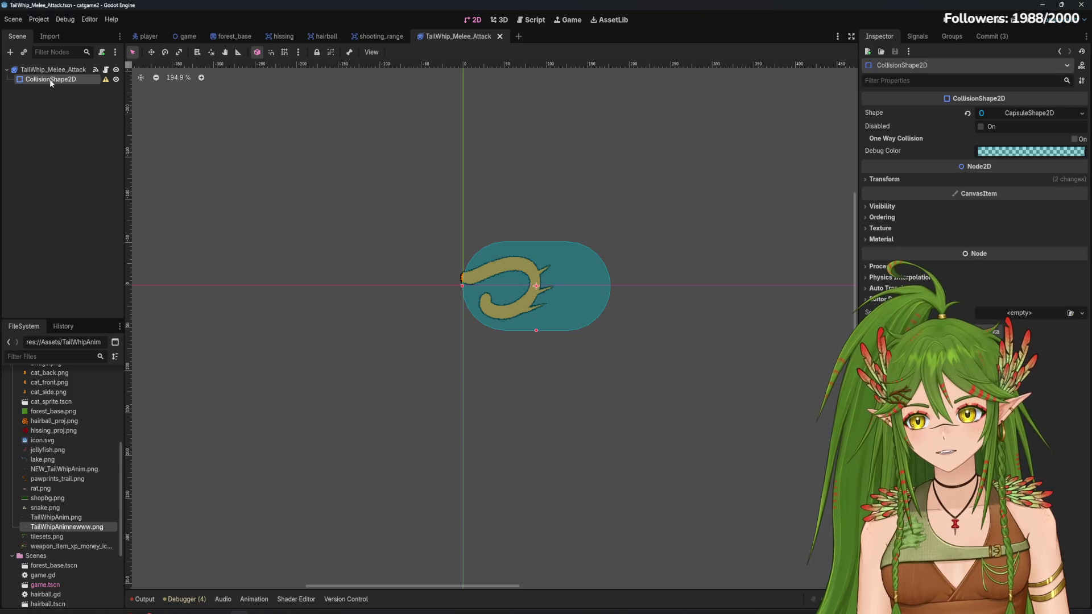
pyautogui.click(54, 72)
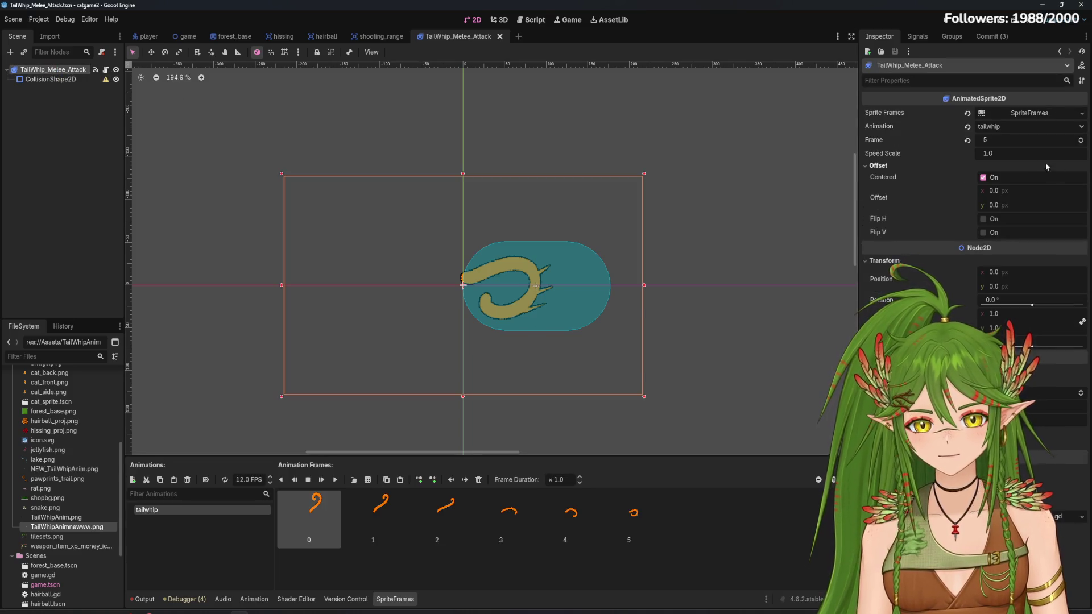
pyautogui.click(983, 220)
pyautogui.click(984, 219)
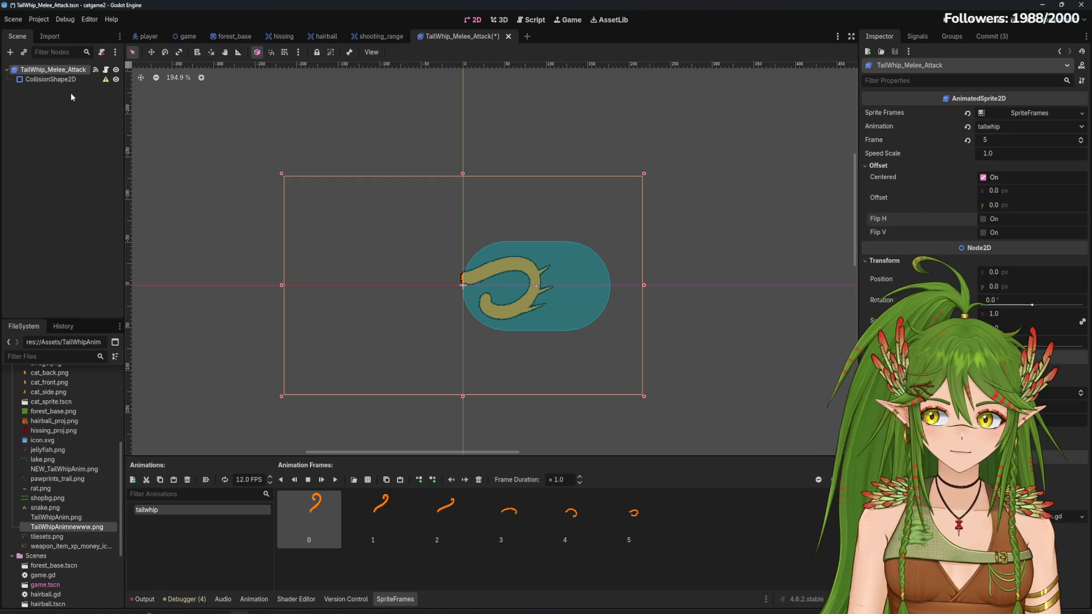
# Start renaming the collision shape node, then cancel to keep its original name
pyautogui.click(51, 80)
pyautogui.click(63, 81)
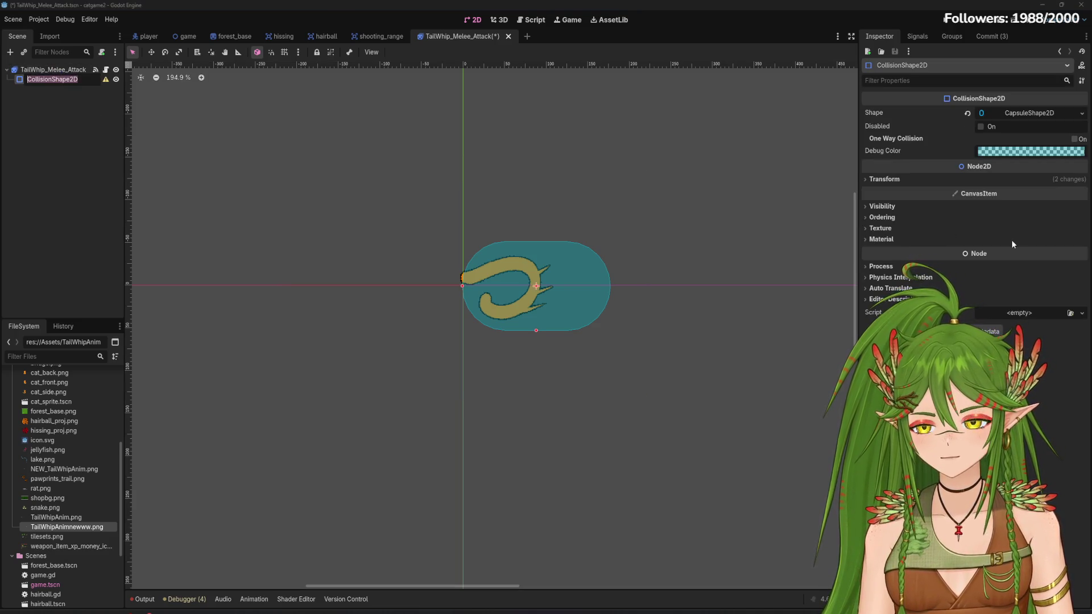
pyautogui.press('Escape')
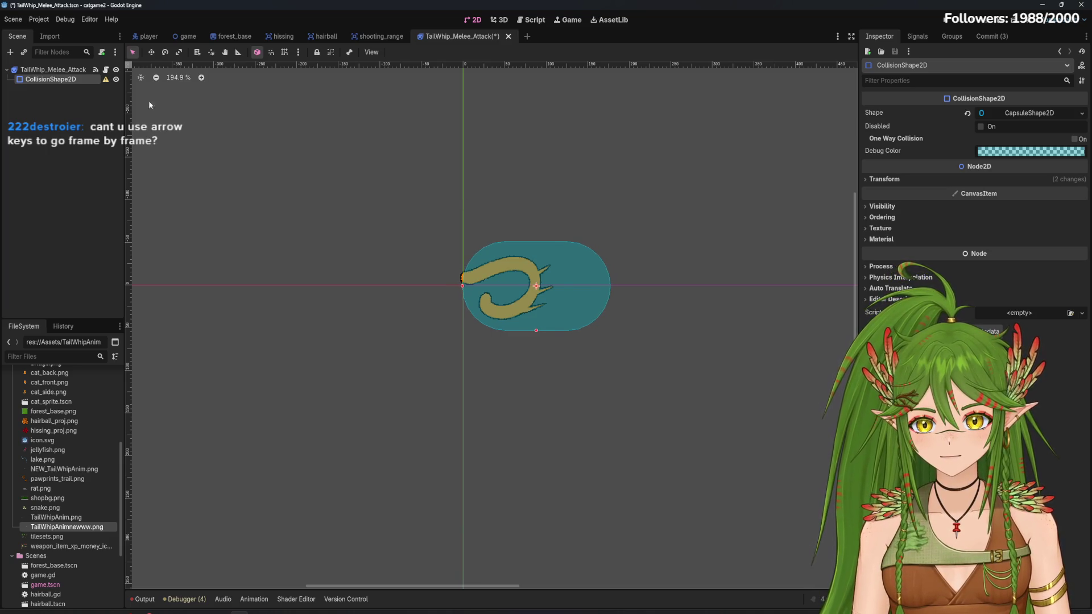
# Nudge the root sprite one step right, then two steps left
pyautogui.click(62, 71)
pyautogui.click(67, 76)
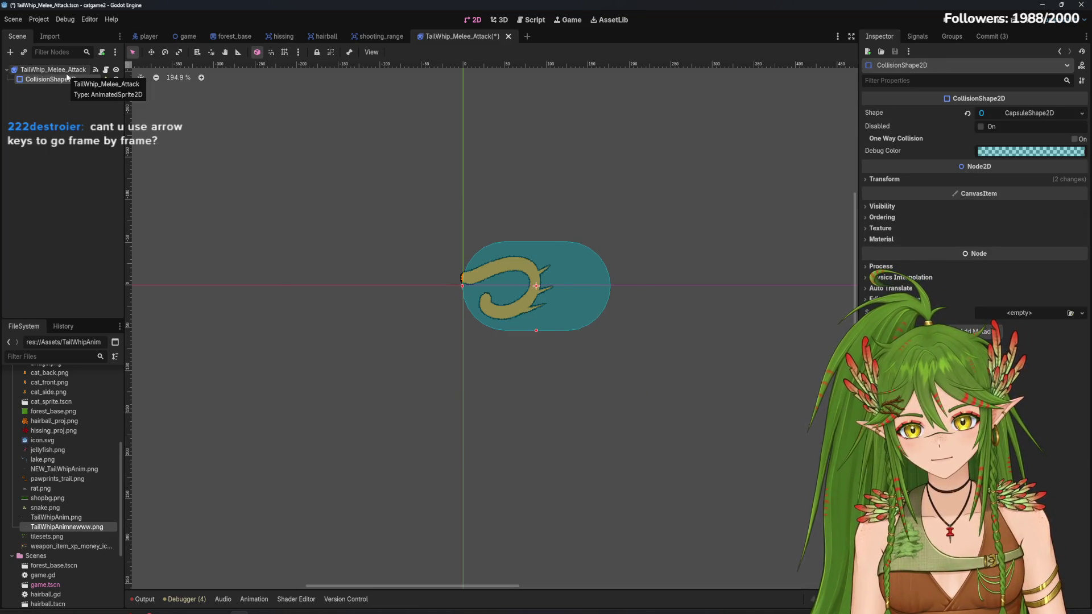
pyautogui.click(67, 72)
pyautogui.press('Right')
pyautogui.press('Right')
pyautogui.press('Right')
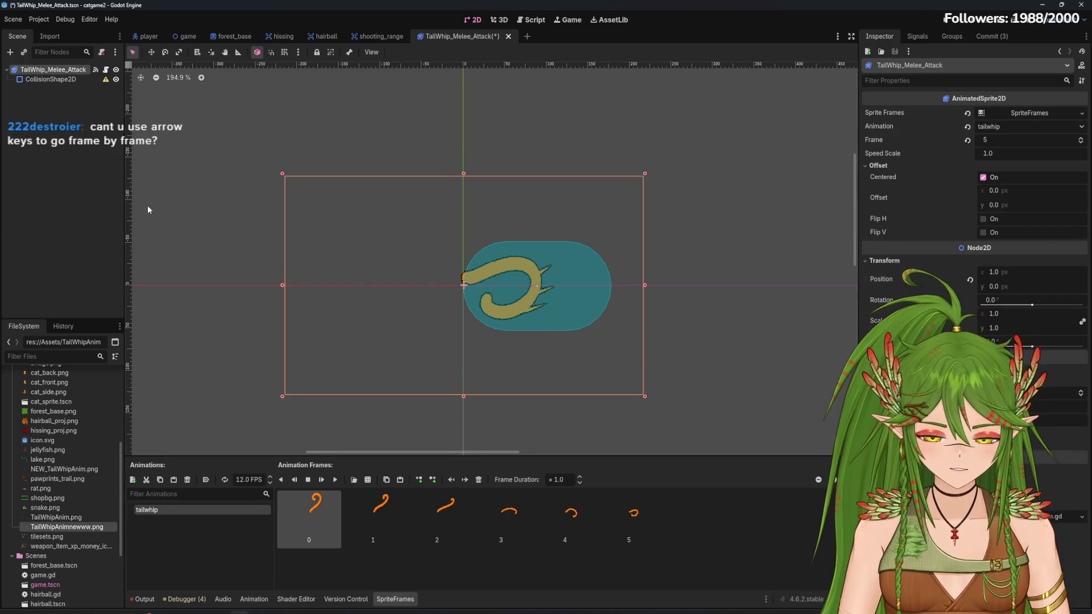
pyautogui.press('Left')
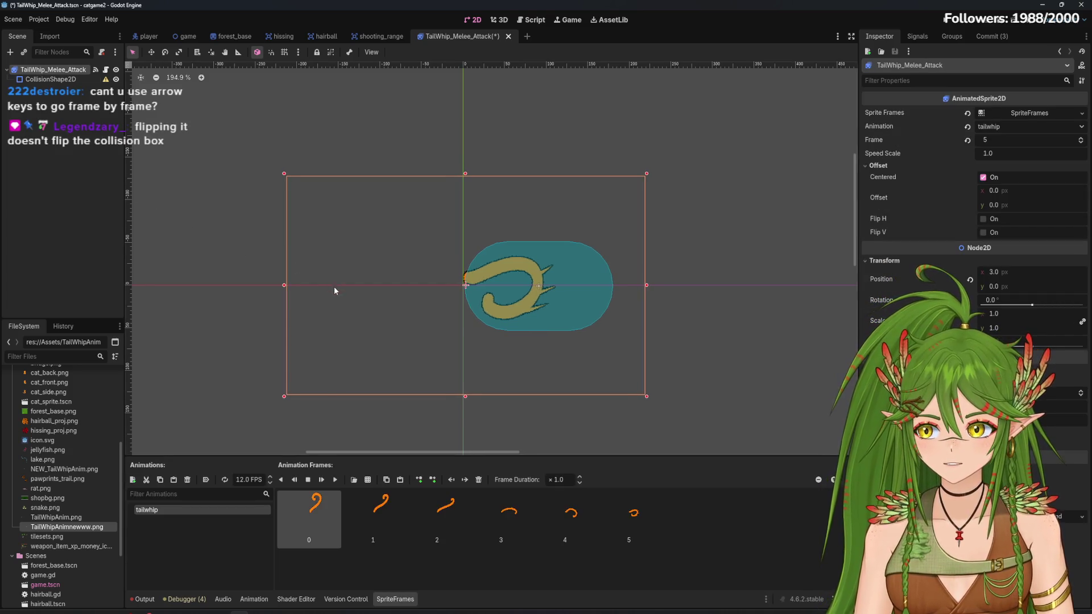
pyautogui.press('Left')
pyautogui.press('Left')
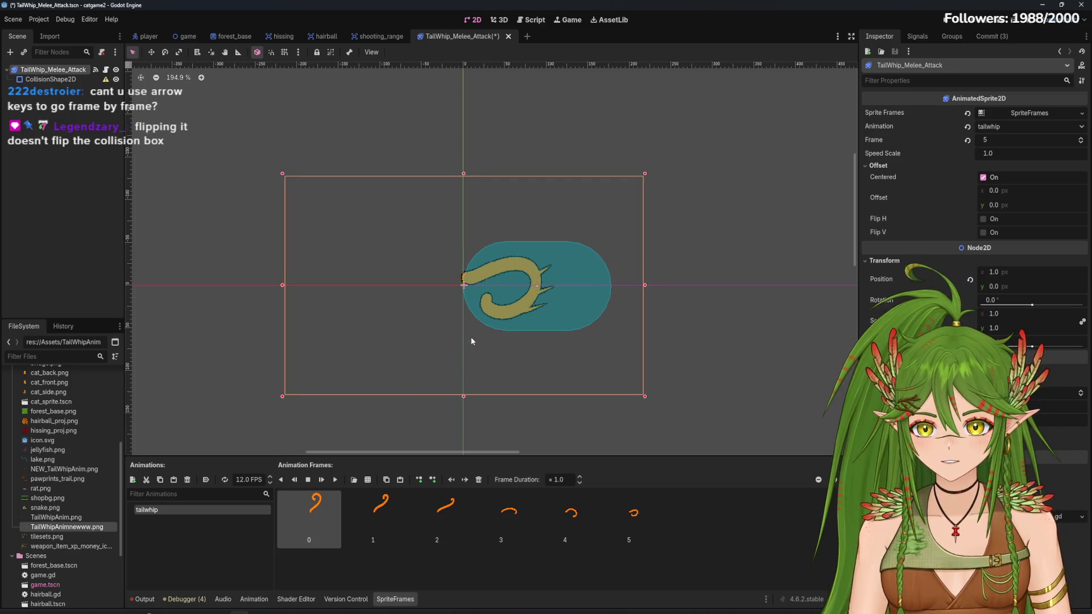
# Alternate selection between the collision shape and root sprite to compare their placement
pyautogui.click(19, 136)
pyautogui.click(66, 81)
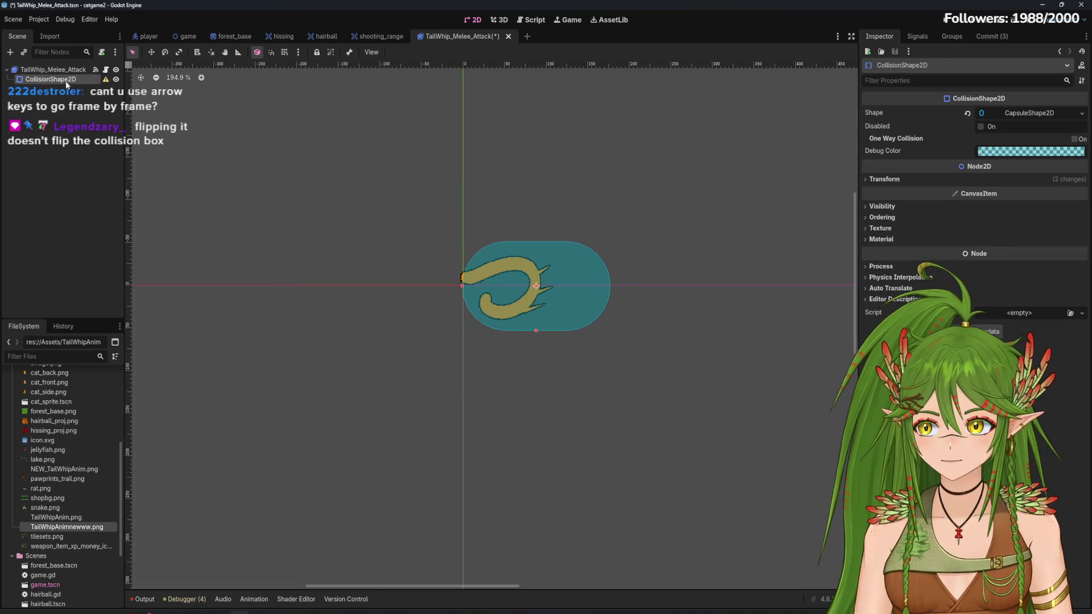
pyautogui.click(66, 89)
pyautogui.click(66, 83)
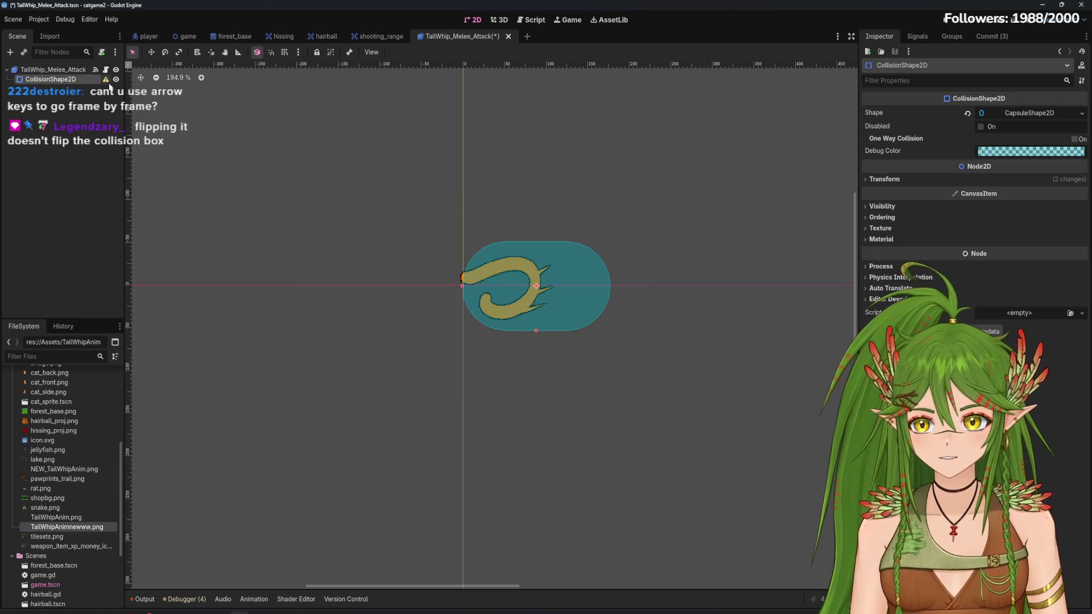
pyautogui.moveTo(108, 85)
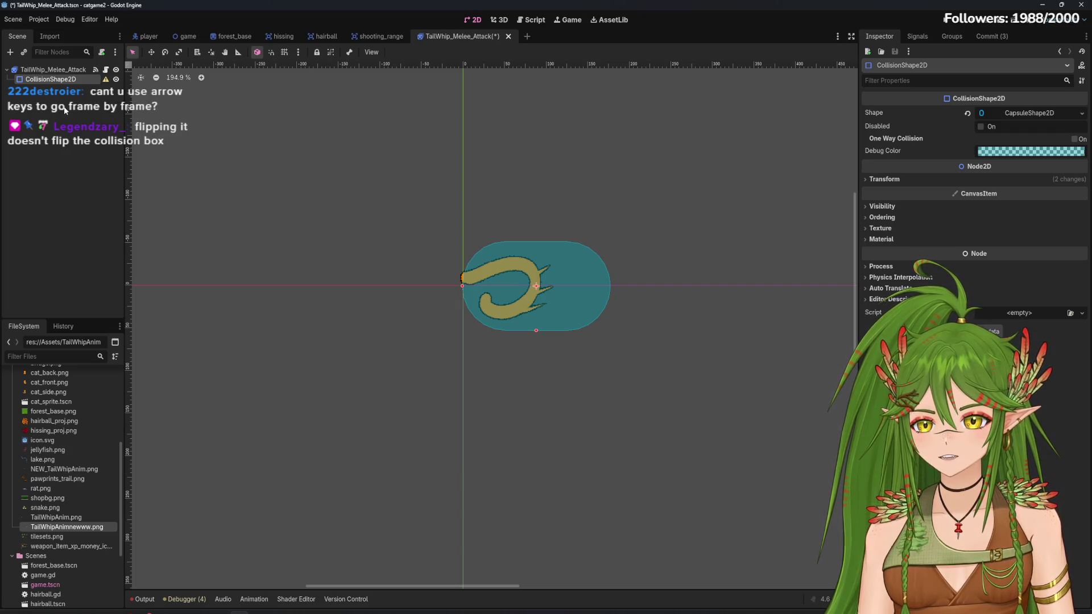
pyautogui.click(54, 69)
pyautogui.click(163, 164)
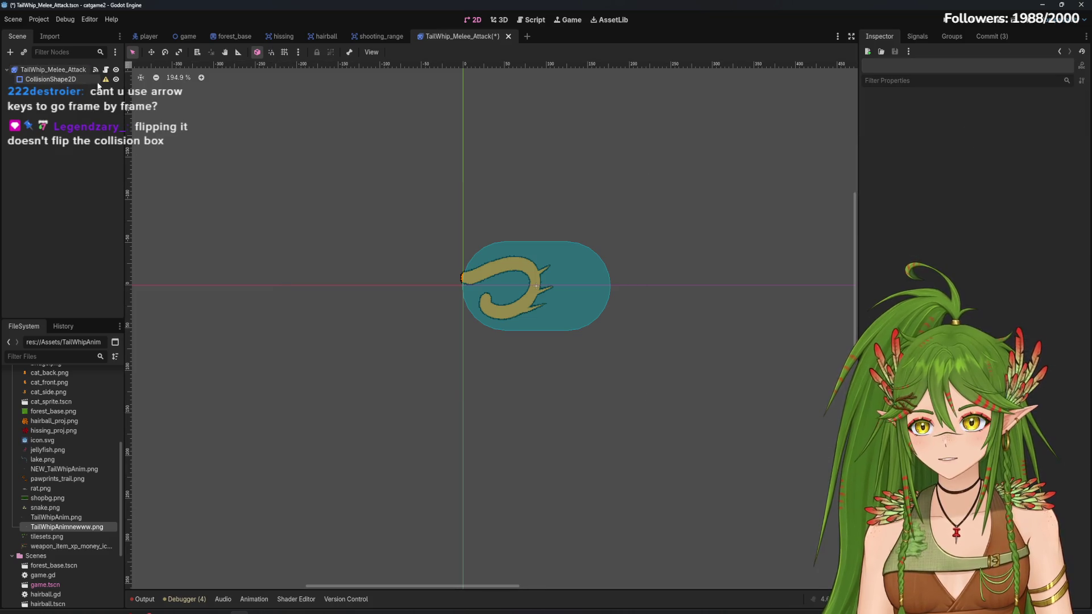
pyautogui.click(63, 79)
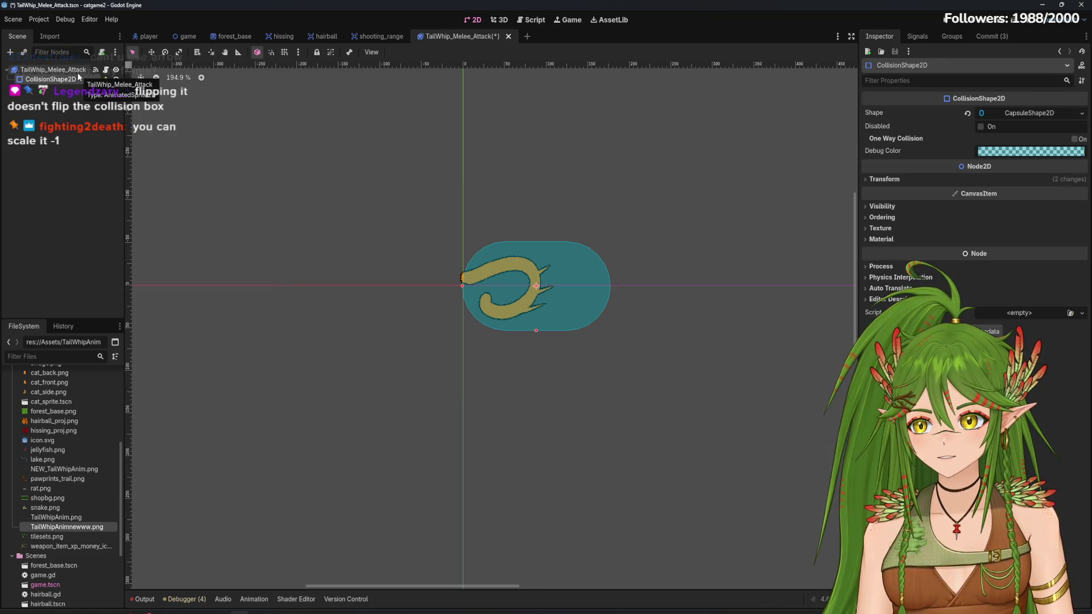
pyautogui.click(74, 70)
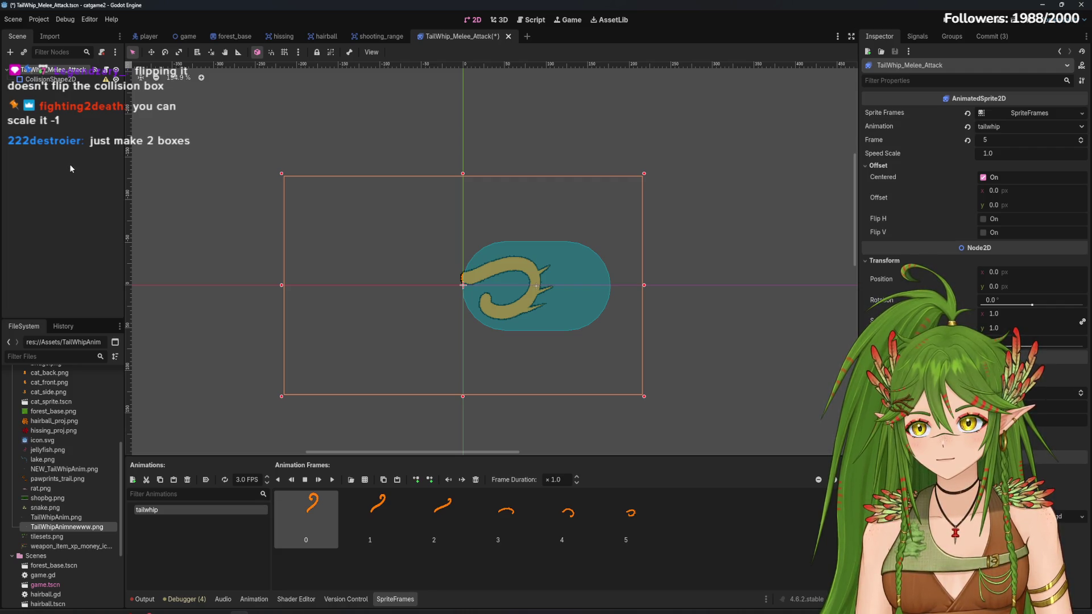
# Copy and paste CollisionShape2D, making the copy CollisionShape2D2 a sibling of the original
pyautogui.rightClick(57, 80)
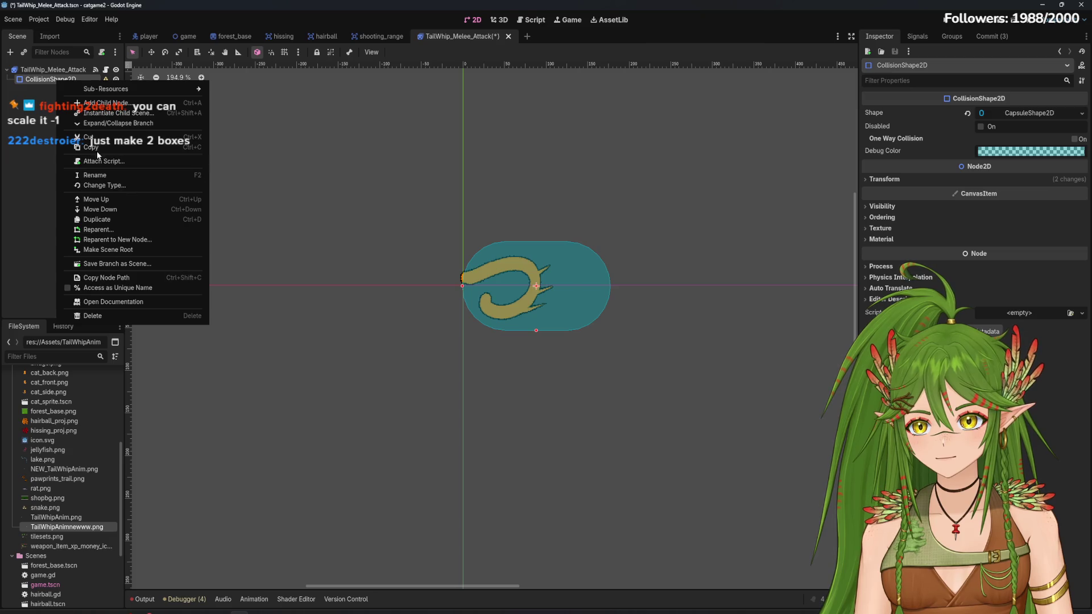
pyautogui.click(91, 147)
pyautogui.rightClick(57, 80)
pyautogui.click(108, 195)
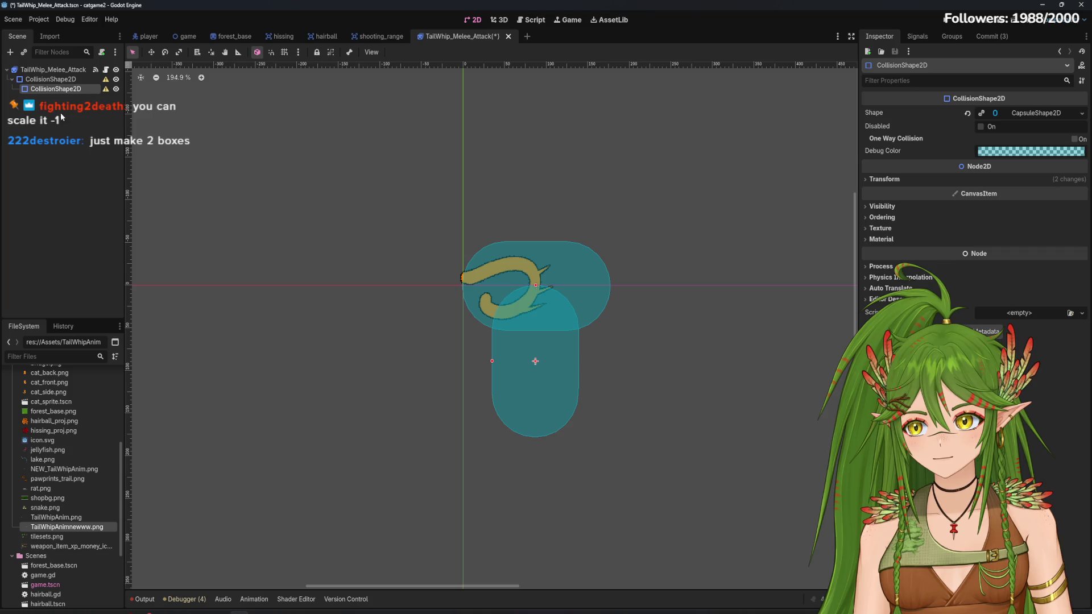
pyautogui.moveTo(54, 89); pyautogui.dragTo(53, 80)
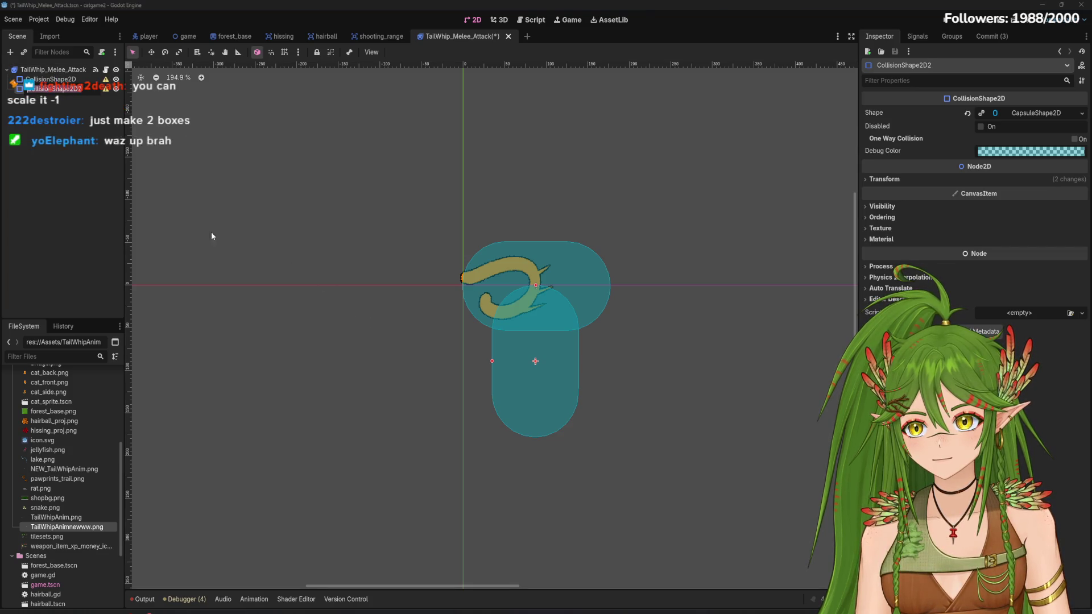
# Move CollisionShape2D2 left of the origin and rotate it to lie horizontally
pyautogui.moveTo(548, 403); pyautogui.dragTo(405, 321)
pyautogui.click(165, 52)
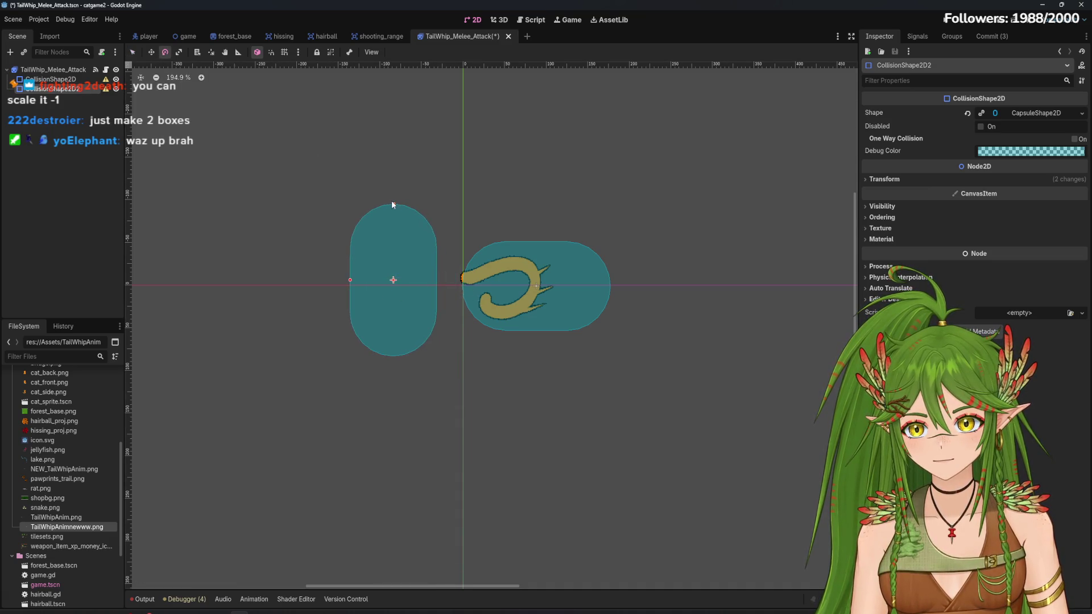
pyautogui.moveTo(391, 200)
pyautogui.mouseDown()
pyautogui.moveTo(436, 203)
pyautogui.moveTo(517, 251)
pyautogui.mouseUp()
pyautogui.click(133, 52)
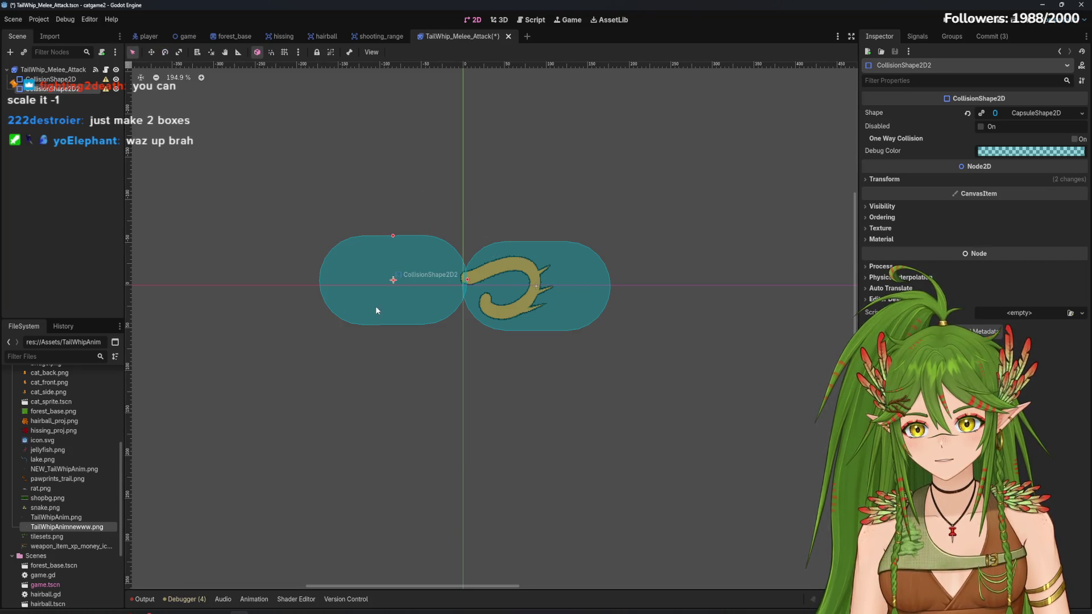
pyautogui.moveTo(376, 305); pyautogui.dragTo(373, 311)
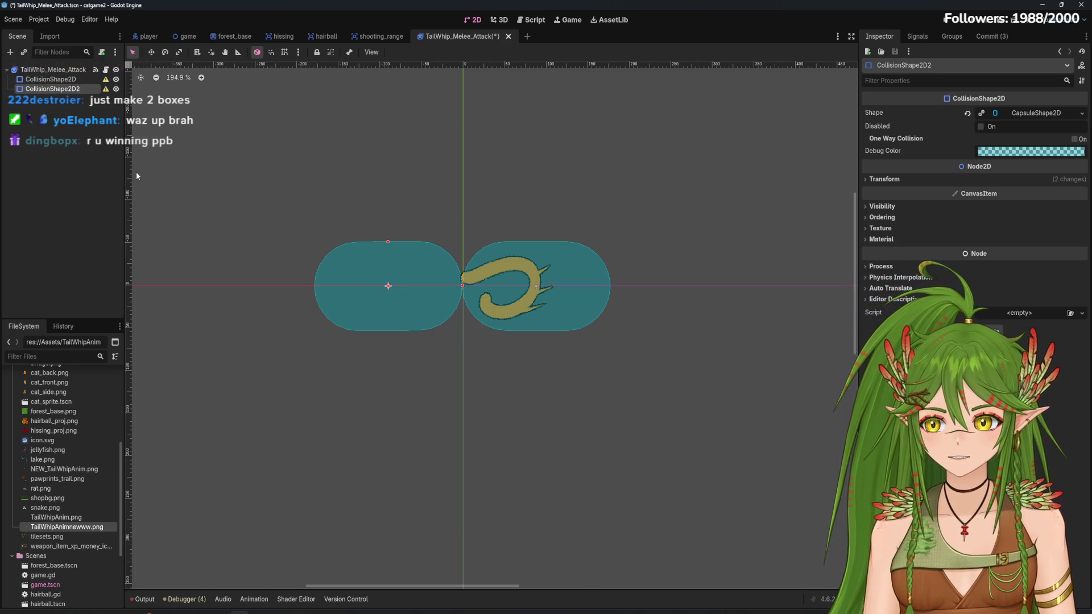
pyautogui.click(49, 149)
pyautogui.click(63, 79)
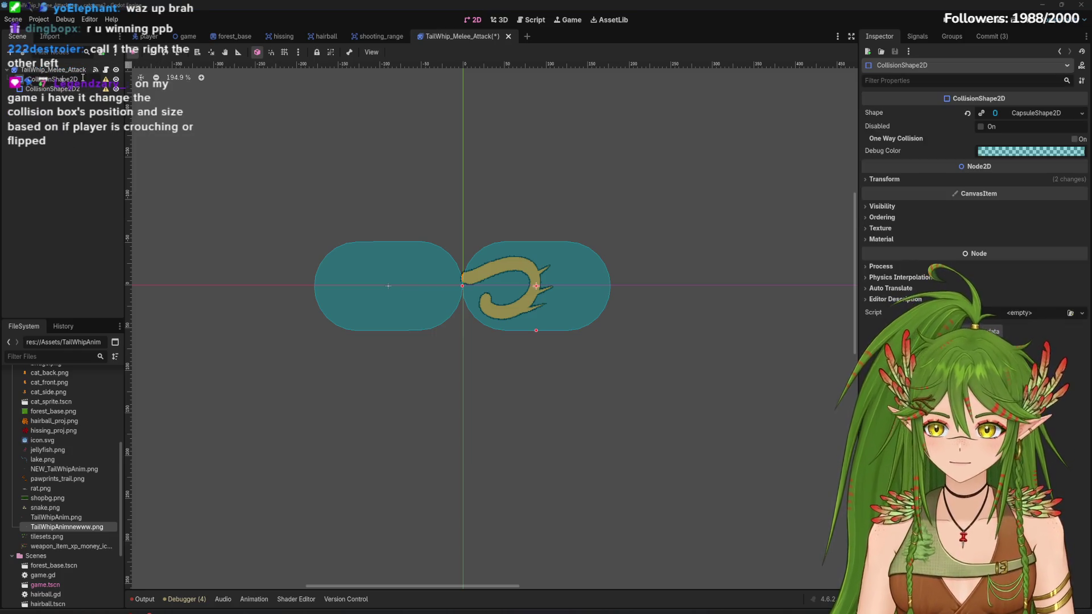
# Rename the original capsule Right_CollisionShape2D and the copy Left_CollisionShape2D2
pyautogui.write('Right')
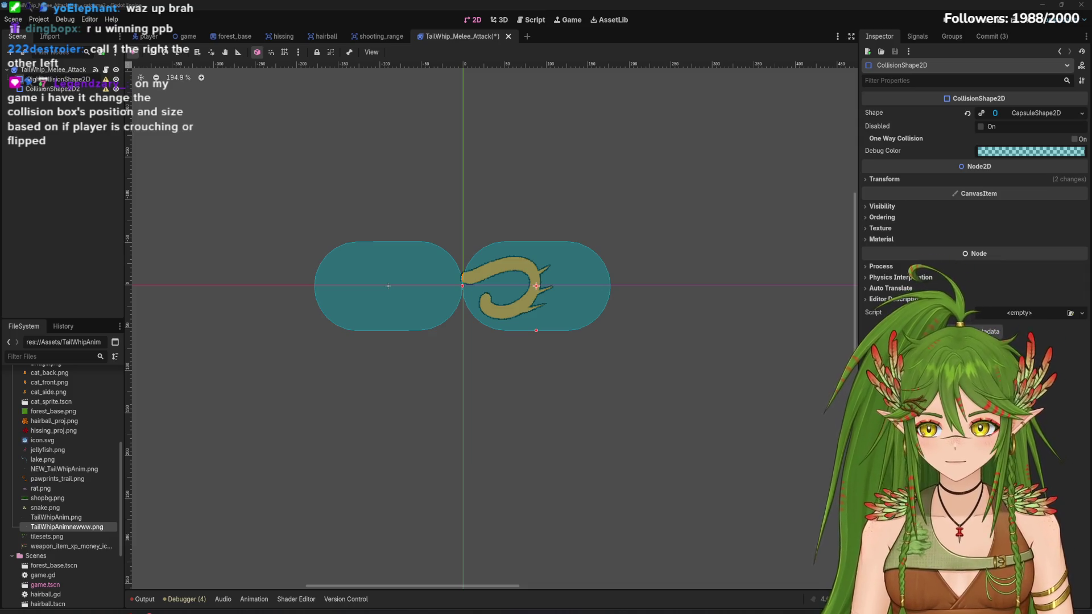
pyautogui.press('Return')
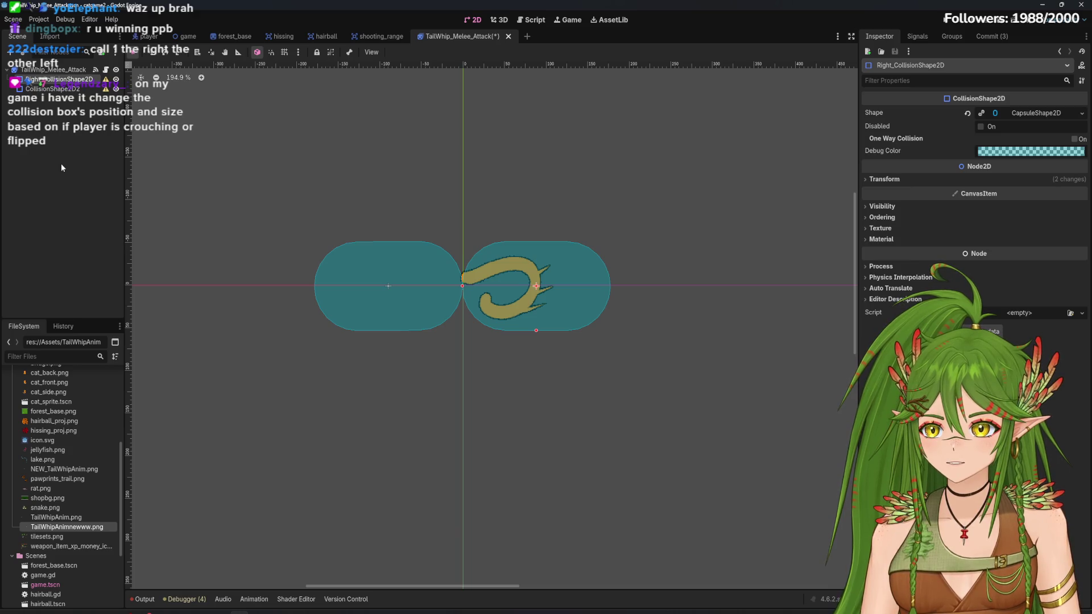
pyautogui.click(29, 89)
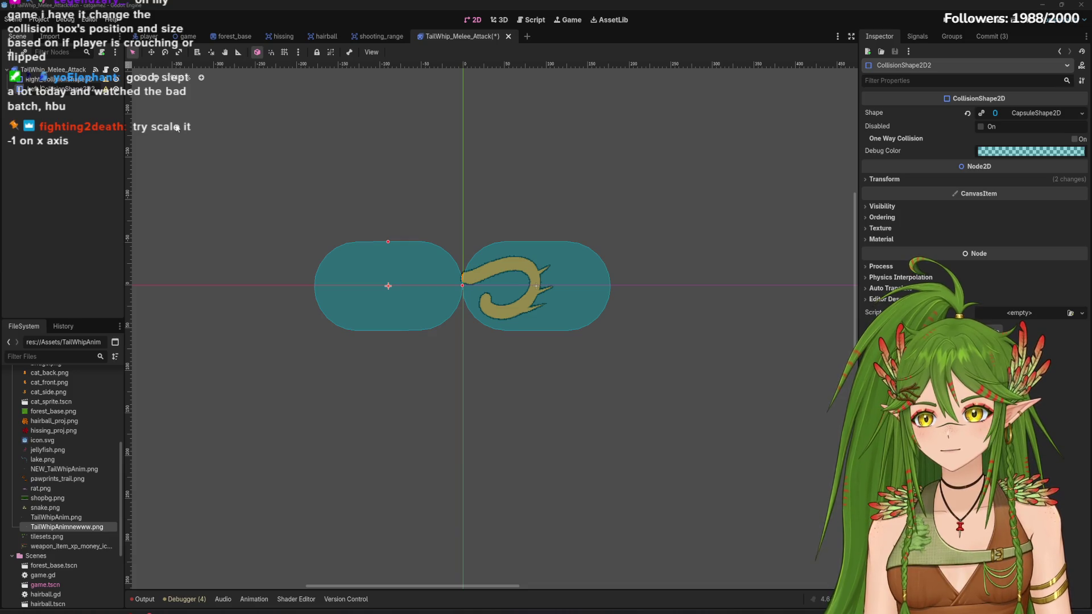
pyautogui.press('Return')
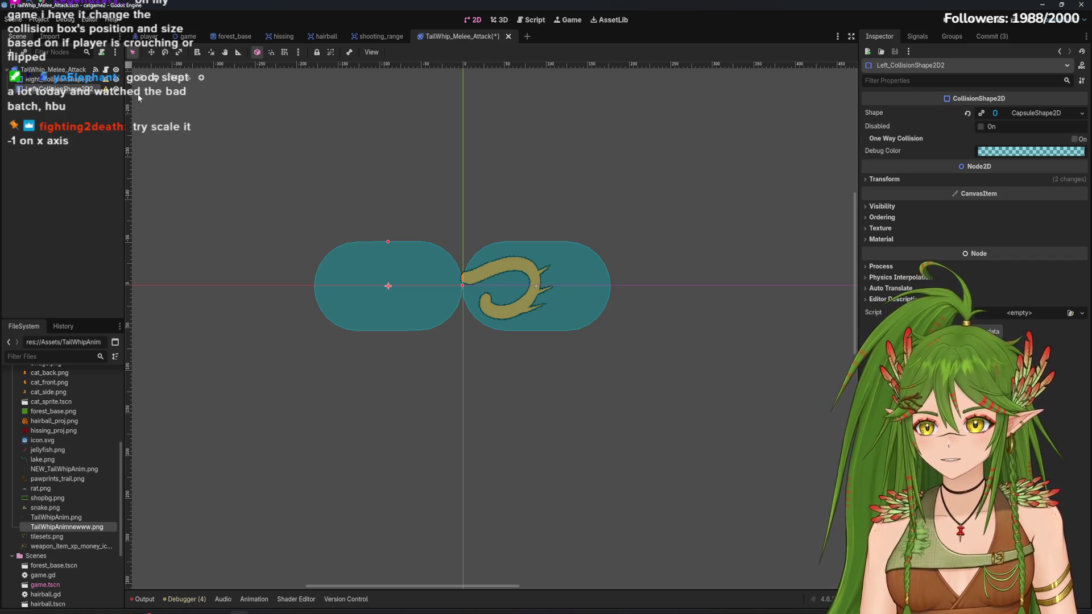
pyautogui.click(57, 79)
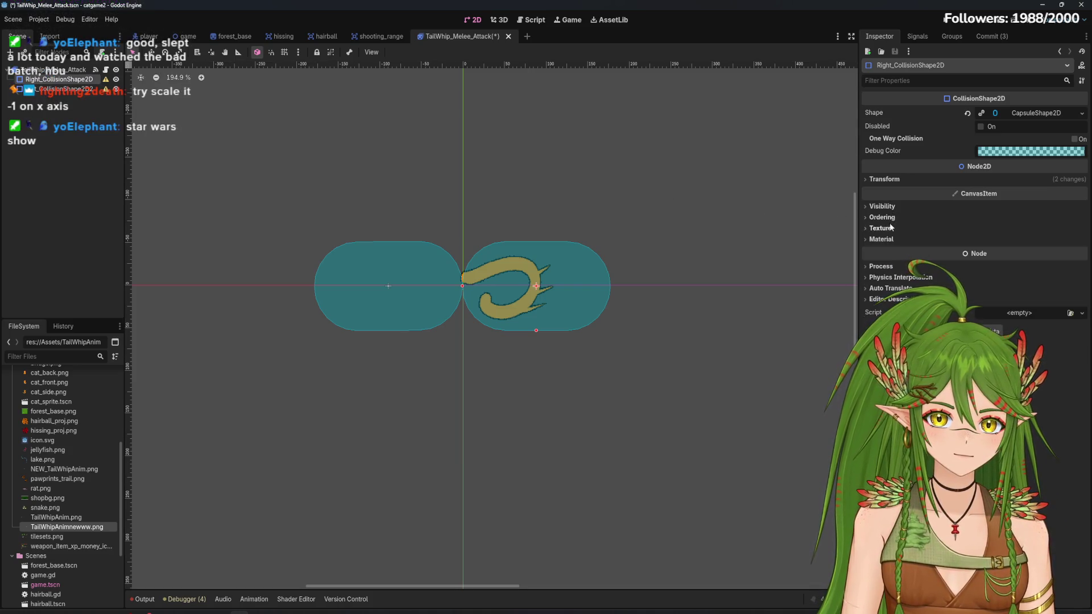
# Try setting the right capsule's Position x to -1, undo it, and save the scene
pyautogui.click(885, 207)
pyautogui.click(886, 207)
pyautogui.click(885, 181)
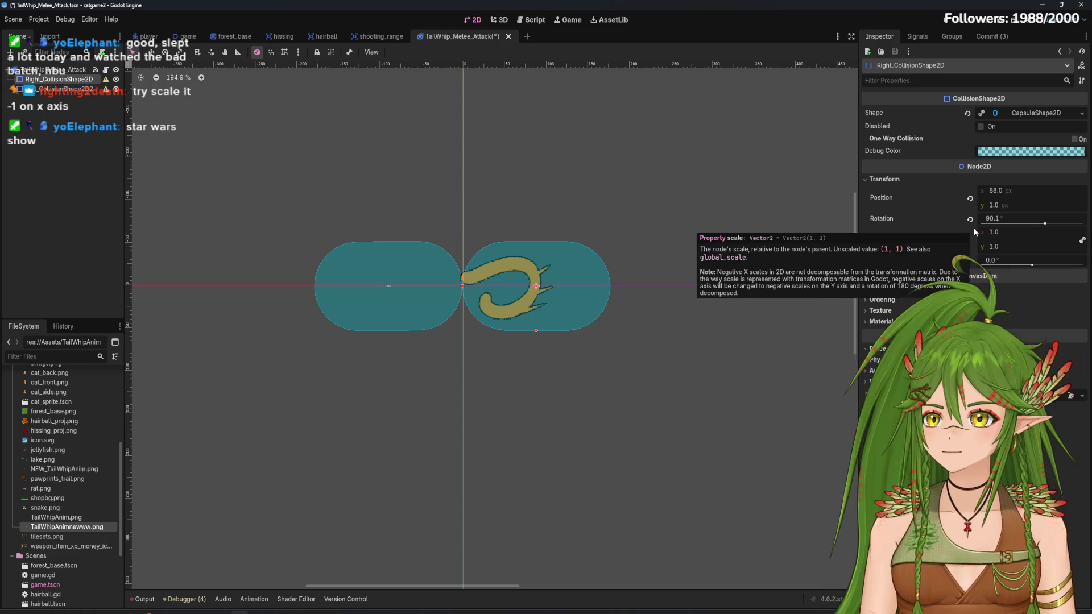
pyautogui.click(997, 190)
pyautogui.write('-1')
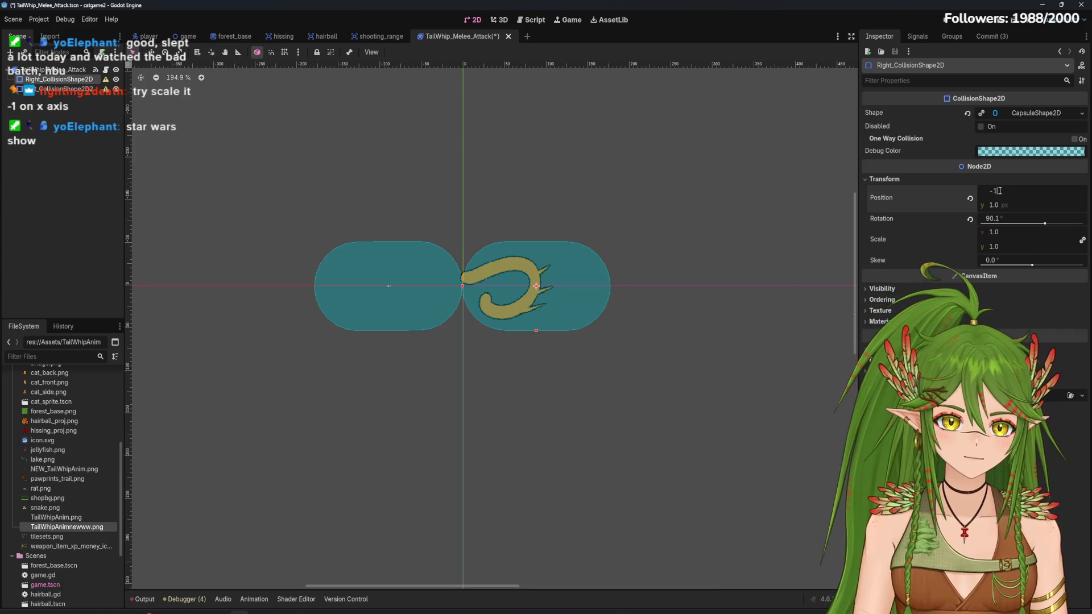
pyautogui.press('Return')
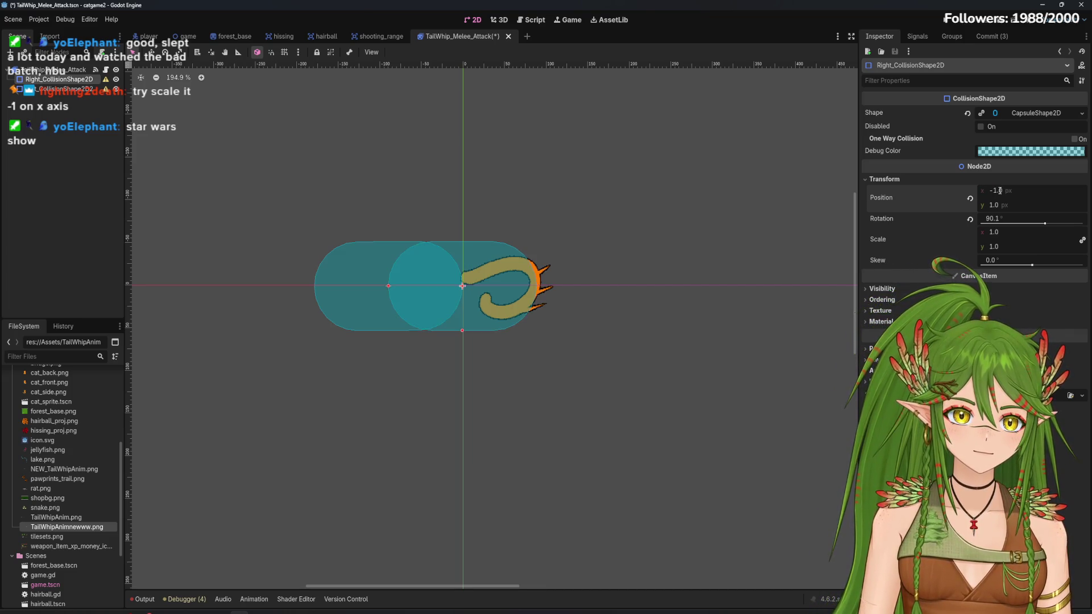
pyautogui.hotkey('ctrl', 'z')
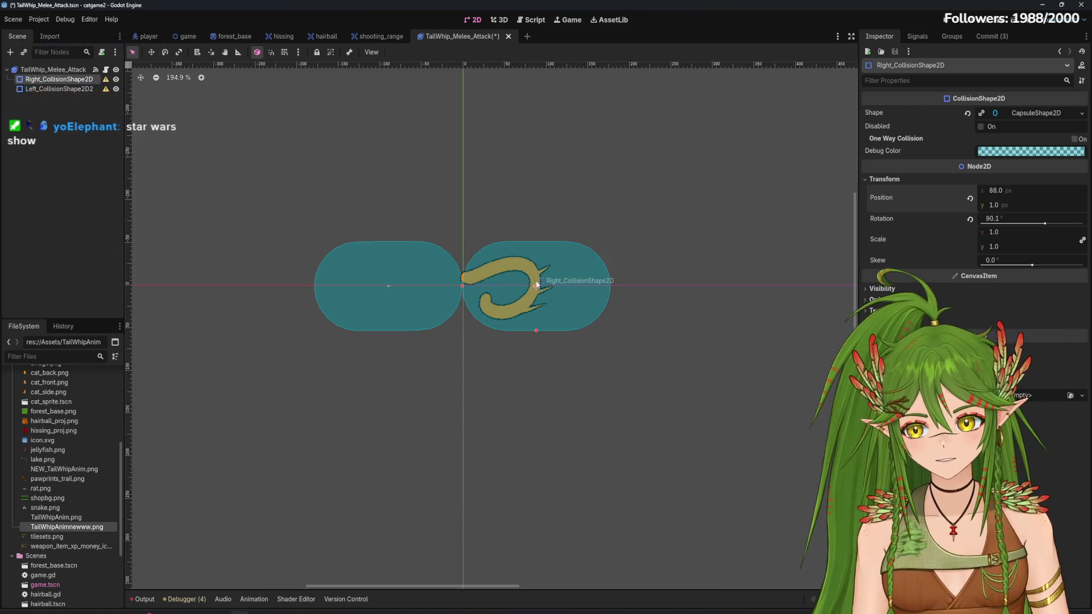
pyautogui.click(719, 424)
pyautogui.hotkey('ctrl', 's')
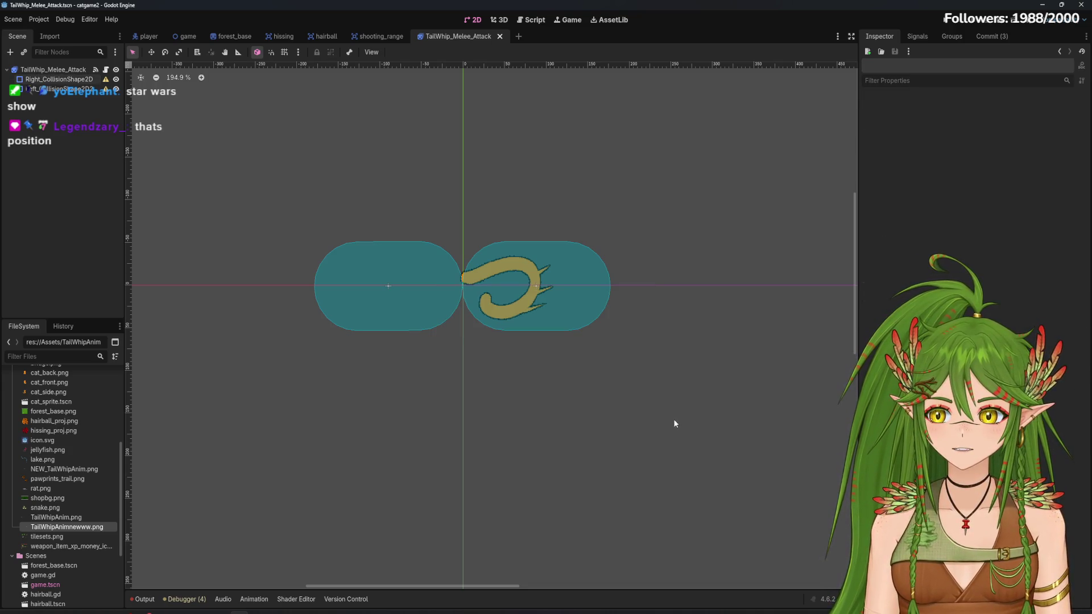
# Test flipping the right capsule's Scale x to -1 several times, undoing each attempt
pyautogui.click(588, 326)
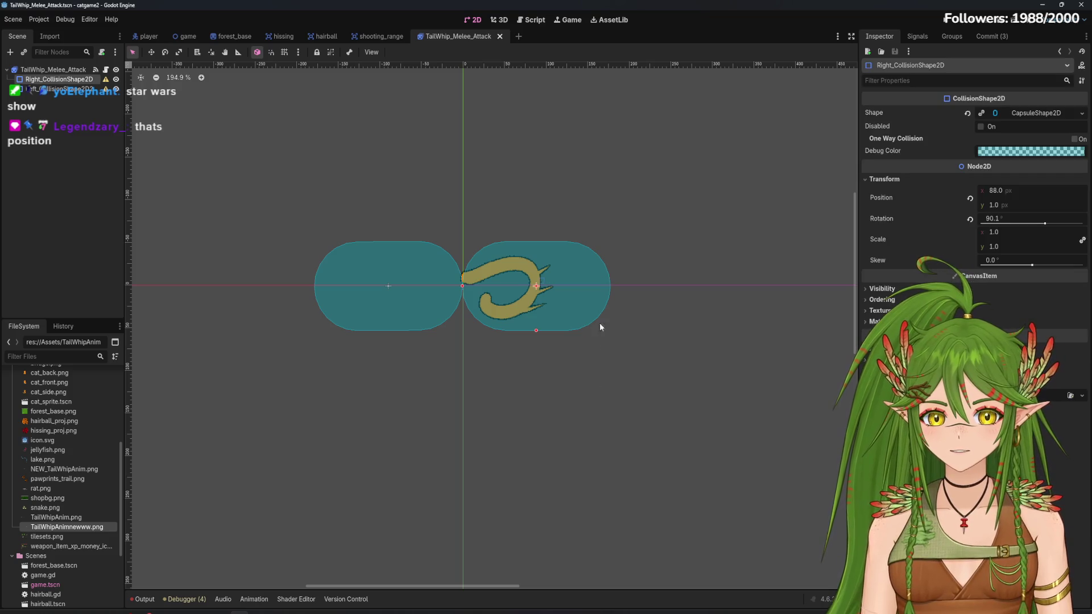
pyautogui.click(1002, 233)
pyautogui.write('-1')
pyautogui.press('Return')
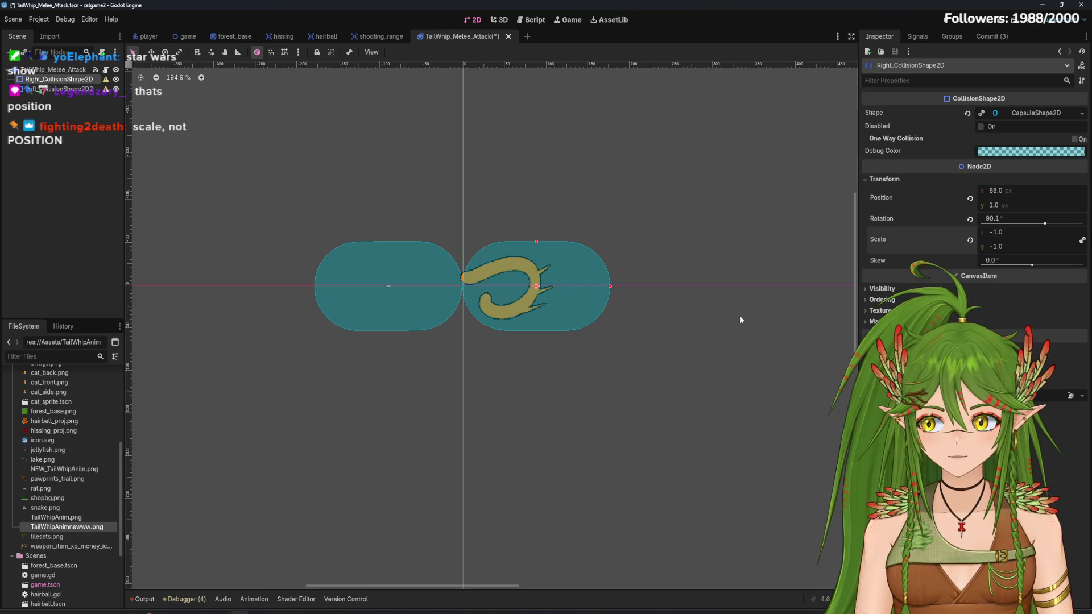
pyautogui.hotkey('ctrl', 'z')
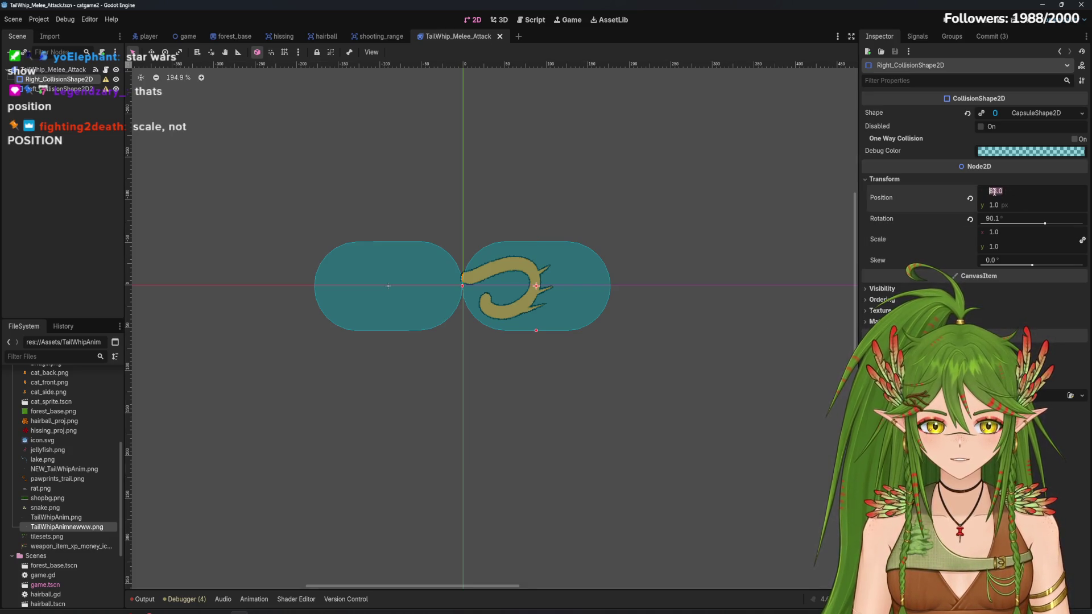
pyautogui.click(994, 233)
pyautogui.write('-1')
pyautogui.press('Return')
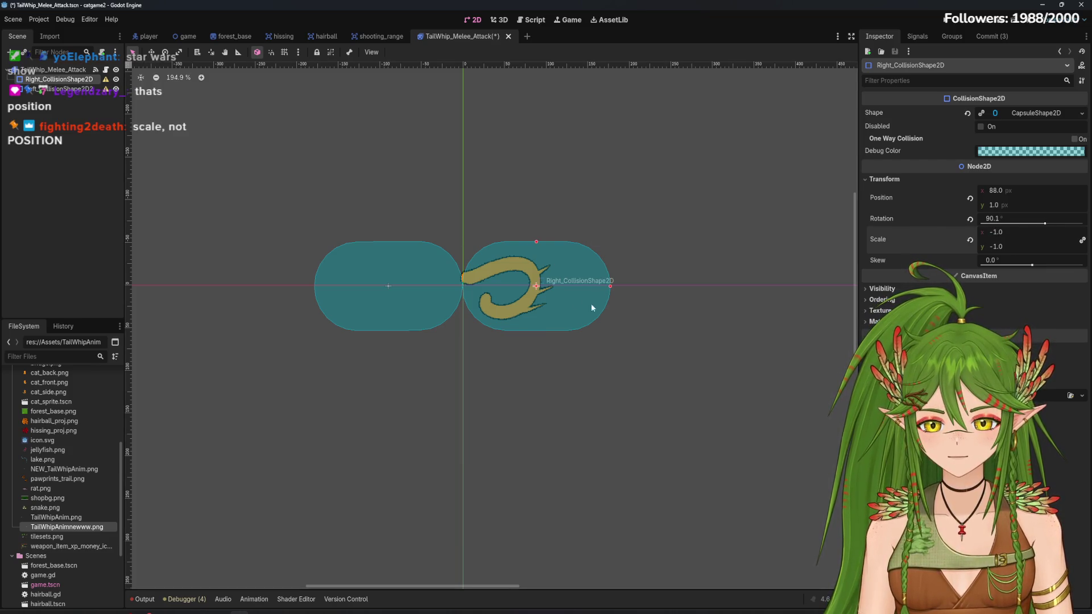
pyautogui.hotkey('ctrl', 'z')
pyautogui.click(995, 233)
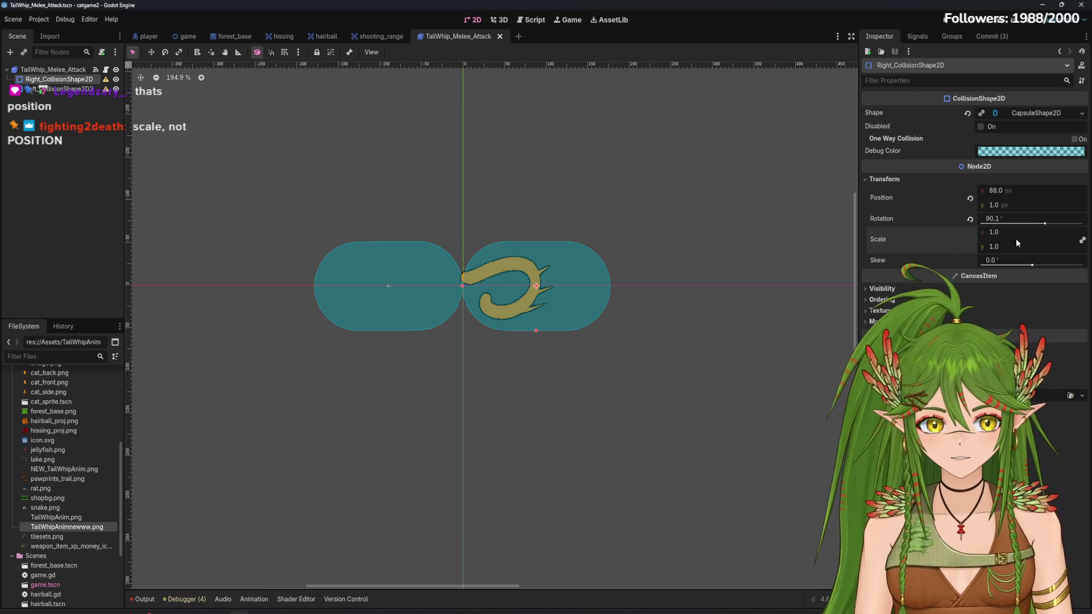
pyautogui.write('-1')
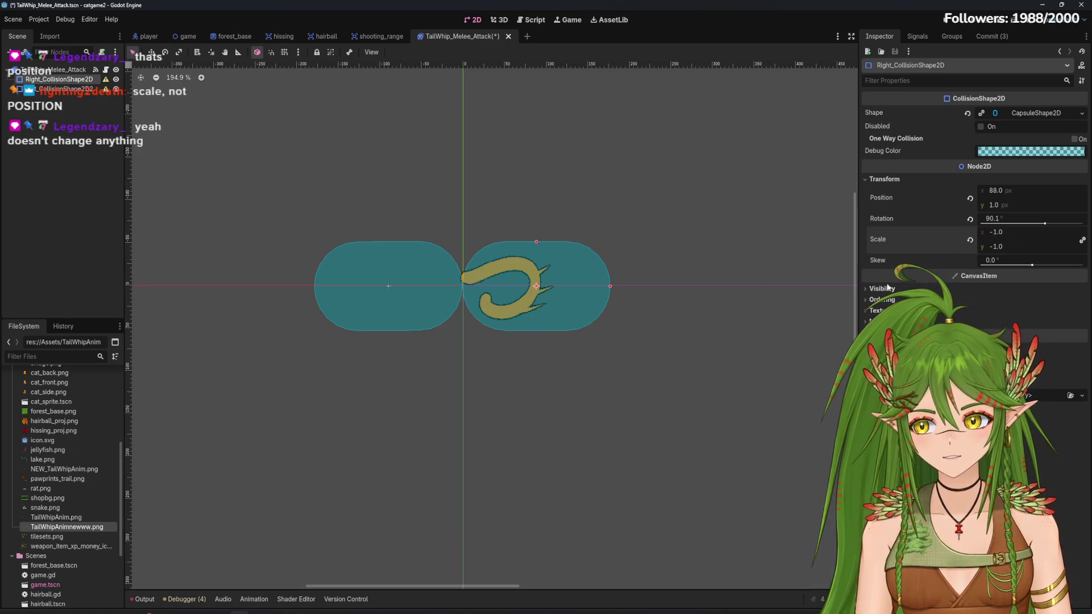
pyautogui.click(692, 363)
# Stretch the right capsule a little wider around the tail
pyautogui.click(590, 294)
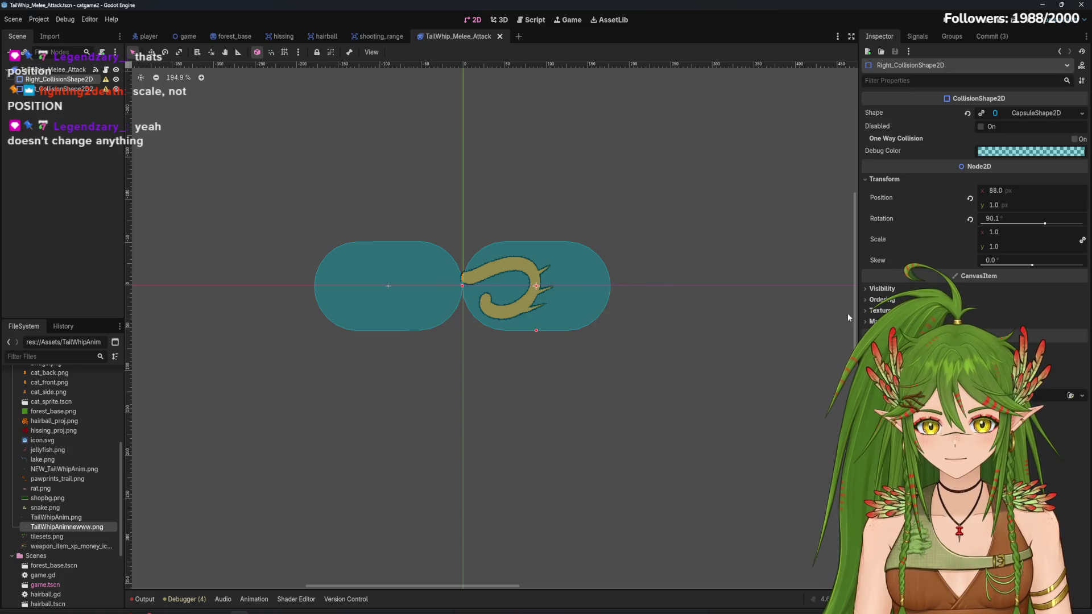
pyautogui.moveTo(1003, 250)
pyautogui.mouseDown()
pyautogui.moveTo(1024, 249)
pyautogui.moveTo(993, 236)
pyautogui.mouseUp()
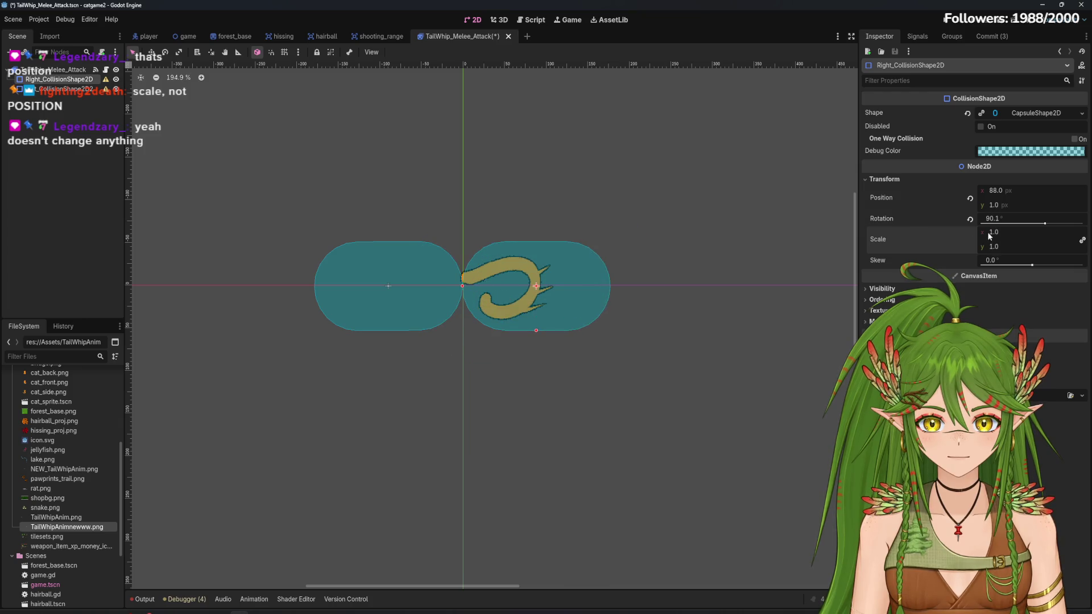
pyautogui.click(609, 374)
pyautogui.click(693, 380)
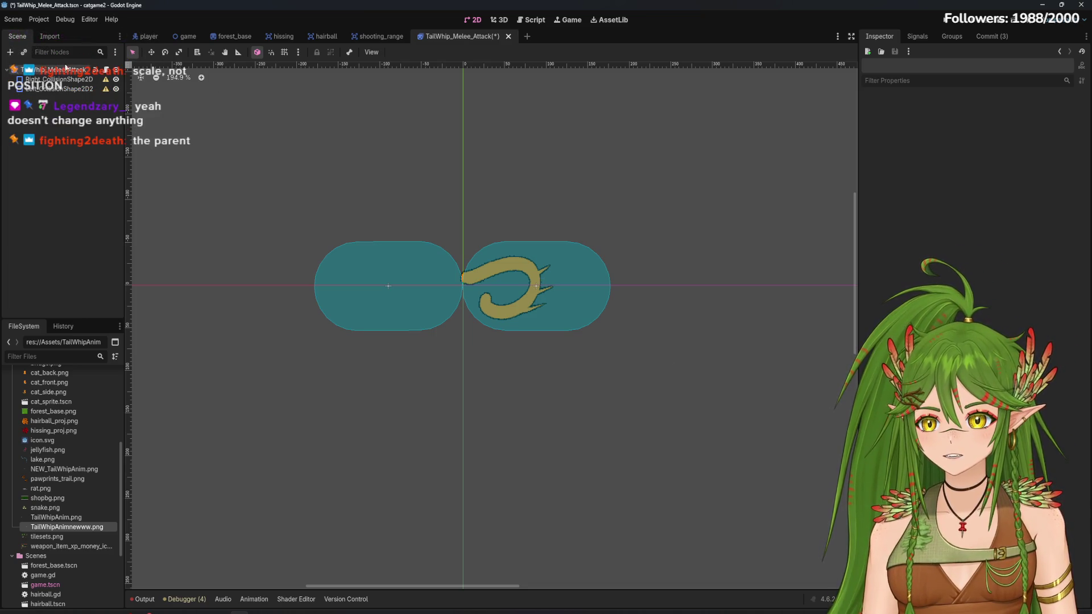
# Test flipping the TailWhip_Melee_Attack root's Scale x to -1, then undo it
pyautogui.click(67, 69)
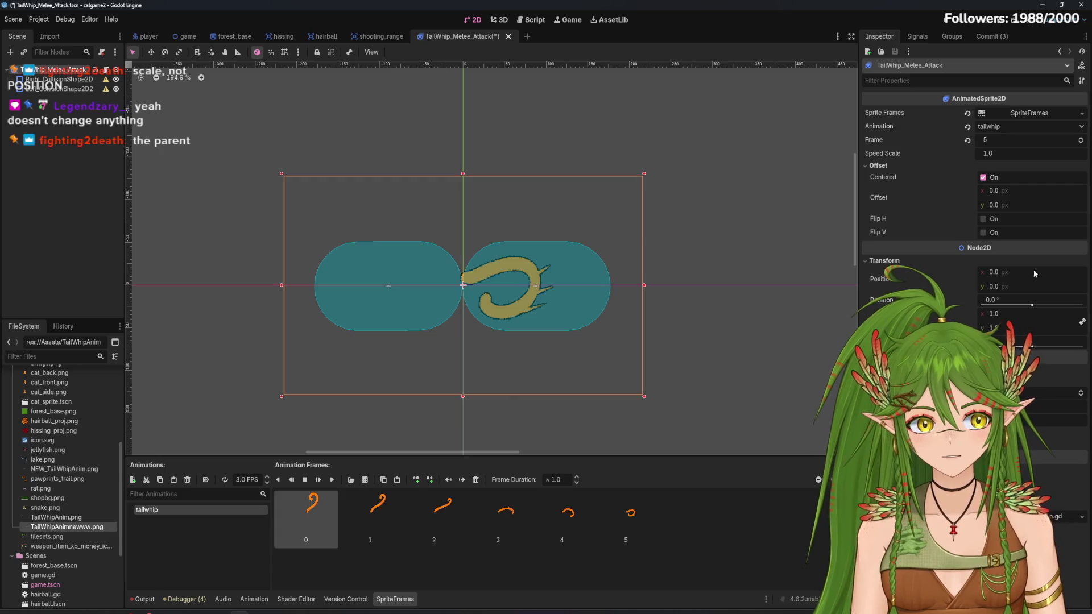
pyautogui.click(993, 314)
pyautogui.write('-1')
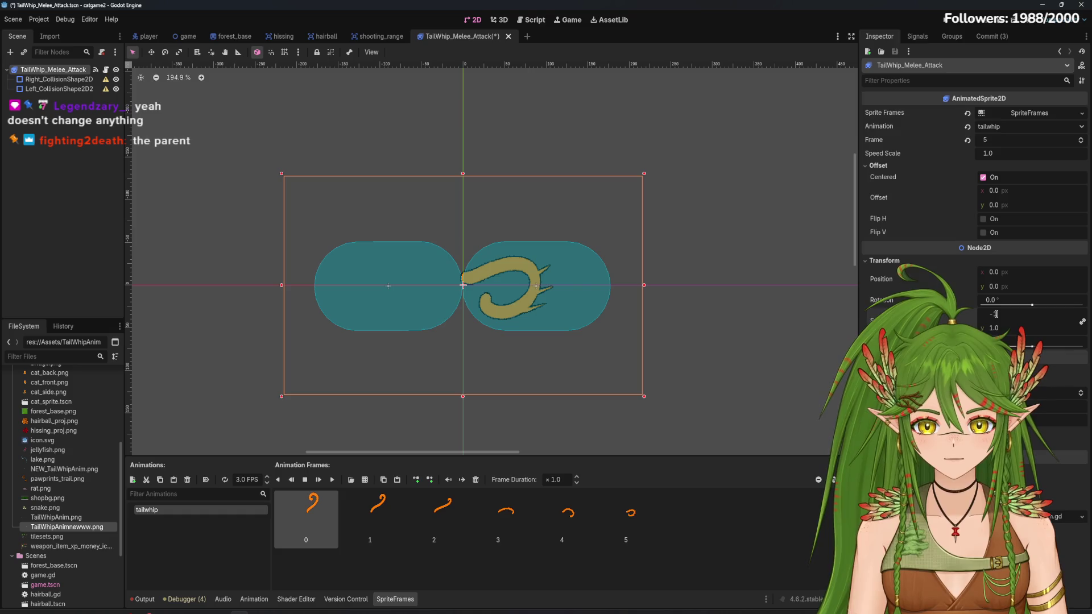
pyautogui.press('Return')
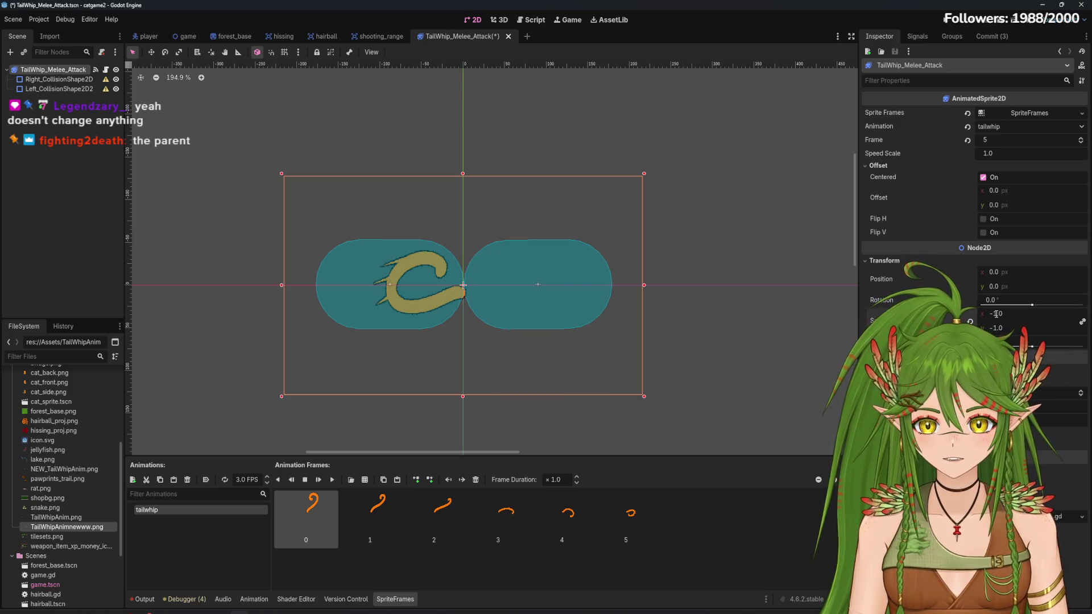
pyautogui.hotkey('ctrl', 'z')
# Hide Left_CollisionShape2D2, then re-test the root's -1 x scale flip and undo it
pyautogui.click(57, 88)
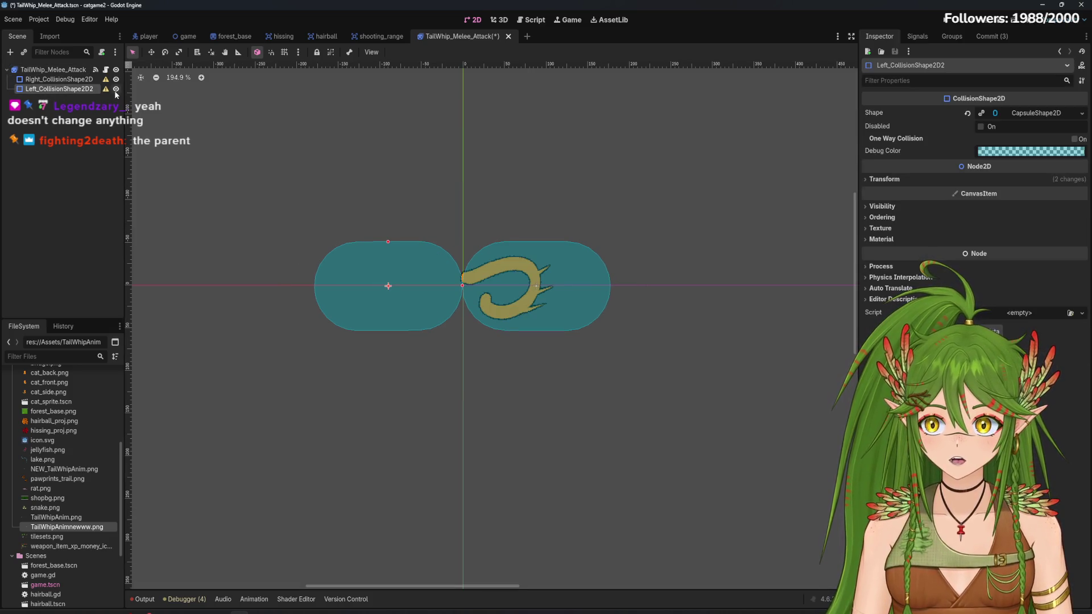
pyautogui.click(116, 89)
pyautogui.click(53, 70)
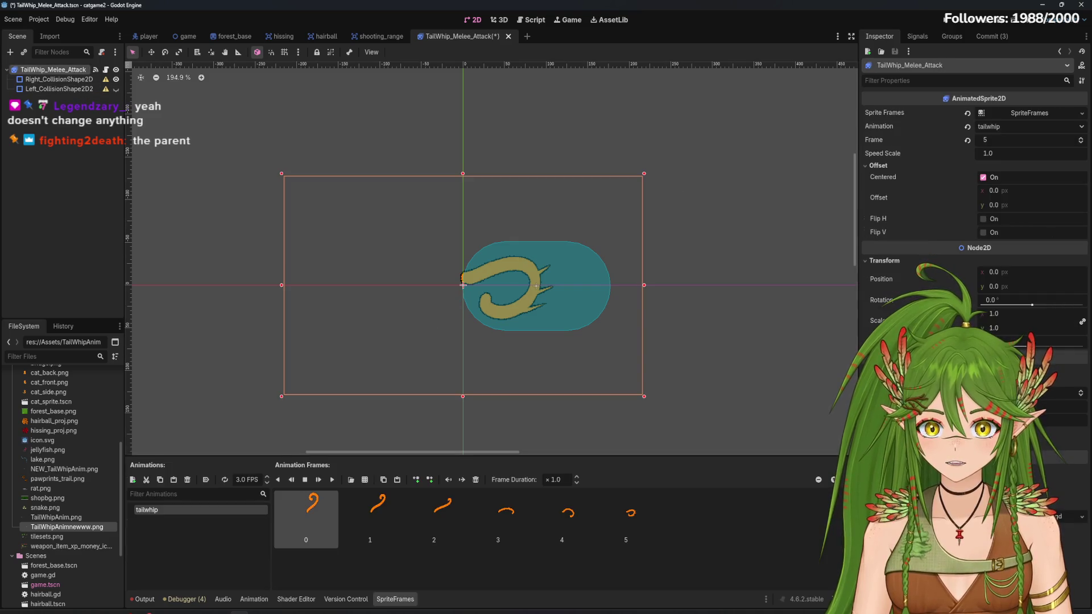
pyautogui.click(996, 314)
pyautogui.write('-1')
pyautogui.press('Return')
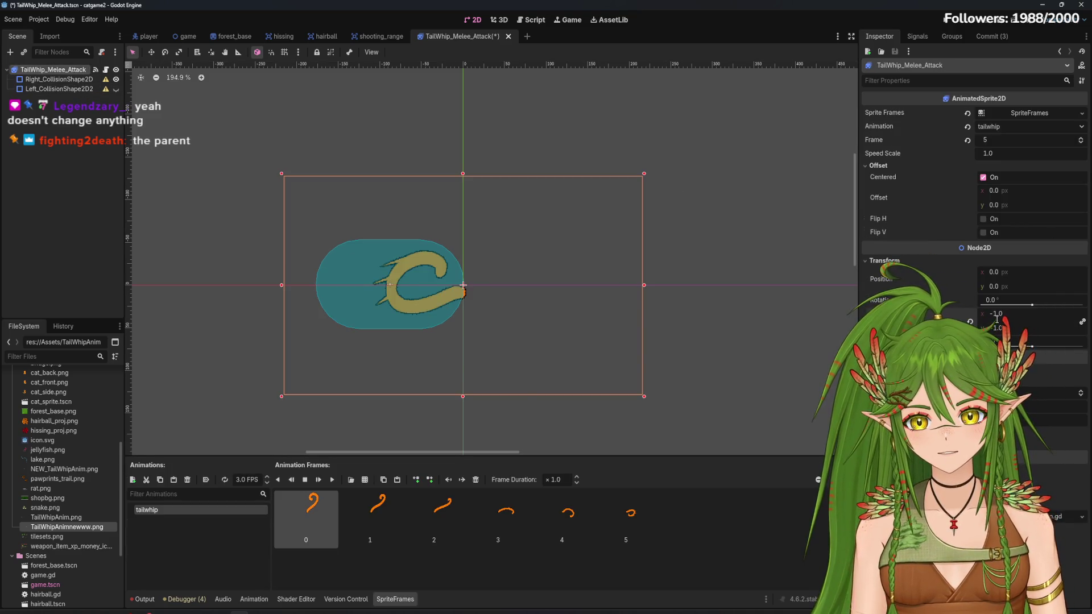
pyautogui.hotkey('ctrl', 'z')
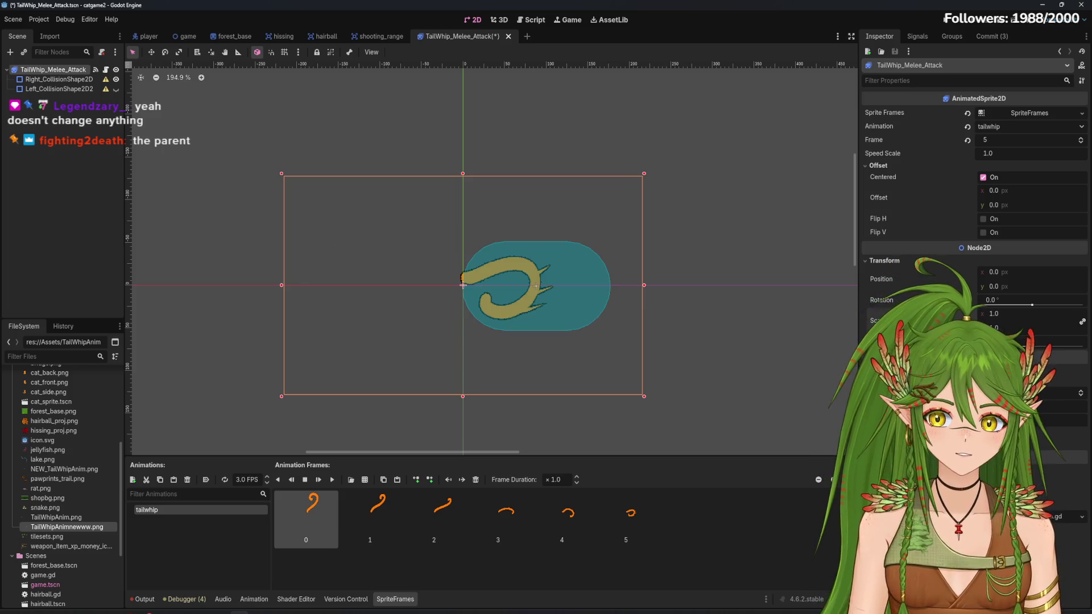
pyautogui.click(91, 230)
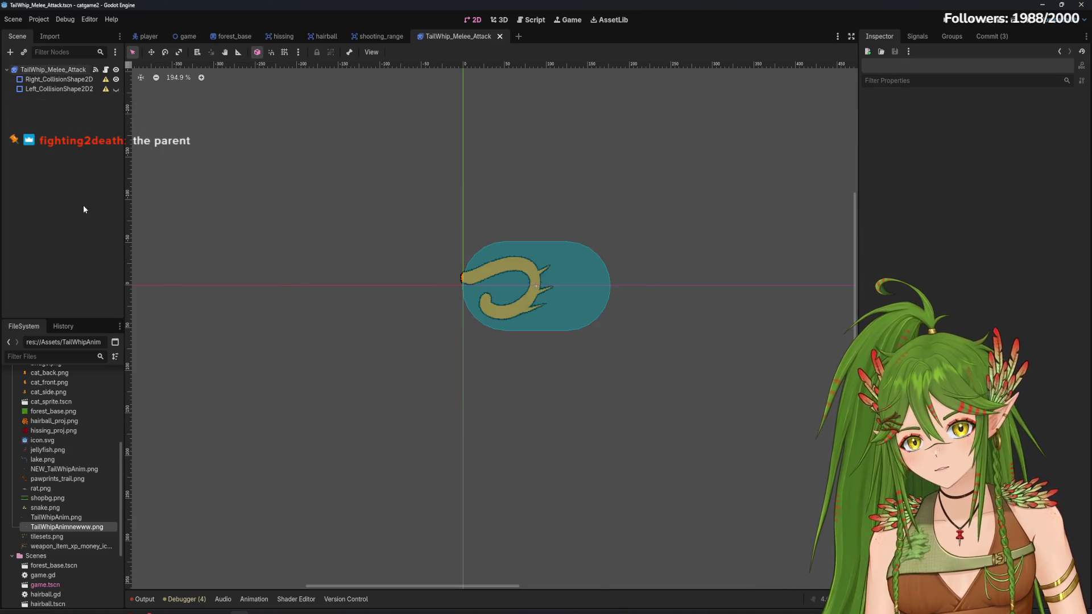
pyautogui.click(53, 69)
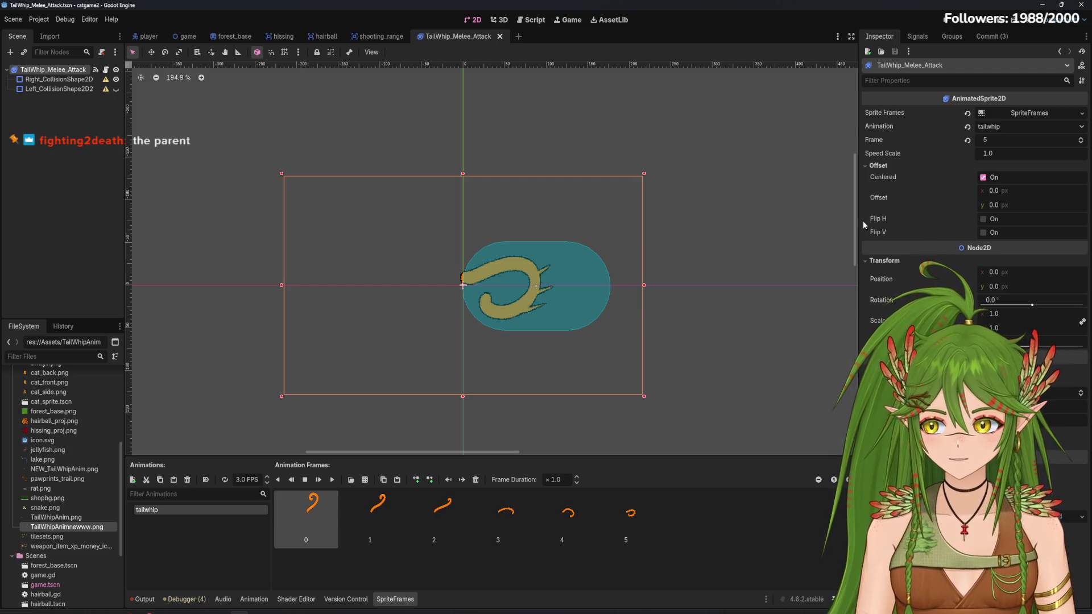
pyautogui.click(420, 213)
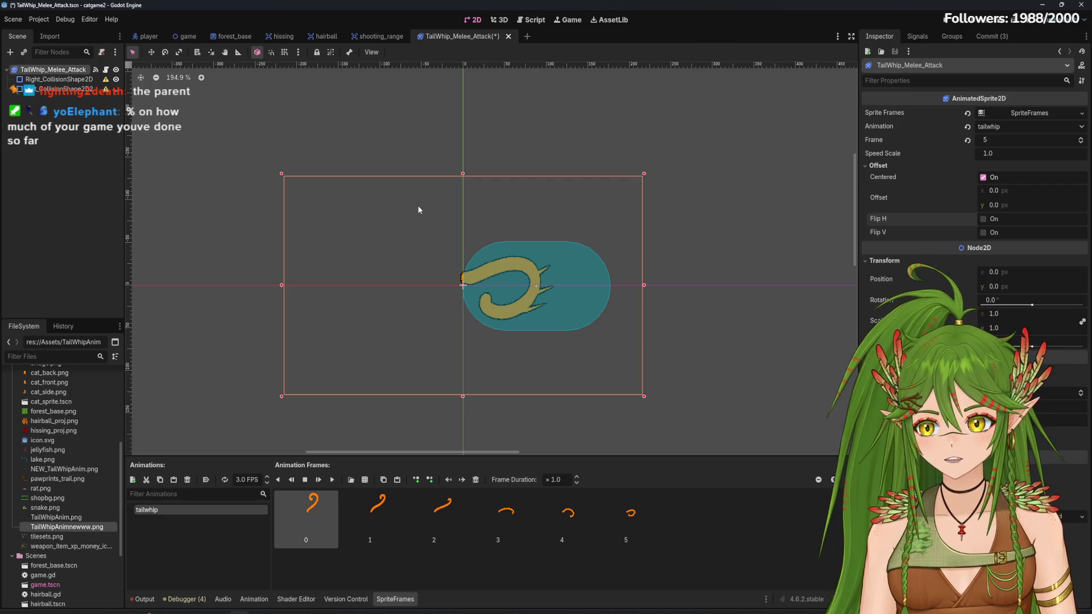
pyautogui.click(74, 151)
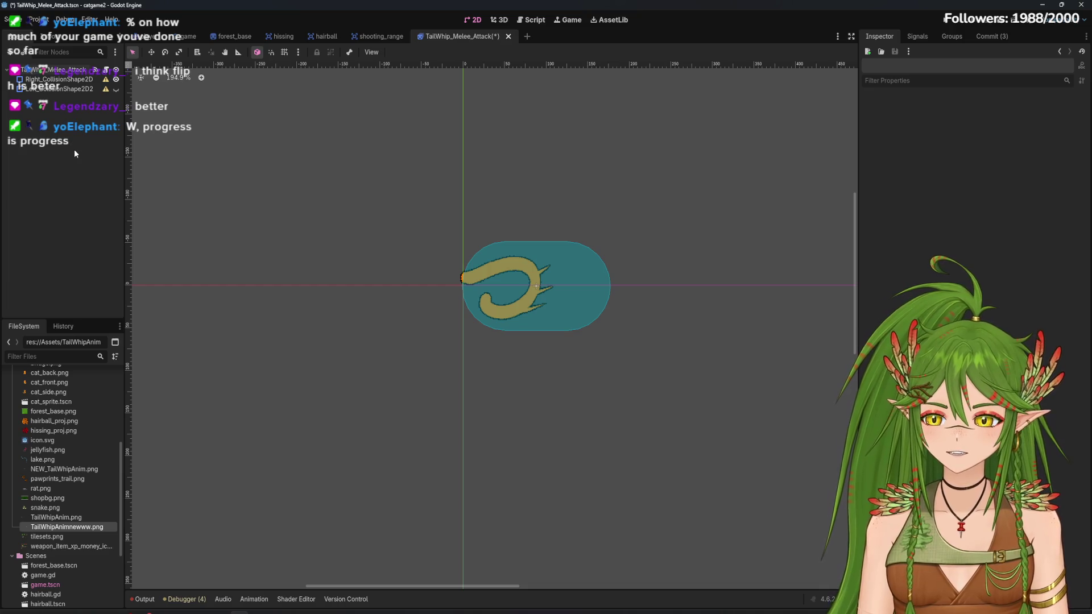
# Inspect Right_CollisionShape2D's visibility and scale properties without changing them
pyautogui.click(67, 80)
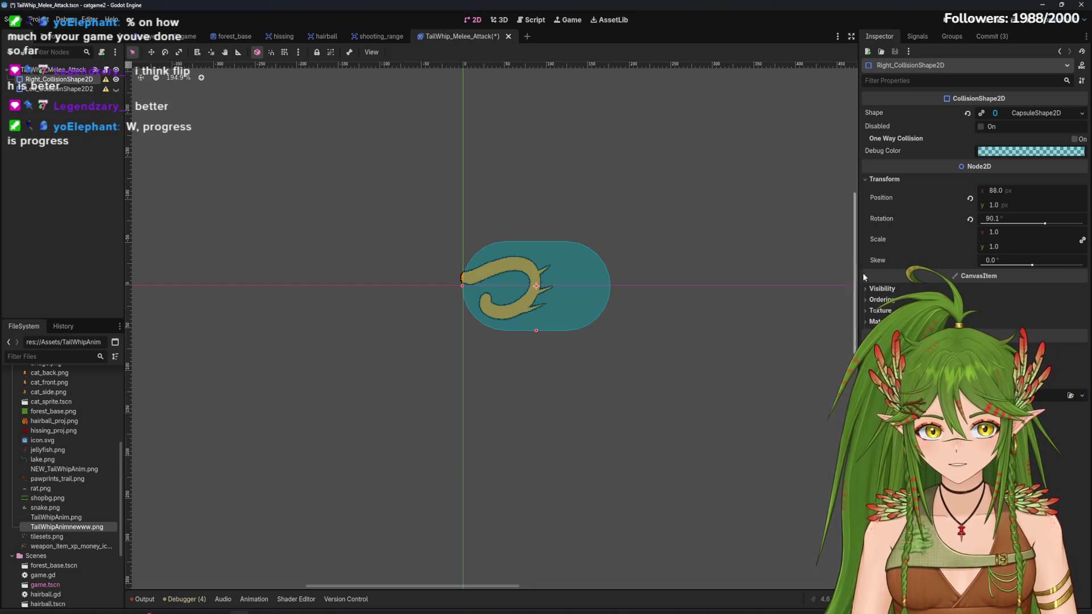
pyautogui.click(910, 287)
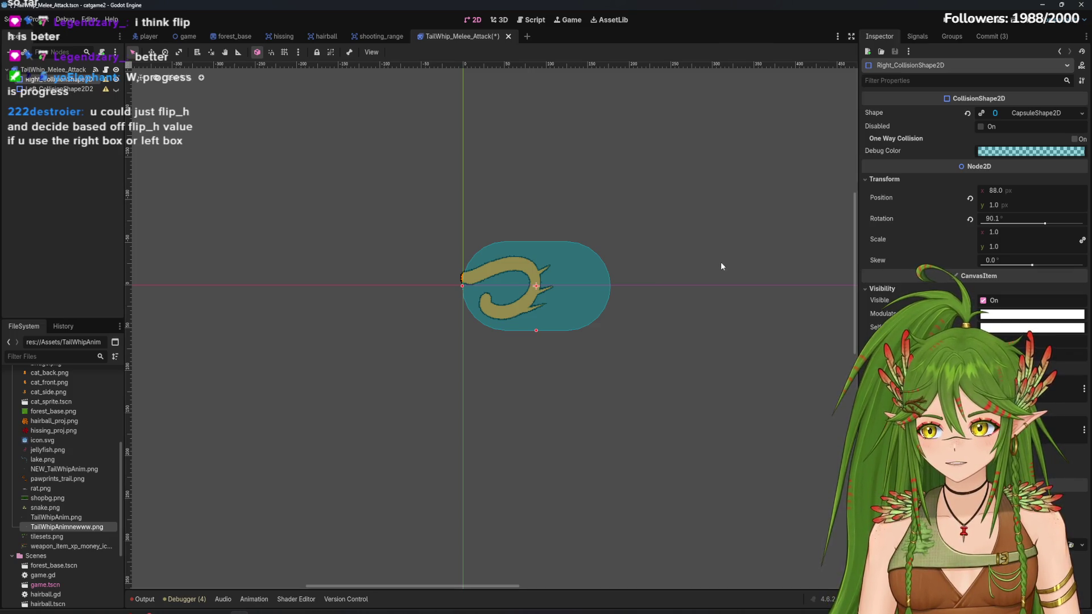
pyautogui.click(872, 290)
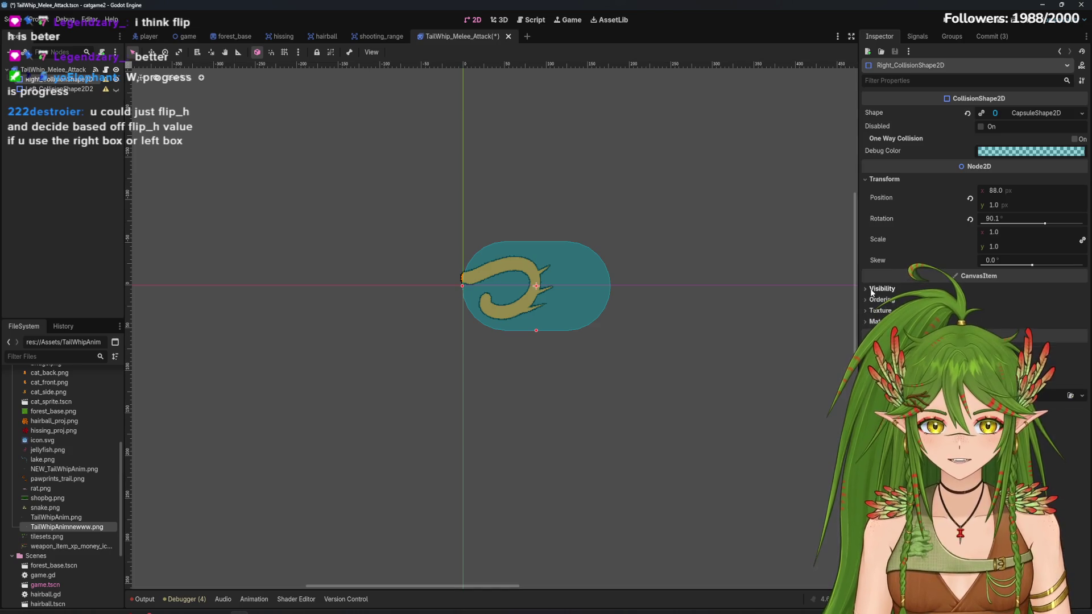
pyautogui.click(1002, 232)
pyautogui.press('Return')
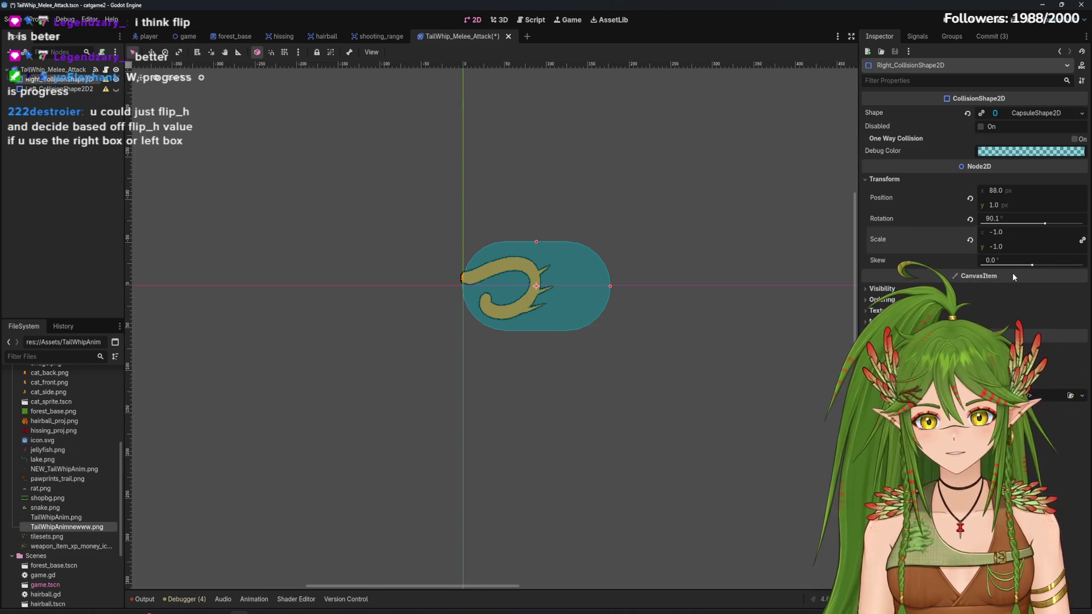
# Set the TailWhip_Melee_Attack root's Scale x to -1
pyautogui.click(54, 69)
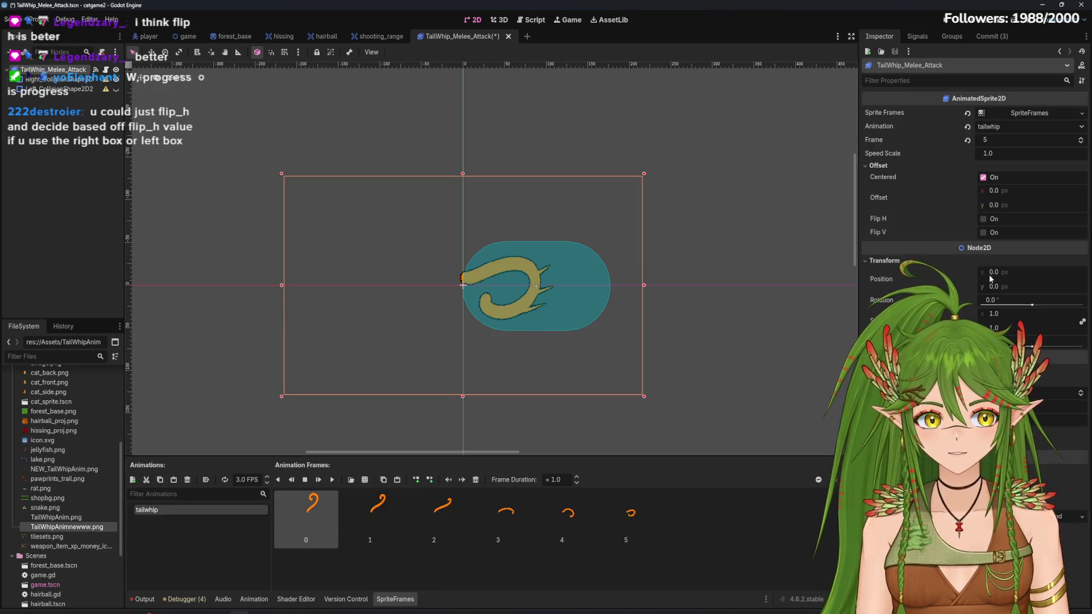
pyautogui.click(995, 315)
pyautogui.write('-1')
pyautogui.press('Return')
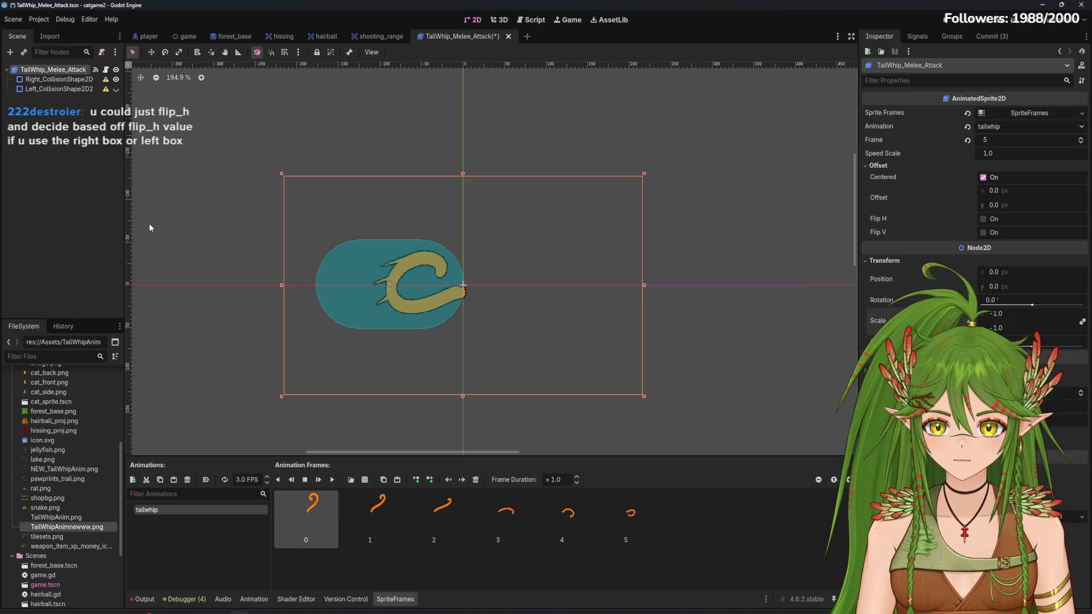
# Undo the -1 flip so the tail whip faces right again, and save
pyautogui.hotkey('ctrl', 'z')
pyautogui.click(252, 229)
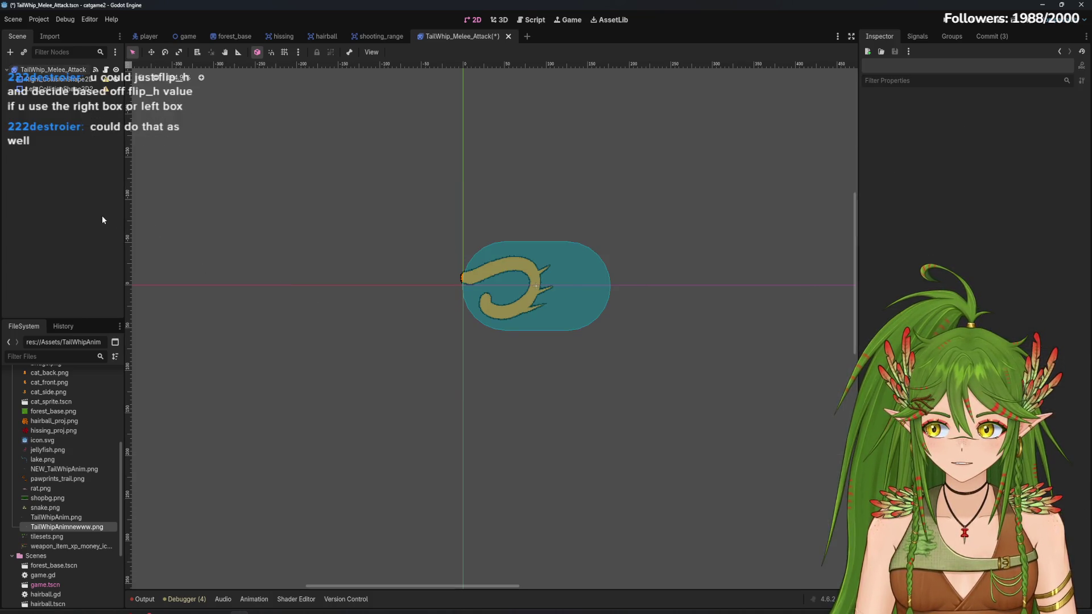
pyautogui.hotkey('ctrl', 's')
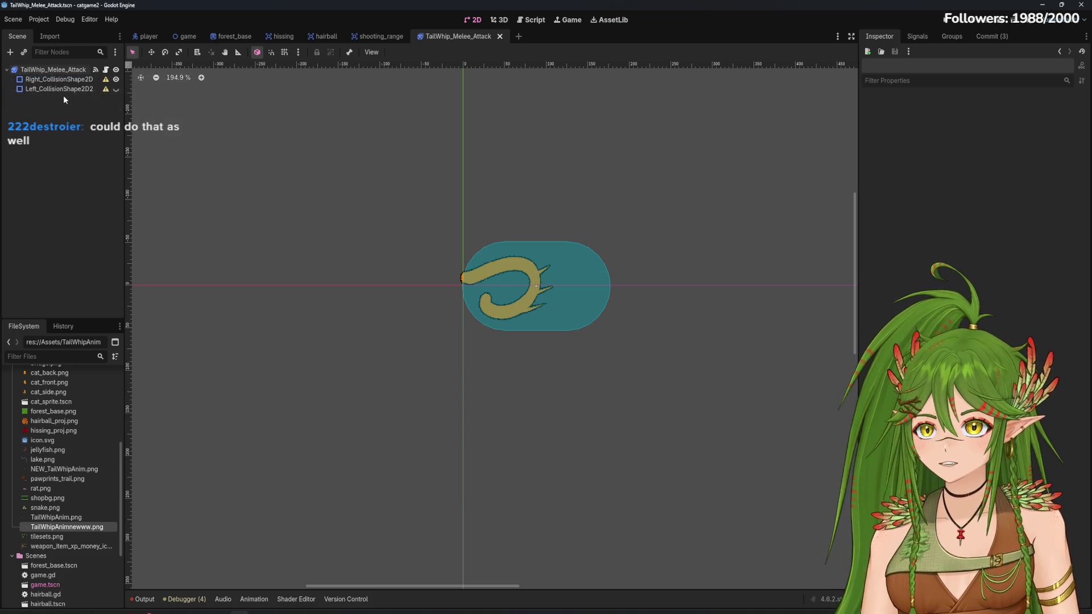
# Delete Left_CollisionShape2D2, save the scene again, and view the script editor
pyautogui.click(63, 91)
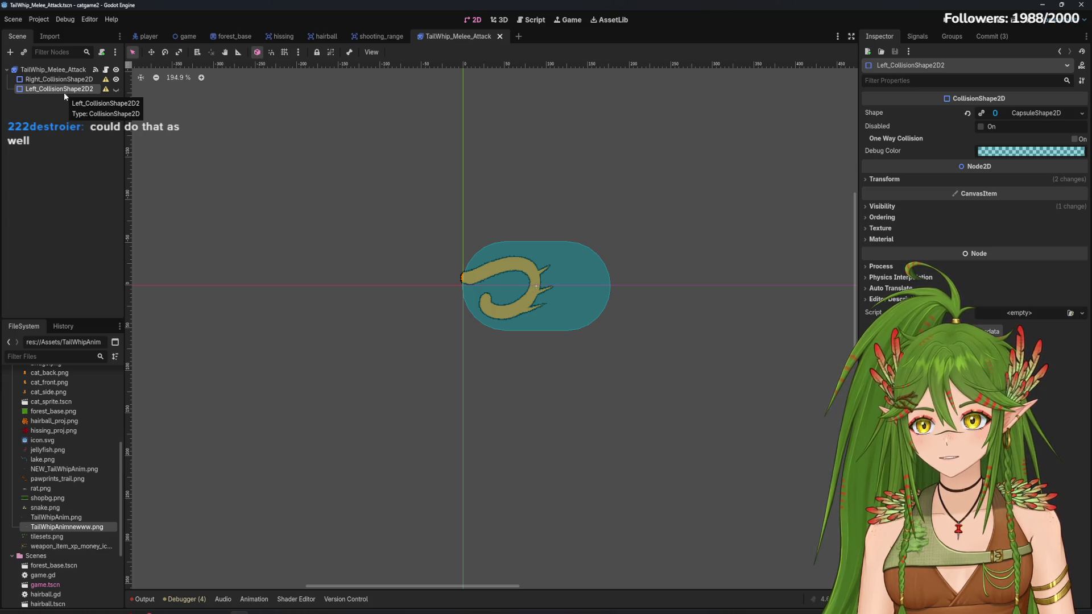
pyautogui.rightClick(64, 92)
pyautogui.click(103, 348)
pyautogui.click(528, 326)
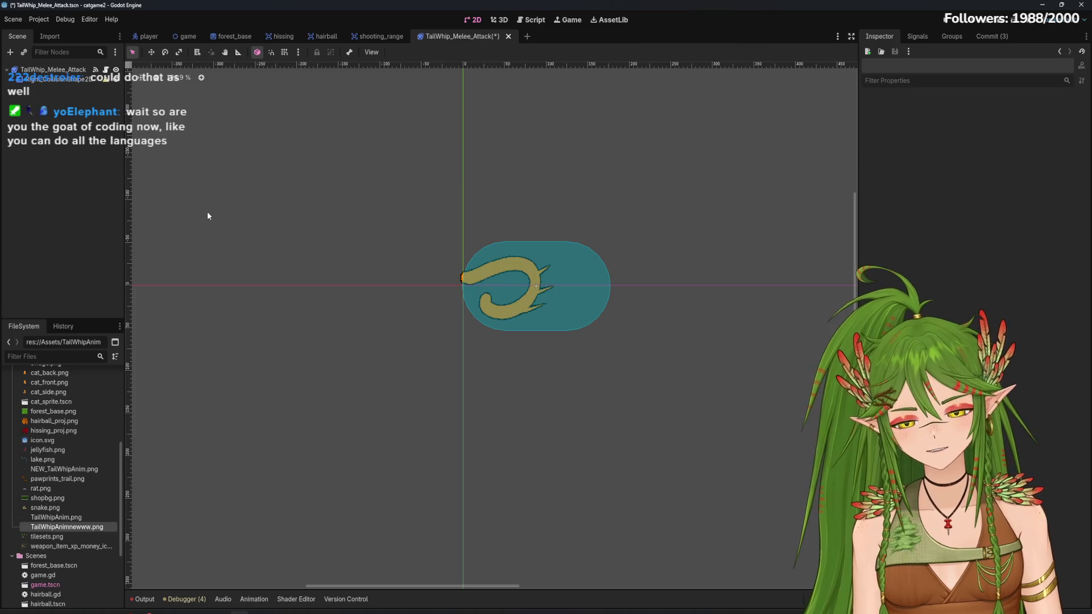
pyautogui.hotkey('ctrl', 's')
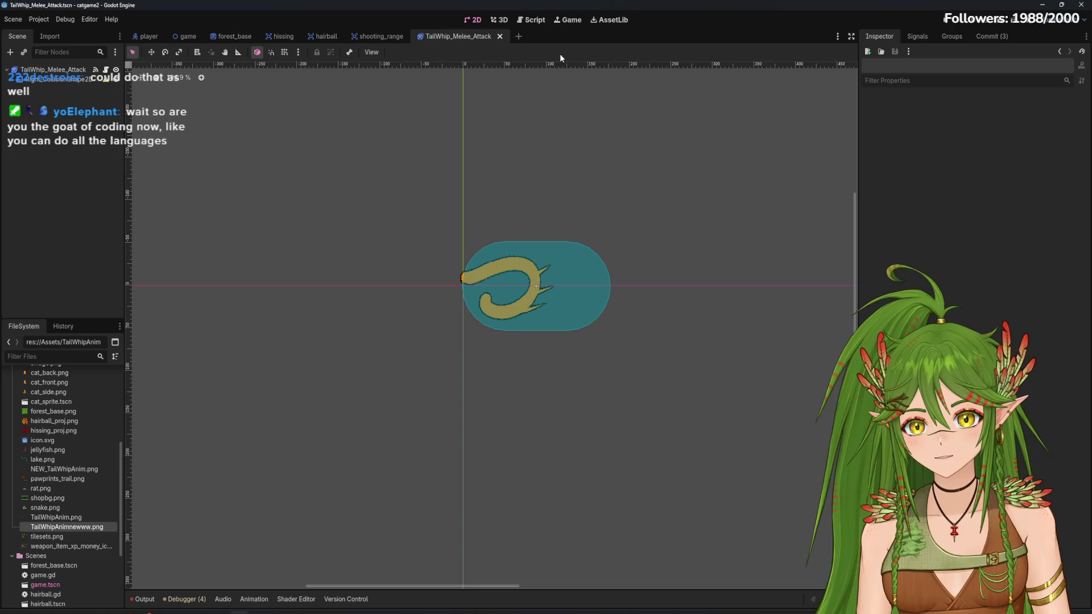
pyautogui.click(526, 23)
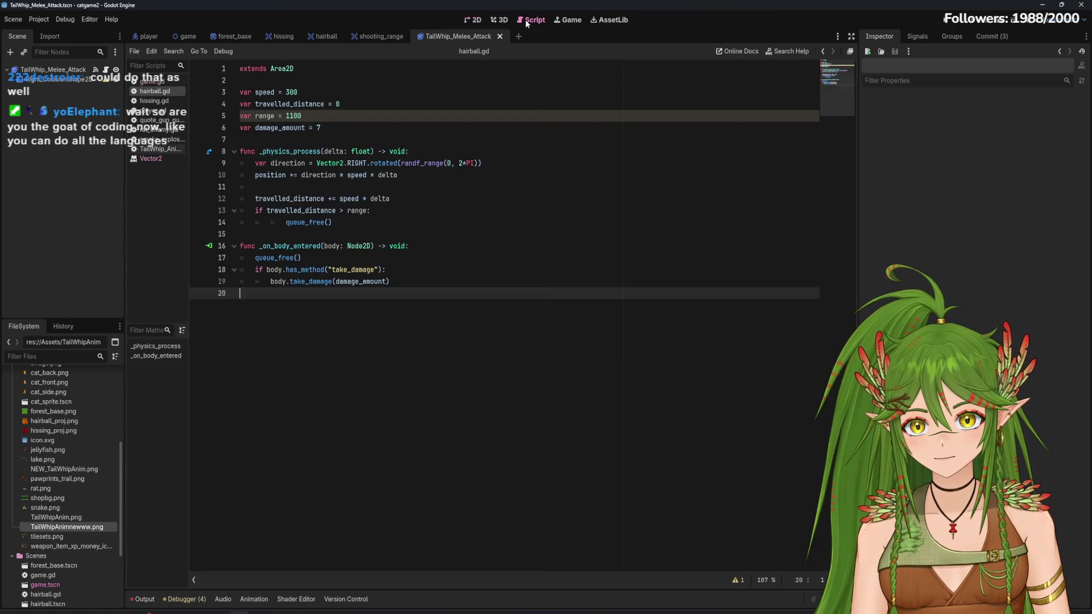
# Return to the 2D view and open TailWhip_Animation.gd from the root node's script icon
pyautogui.click(472, 21)
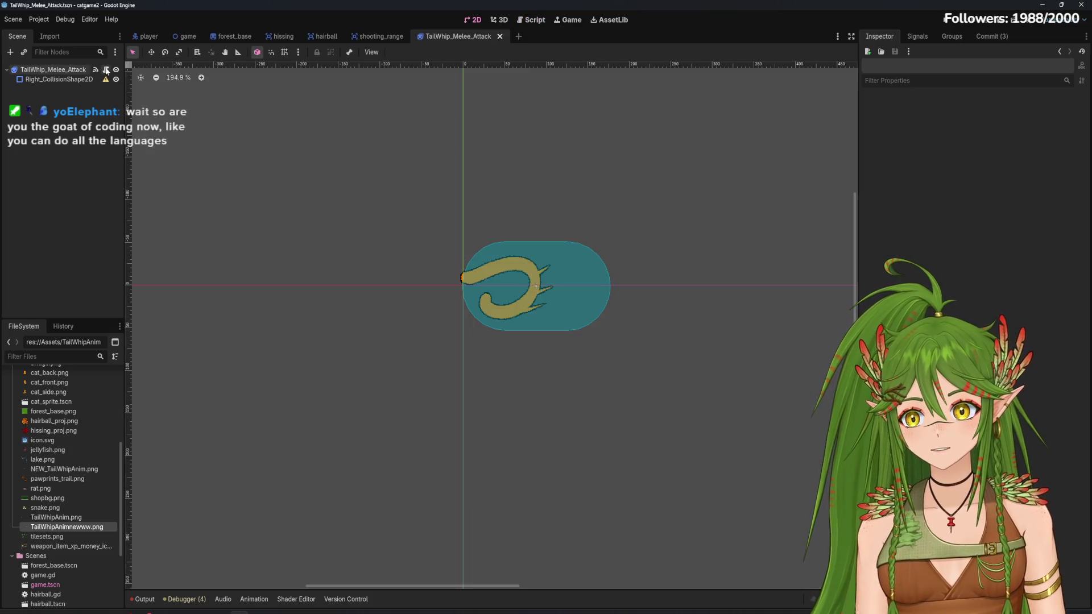
pyautogui.click(106, 70)
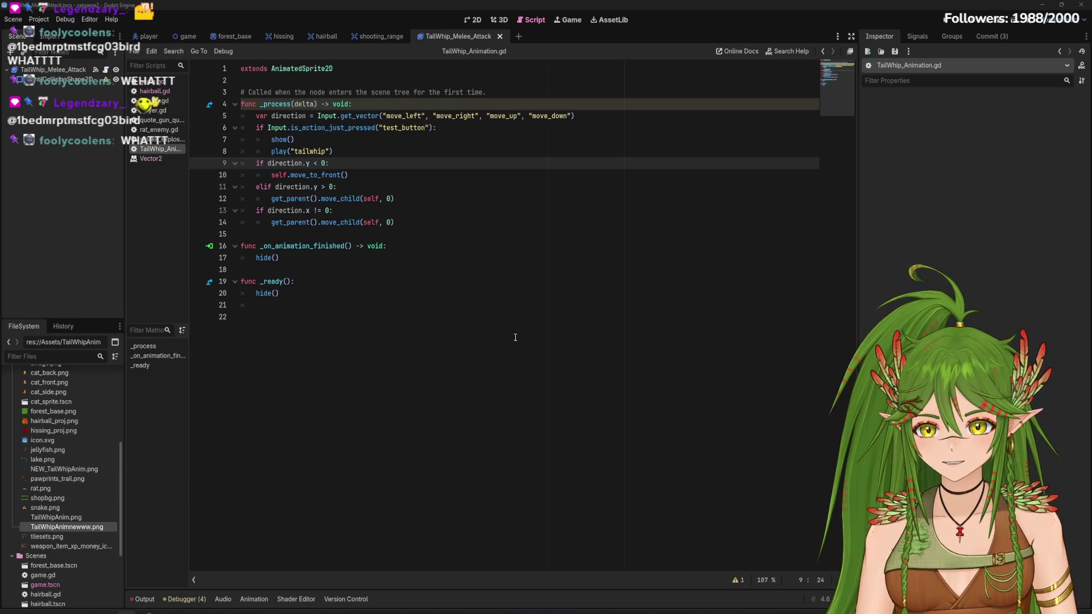
pyautogui.click(364, 292)
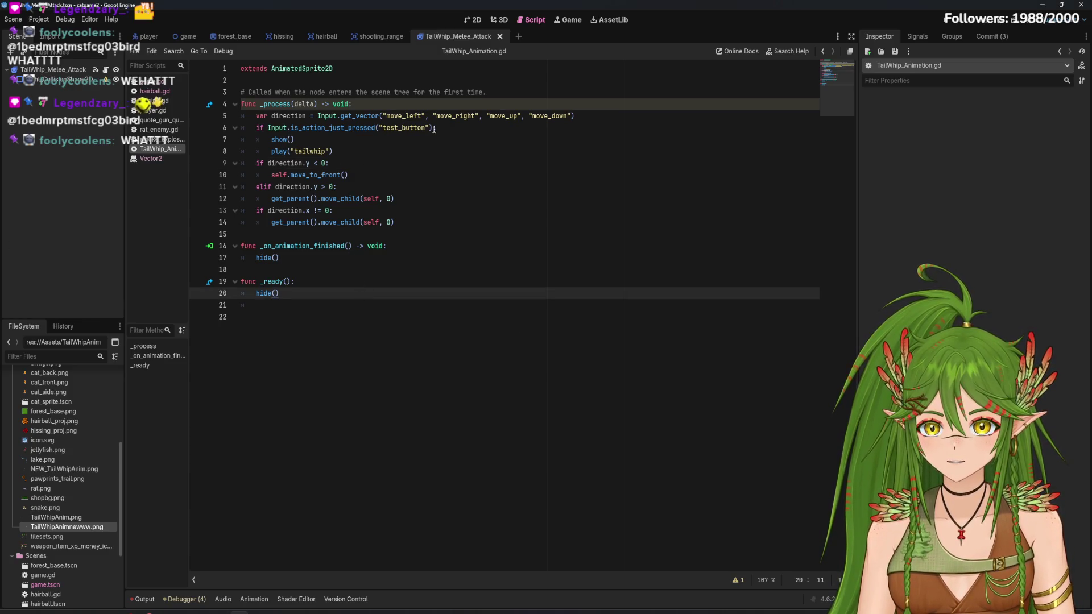
pyautogui.click(436, 151)
pyautogui.click(436, 174)
pyautogui.click(437, 137)
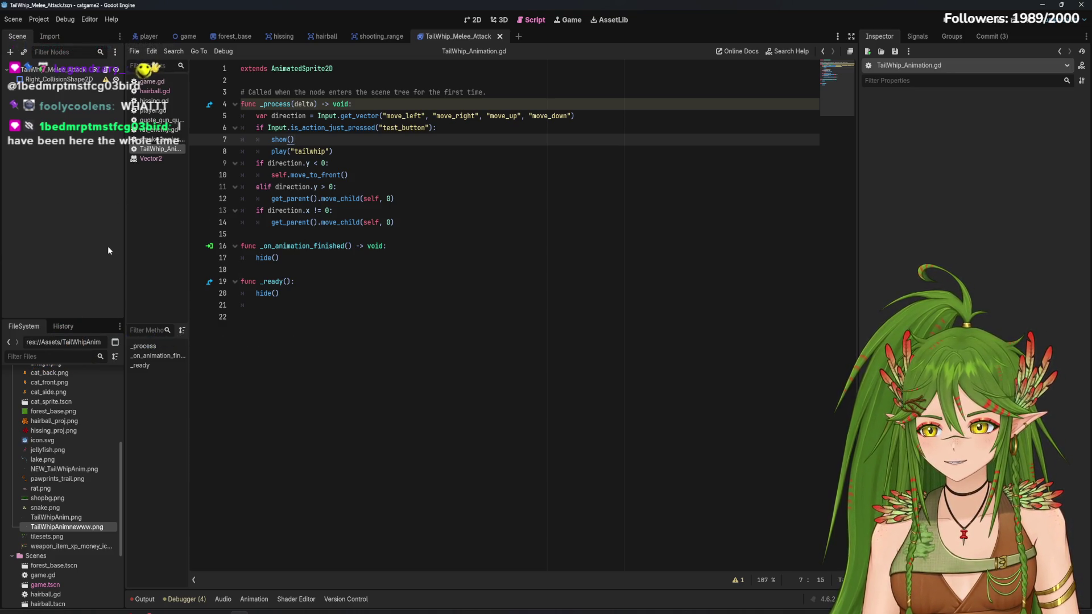
pyautogui.click(392, 246)
pyautogui.click(348, 305)
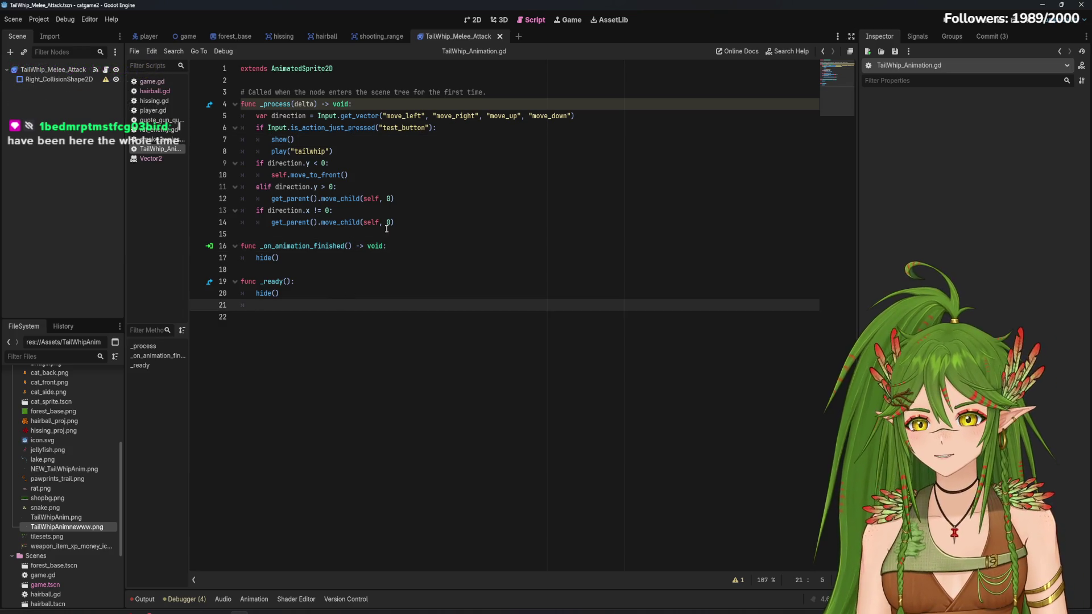
pyautogui.click(491, 329)
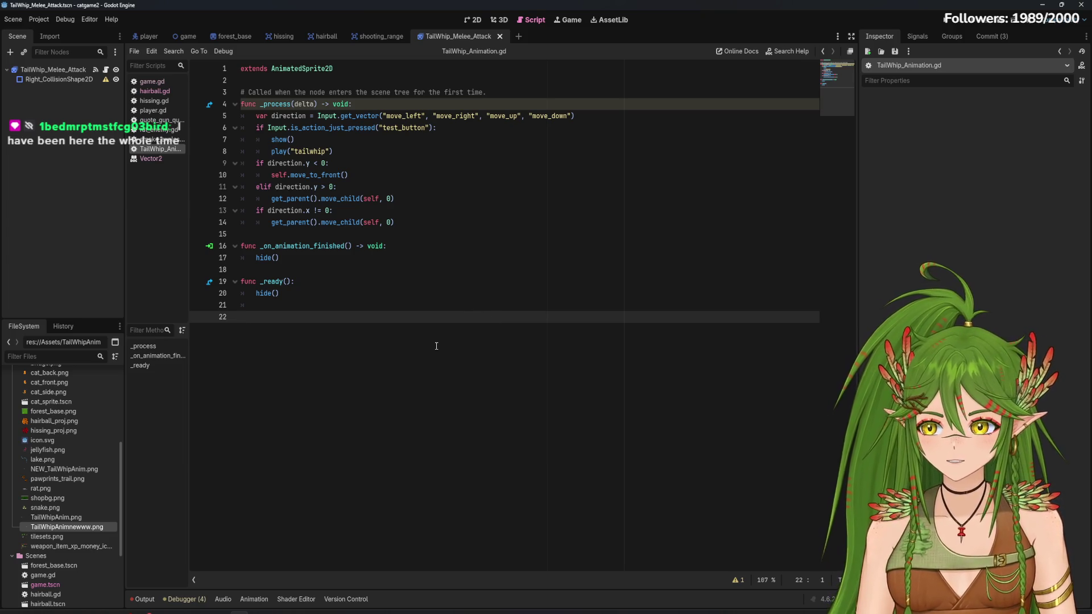
pyautogui.click(373, 279)
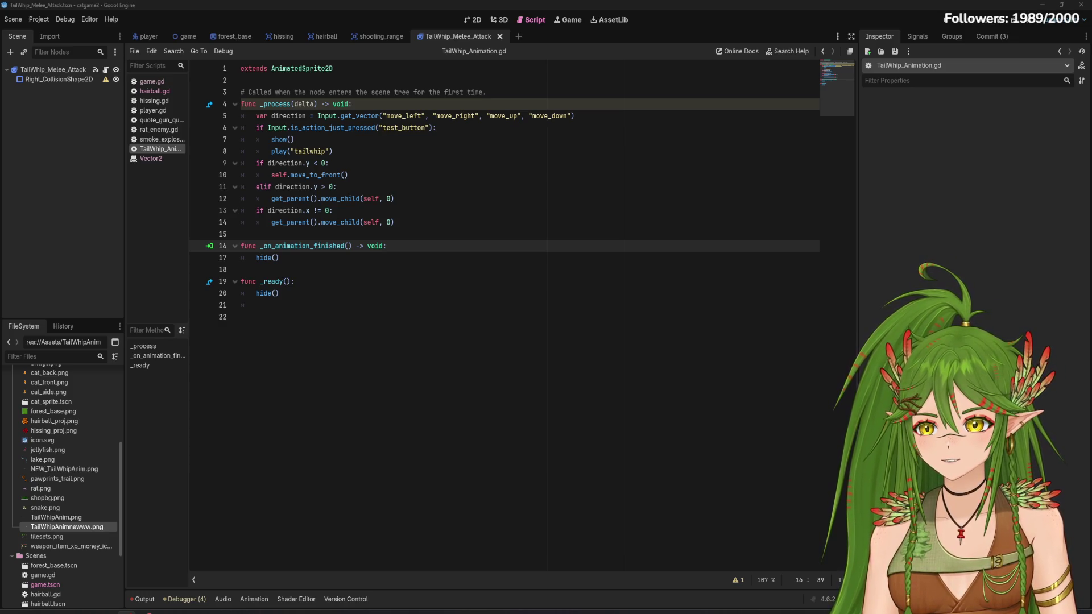
pyautogui.moveTo(0, 164)
pyautogui.mouseDown()
pyautogui.moveTo(447, 151)
pyautogui.moveTo(695, 164)
pyautogui.moveTo(413, 123)
pyautogui.mouseUp()
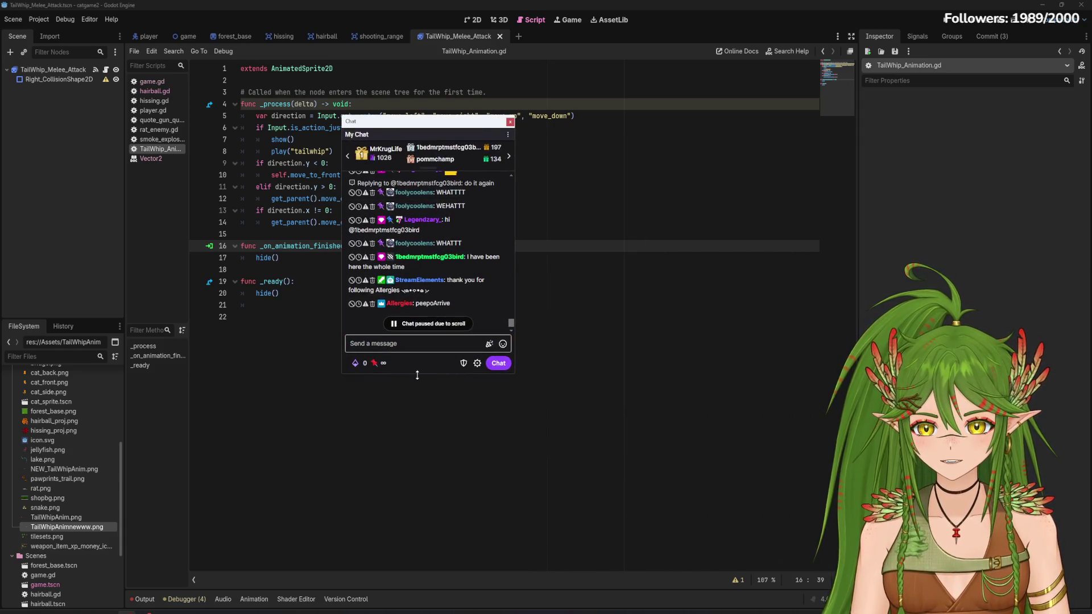
pyautogui.moveTo(417, 375); pyautogui.dragTo(419, 472)
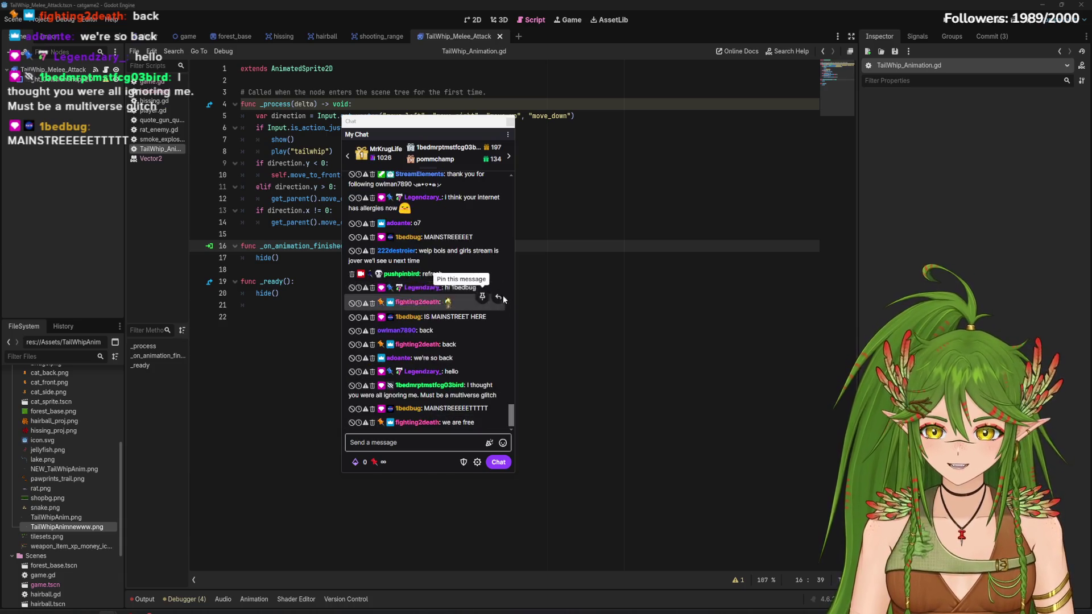
pyautogui.scroll(3, 393, 287)
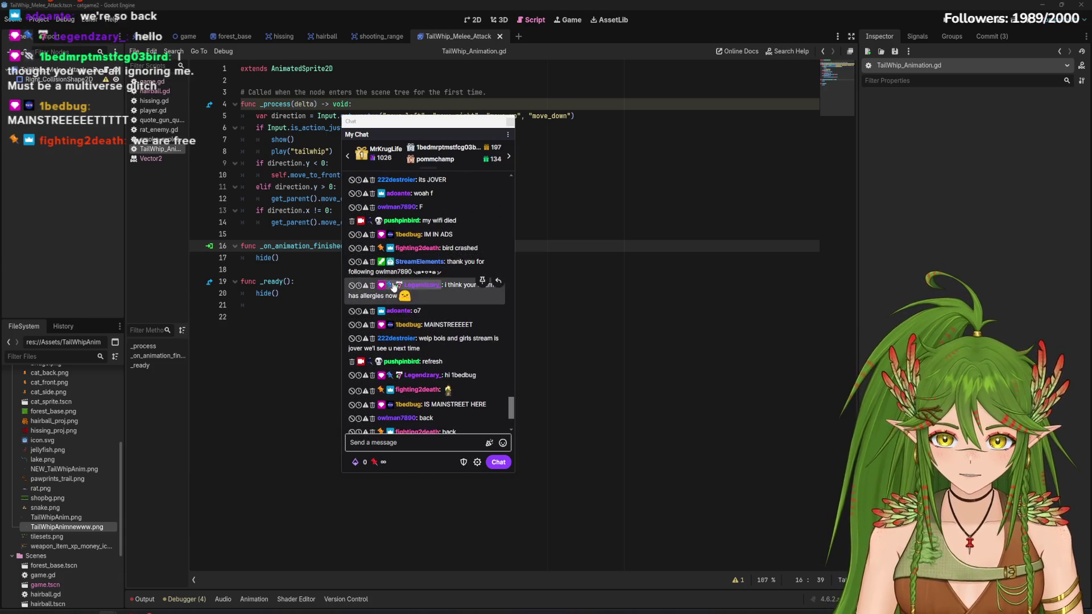
pyautogui.scroll(5, 485, 386)
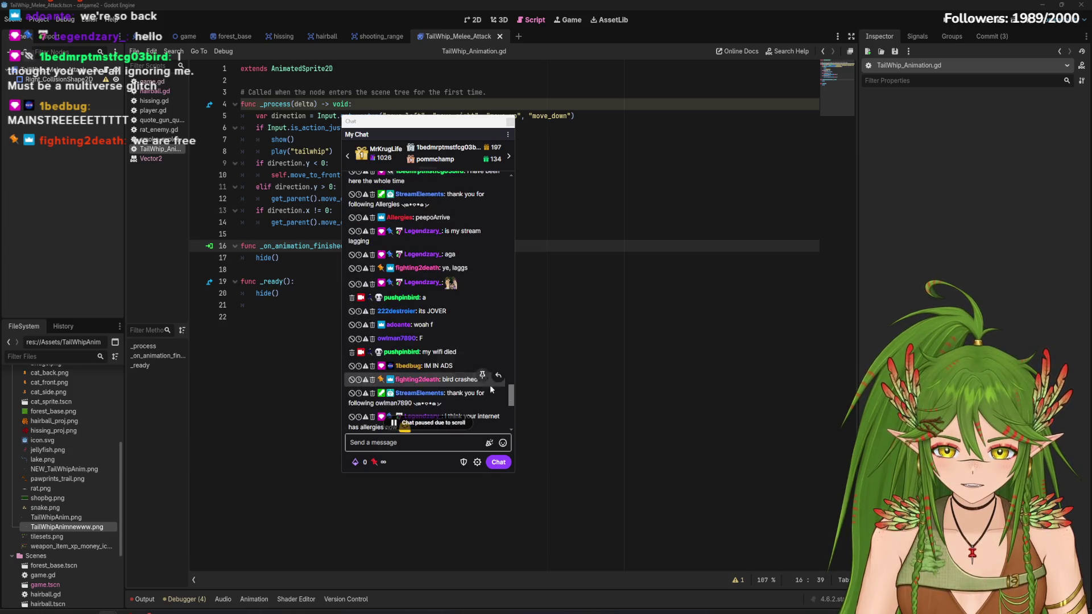
pyautogui.scroll(-3, 473, 391)
pyautogui.scroll(3, 422, 185)
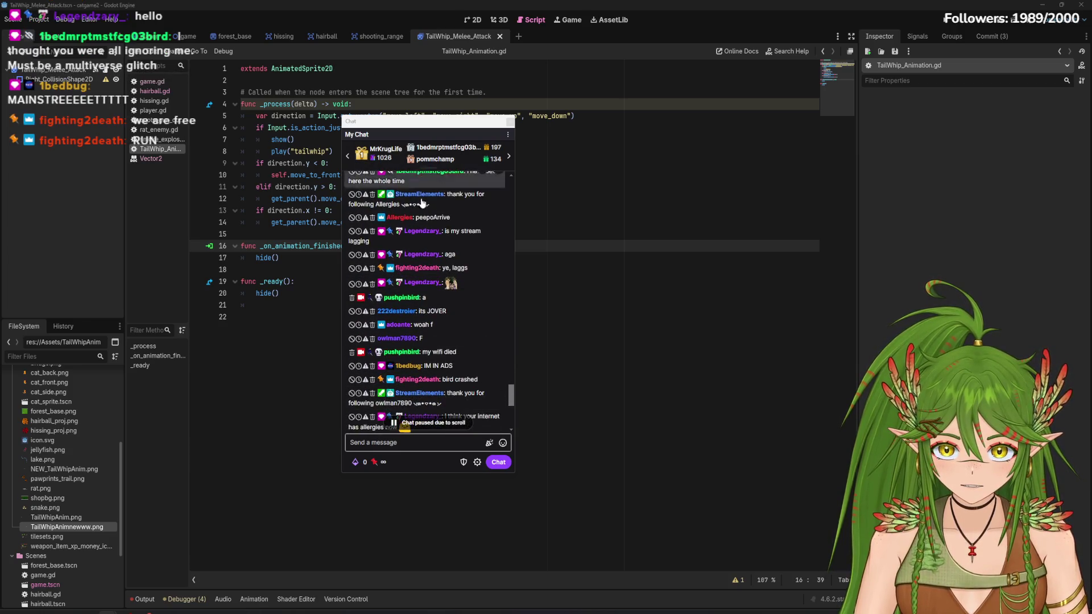
pyautogui.scroll(-3, 433, 256)
pyautogui.scroll(2, 439, 277)
pyautogui.scroll(-3, 418, 340)
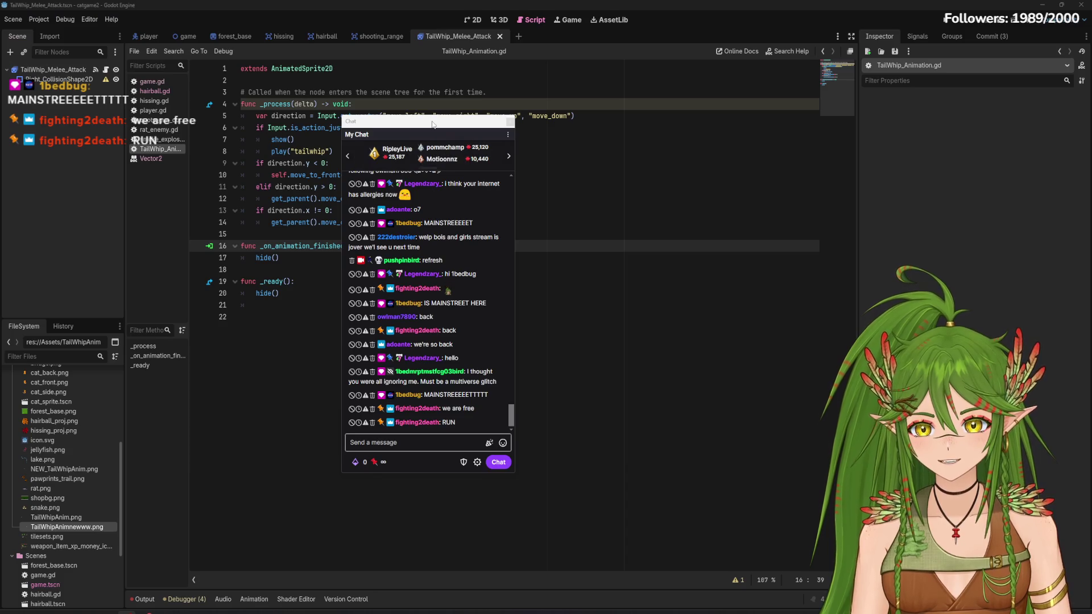
pyautogui.moveTo(433, 124)
pyautogui.mouseDown()
pyautogui.moveTo(8, 105)
pyautogui.moveTo(0, 86)
pyautogui.mouseUp()
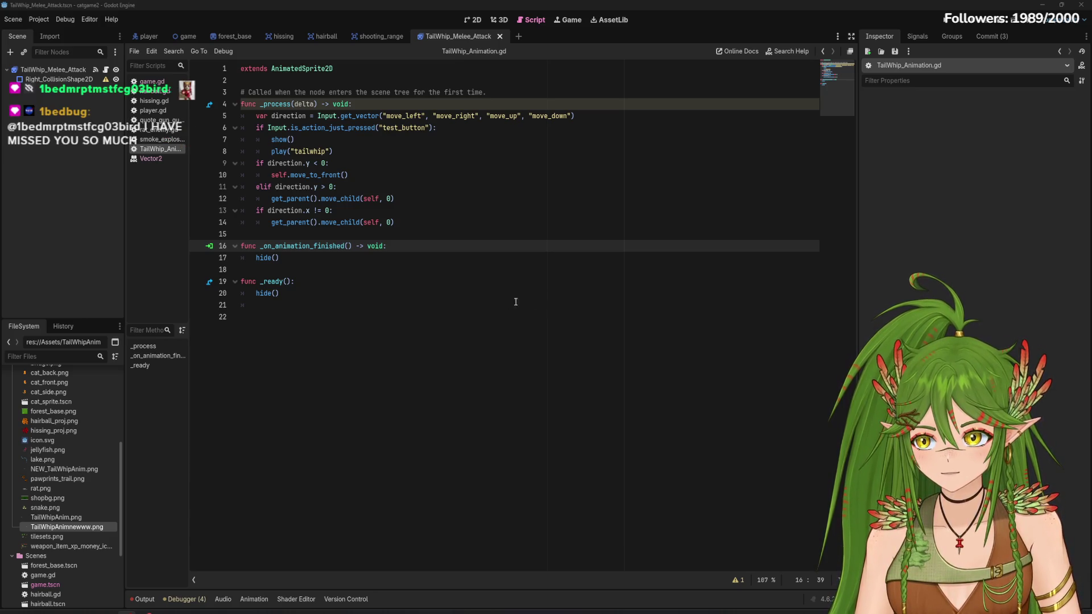
# Review the _ready function's show() and play("tailwhip") lines in TailWhip_Animation.gd
pyautogui.click(359, 282)
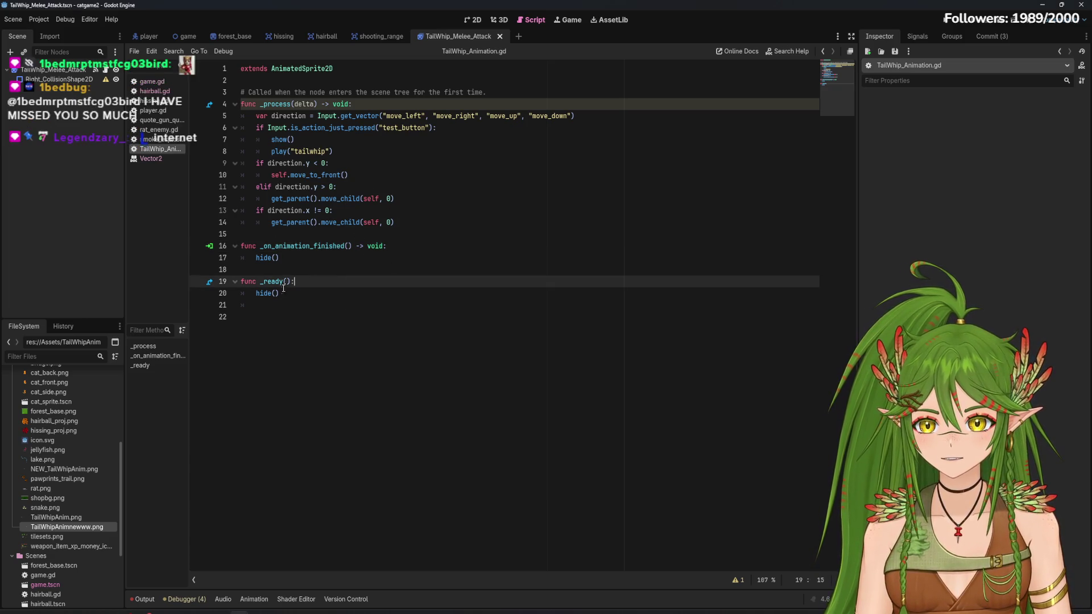
pyautogui.click(287, 141)
pyautogui.click(290, 151)
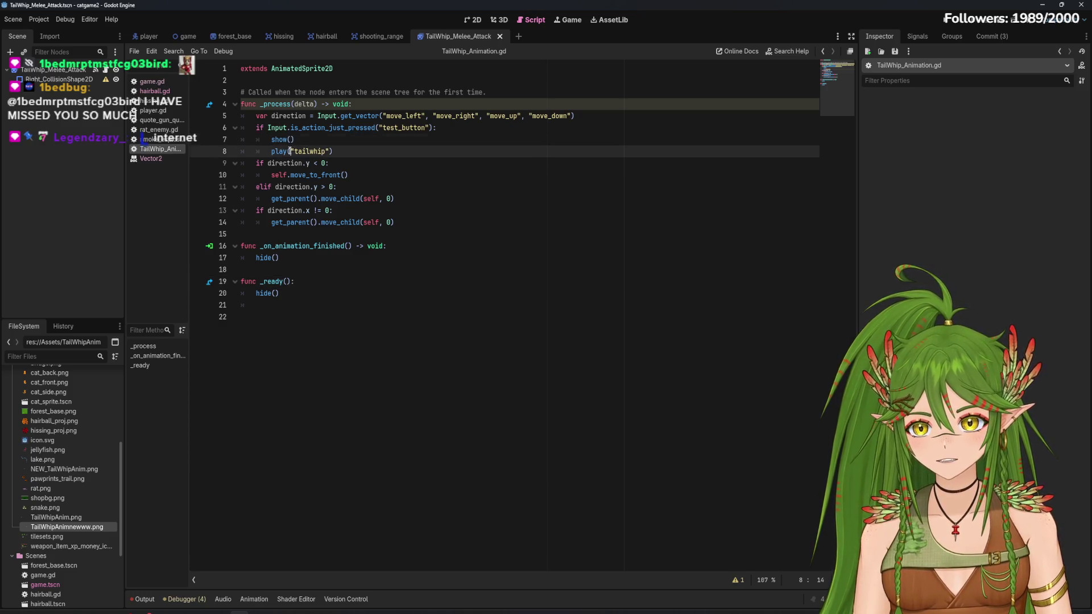
pyautogui.click(334, 151)
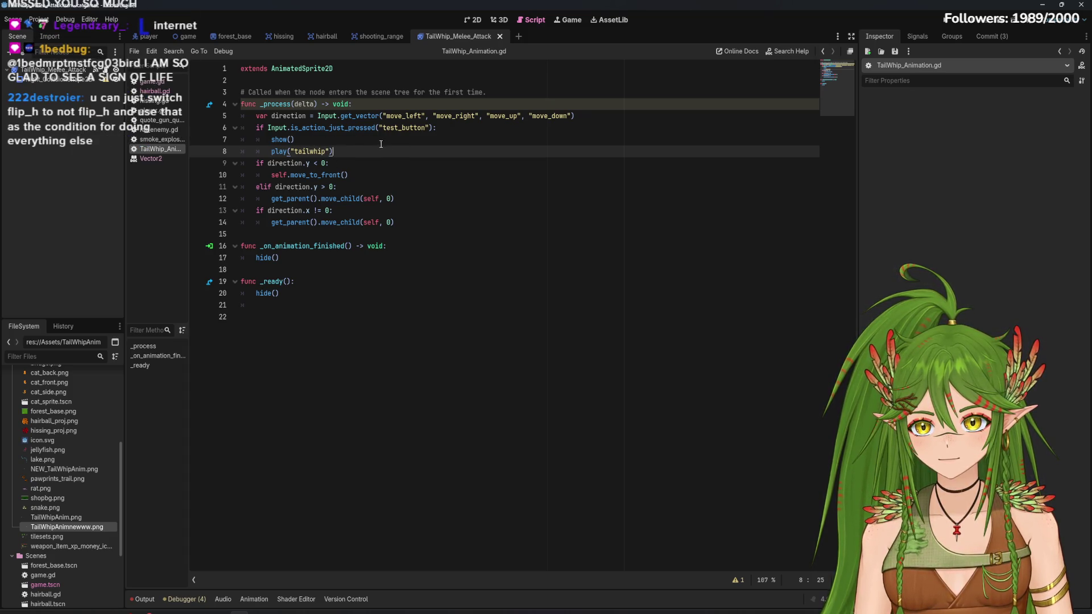
pyautogui.moveTo(277, 143)
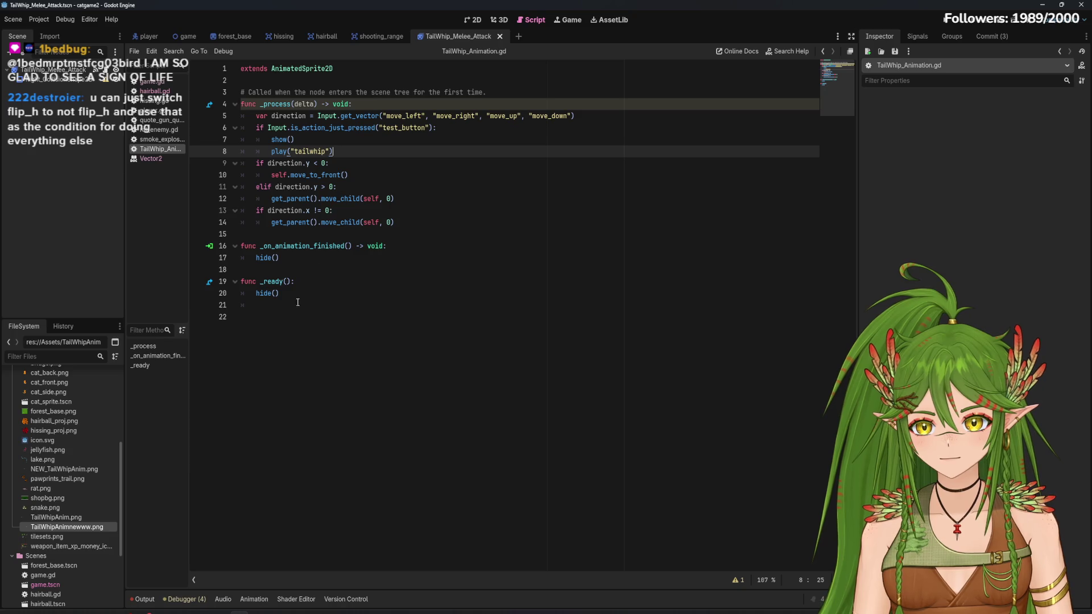
# Comment out lines 6–8 with Ctrl+K and save TailWhip_Animation.gd
pyautogui.moveTo(349, 146)
pyautogui.mouseDown()
pyautogui.moveTo(250, 130)
pyautogui.moveTo(285, 142)
pyautogui.moveTo(341, 114)
pyautogui.moveTo(246, 129)
pyautogui.mouseUp()
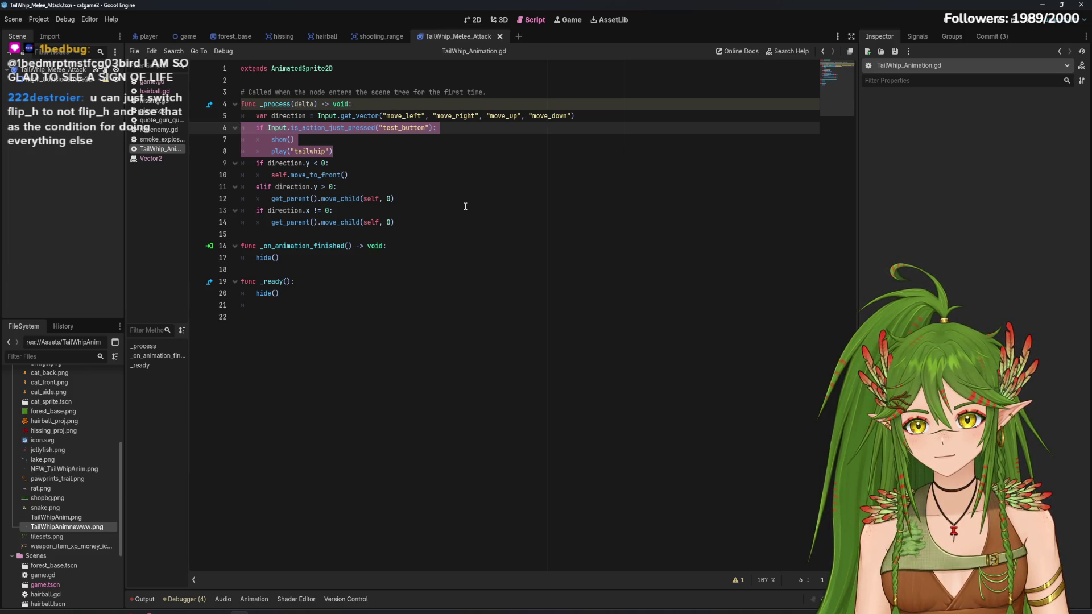
pyautogui.press('End')
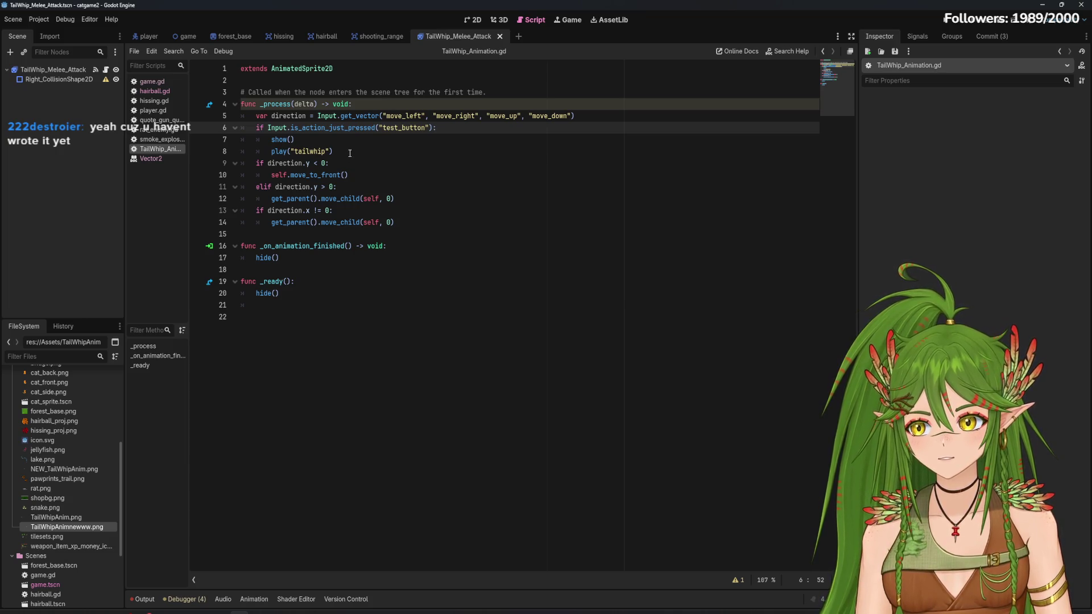
pyautogui.hotkey('ctrl', 'z')
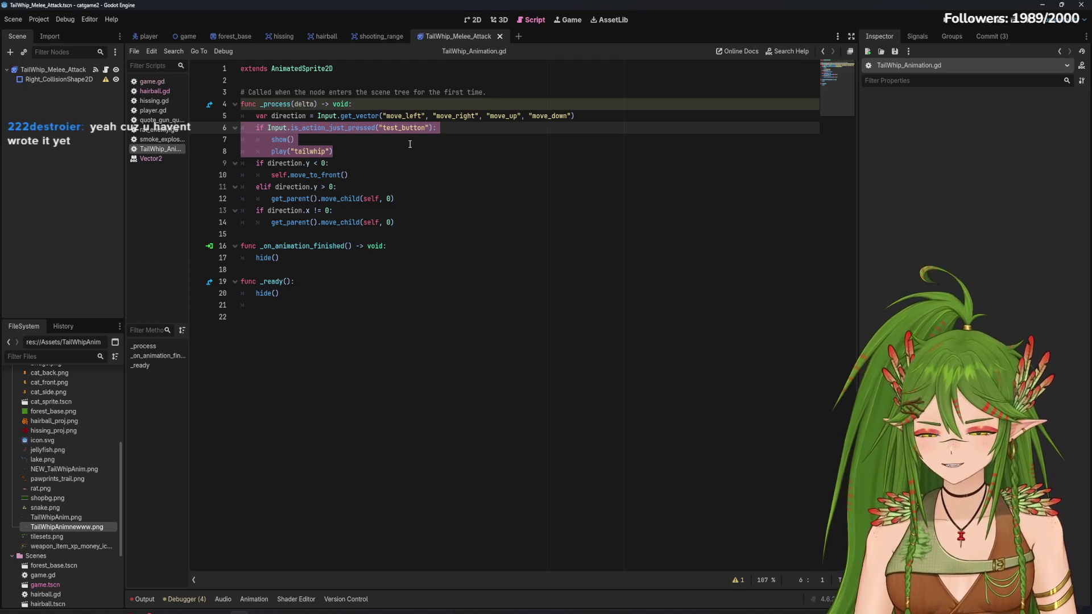
pyautogui.hotkey('ctrl', 'k')
pyautogui.click(365, 151)
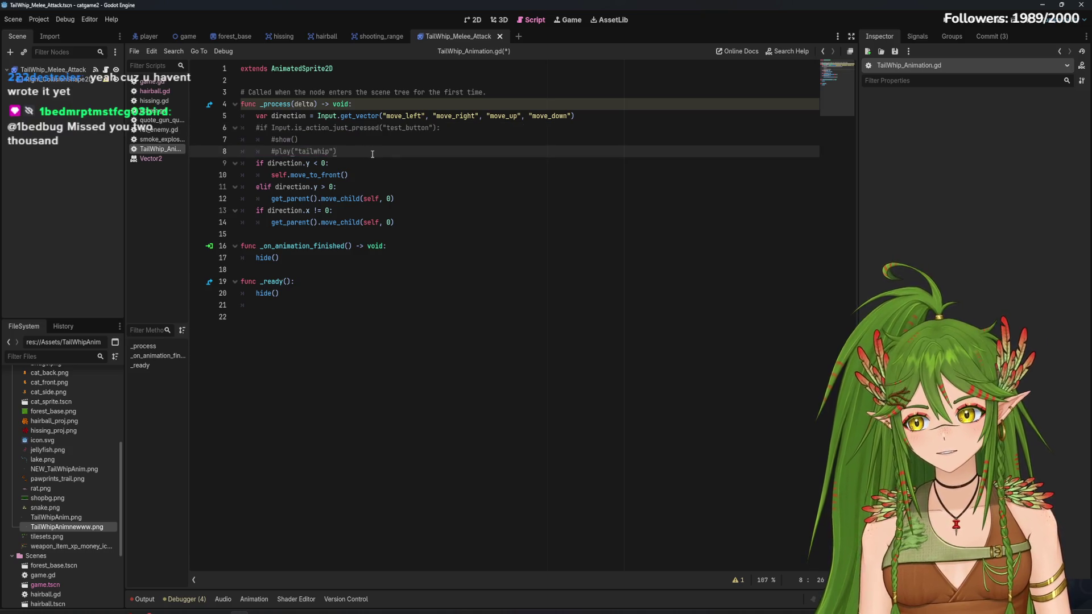
pyautogui.click(481, 188)
pyautogui.hotkey('ctrl', 's')
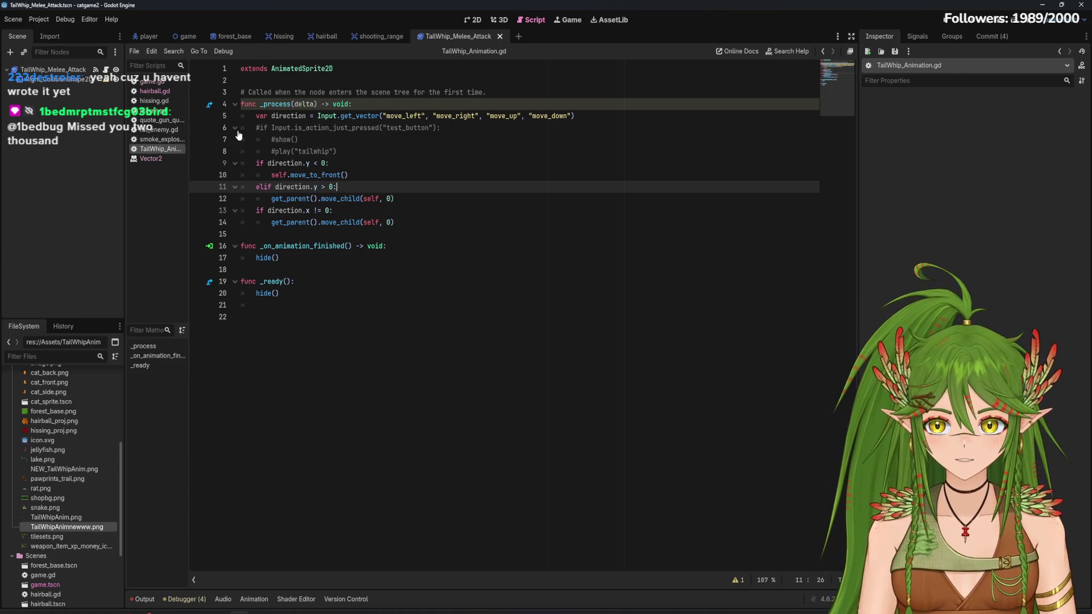
# Compare player.gd and quote_gun_quote.gd against TailWhip_Animation.gd
pyautogui.click(163, 110)
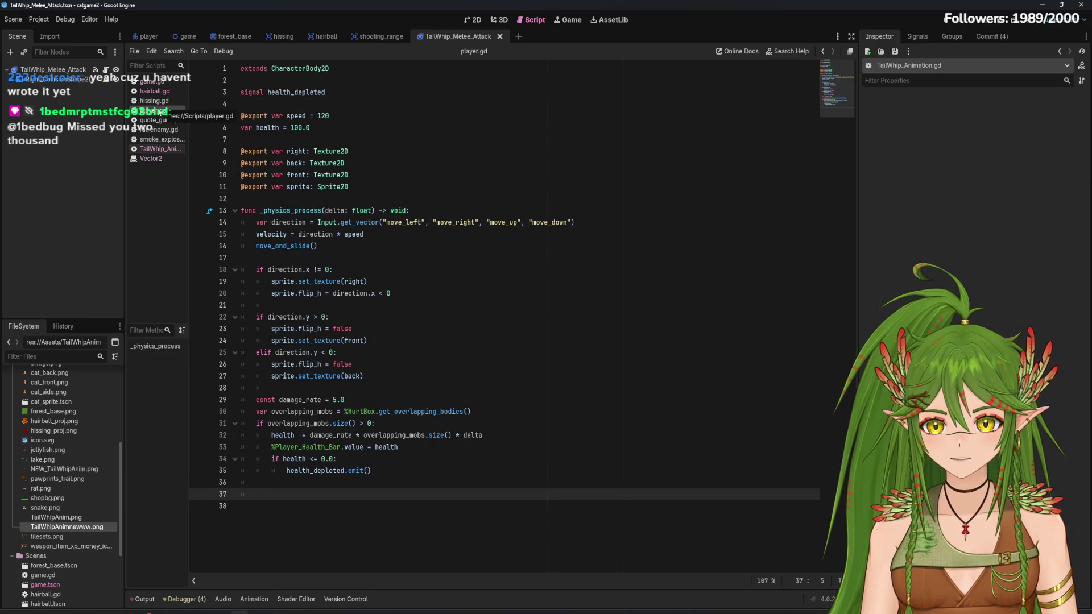
pyautogui.click(162, 149)
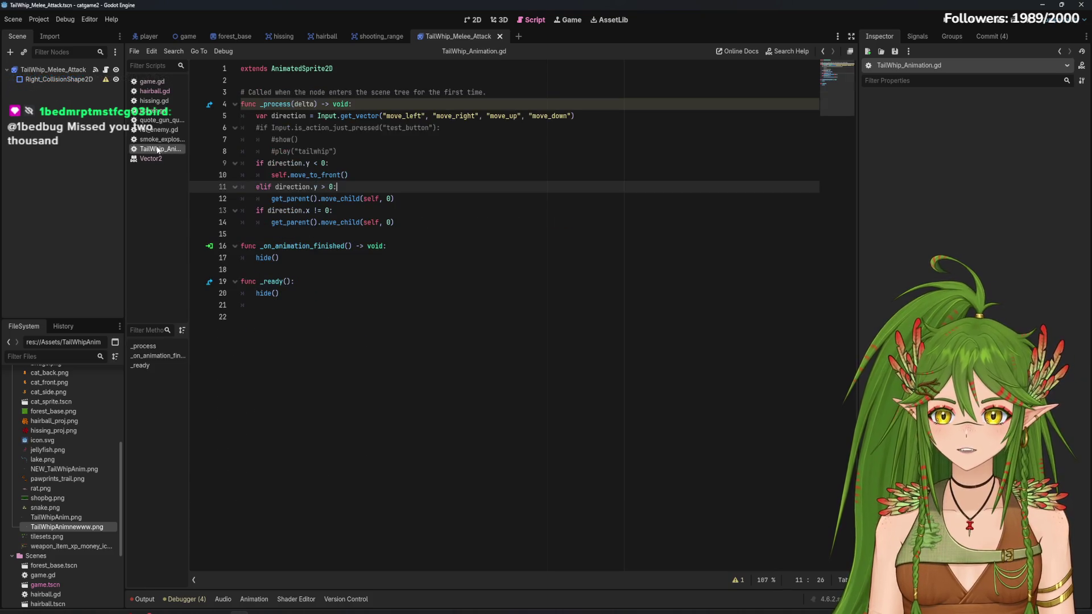
pyautogui.click(161, 120)
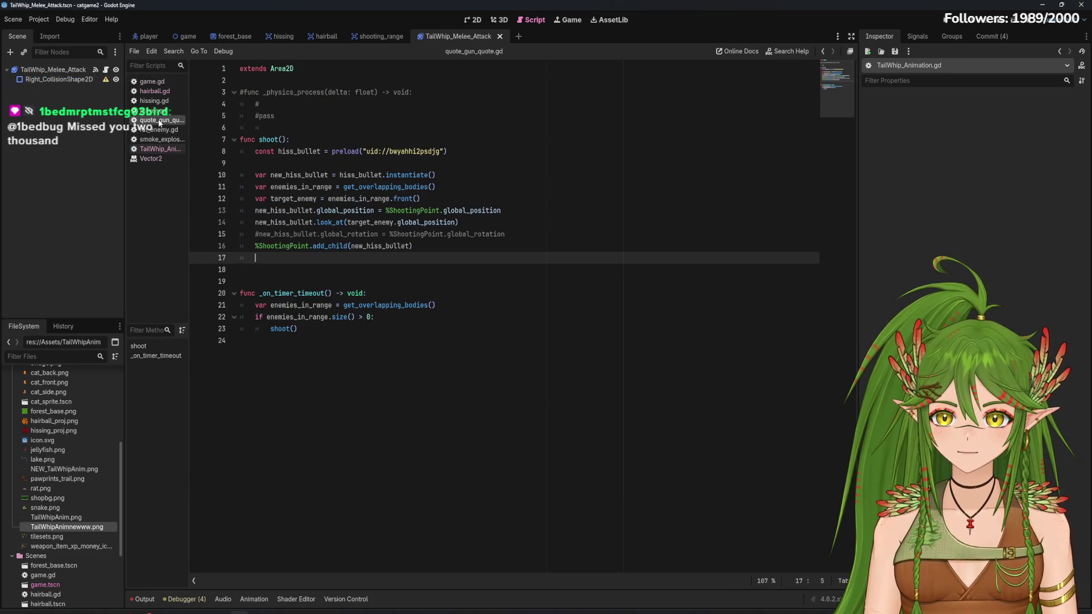
pyautogui.click(161, 111)
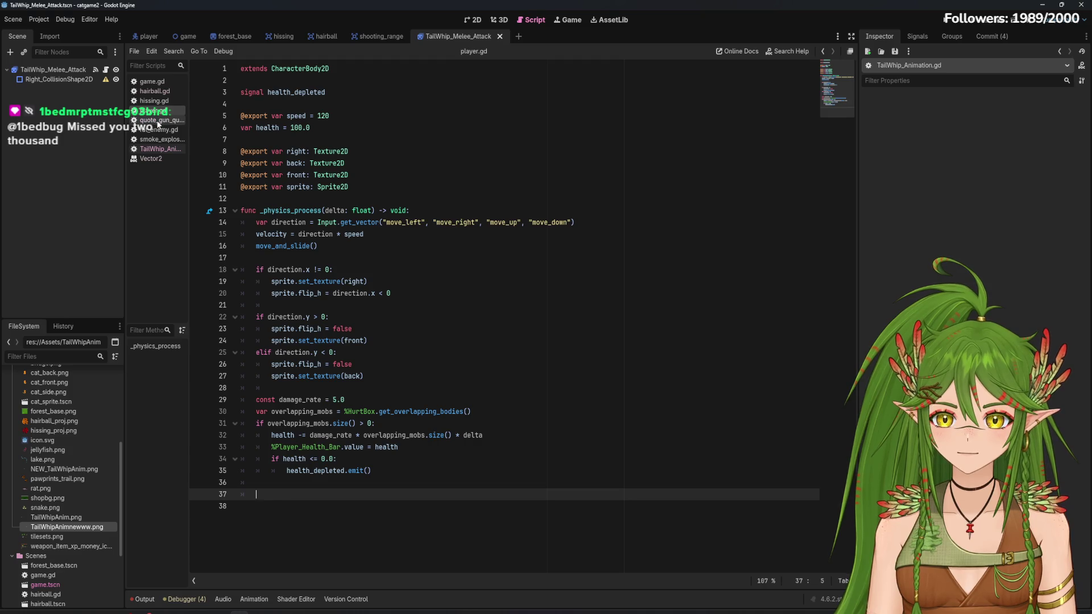
pyautogui.click(163, 148)
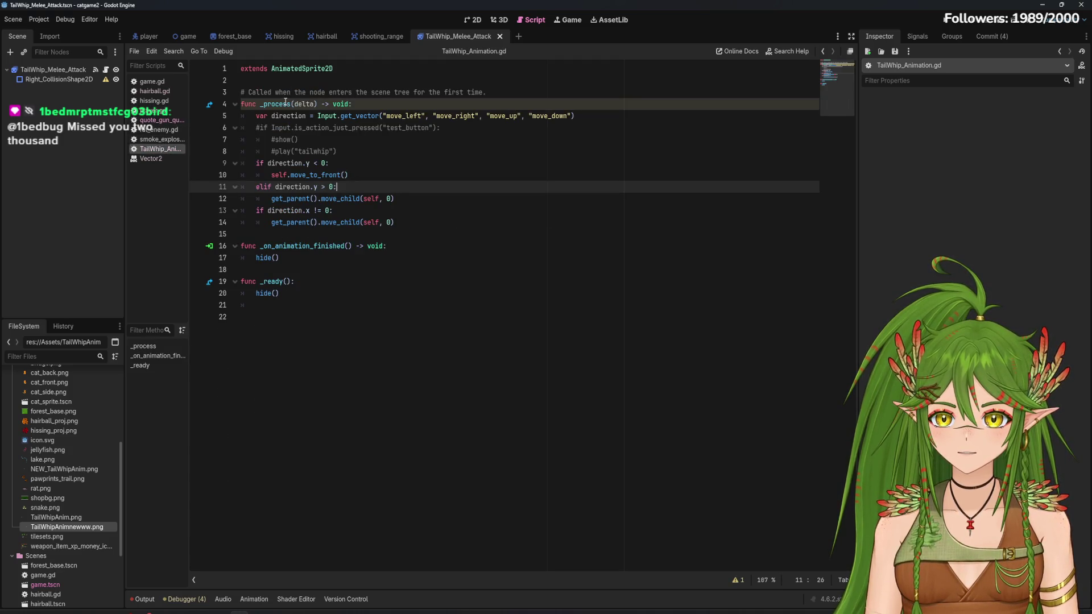
pyautogui.click(152, 121)
# Review hissing.gd, then return to TailWhip_Animation.gd and select the commented test_button line
pyautogui.click(155, 130)
pyautogui.click(158, 120)
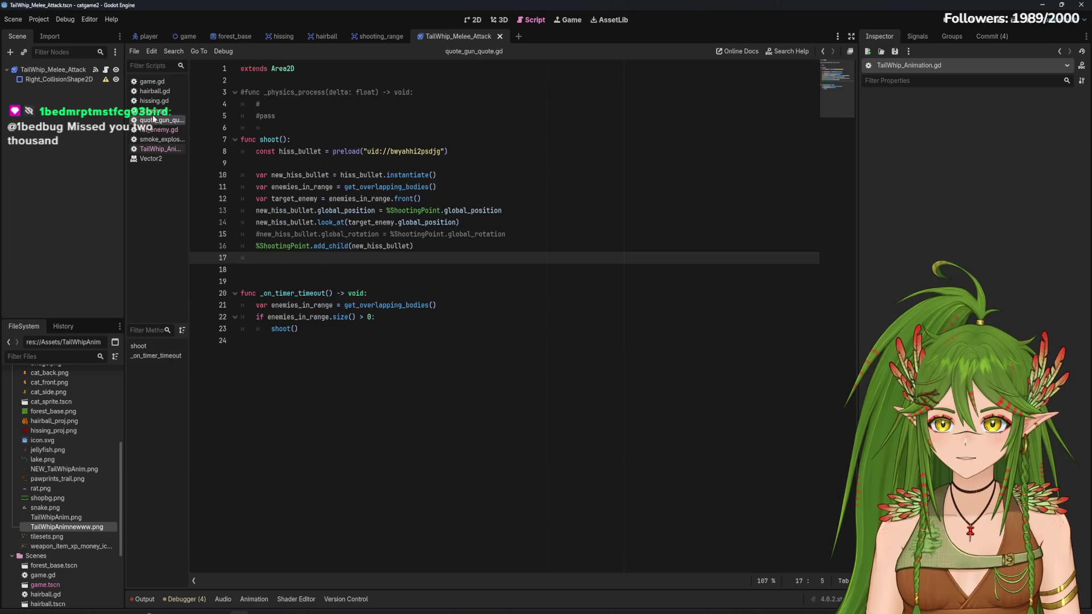
pyautogui.click(153, 100)
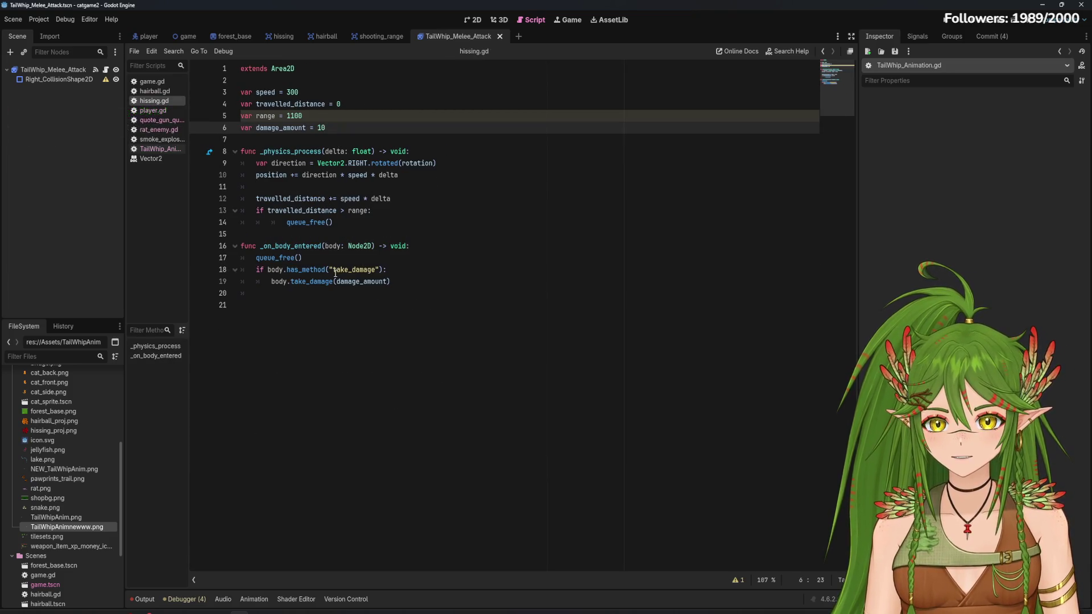
pyautogui.moveTo(327, 271)
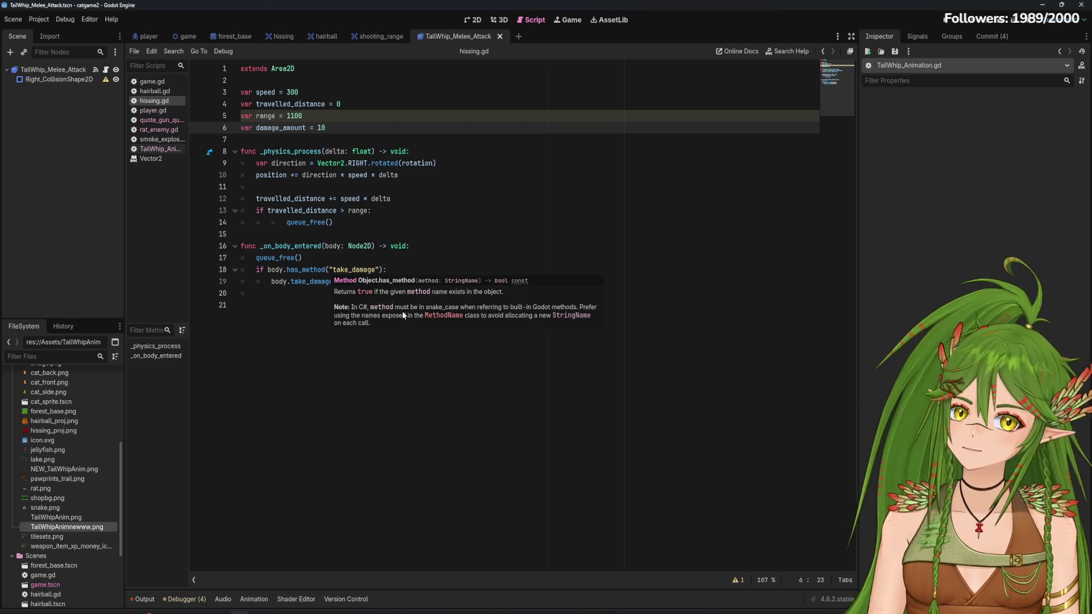
pyautogui.click(157, 149)
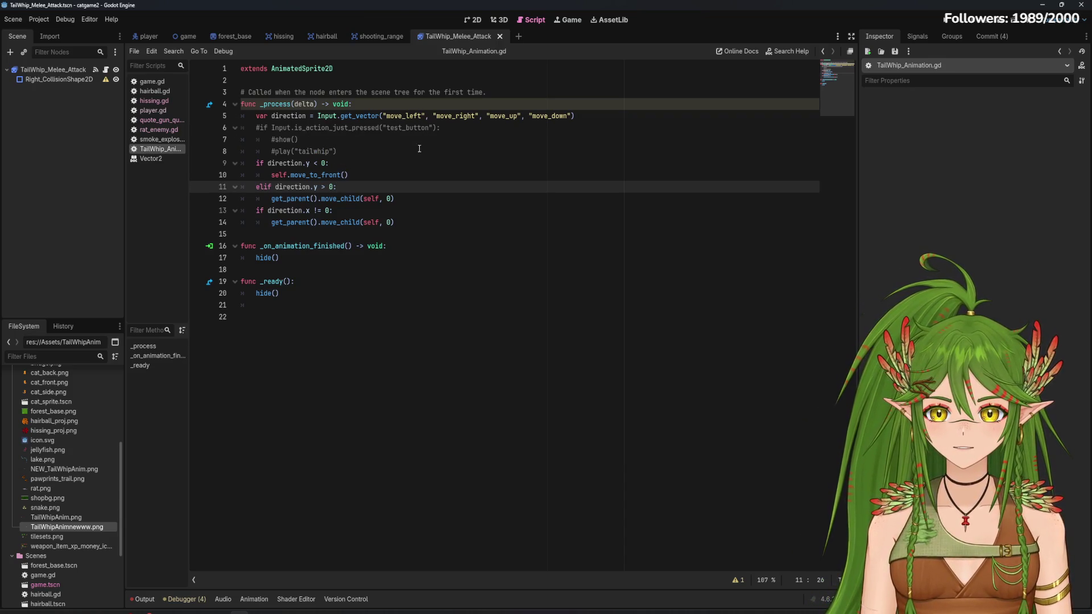
pyautogui.moveTo(455, 129)
pyautogui.mouseDown()
pyautogui.moveTo(250, 116)
pyautogui.moveTo(243, 125)
pyautogui.mouseUp()
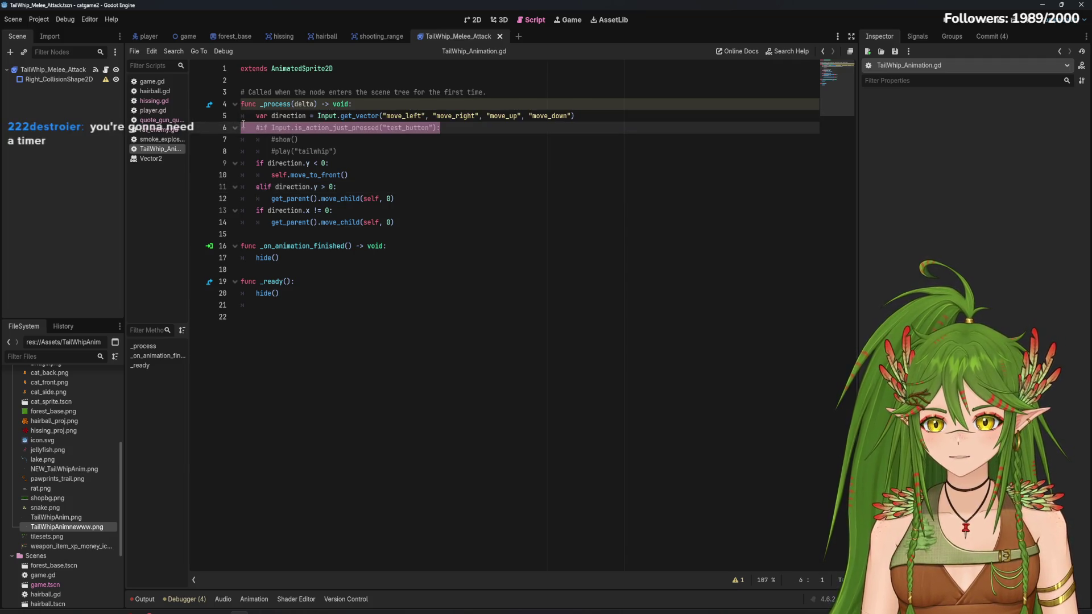
# Delete the commented test_button line, add a Timer child node, then open hissing.gd for reference
pyautogui.press('BackSpace')
pyautogui.press('BackSpace')
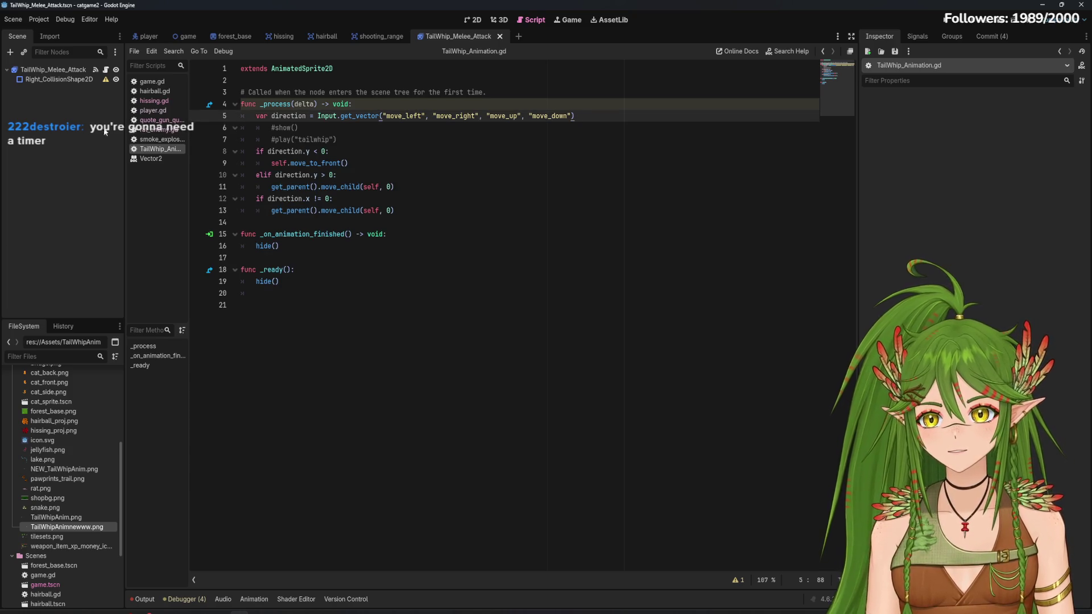
pyautogui.click(10, 52)
pyautogui.write('time')
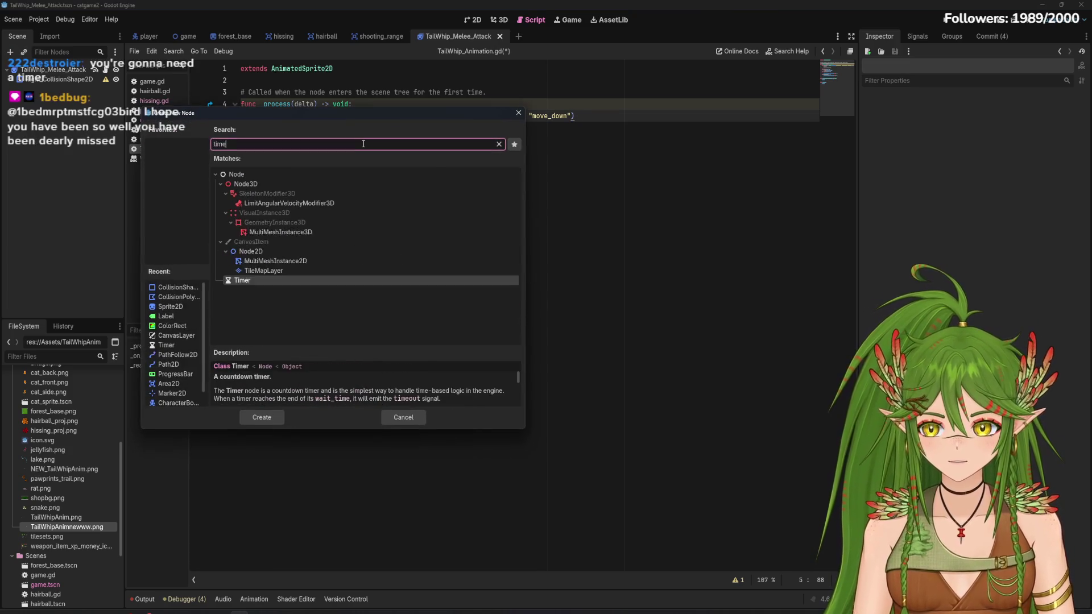
pyautogui.write('r')
pyautogui.click(264, 241)
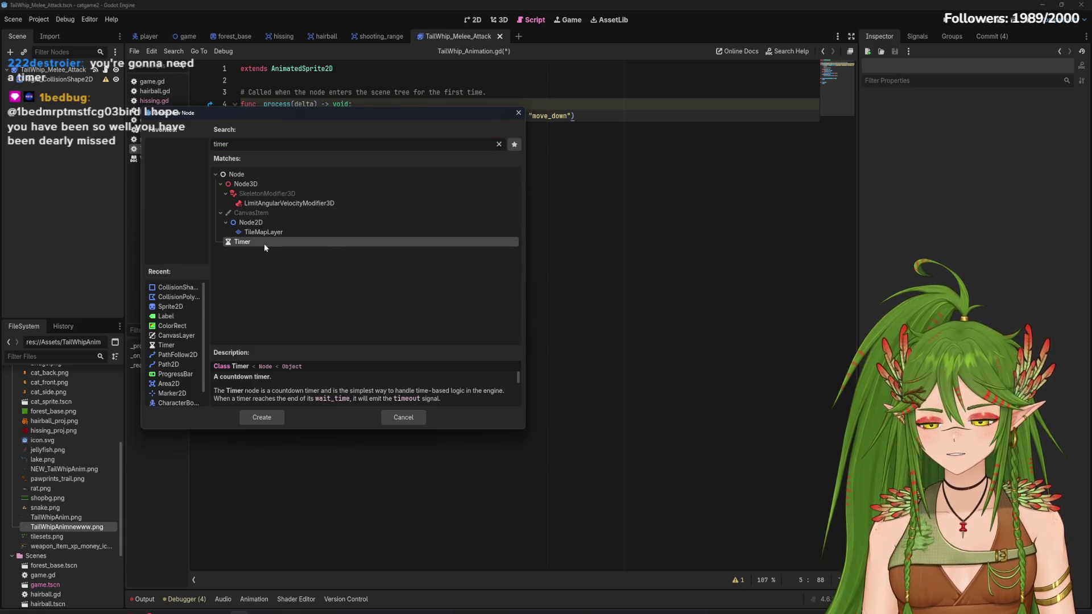
pyautogui.click(261, 417)
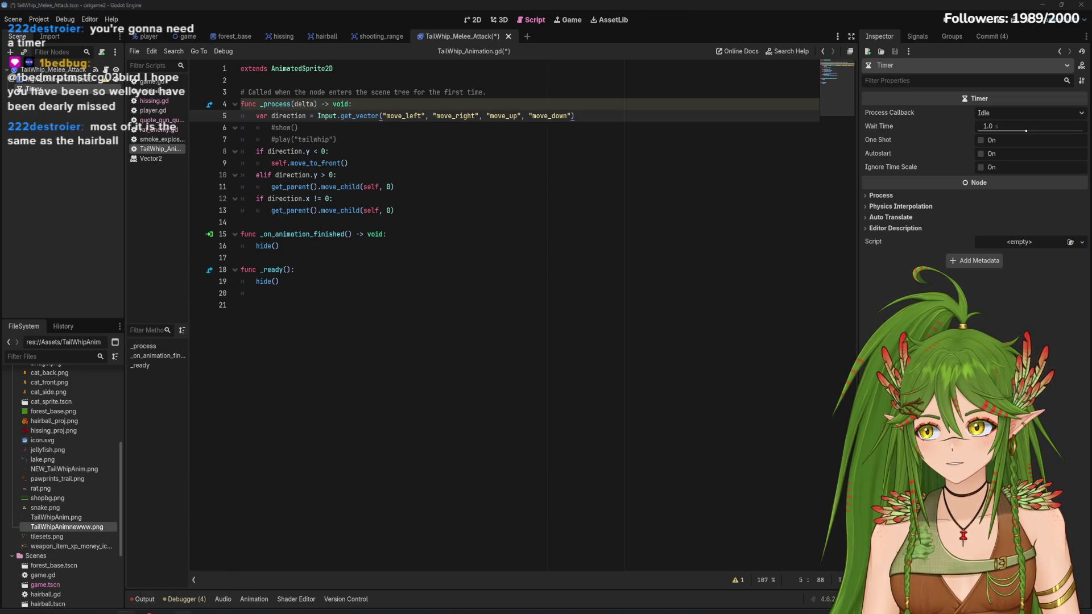
pyautogui.click(424, 424)
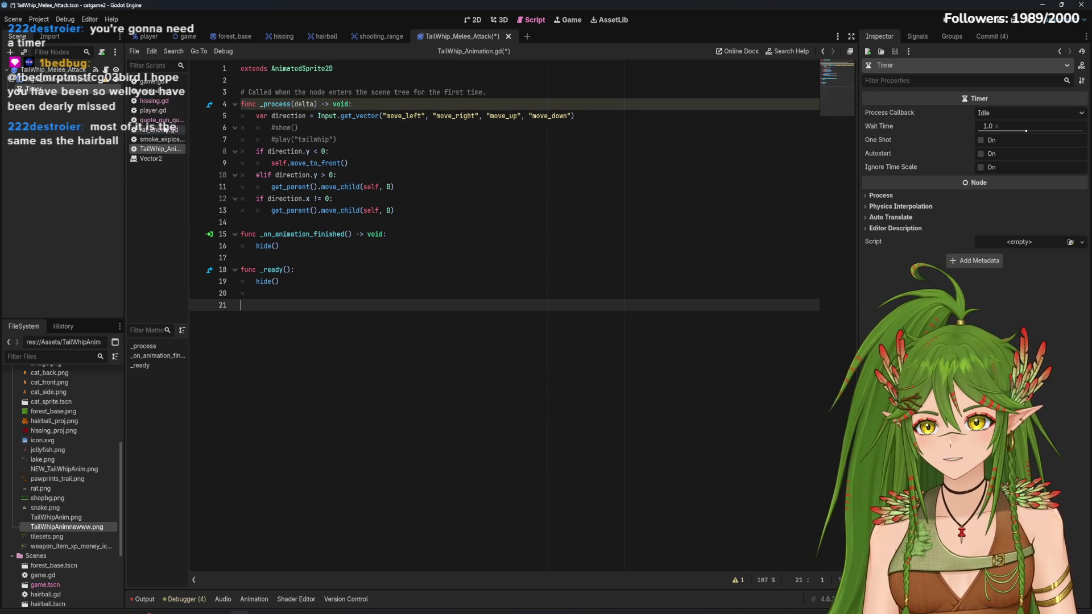
pyautogui.click(154, 101)
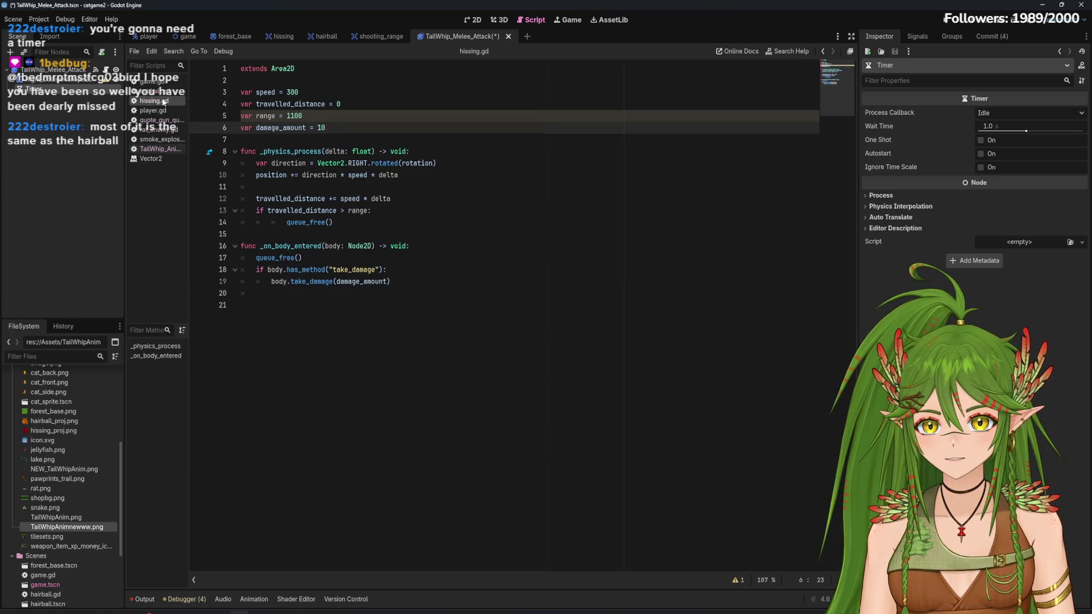
# Switch between hissing.gd and TailWhip_Animation.gd and select the TailWhip_Melee_Attack node
pyautogui.click(164, 150)
pyautogui.moveTo(164, 151); pyautogui.dragTo(154, 109)
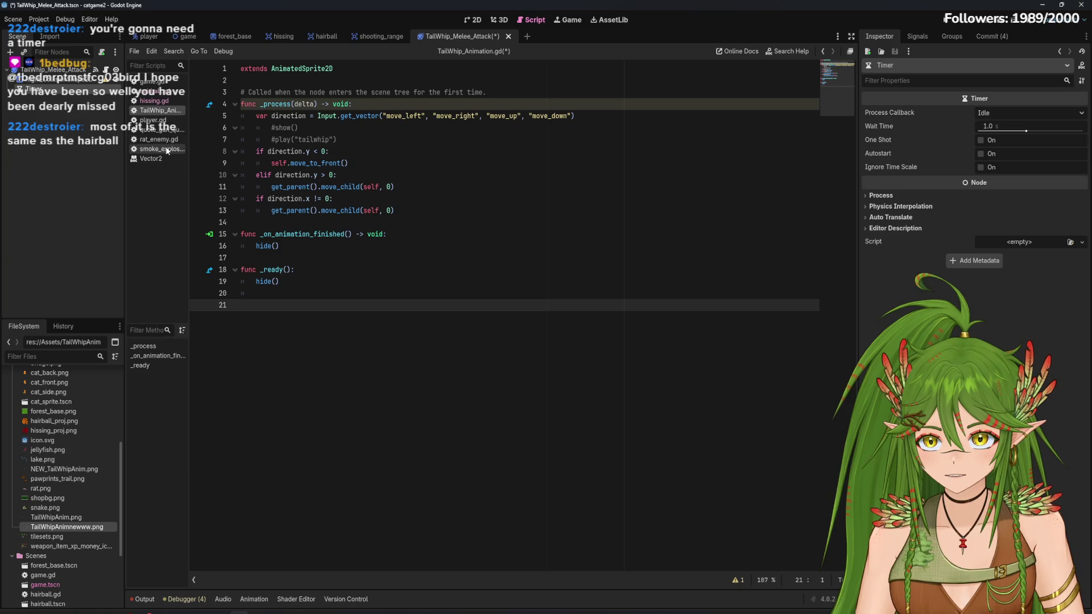
pyautogui.click(152, 101)
pyautogui.click(153, 110)
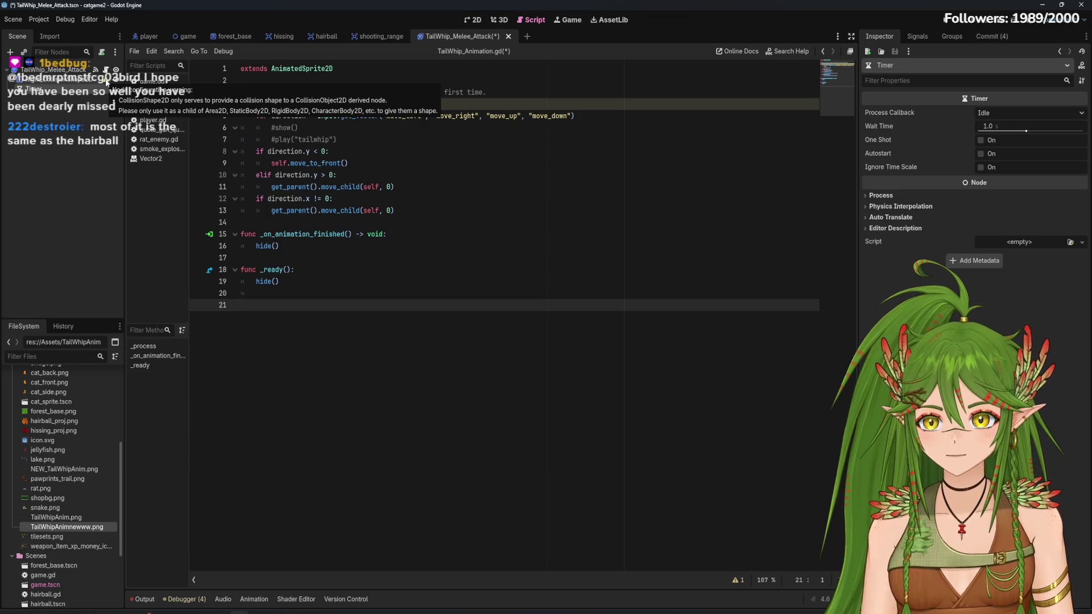
pyautogui.click(58, 70)
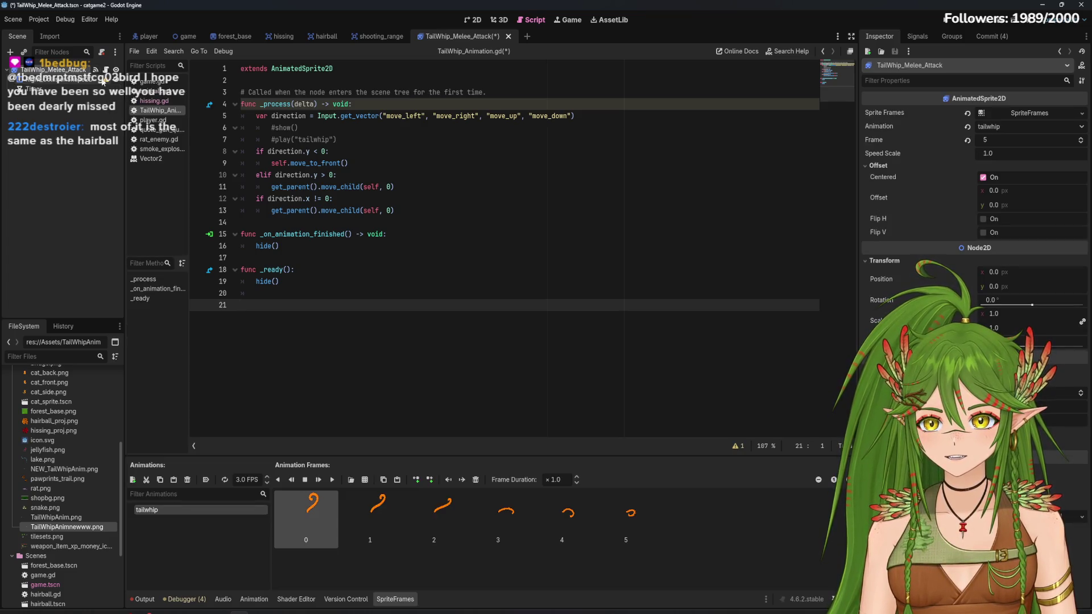
pyautogui.moveTo(108, 83)
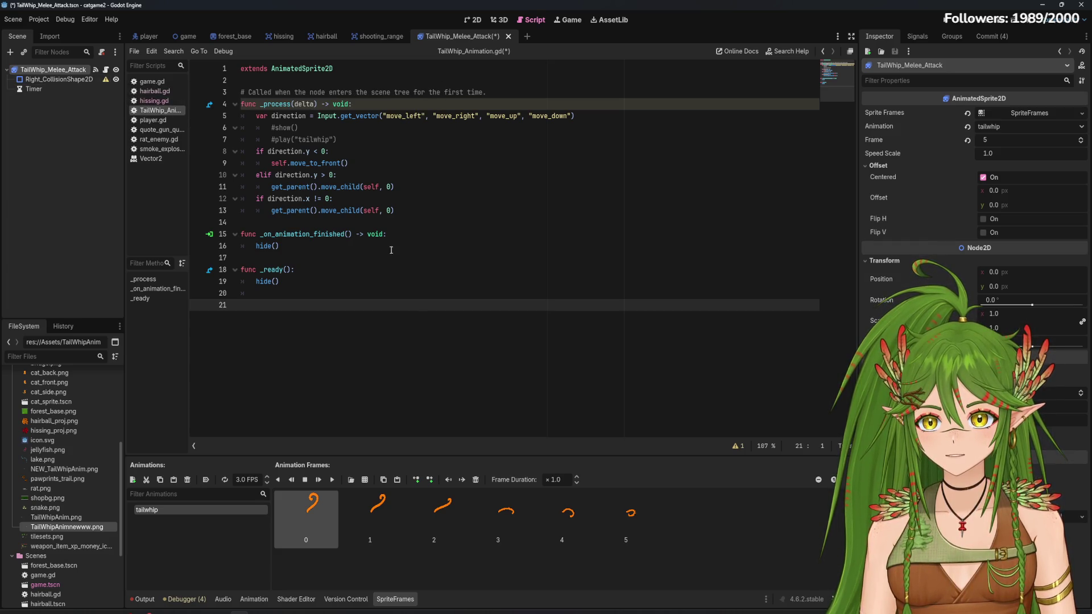
# Uncomment show() and play("tailwhip") on lines 6–7, remove their extra indentation, and save
pyautogui.moveTo(336, 139); pyautogui.dragTo(254, 128)
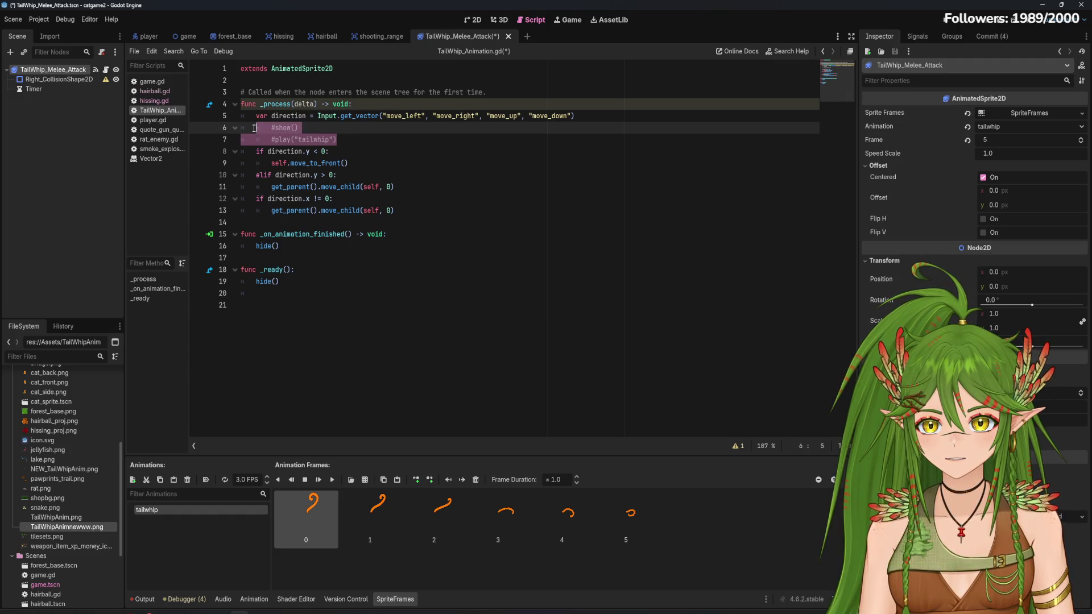
pyautogui.hotkey('ctrl', 'k')
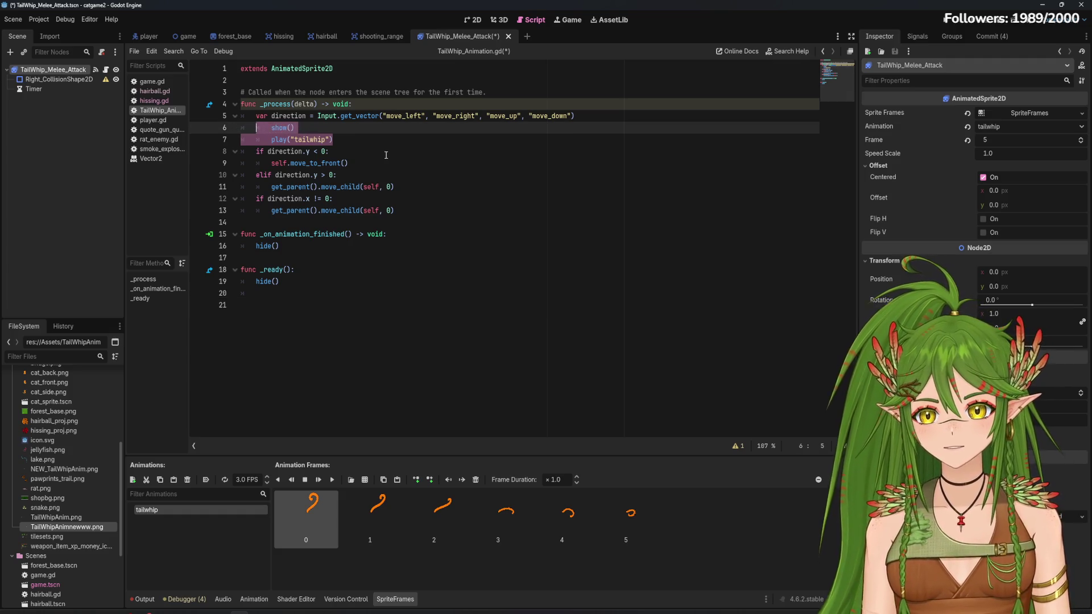
pyautogui.click(380, 140)
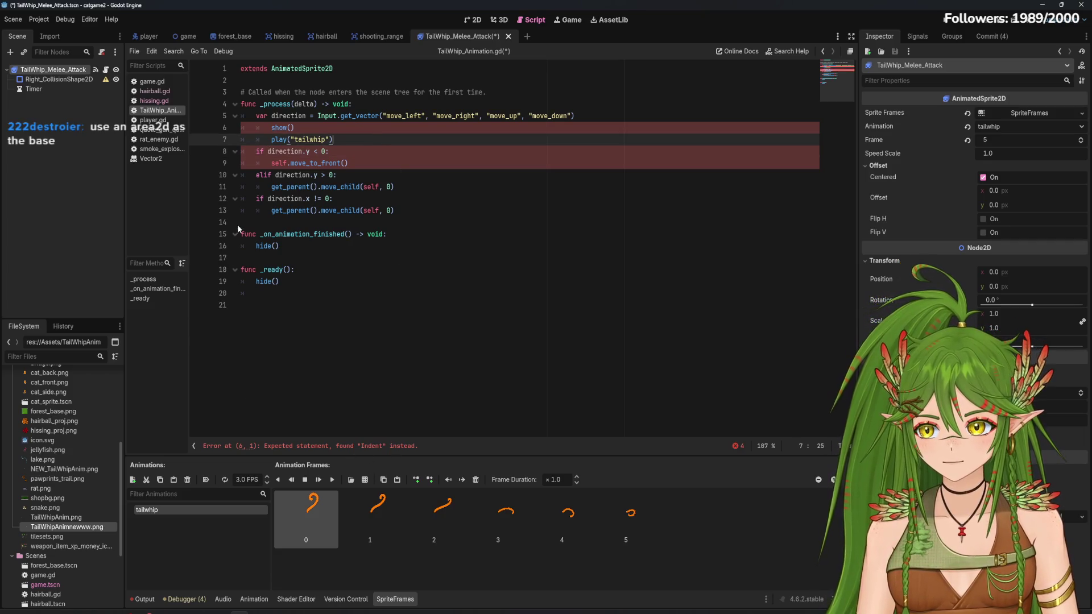
pyautogui.click(270, 126)
pyautogui.press('BackSpace')
pyautogui.click(271, 139)
pyautogui.press('BackSpace')
pyautogui.click(84, 107)
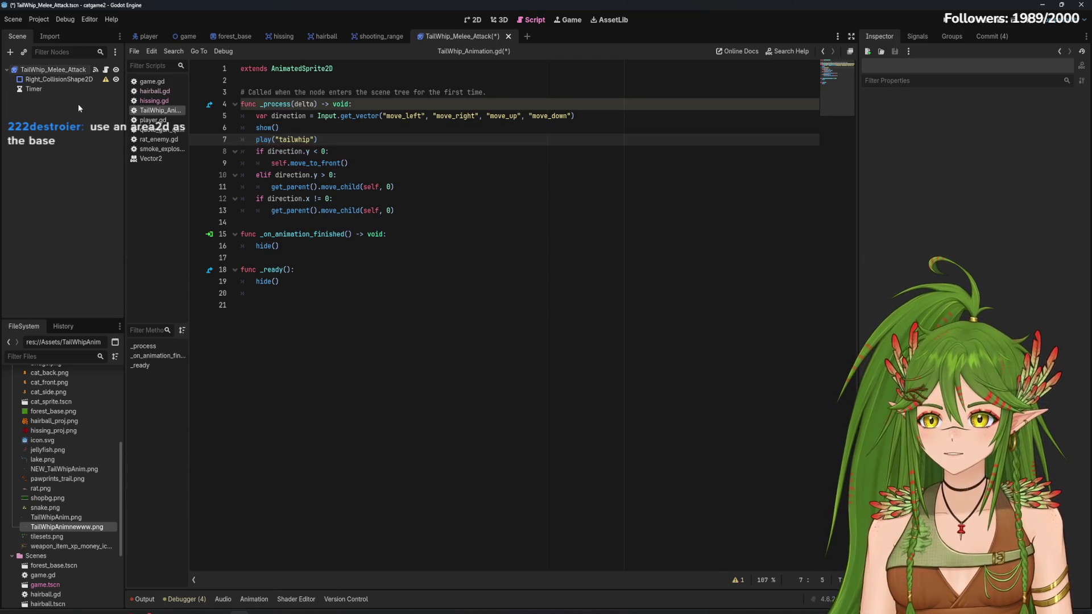
pyautogui.hotkey('ctrl', 's')
pyautogui.click(10, 51)
# Add an Area2D node to the TailWhip_Melee_Attack scene
pyautogui.write('a')
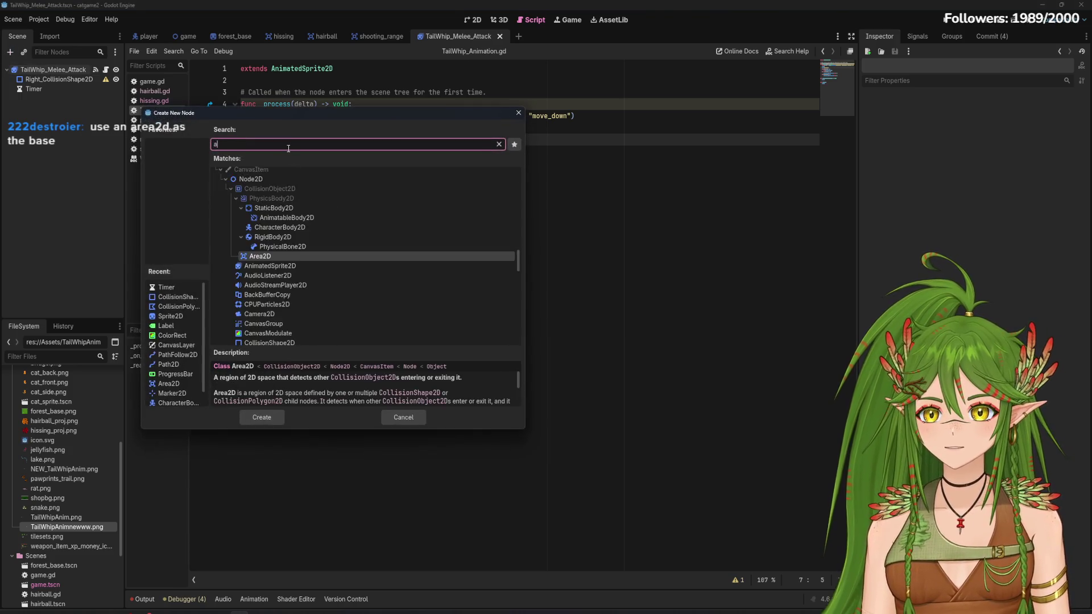
pyautogui.write('rea')
pyautogui.click(262, 417)
pyautogui.moveTo(46, 100)
pyautogui.mouseDown()
pyautogui.moveTo(50, 82)
pyautogui.moveTo(60, 101)
pyautogui.moveTo(52, 81)
pyautogui.moveTo(49, 98)
pyautogui.mouseUp()
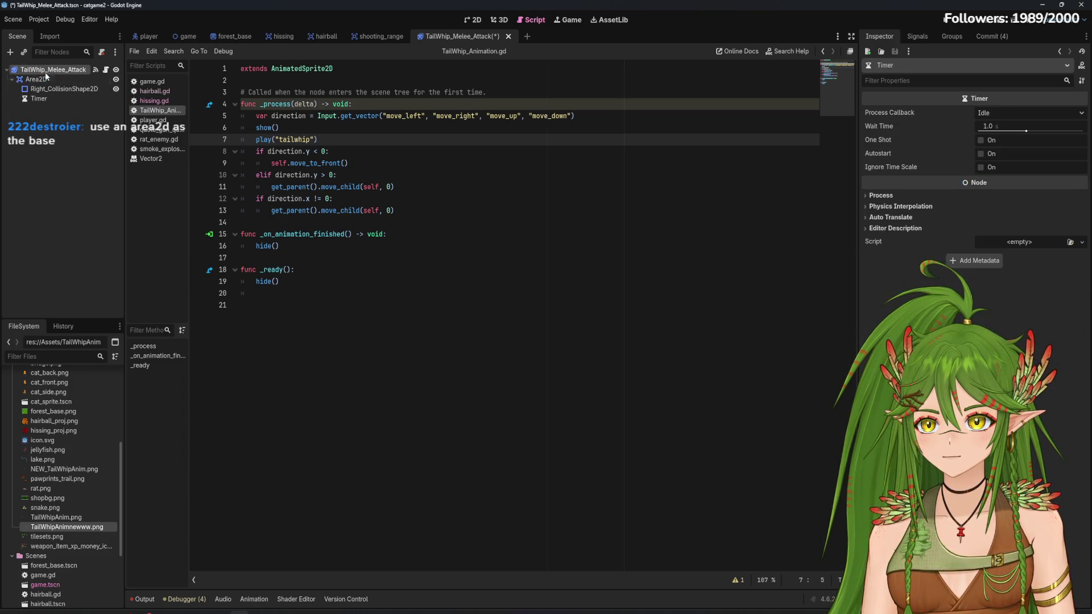
# Make Area2D the root of the scene and save it
pyautogui.rightClick(47, 73)
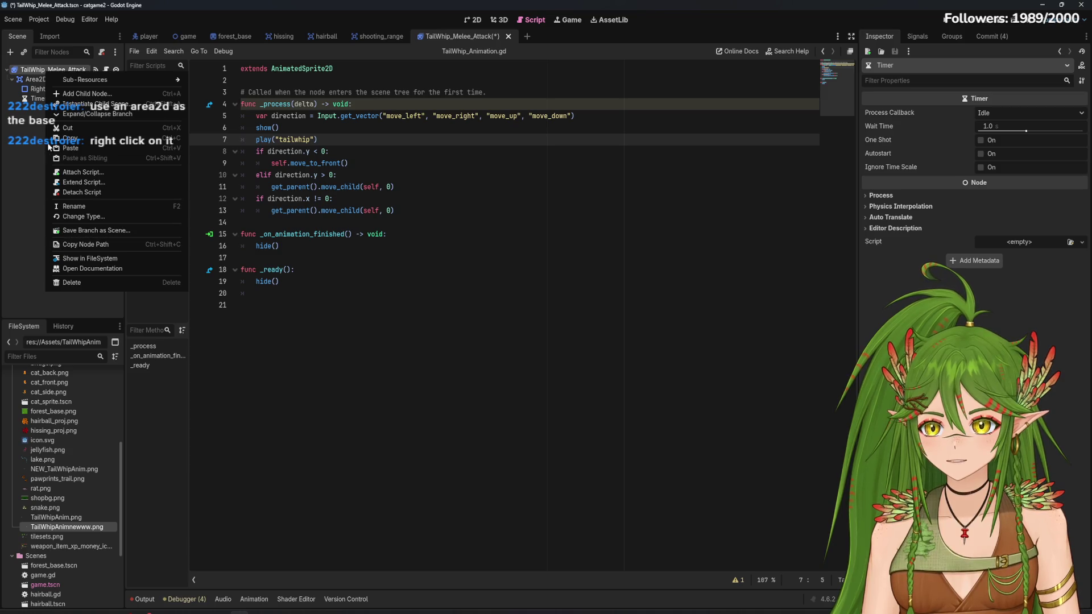
pyautogui.press('Escape')
pyautogui.rightClick(35, 79)
pyautogui.press('Escape')
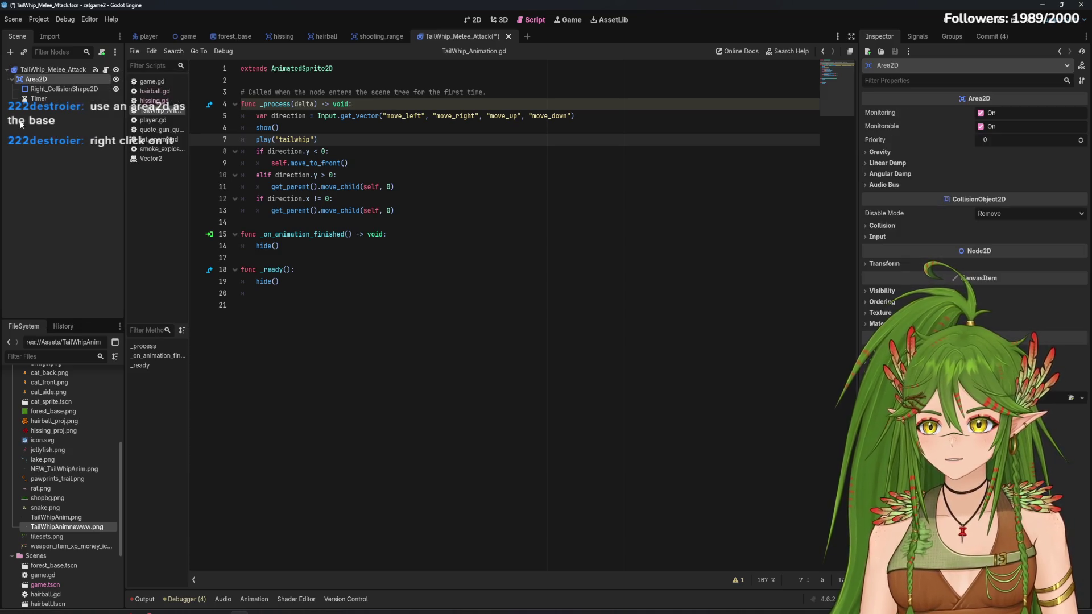
pyautogui.hotkey('ctrl', 'z')
pyautogui.hotkey('ctrl', 'z')
pyautogui.rightClick(50, 97)
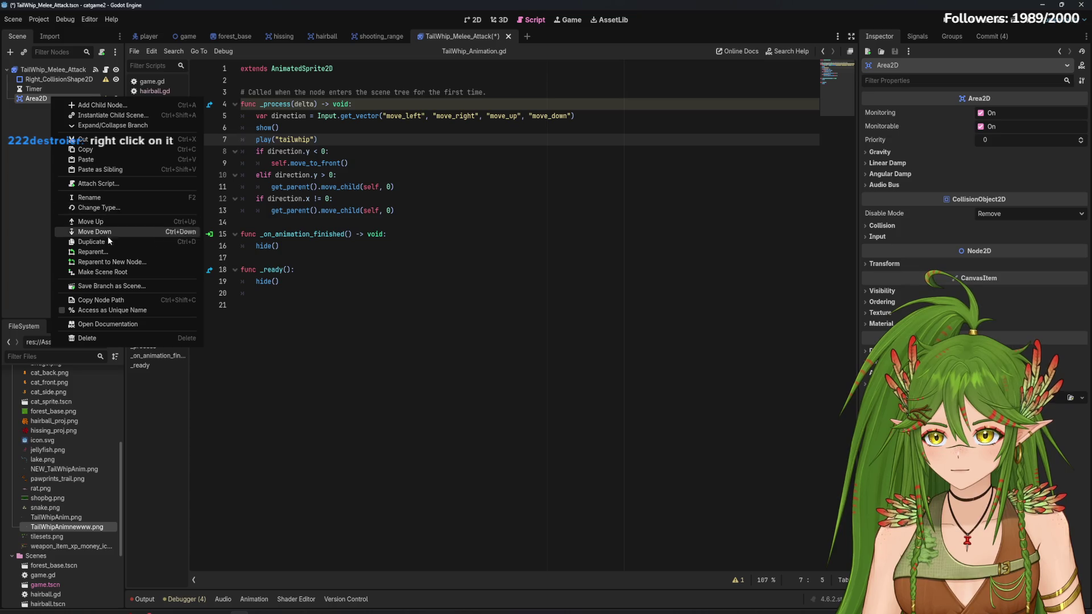
pyautogui.click(132, 271)
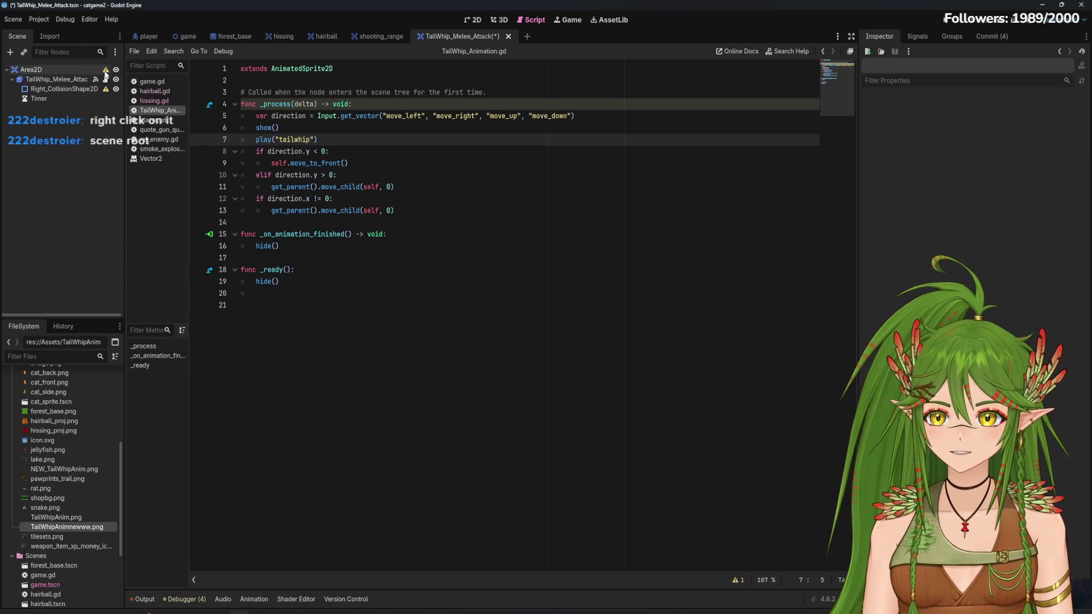
pyautogui.hotkey('ctrl', 's')
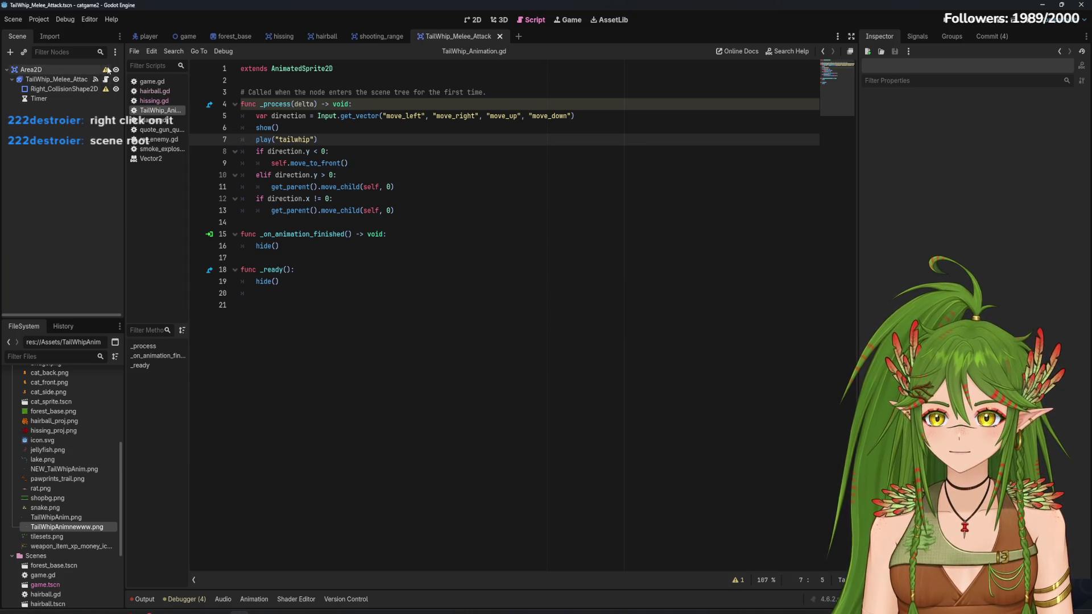
# Select Area2D and view the melee attack scene in the 2D workspace
pyautogui.moveTo(107, 74)
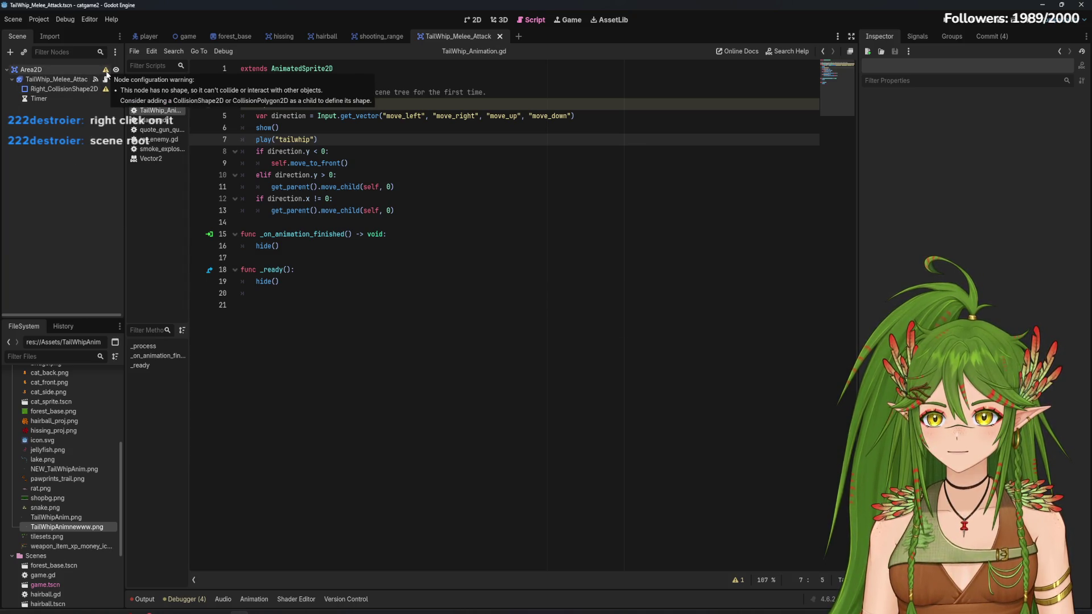
pyautogui.click(79, 70)
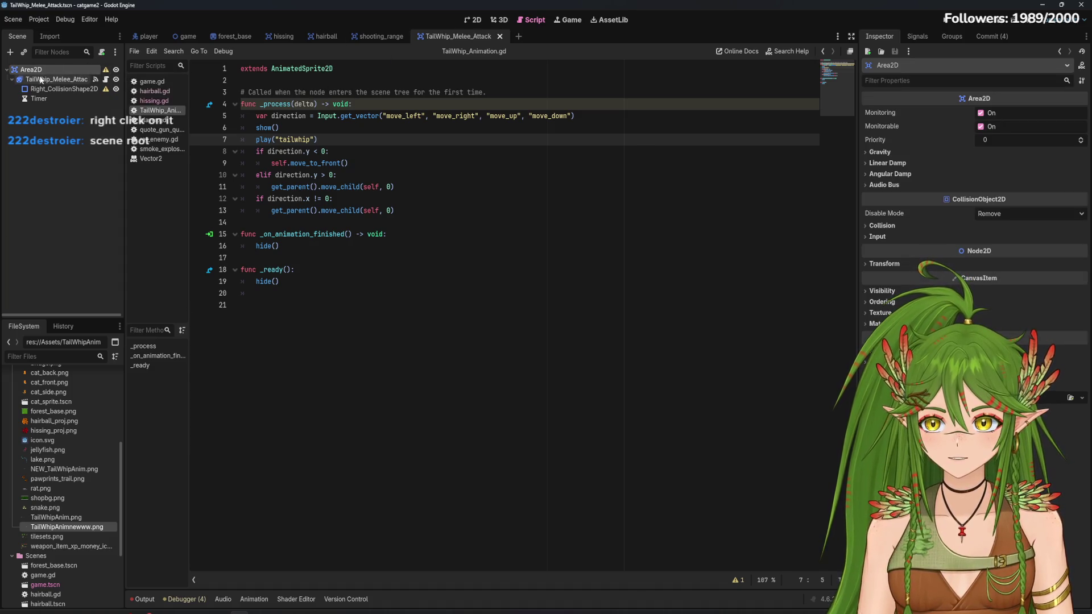
pyautogui.click(473, 20)
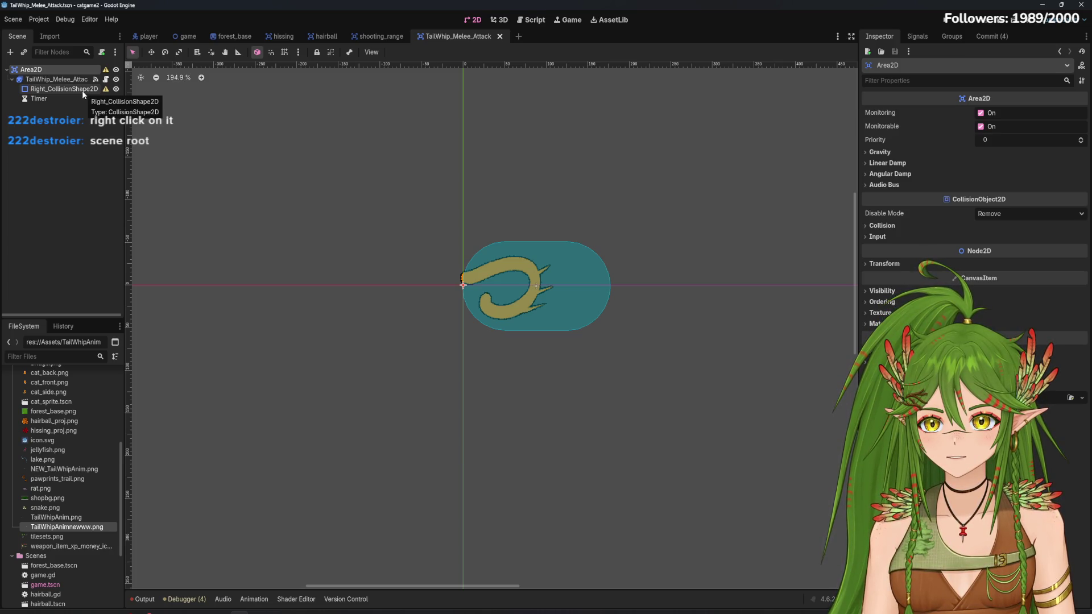
# Move Right_CollisionShape2D directly under Area2D, save, and return to the script editor
pyautogui.moveTo(54, 90)
pyautogui.mouseDown()
pyautogui.moveTo(31, 69)
pyautogui.moveTo(43, 70)
pyautogui.mouseUp()
pyautogui.hotkey('ctrl', 's')
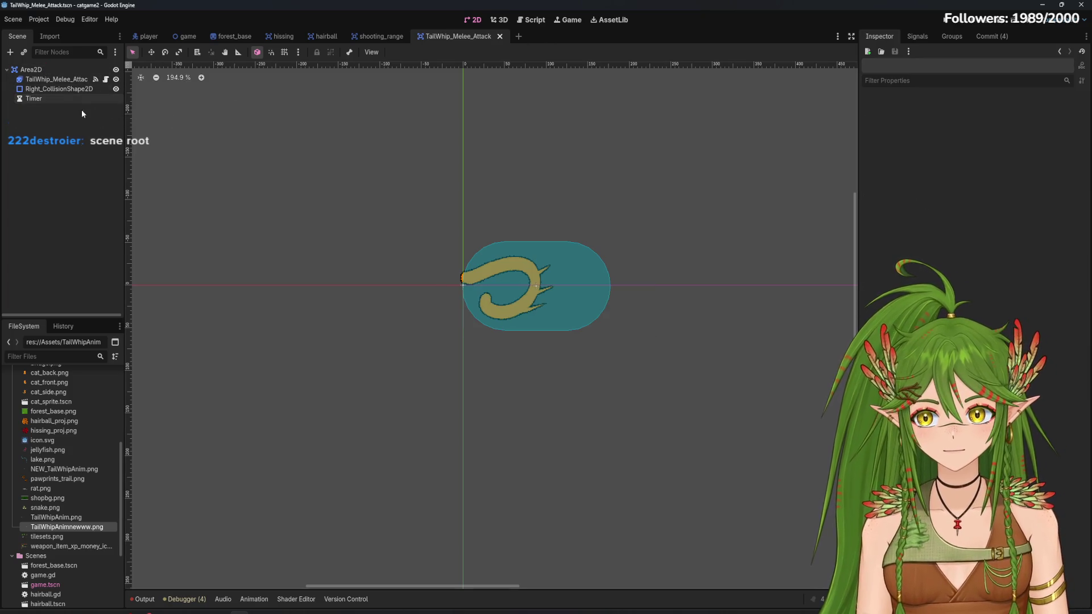
pyautogui.click(530, 20)
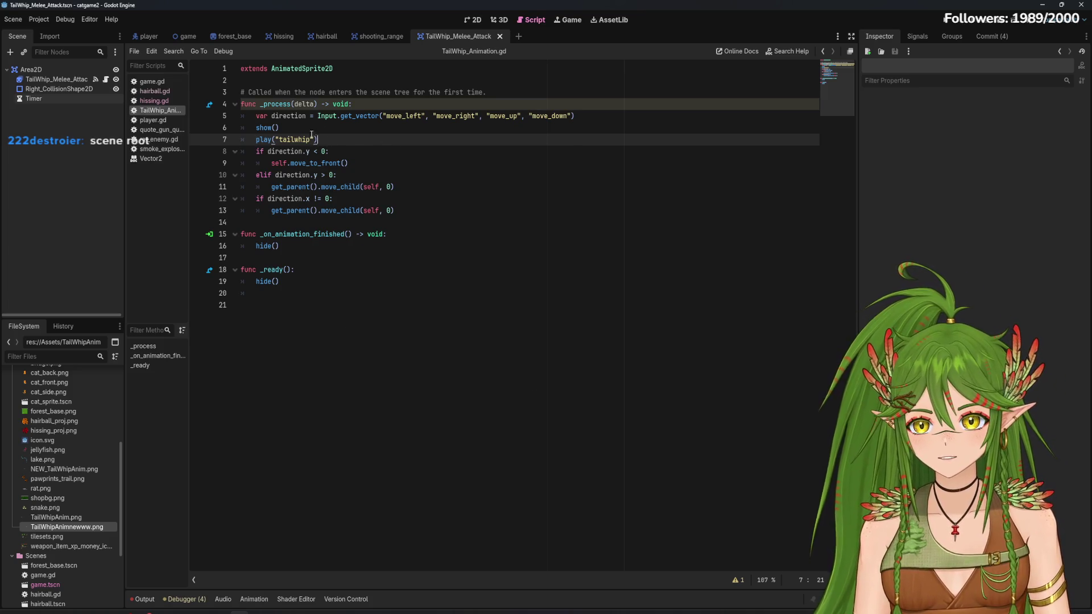
pyautogui.press('Up')
# Inspect the Timer's wait time and compare hissing.gd with TailWhip_Animation.gd
pyautogui.click(52, 96)
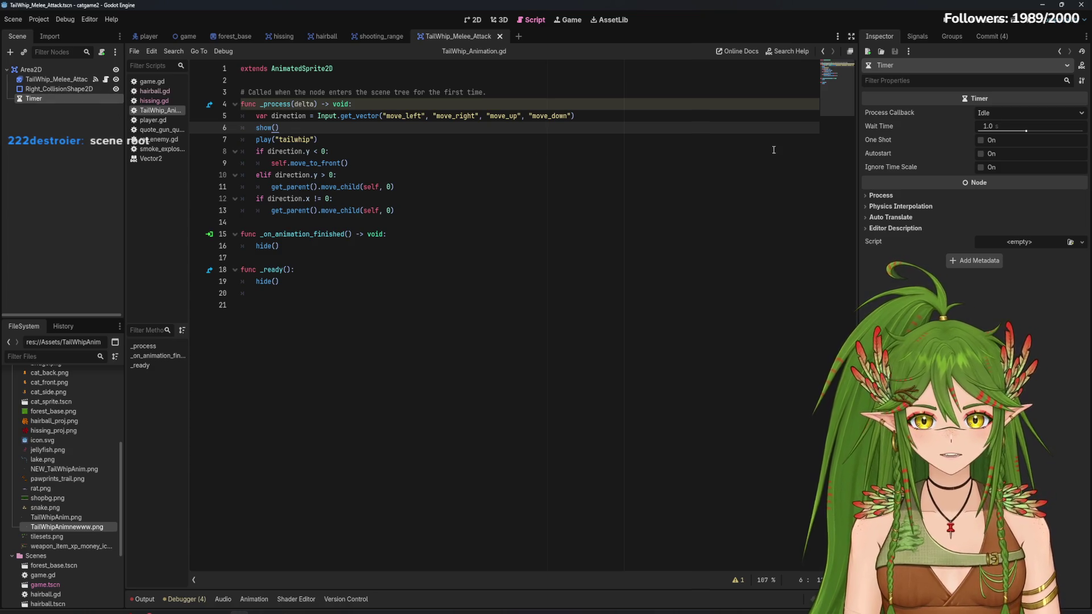
pyautogui.click(991, 127)
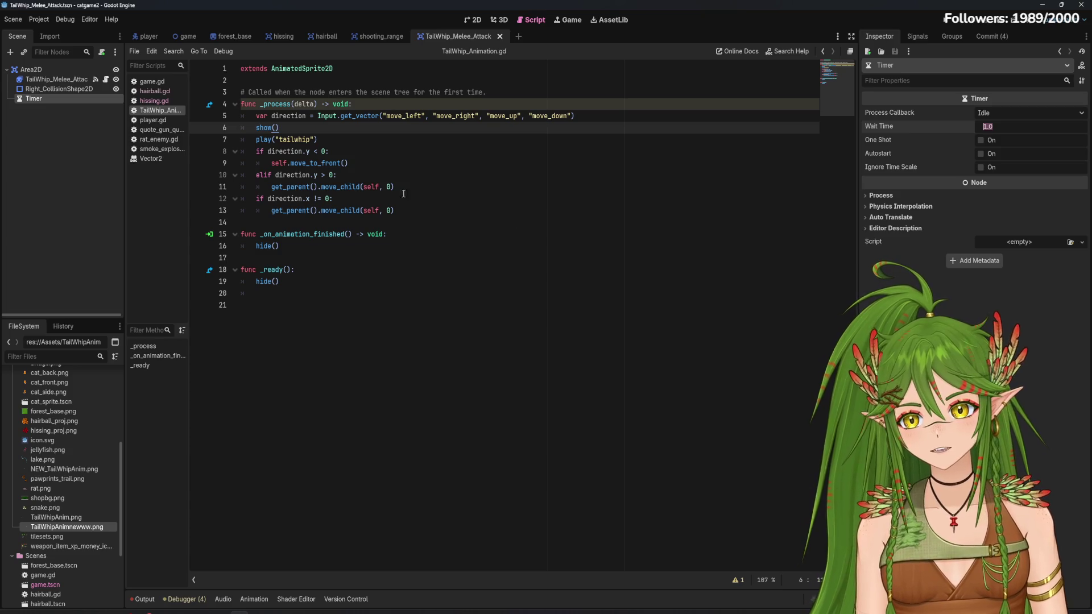
pyautogui.click(165, 102)
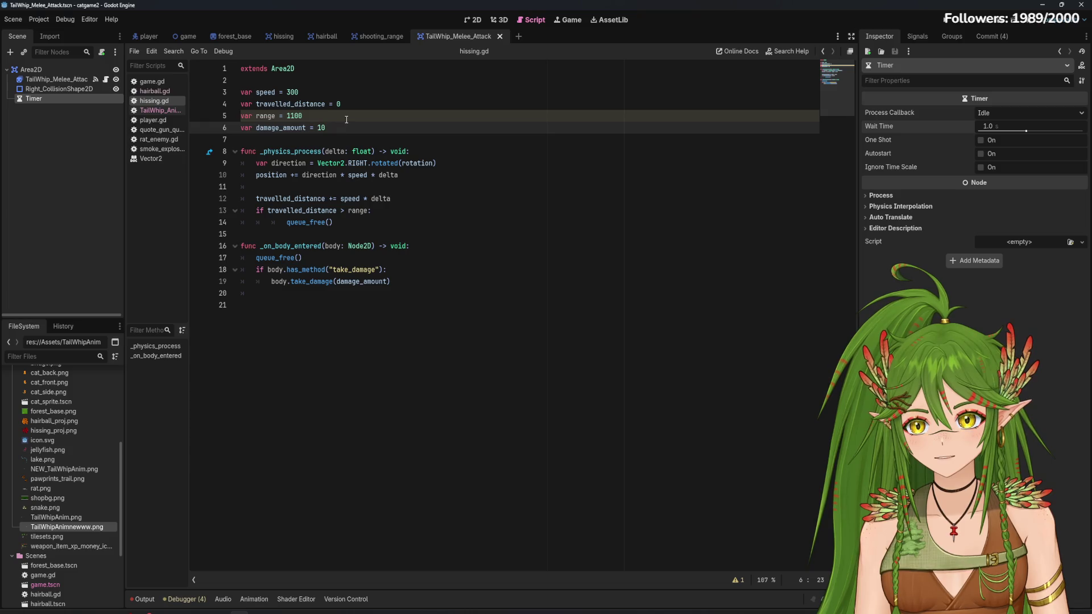
pyautogui.click(152, 112)
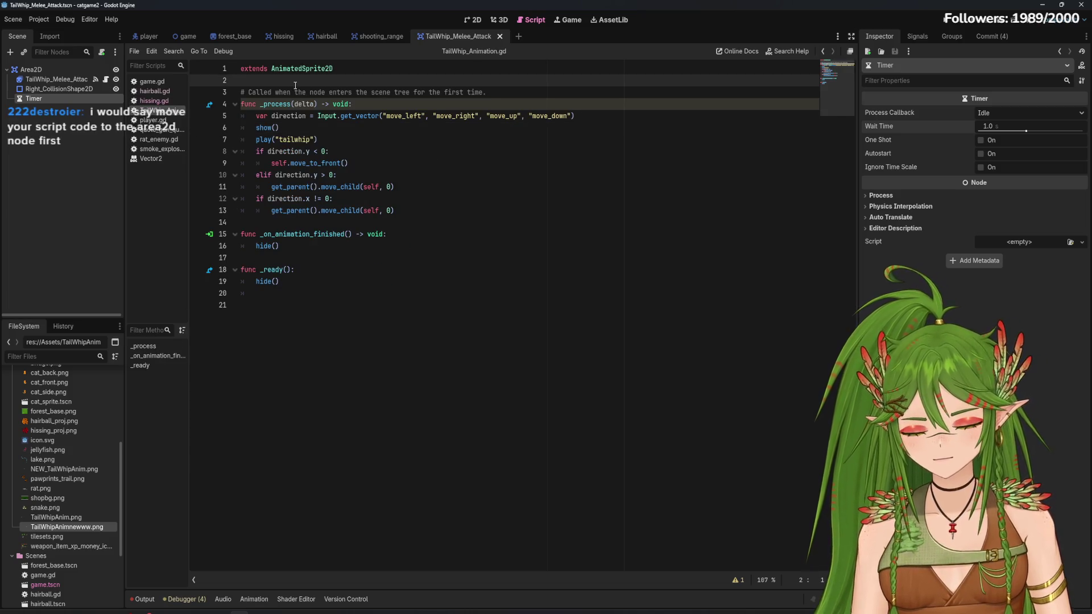
# Start a var declaration on line 3 of TailWhip_Animation.gd
pyautogui.press('Up')
pyautogui.press('Up')
pyautogui.write('var')
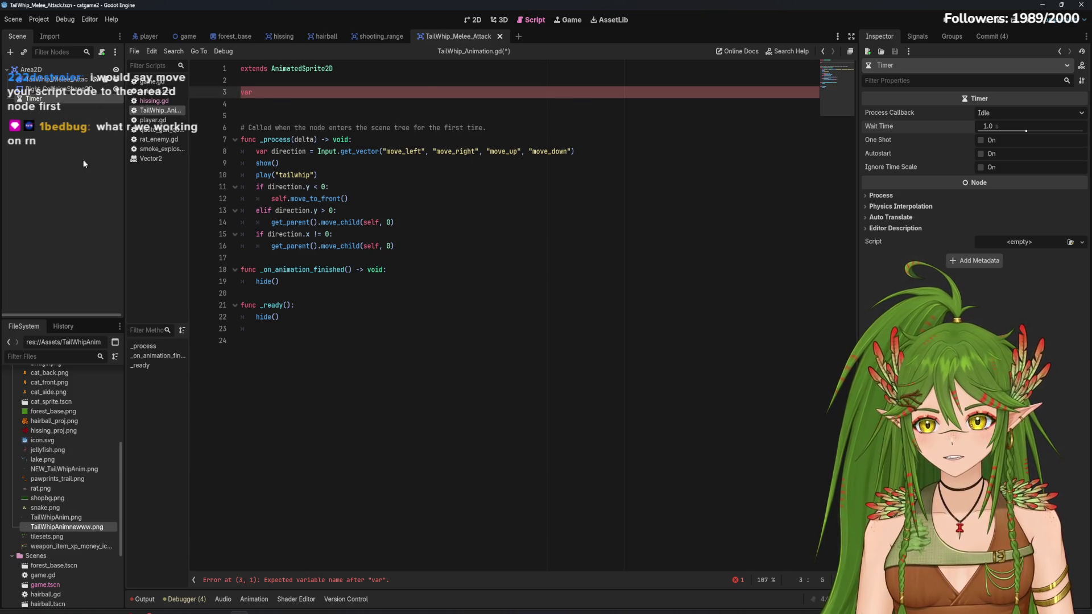
pyautogui.click(98, 132)
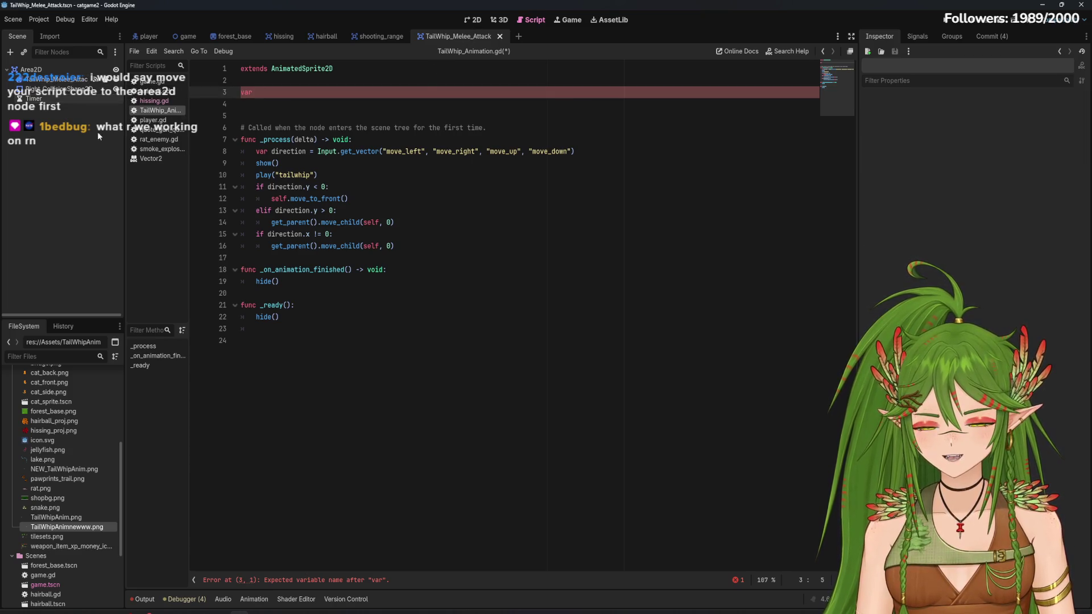
# Open and dismiss the node context menus for TailWhip_Melee_Attack and Area2D
pyautogui.rightClick(81, 82)
pyautogui.rightClick(46, 81)
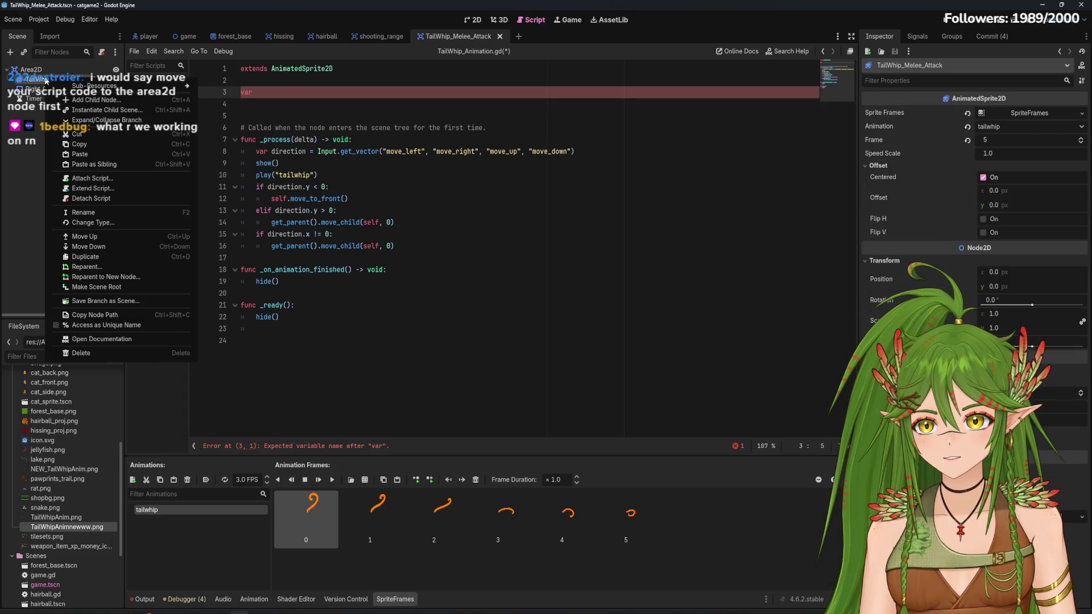
pyautogui.click(37, 156)
pyautogui.rightClick(51, 70)
pyautogui.click(39, 128)
# Begin attaching a script to Area2D twice, cancelling both attempts
pyautogui.rightClick(57, 81)
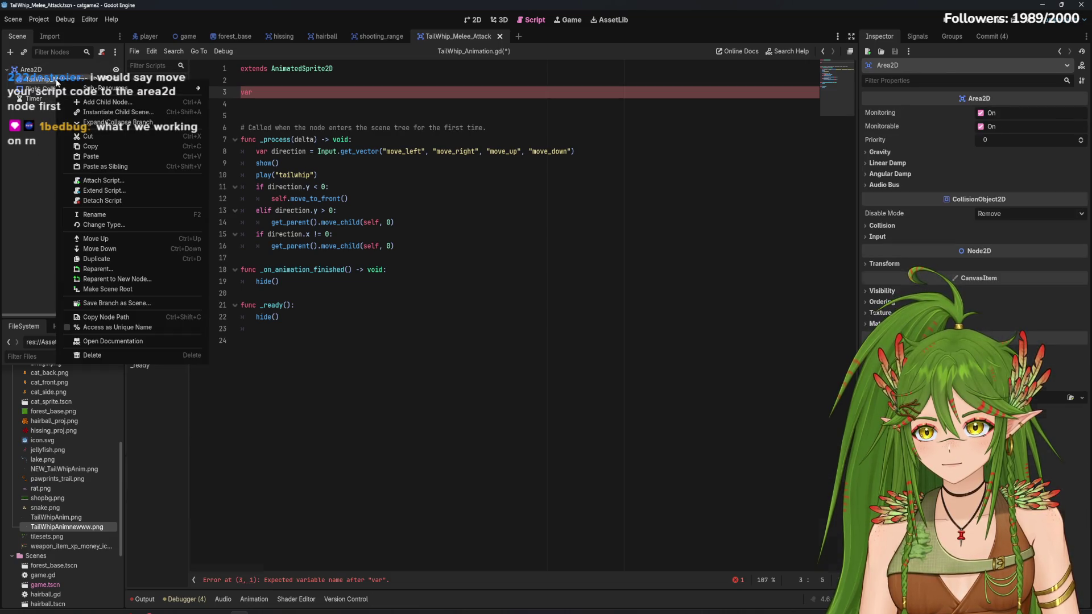
pyautogui.click(124, 189)
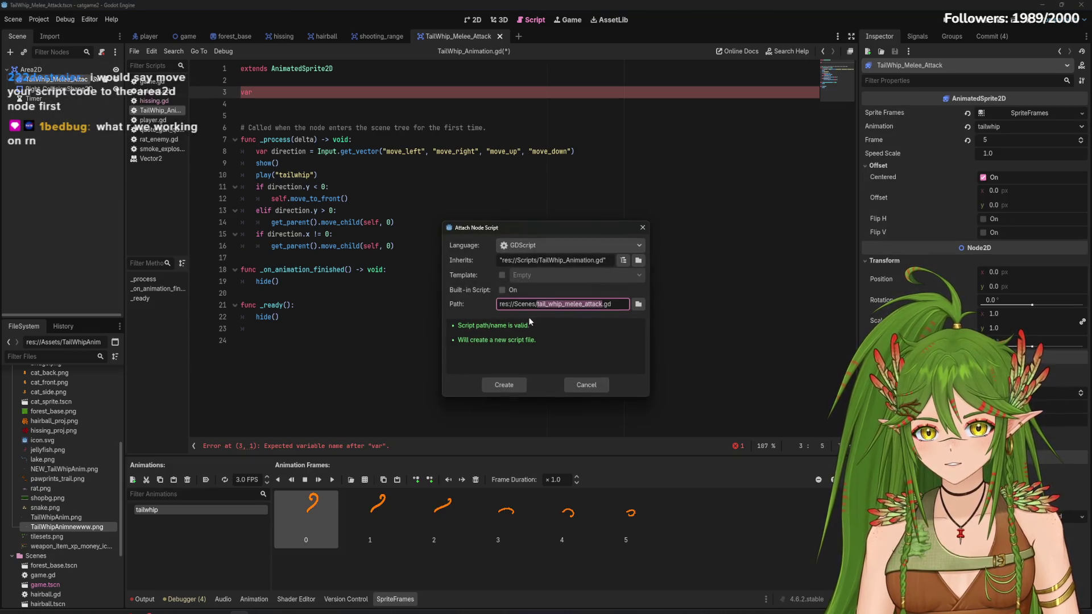
pyautogui.click(588, 386)
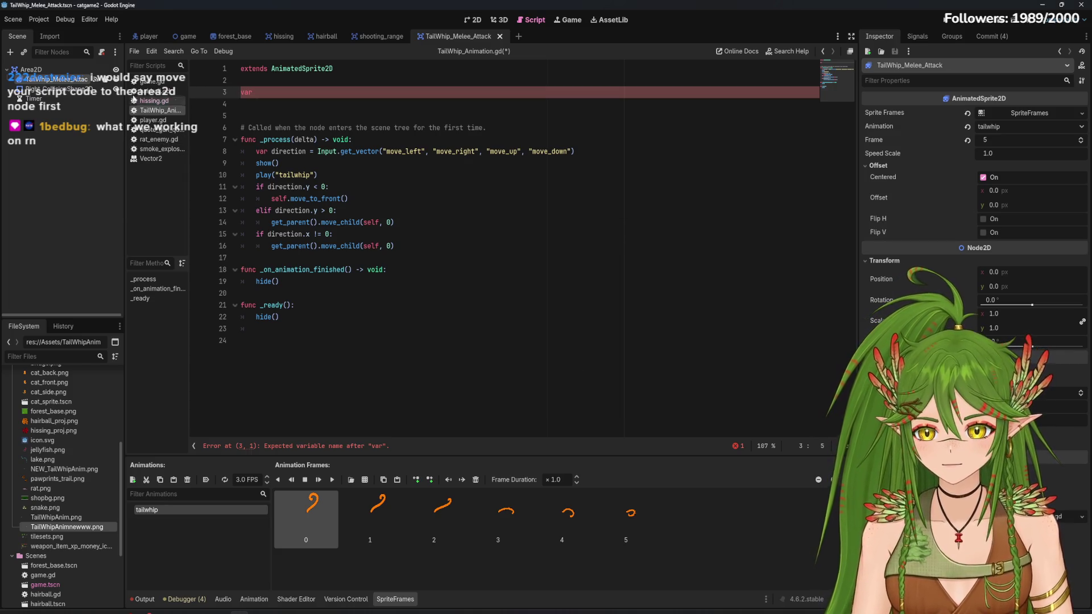
pyautogui.rightClick(49, 73)
pyautogui.click(114, 181)
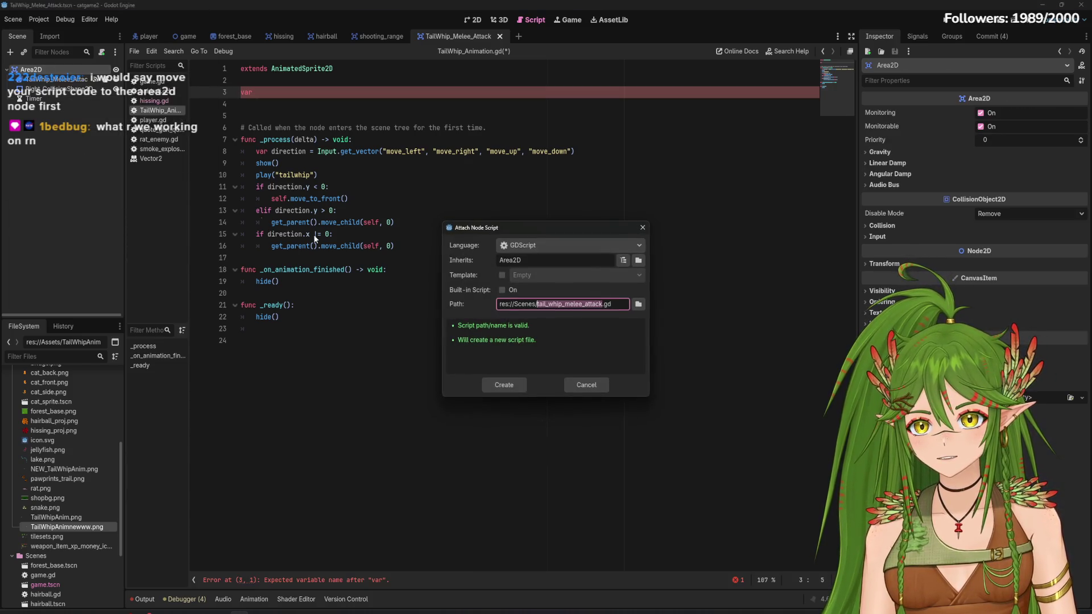
pyautogui.click(586, 386)
pyautogui.rightClick(41, 72)
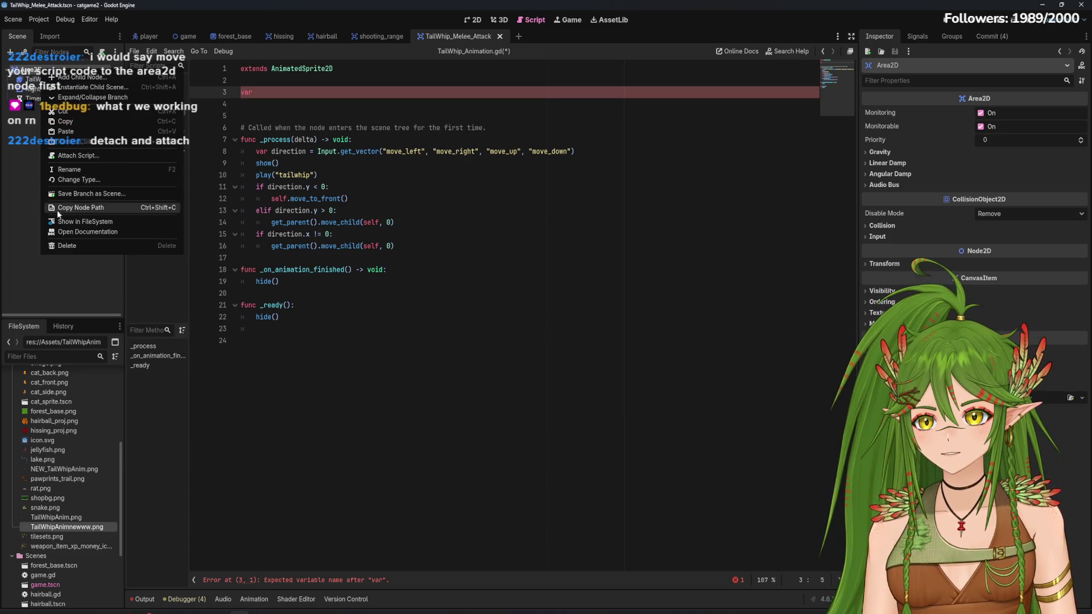
pyautogui.click(18, 185)
# Detach TailWhip_Melee_Attack's script and create tail_whip_melee_attack.gd on Area2D
pyautogui.rightClick(49, 81)
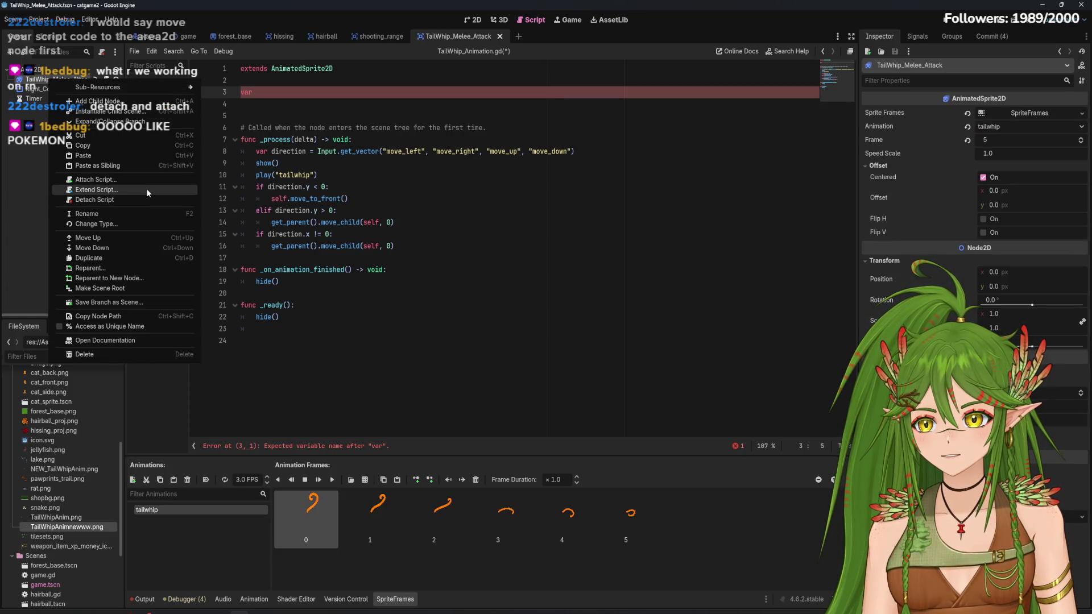
pyautogui.click(117, 199)
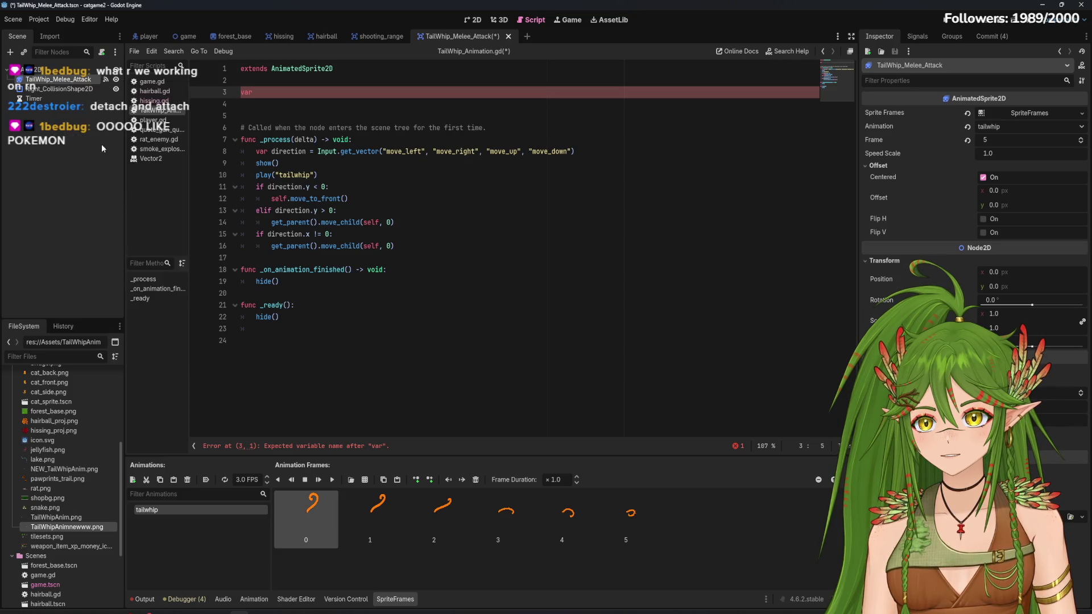
pyautogui.rightClick(68, 142)
pyautogui.click(94, 152)
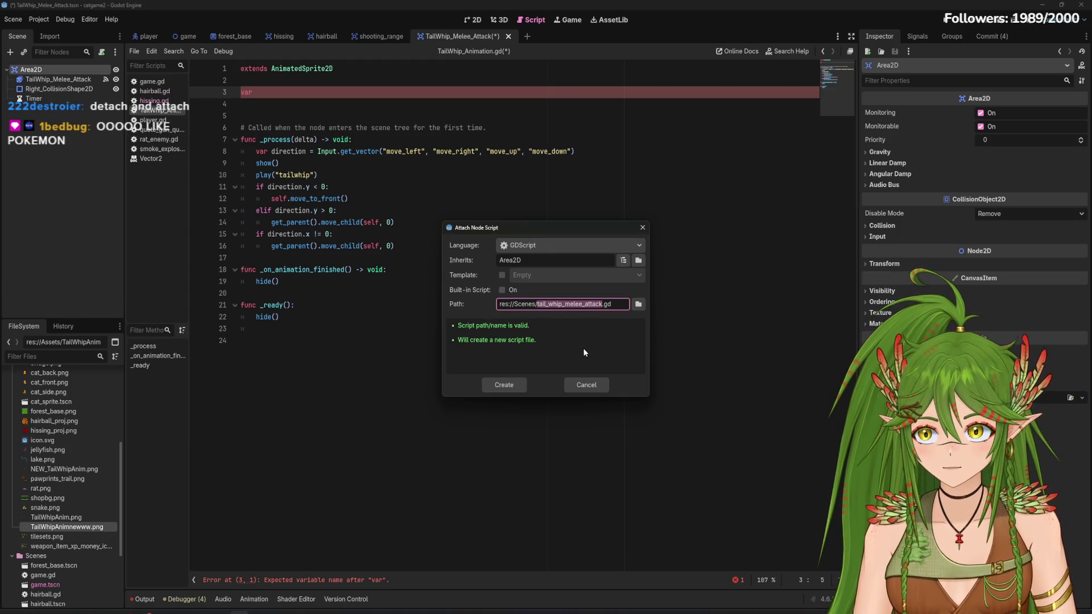
pyautogui.click(510, 381)
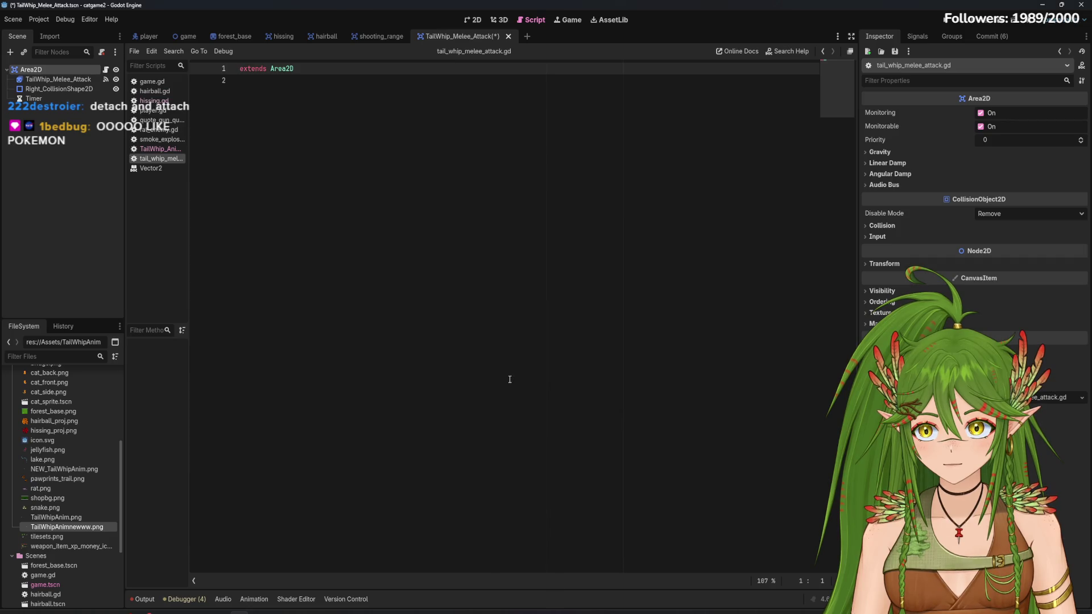
# Flip between TailWhip_Animation.gd and the new tail_whip_melee_attack.gd, ending on TailWhip_Animation.gd
pyautogui.click(168, 149)
pyautogui.click(169, 159)
pyautogui.click(167, 151)
pyautogui.click(164, 158)
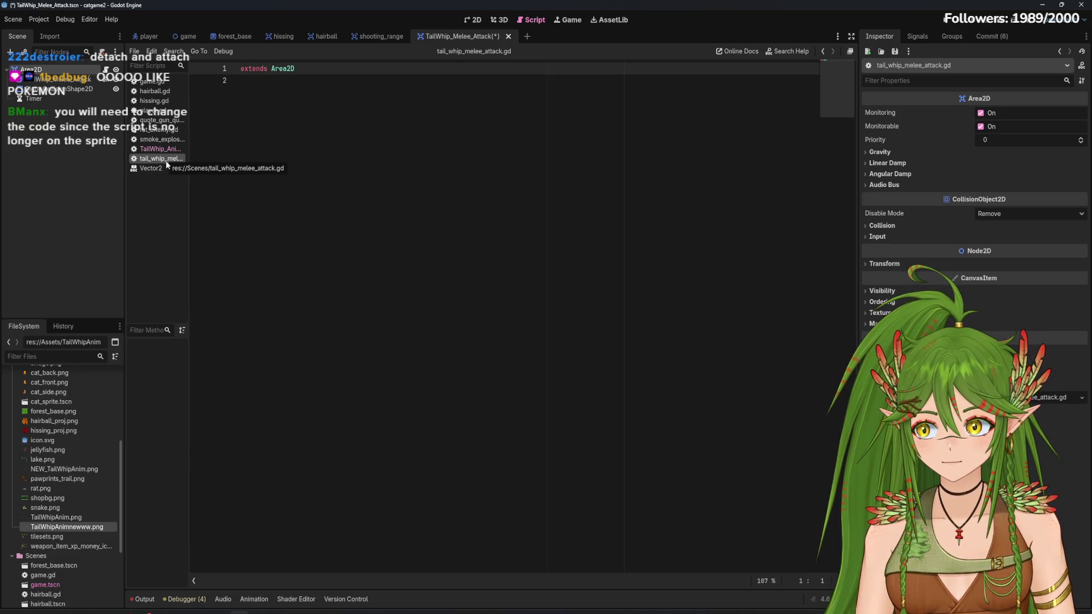
pyautogui.click(165, 149)
# Check node and script context menus, then begin attaching a script to Area2D
pyautogui.rightClick(62, 68)
pyautogui.click(53, 112)
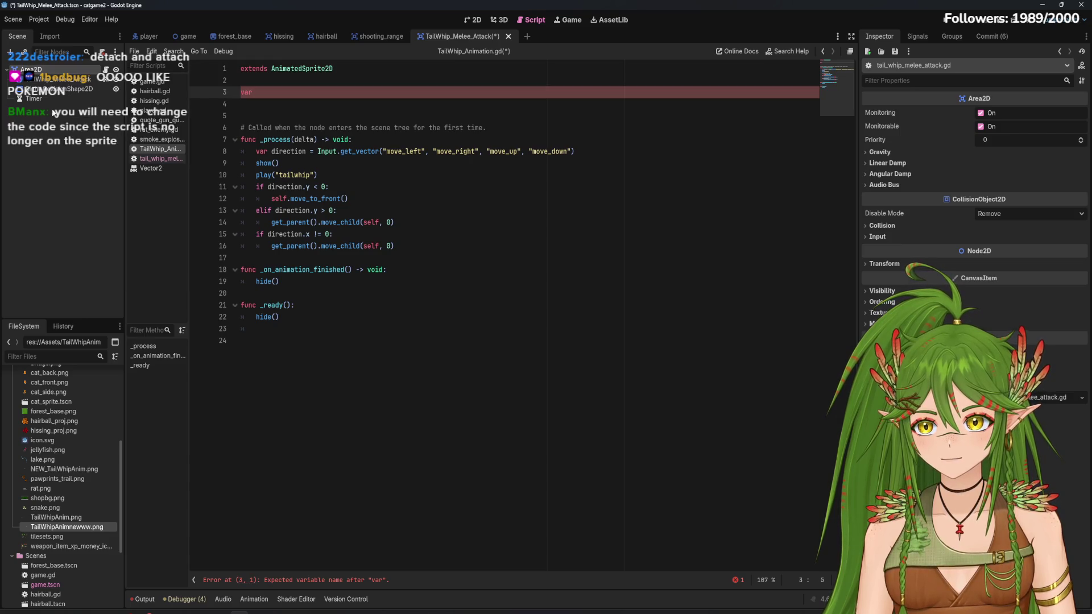
pyautogui.rightClick(93, 69)
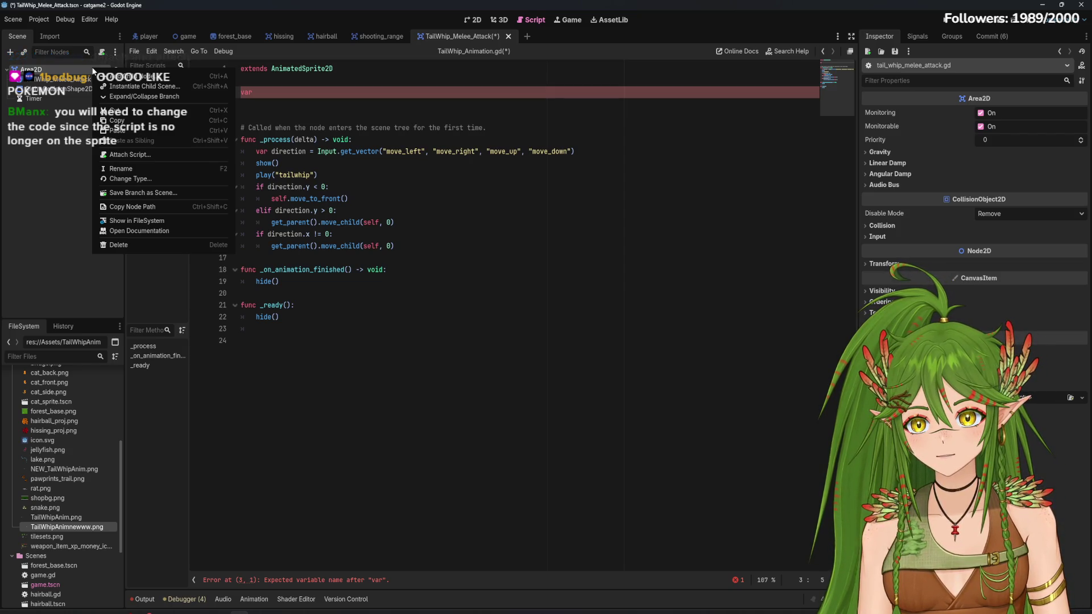
pyautogui.press('Escape')
pyautogui.rightClick(161, 148)
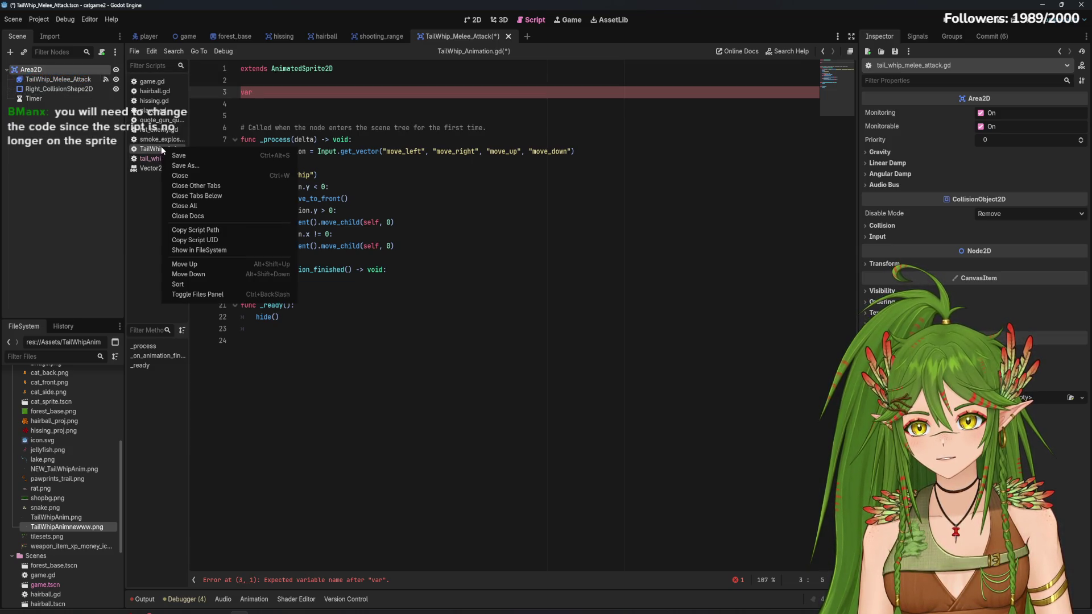
pyautogui.press('Escape')
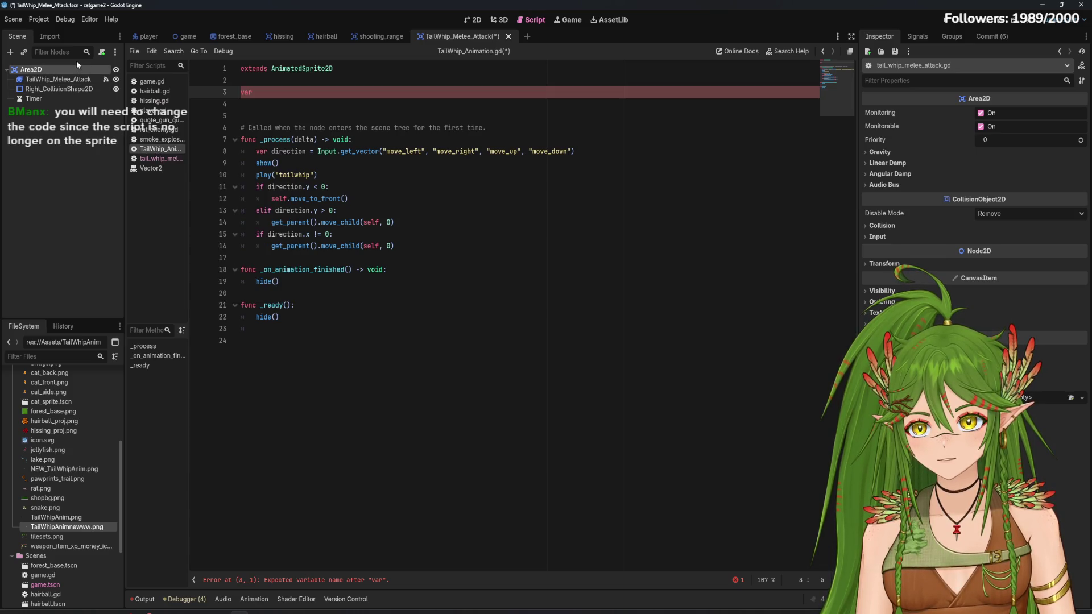
pyautogui.rightClick(73, 66)
pyautogui.click(126, 155)
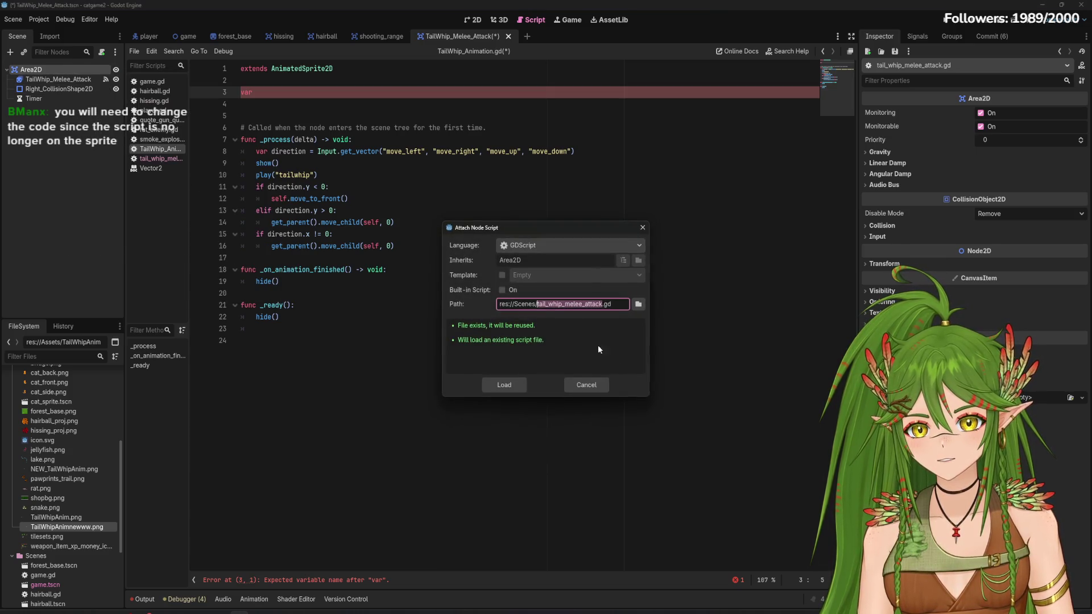
# Try the Attach Node Script options, keeping GDScript and a separate script file
pyautogui.click(638, 305)
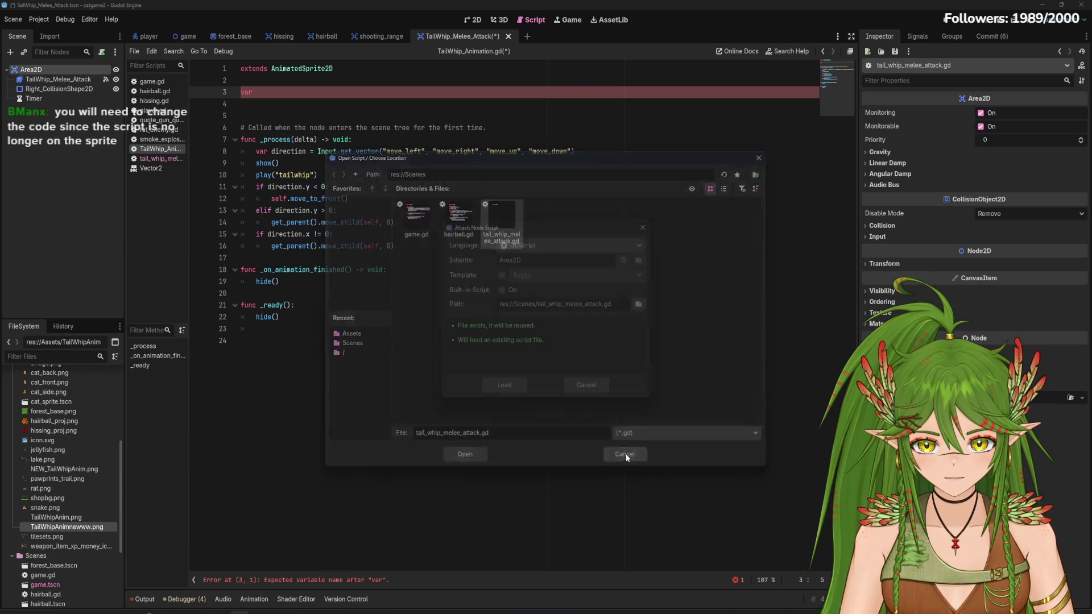
pyautogui.click(627, 457)
pyautogui.click(502, 276)
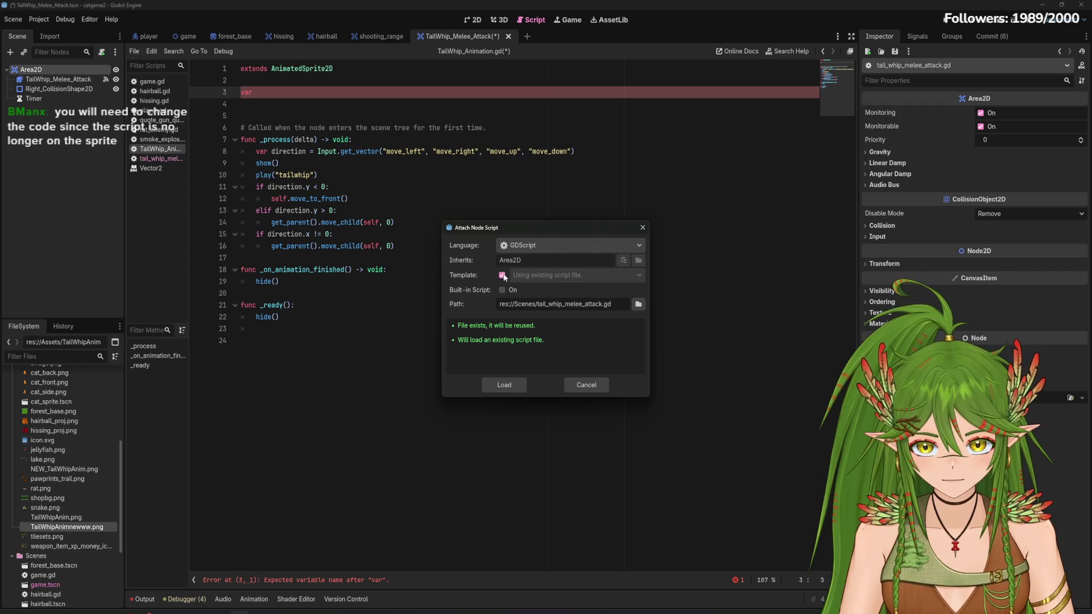
pyautogui.click(503, 290)
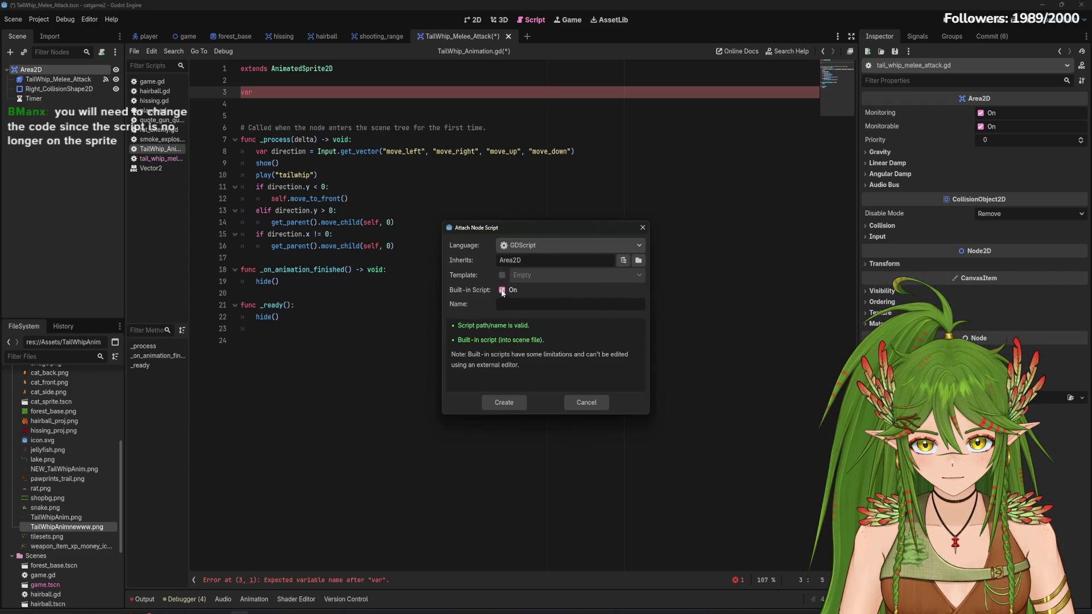
pyautogui.click(502, 291)
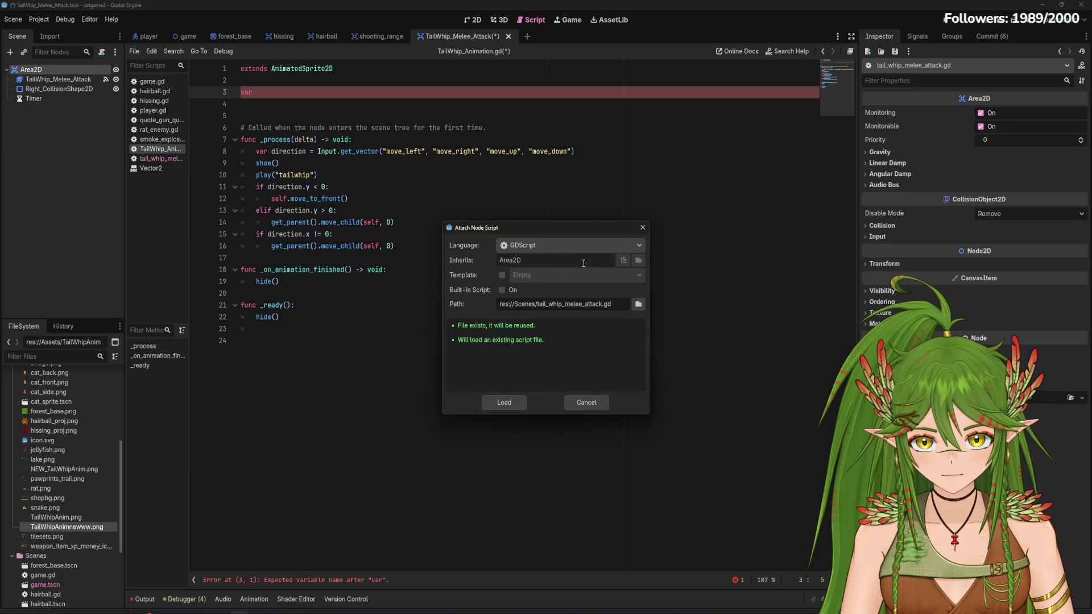
pyautogui.click(536, 246)
pyautogui.click(535, 253)
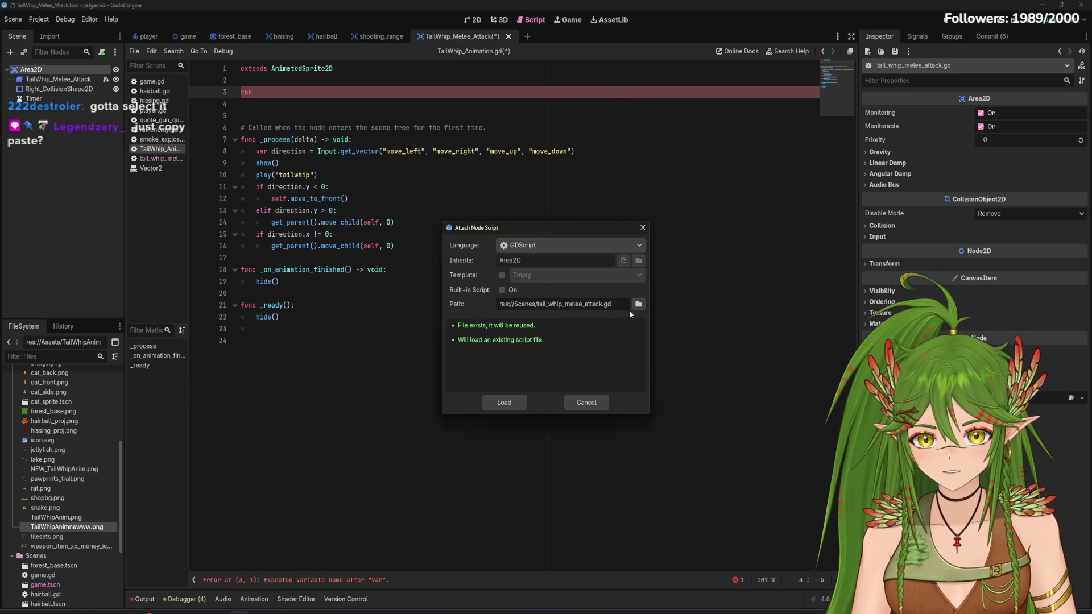
# Load res://Scripts/TailWhip_Animation.gd onto Area2D from the Scripts folder
pyautogui.click(638, 304)
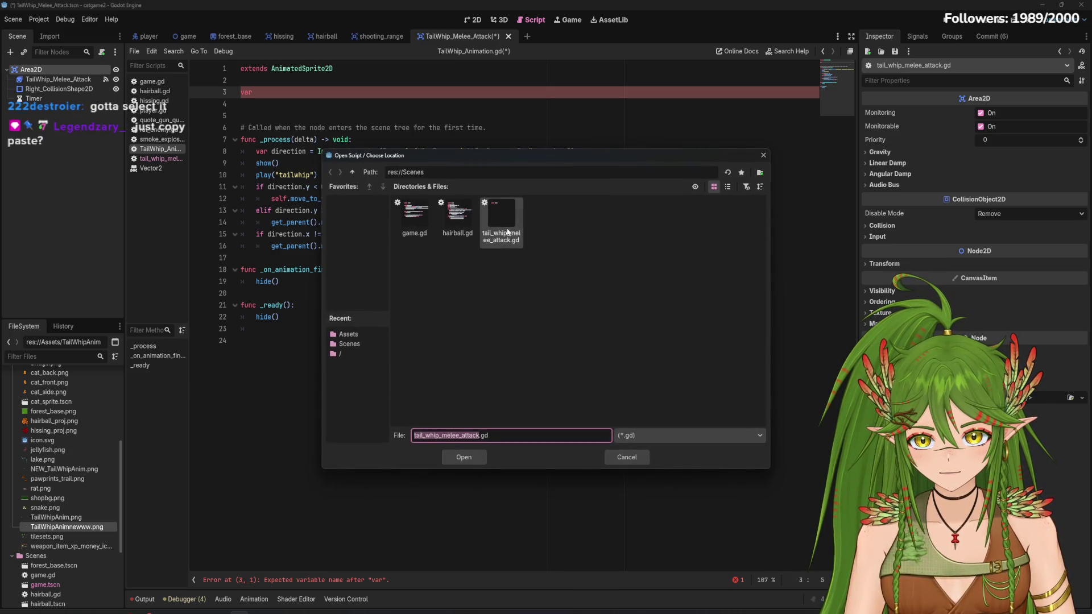
pyautogui.click(380, 344)
pyautogui.click(341, 353)
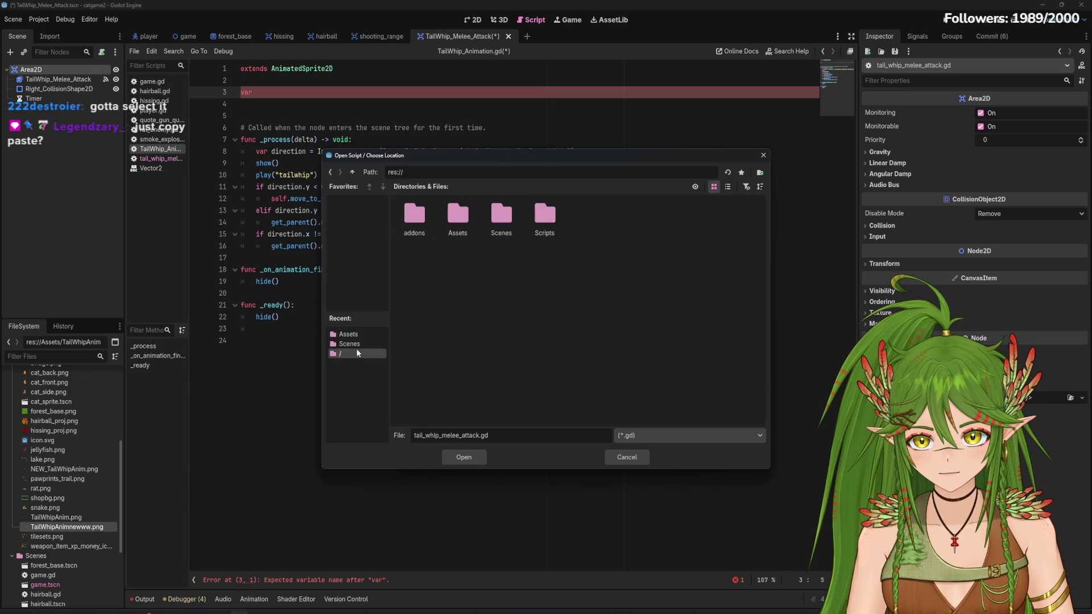
pyautogui.doubleClick(544, 219)
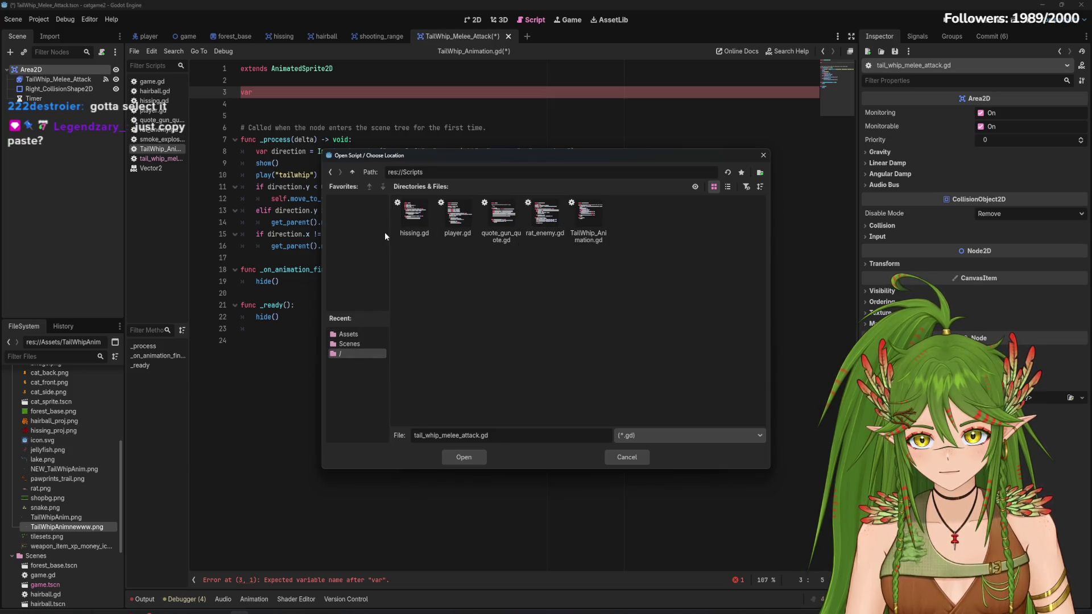
pyautogui.click(589, 219)
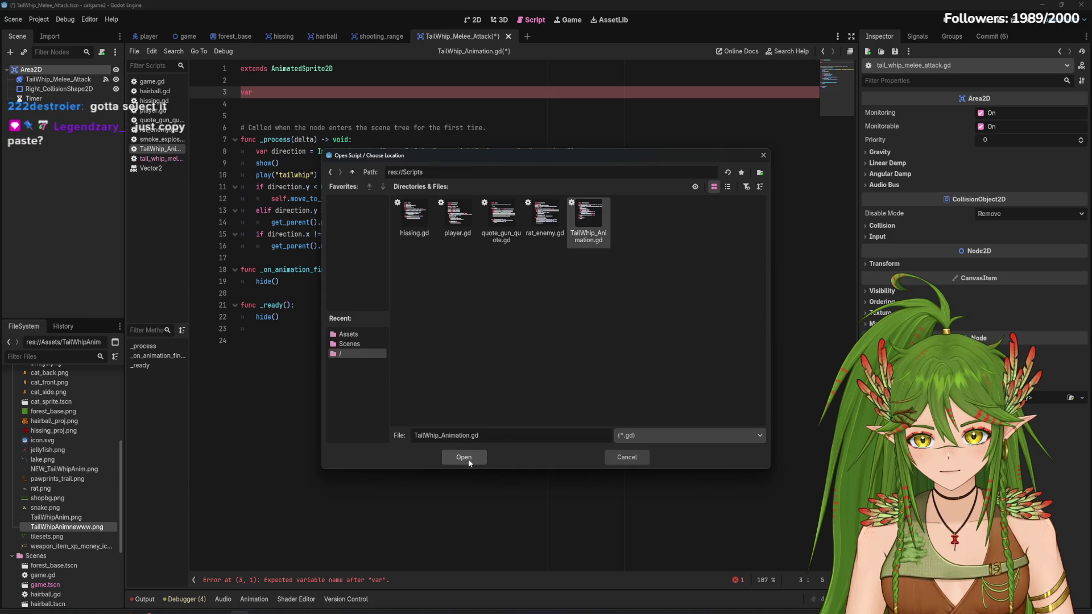
pyautogui.click(469, 459)
pyautogui.click(506, 402)
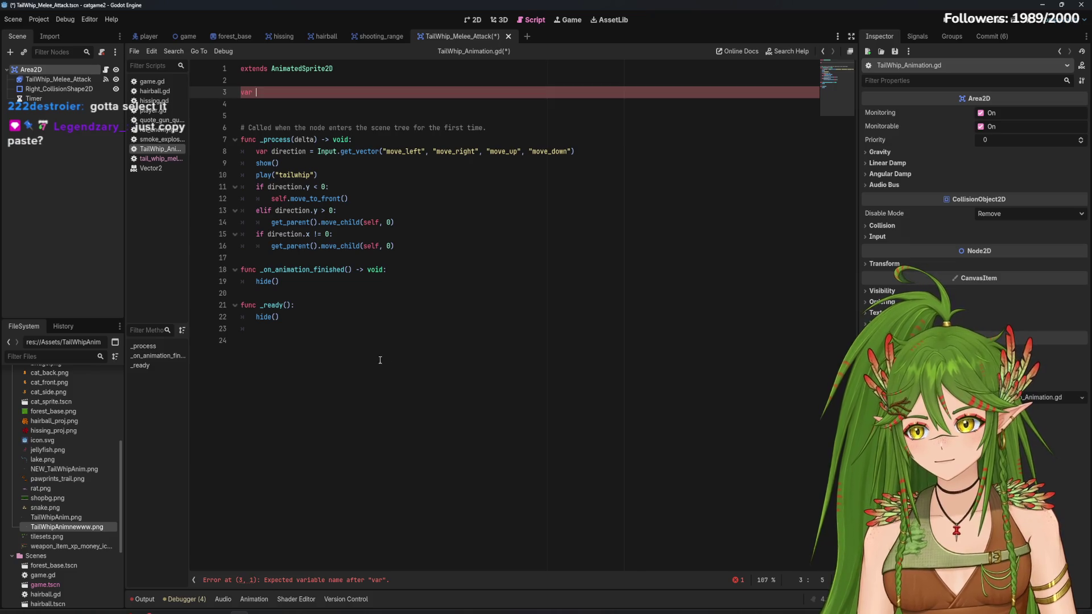
pyautogui.moveTo(100, 106)
pyautogui.mouseDown()
pyautogui.moveTo(256, 117)
pyautogui.moveTo(318, 94)
pyautogui.mouseUp()
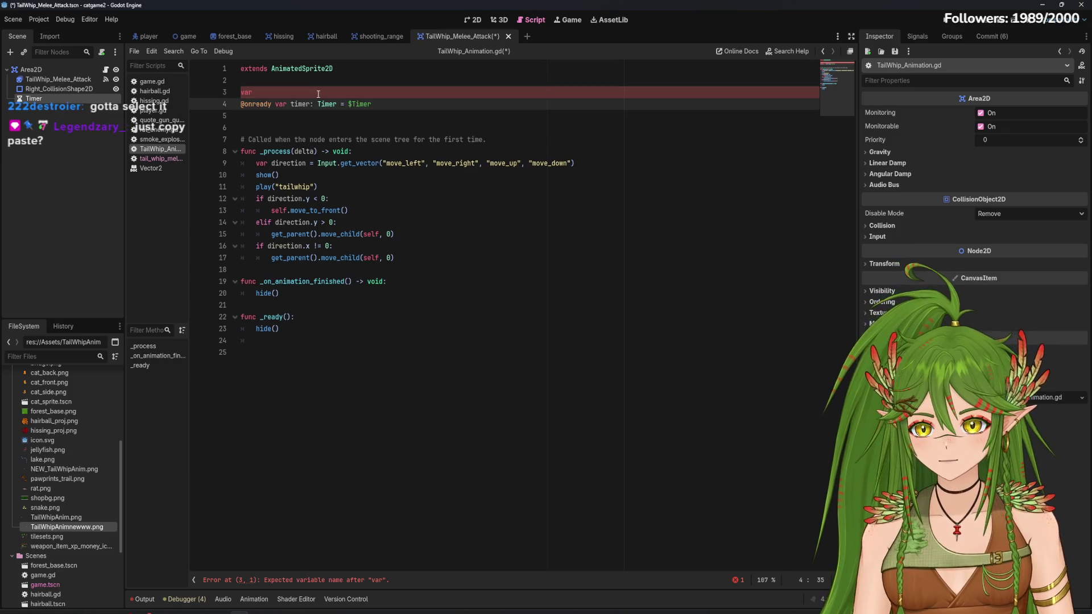
pyautogui.click(336, 91)
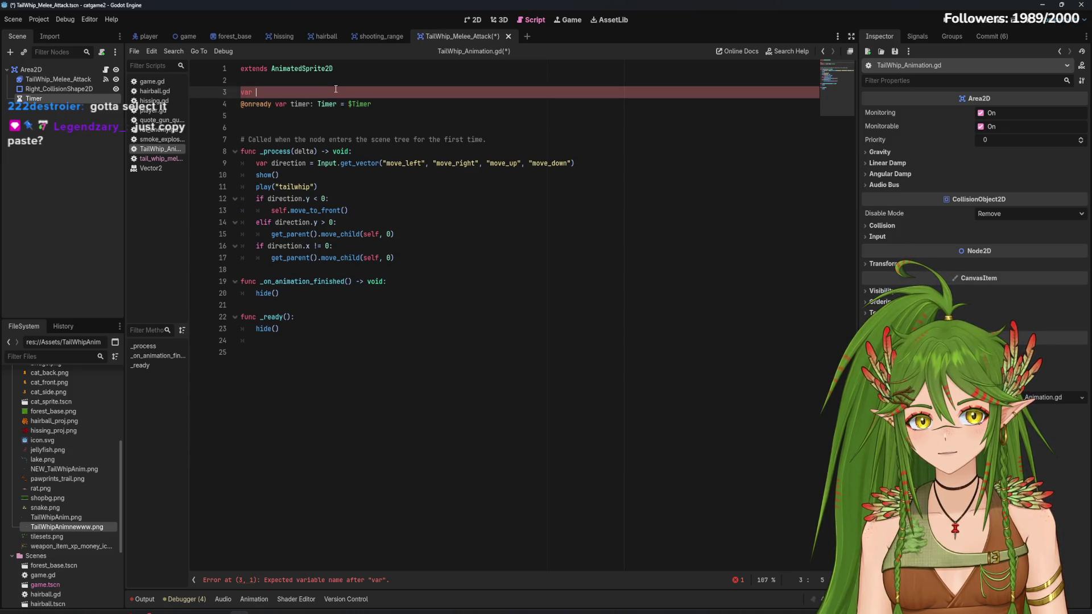
pyautogui.press('BackSpace')
pyautogui.press('BackSpace')
pyautogui.press('BackSpace')
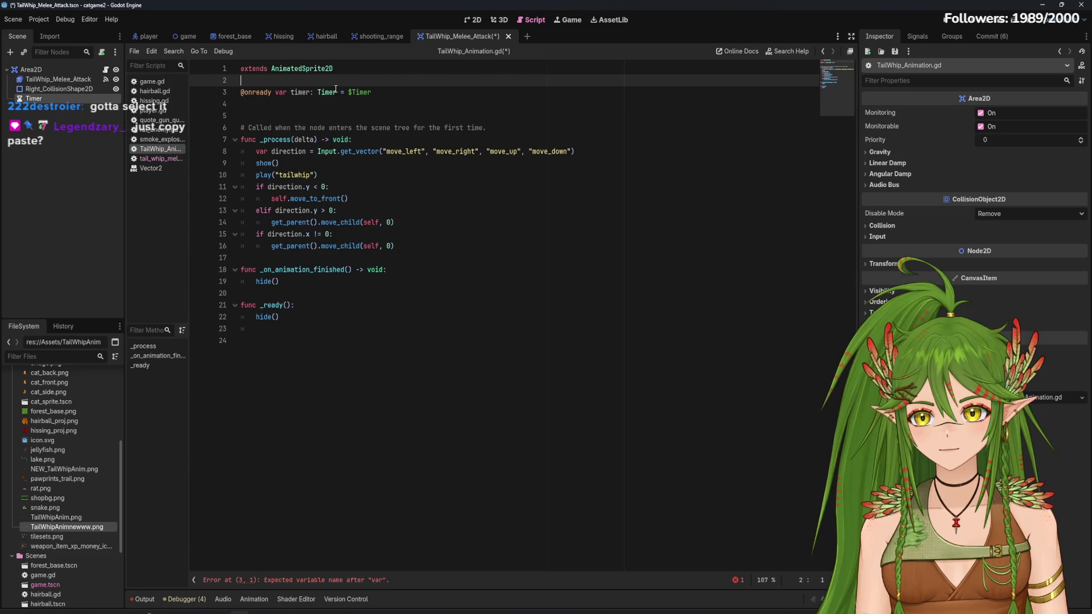
pyautogui.press('Down')
pyautogui.press('End')
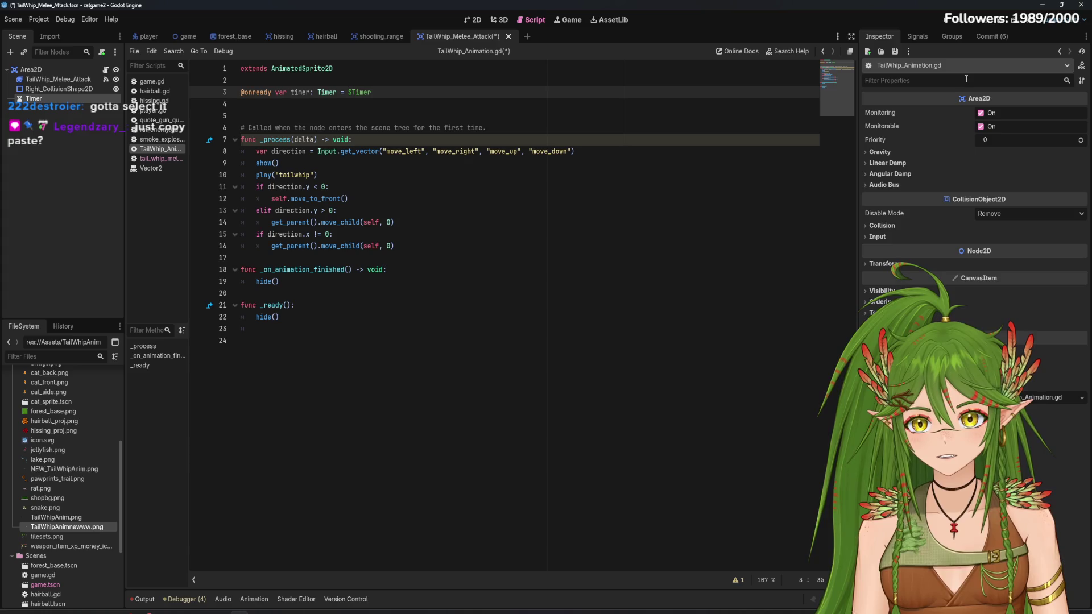
# Widen the script editor and inspect the Area2D and Timer nodes
pyautogui.moveTo(858, 192); pyautogui.dragTo(915, 192)
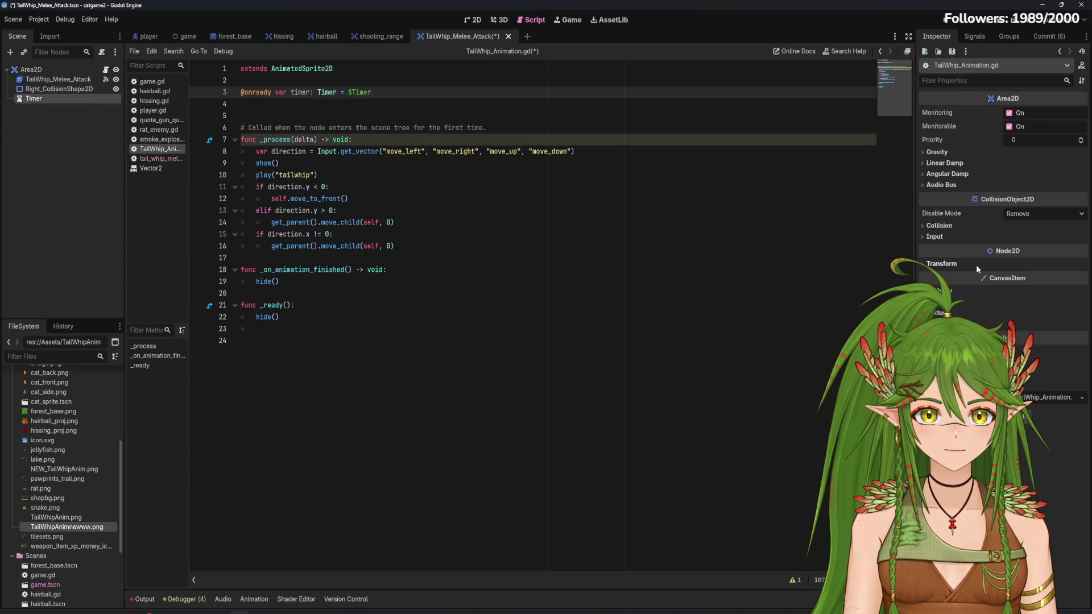
pyautogui.click(57, 69)
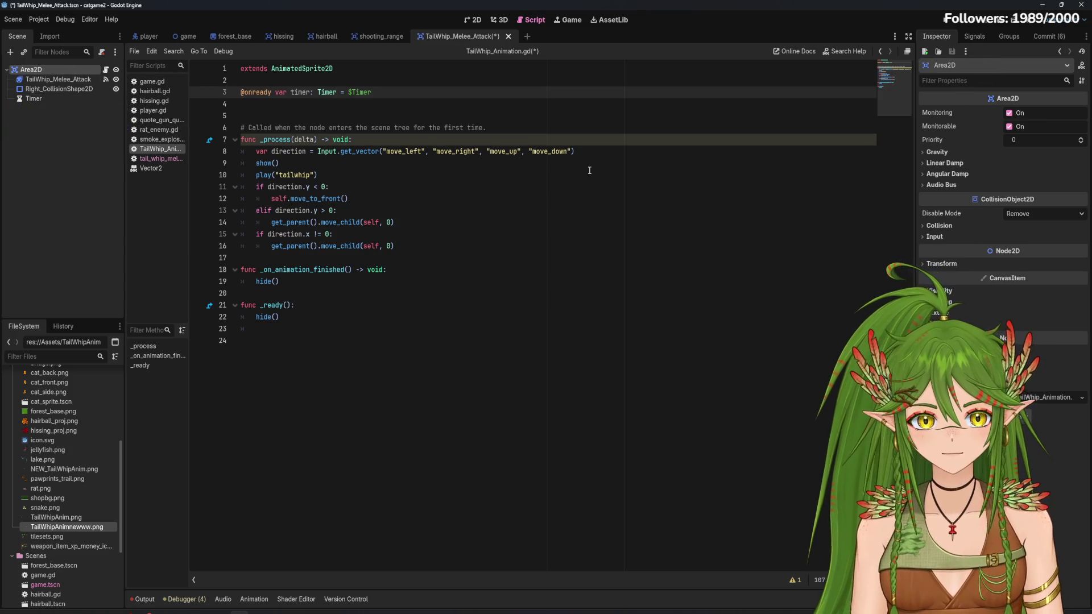
pyautogui.click(51, 96)
pyautogui.click(55, 71)
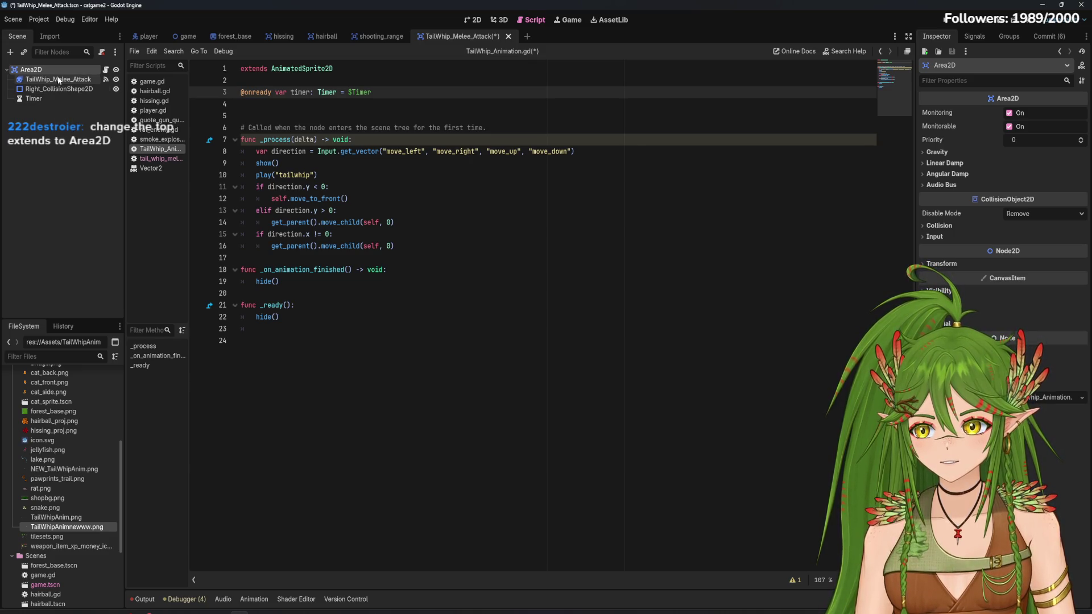
# Change line 1 to extend Area2D instead of AnimatedSprite2D
pyautogui.moveTo(353, 67); pyautogui.dragTo(272, 68)
pyautogui.write('Area2')
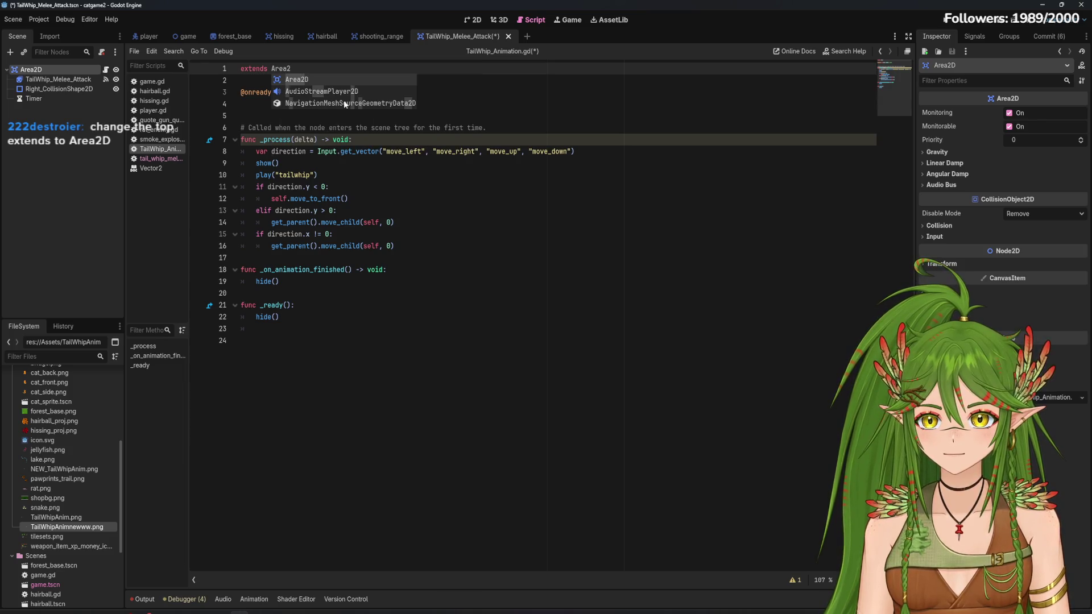
pyautogui.press('Return')
pyautogui.click(367, 117)
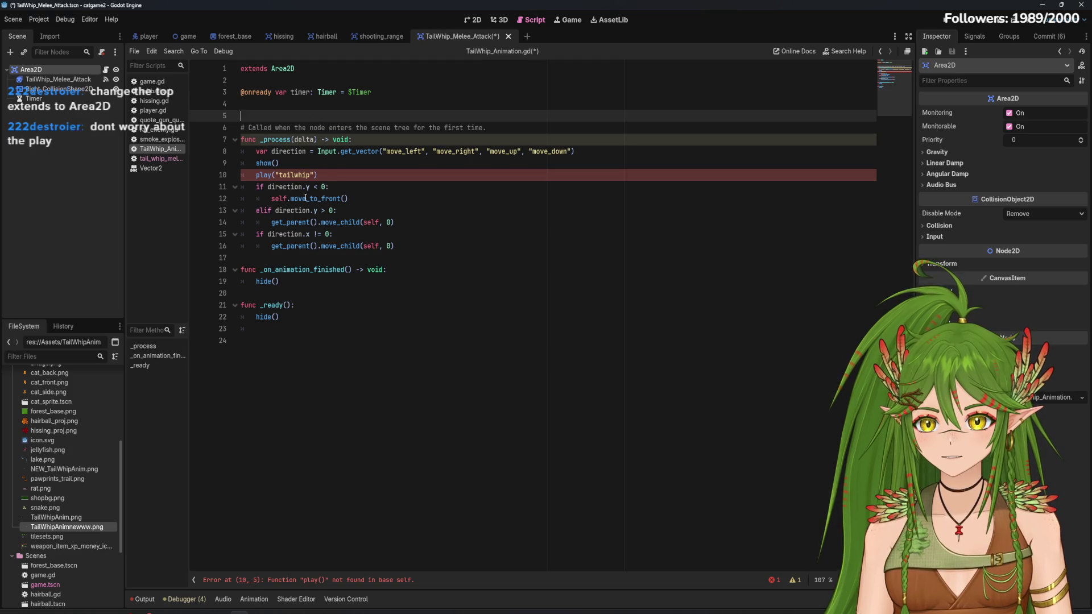
pyautogui.click(277, 176)
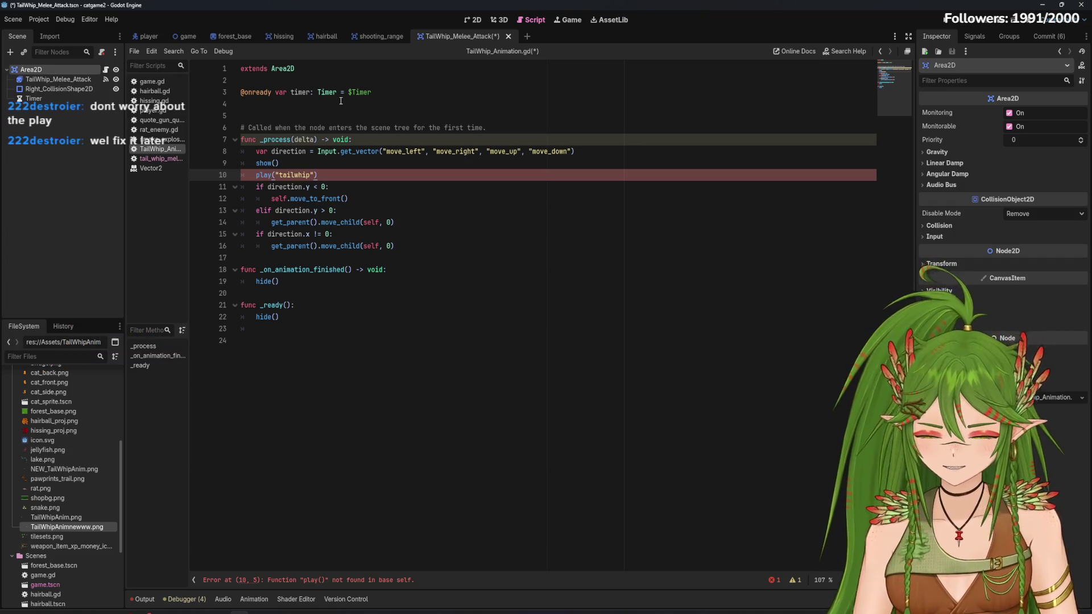
# Remove an accidental duplicate extends line and begin a new var on line 4
pyautogui.click(316, 65)
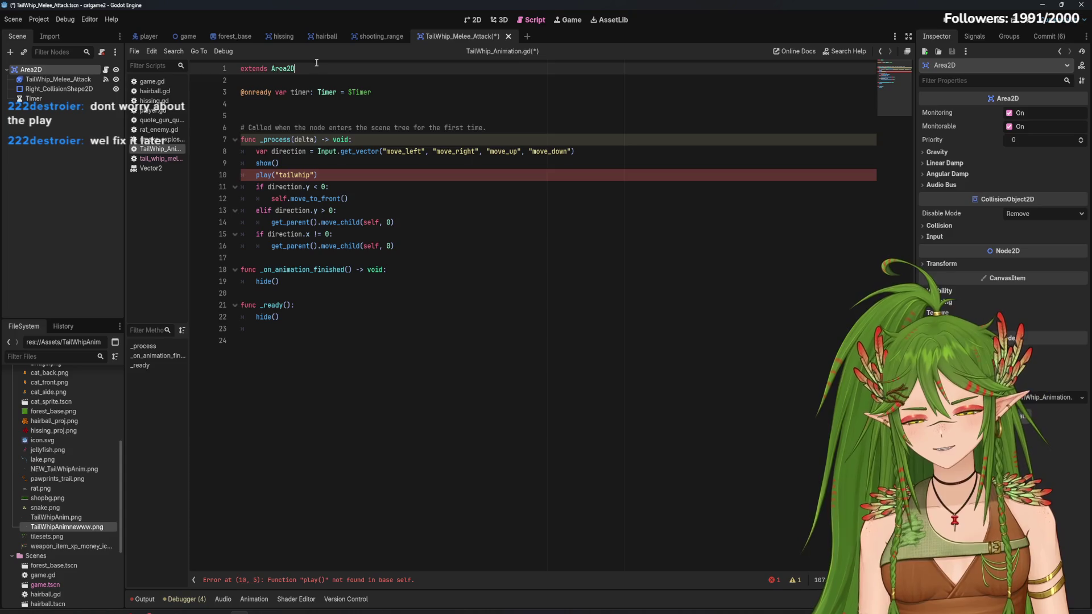
pyautogui.press('Return')
pyautogui.write('e')
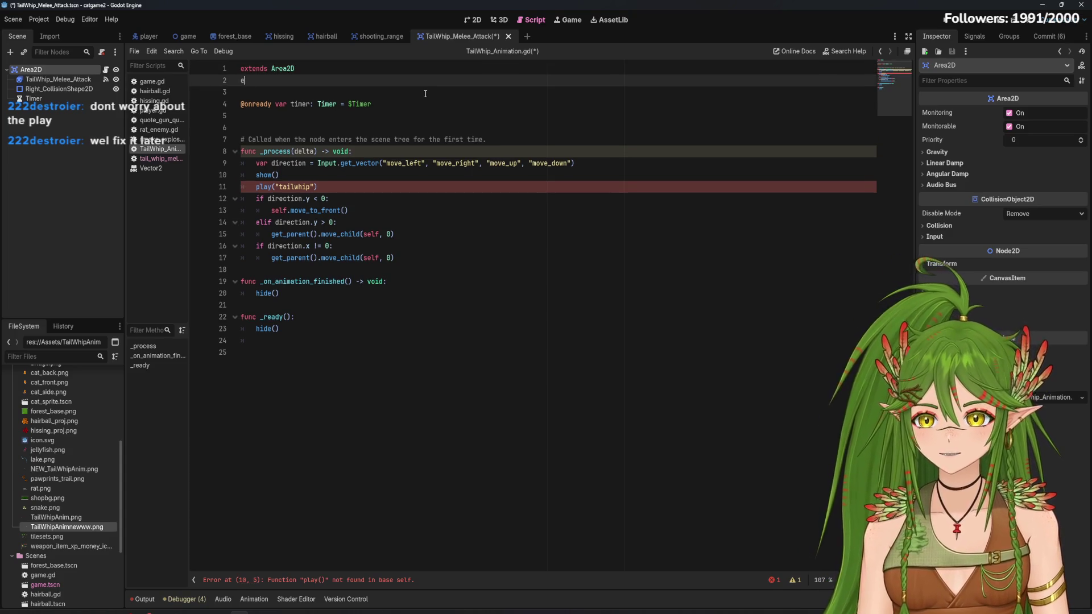
pyautogui.write('xtends')
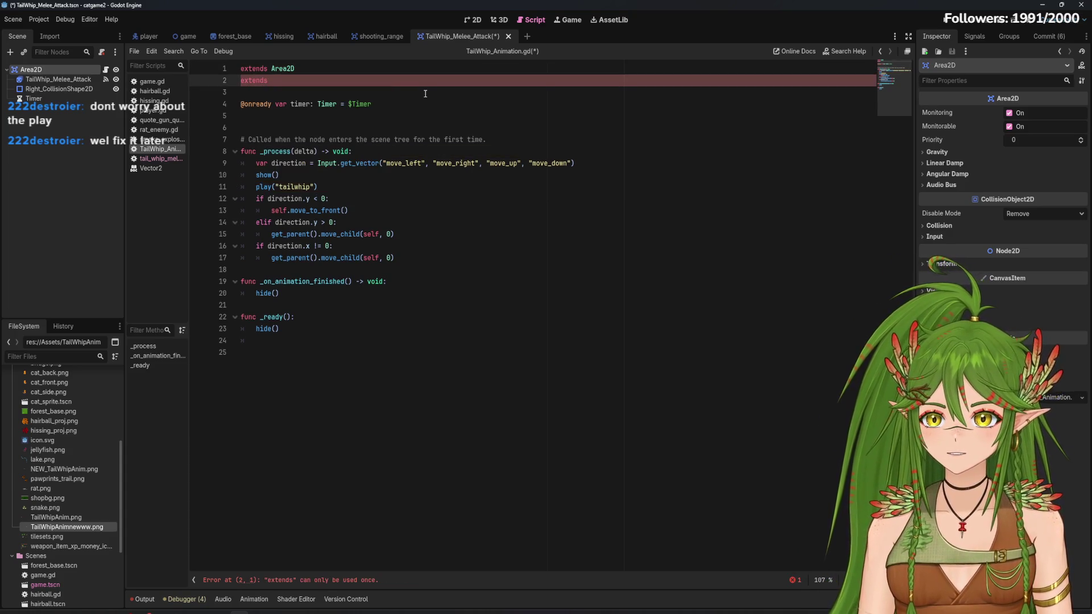
pyautogui.press('BackSpace')
pyautogui.press('BackSpace')
pyautogui.press('BackSpace')
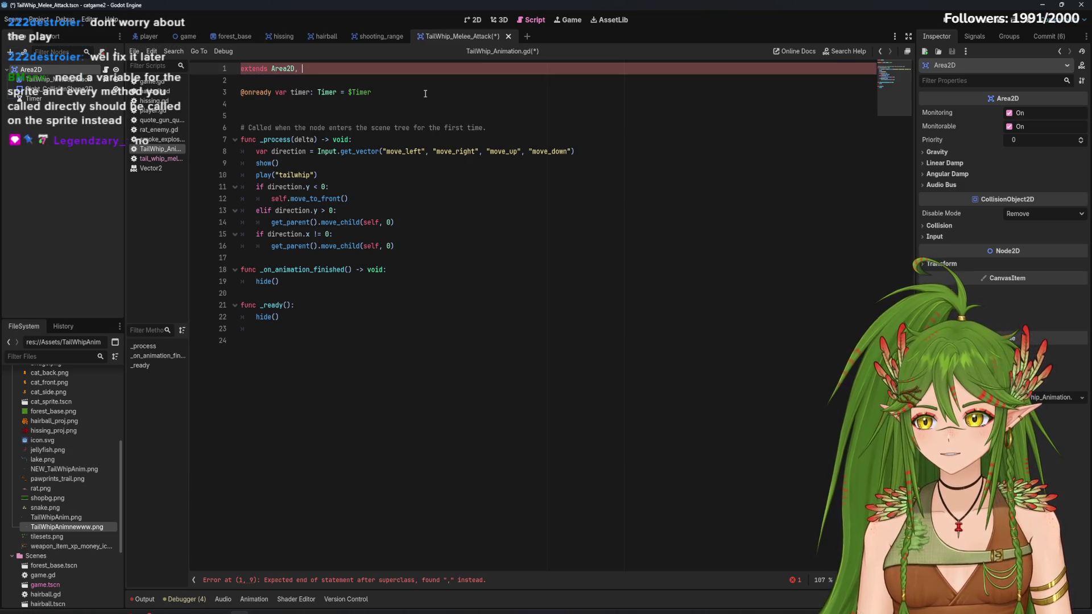
pyautogui.click(474, 321)
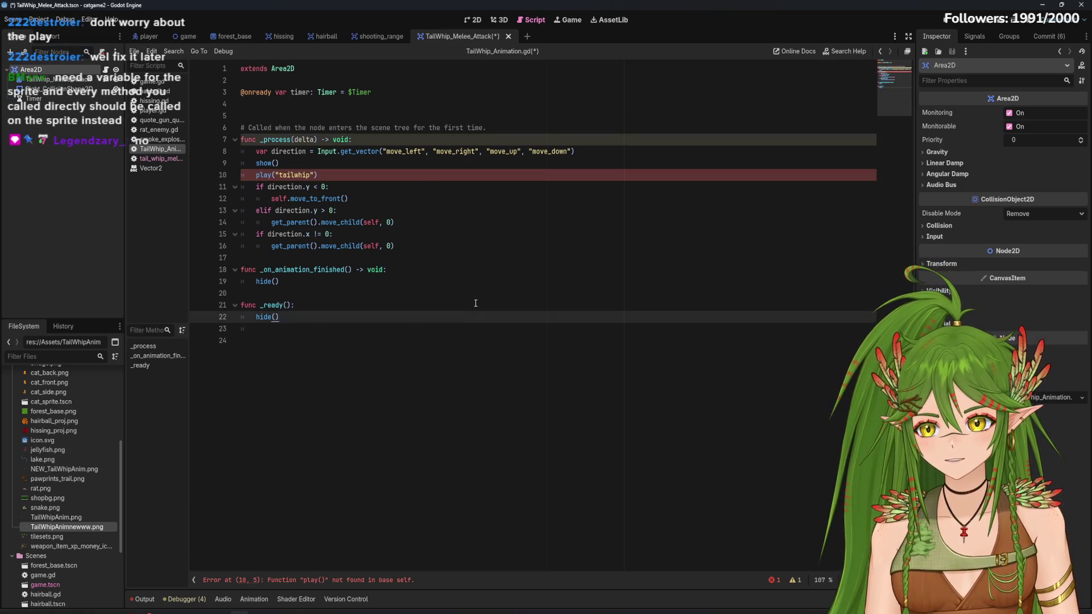
pyautogui.click(418, 102)
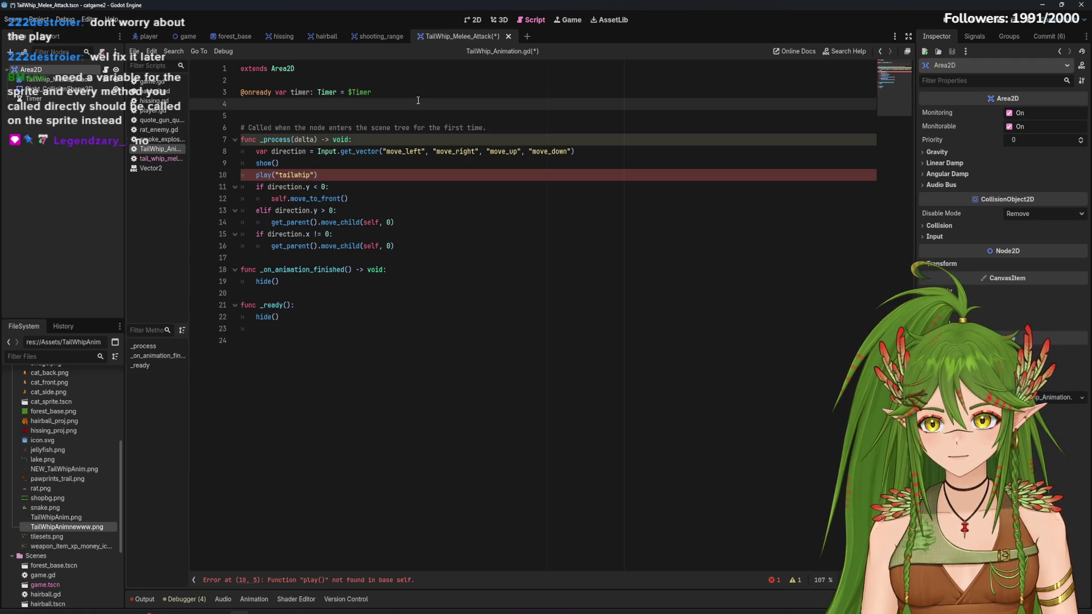
pyautogui.write('var')
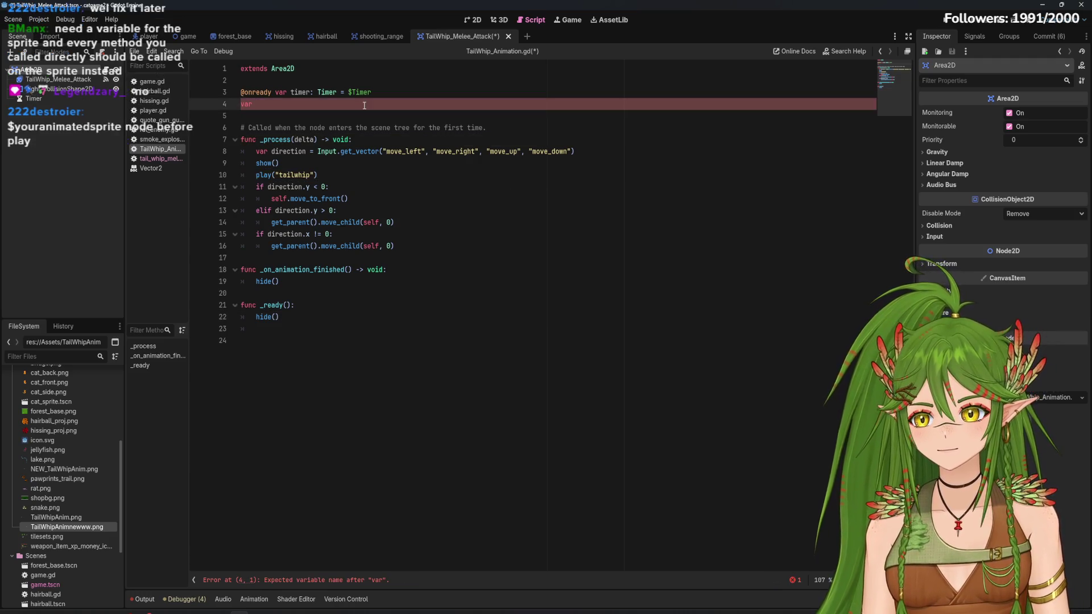
pyautogui.moveTo(59, 79); pyautogui.dragTo(272, 105)
pyautogui.click(262, 102)
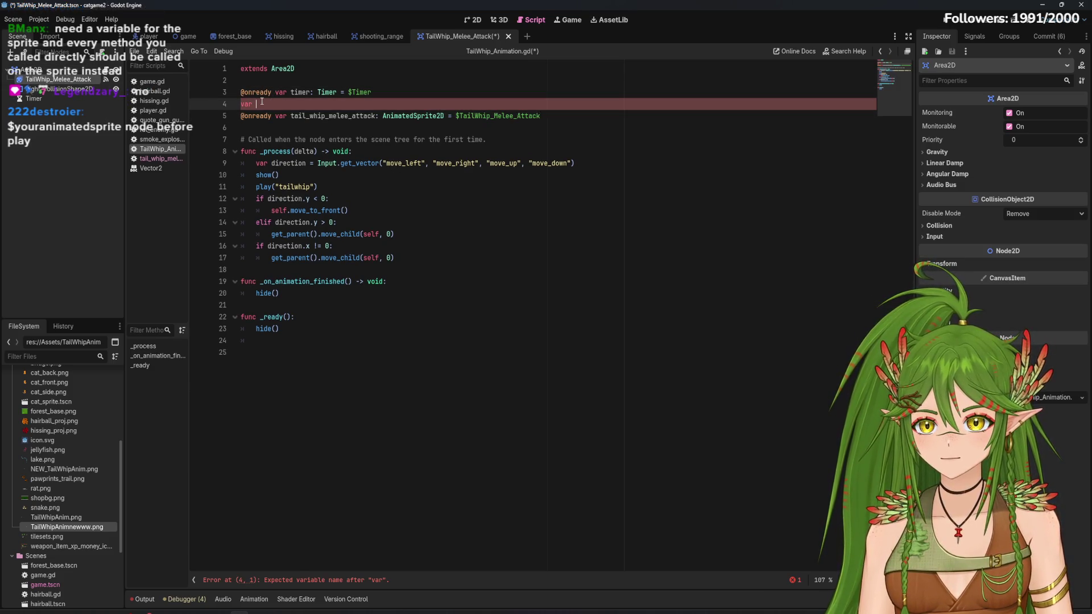
pyautogui.press('BackSpace')
pyautogui.press('BackSpace')
pyautogui.press('BackSpace')
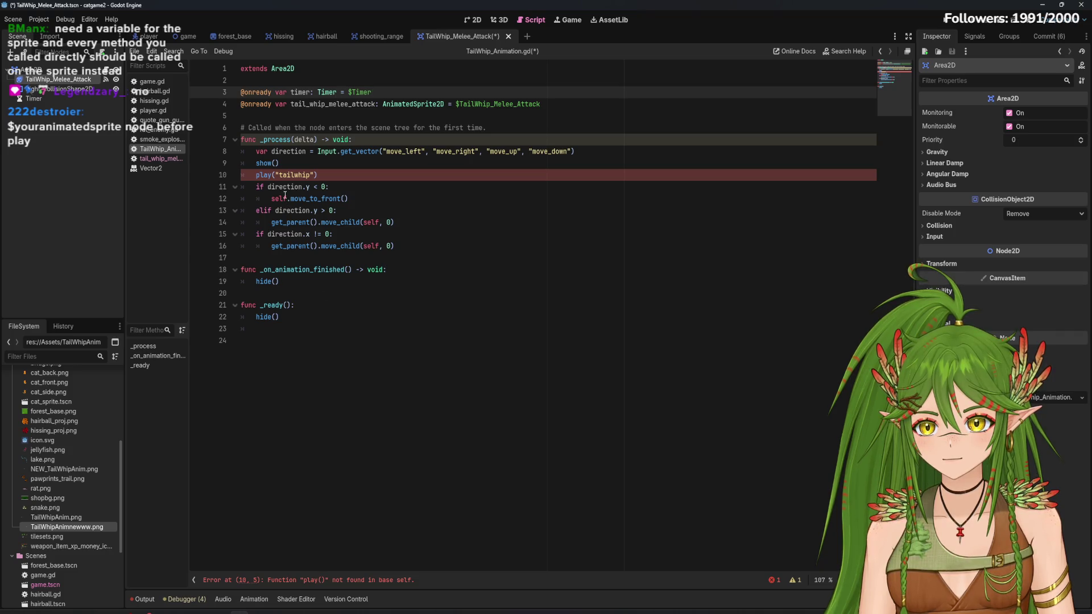
# Prefix the play("tailwhip") call with $TailWhip_Melee_Attack
pyautogui.click(310, 160)
pyautogui.moveTo(541, 104); pyautogui.dragTo(455, 104)
pyautogui.hotkey('ctrl', 'c')
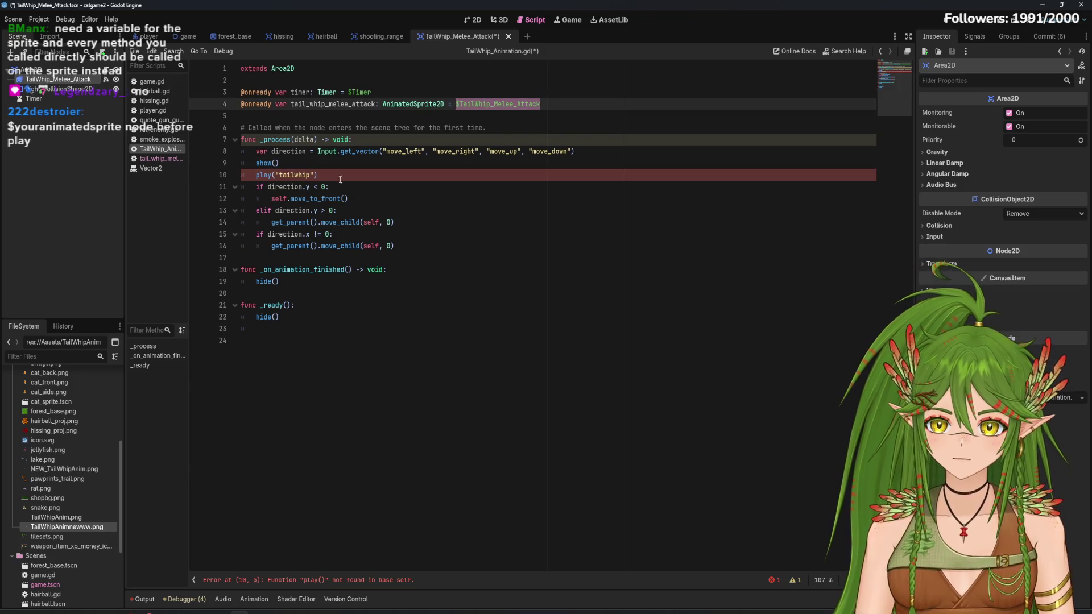
pyautogui.click(330, 162)
pyautogui.click(256, 174)
pyautogui.hotkey('ctrl', 'v')
pyautogui.write('.')
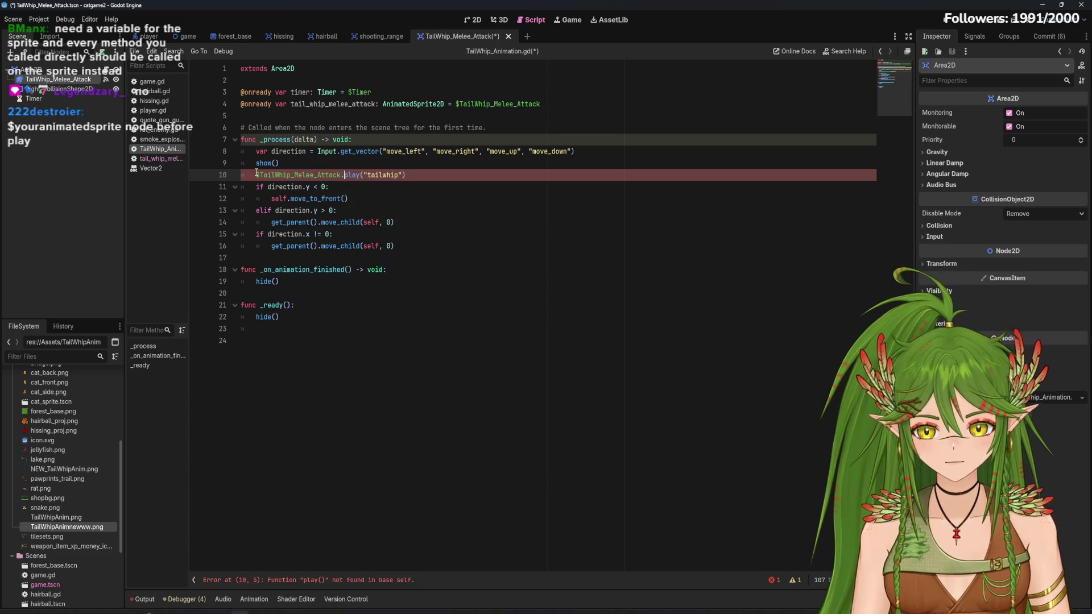
pyautogui.click(365, 330)
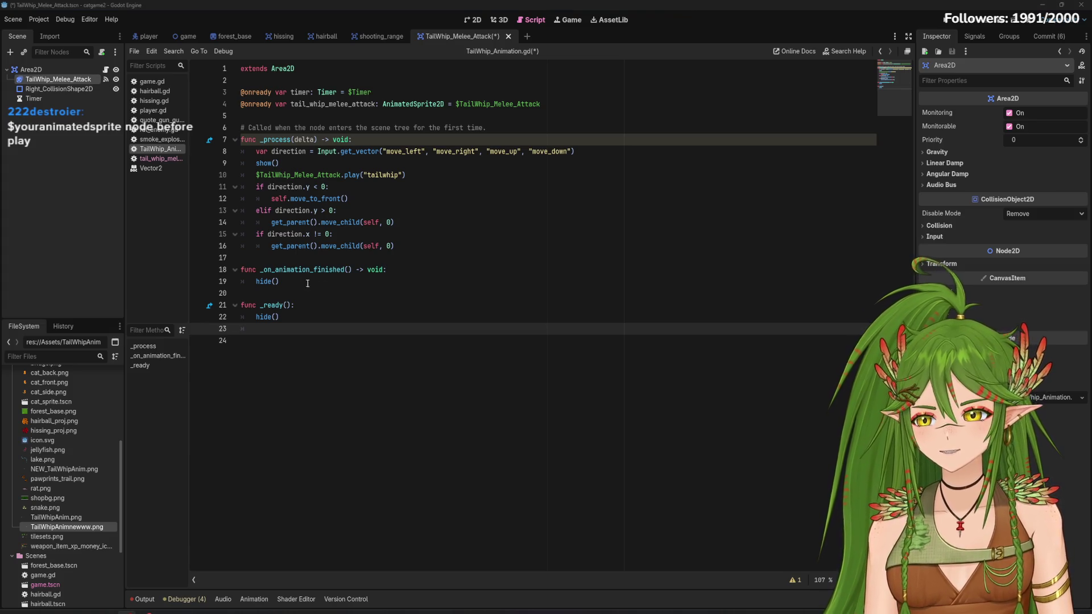
# Save the script and select the tail_whip variable declaration on line 4
pyautogui.click(527, 291)
pyautogui.hotkey('ctrl', 's')
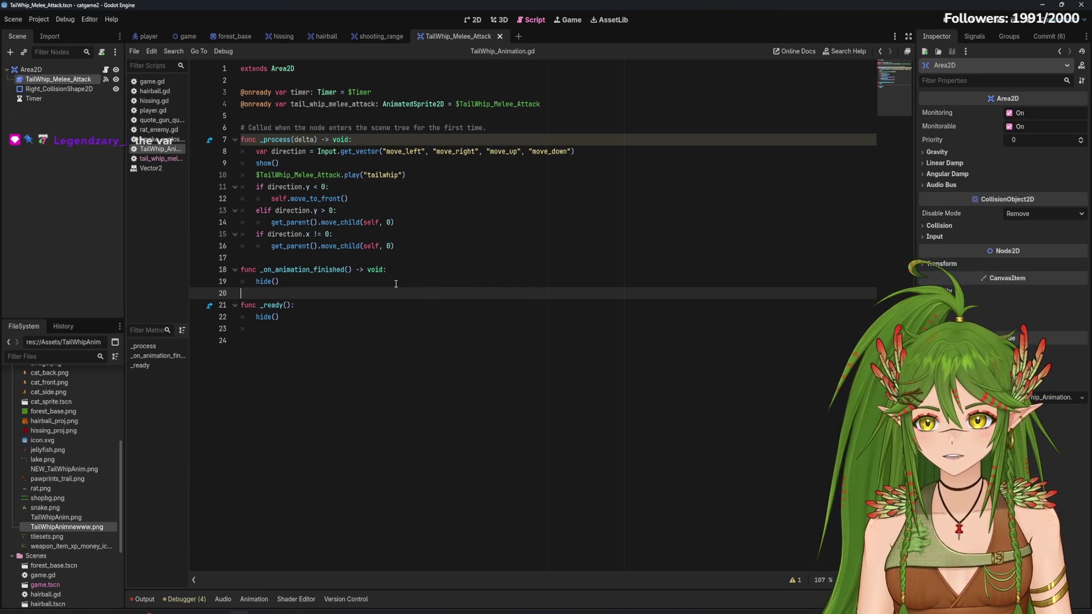
pyautogui.moveTo(259, 103); pyautogui.dragTo(456, 106)
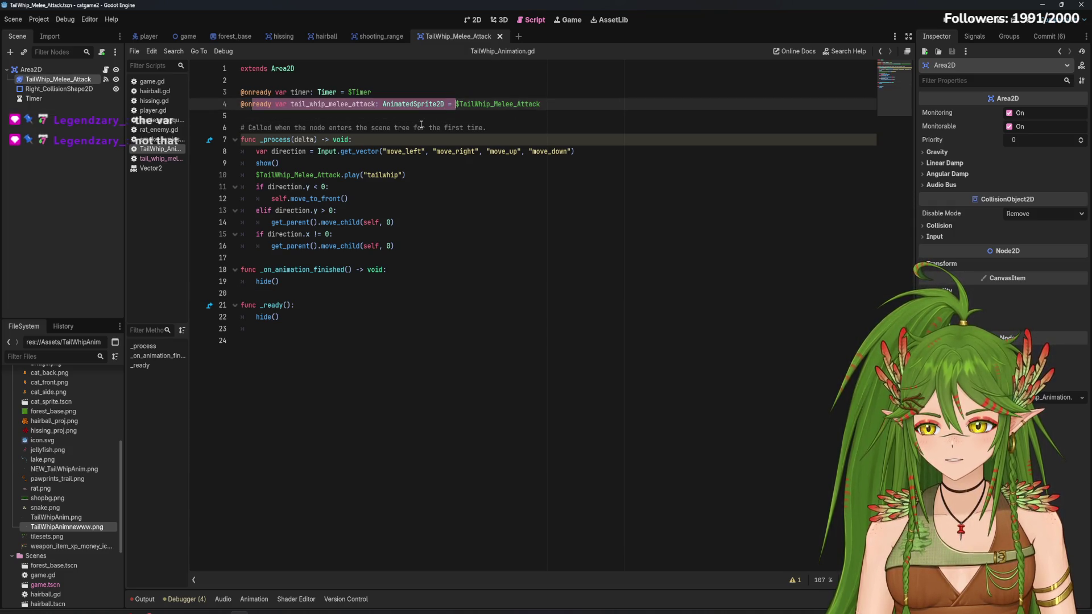
pyautogui.click(291, 114)
pyautogui.moveTo(312, 104); pyautogui.dragTo(541, 104)
pyautogui.click(313, 104)
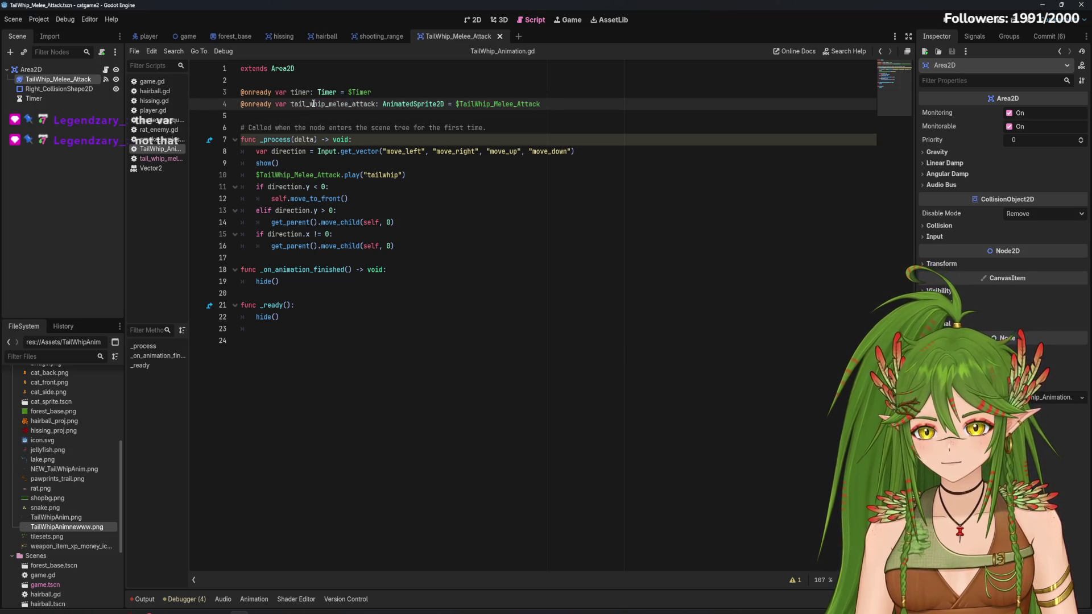
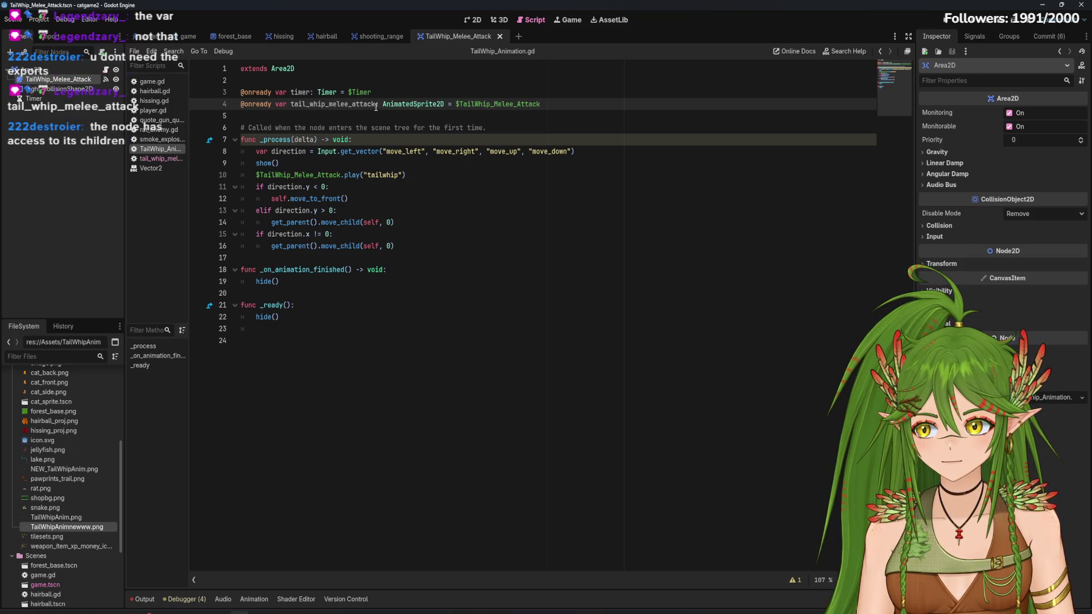
# Try removing the $ before TailWhip_Melee_Attack on line 10, then undo it
pyautogui.moveTo(583, 104); pyautogui.dragTo(243, 105)
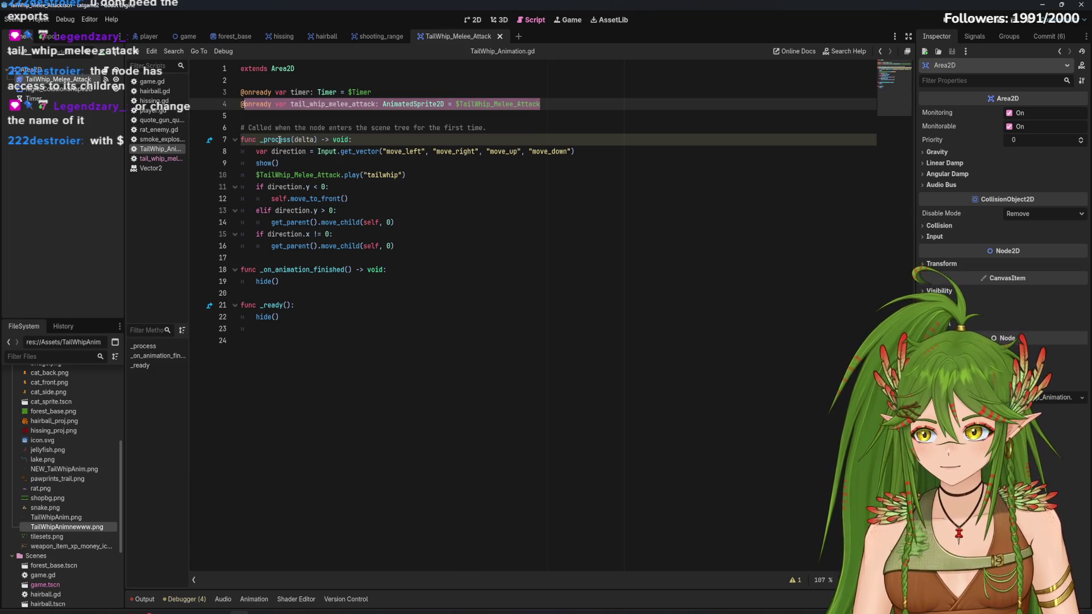
pyautogui.click(257, 175)
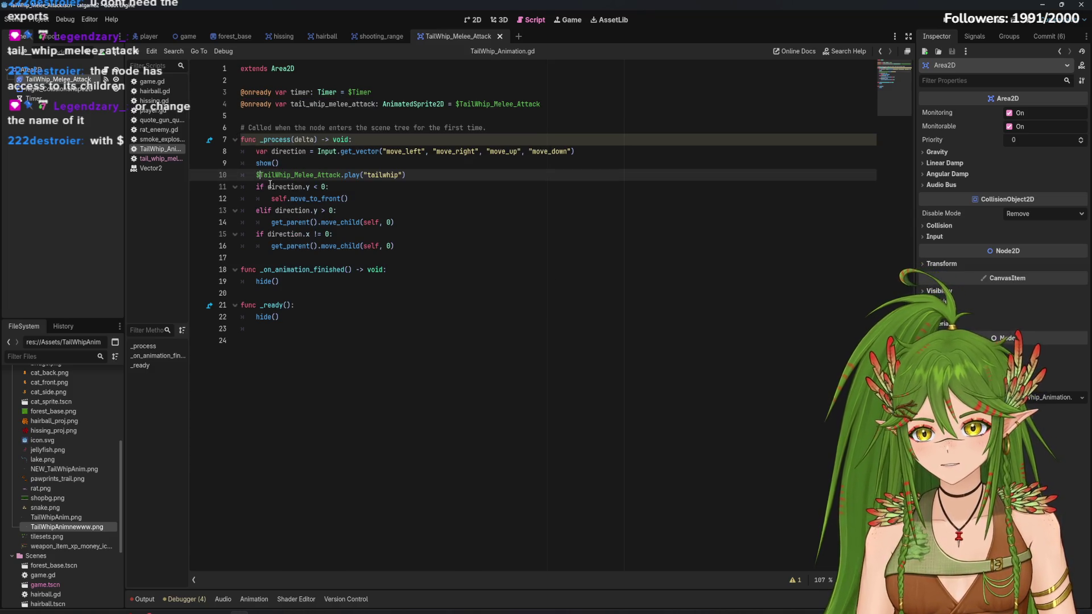
pyautogui.press('BackSpace')
pyautogui.click(322, 127)
pyautogui.press('Up')
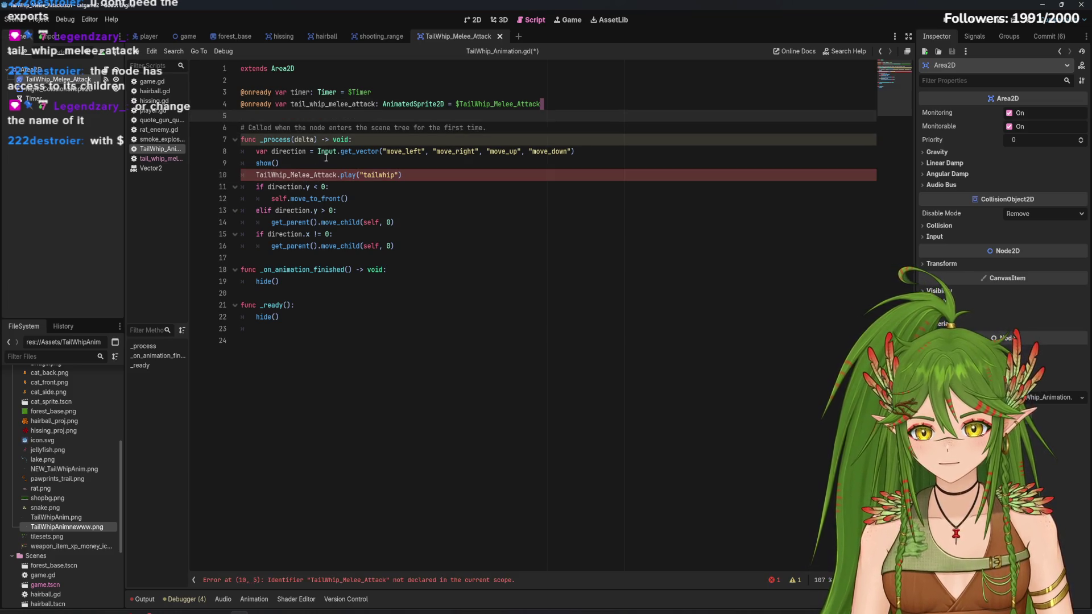
pyautogui.hotkey('ctrl', 'z')
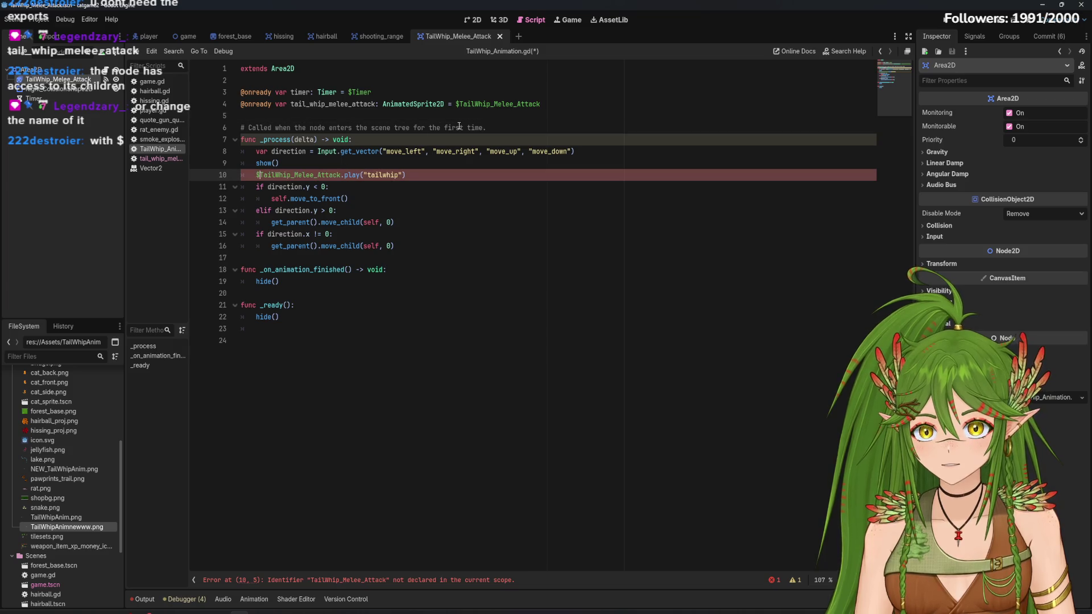
# Delete the line 4 tail_whip_melee_attack declaration, keep $TailWhip_Melee_Attack in the play call, and save
pyautogui.click(536, 105)
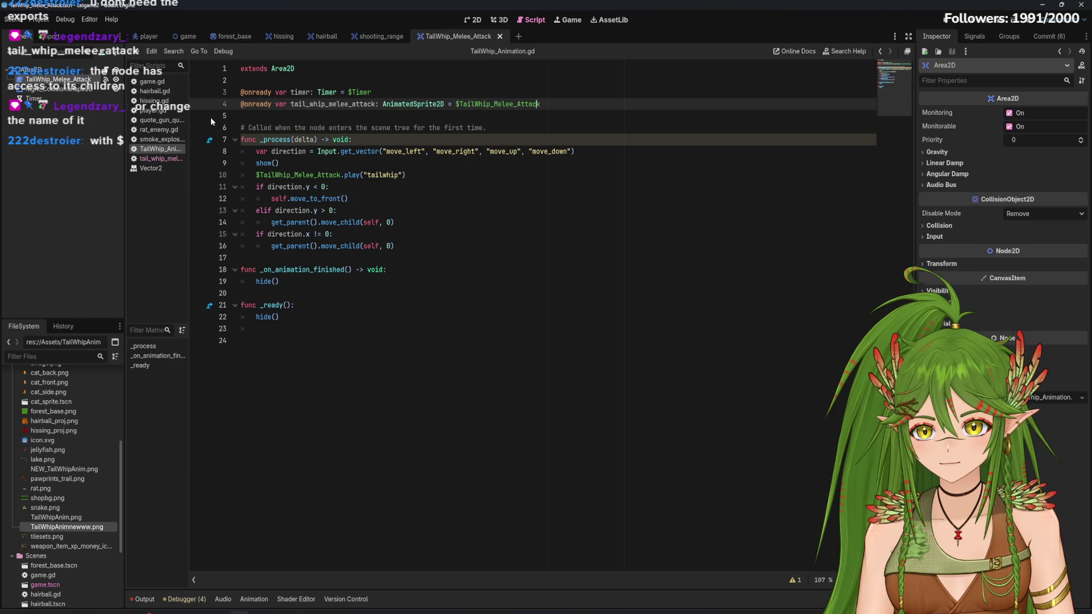
pyautogui.hotkey('shift', 'Home')
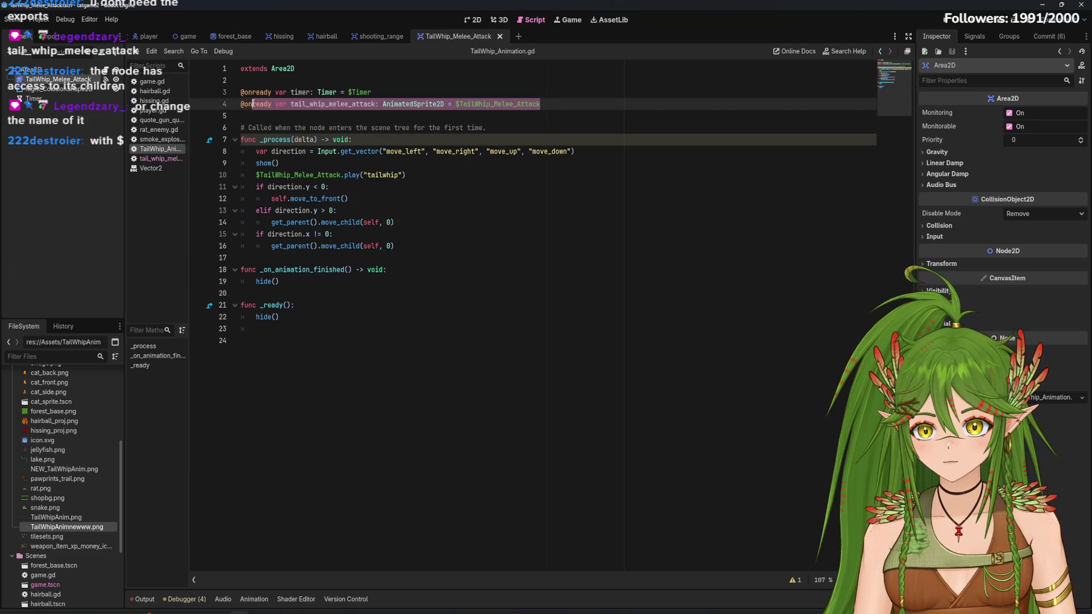
pyautogui.press('BackSpace')
pyautogui.press('BackSpace')
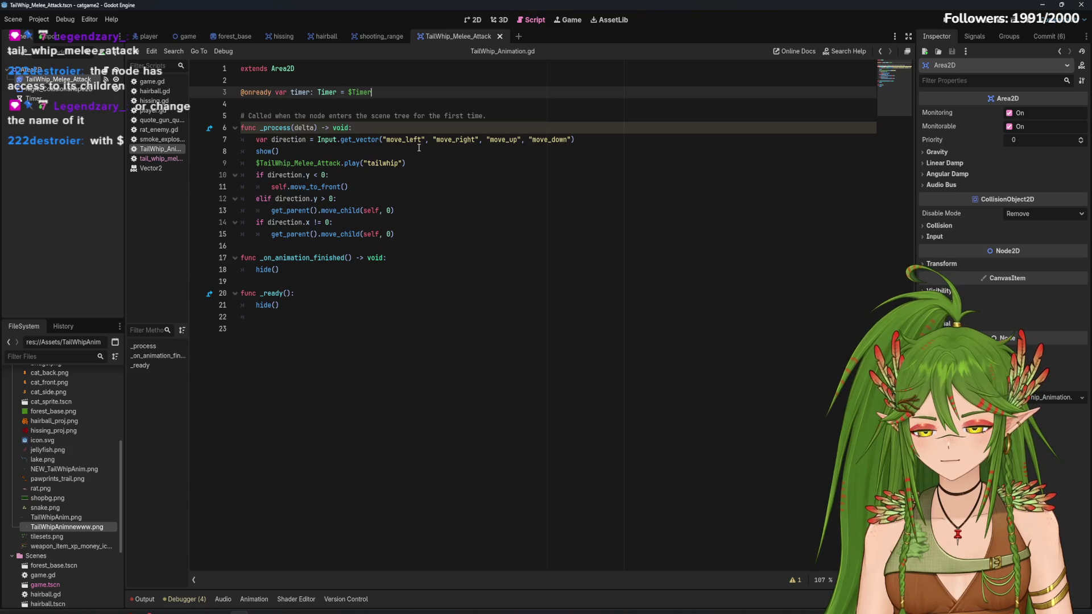
pyautogui.click(272, 164)
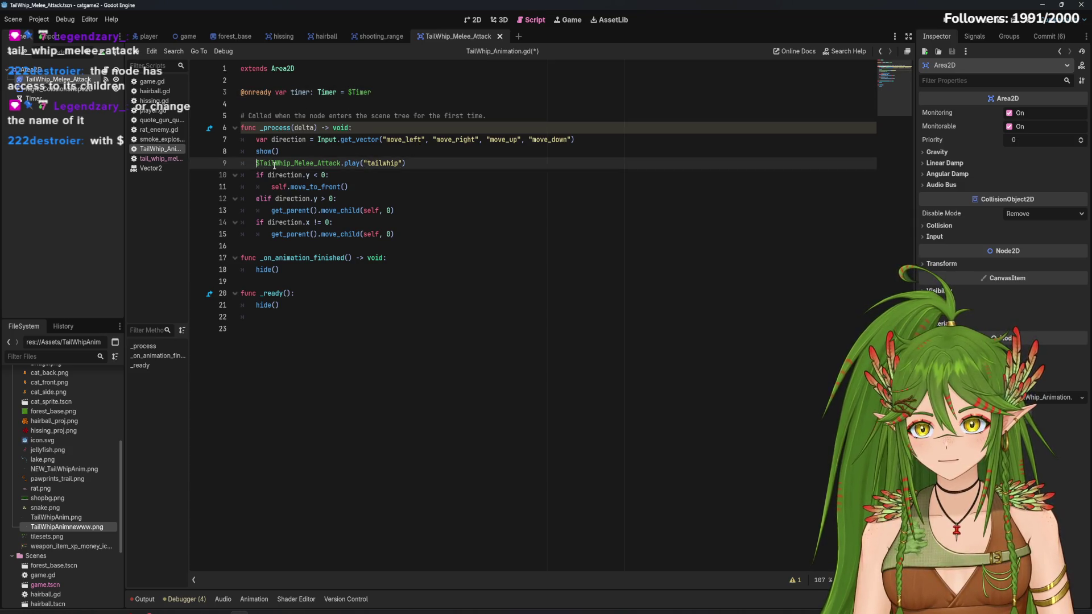
pyautogui.press('Home')
pyautogui.press('Delete')
pyautogui.click(451, 176)
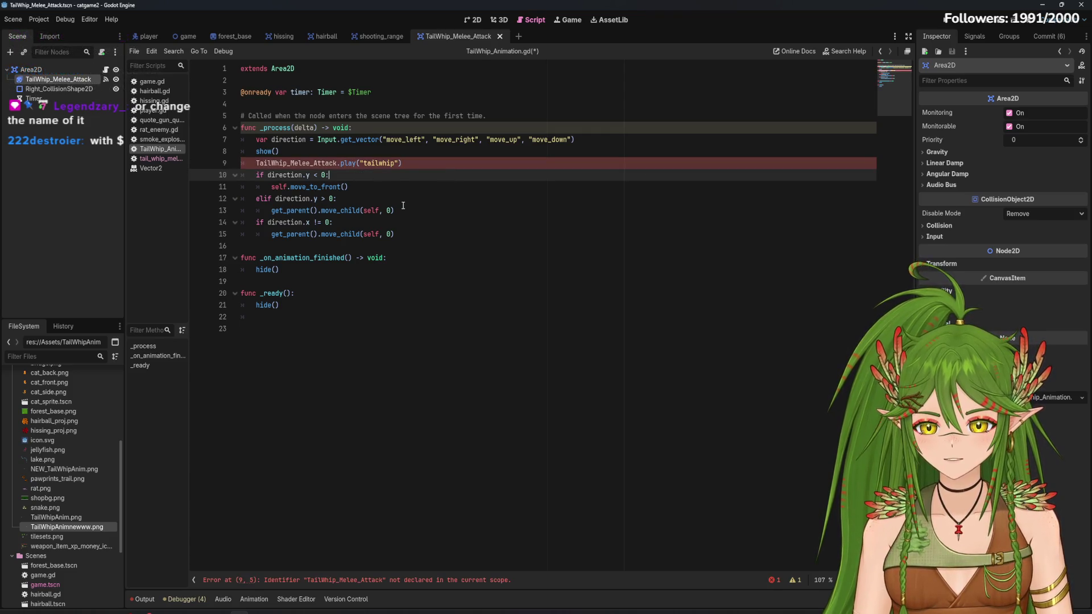
pyautogui.hotkey('ctrl', 'z')
pyautogui.hotkey('ctrl', 's')
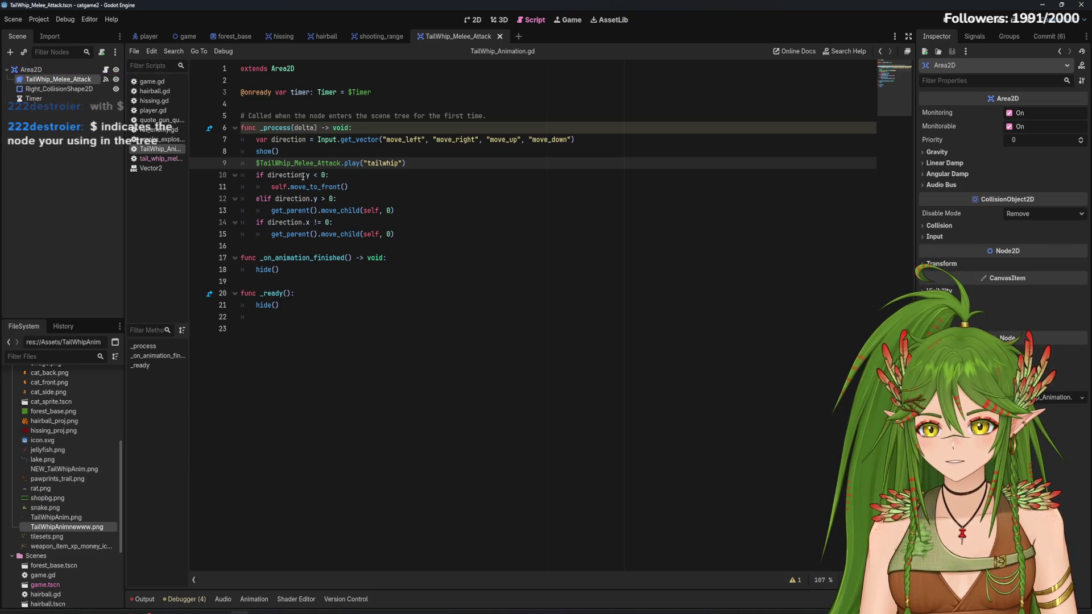
pyautogui.click(345, 164)
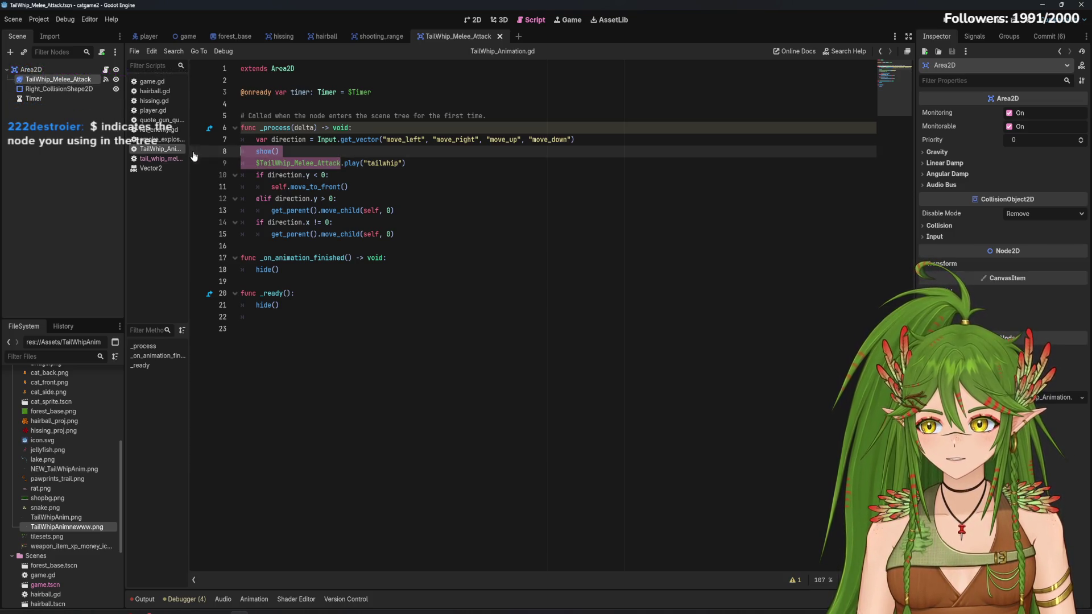
pyautogui.moveTo(344, 164)
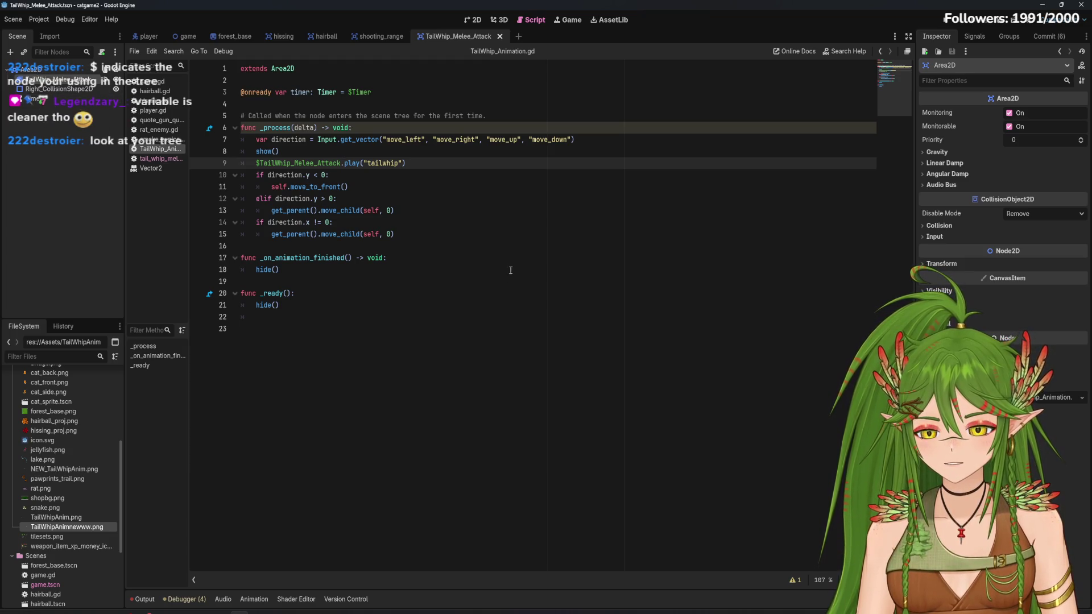
# Restore the tail_whip_melee_attack declaration, use it in the play call, and save
pyautogui.hotkey('ctrl', 'z')
pyautogui.click(433, 105)
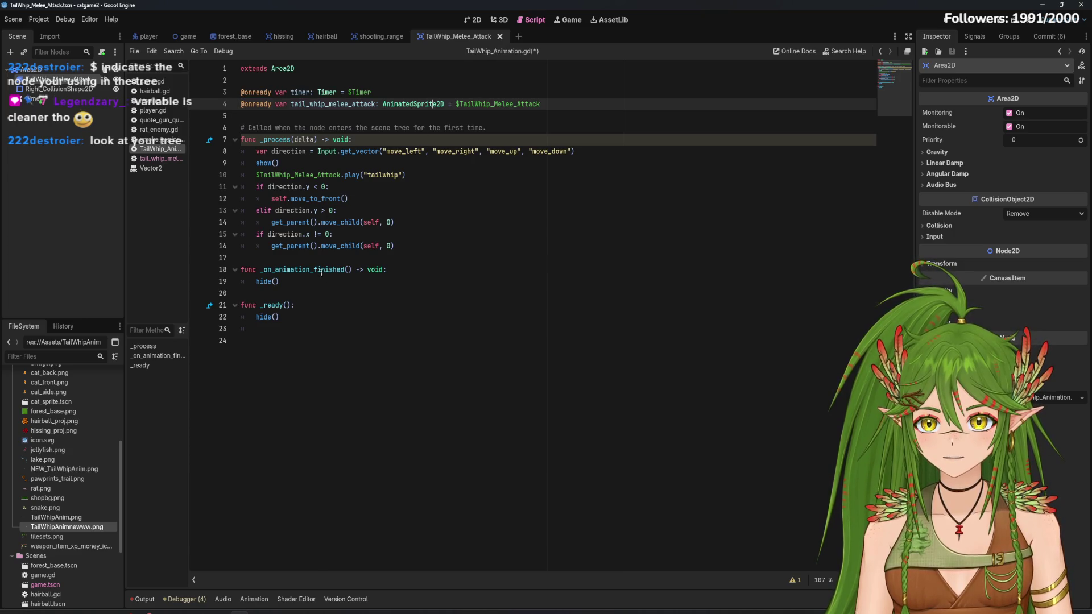
pyautogui.moveTo(340, 176); pyautogui.dragTo(257, 176)
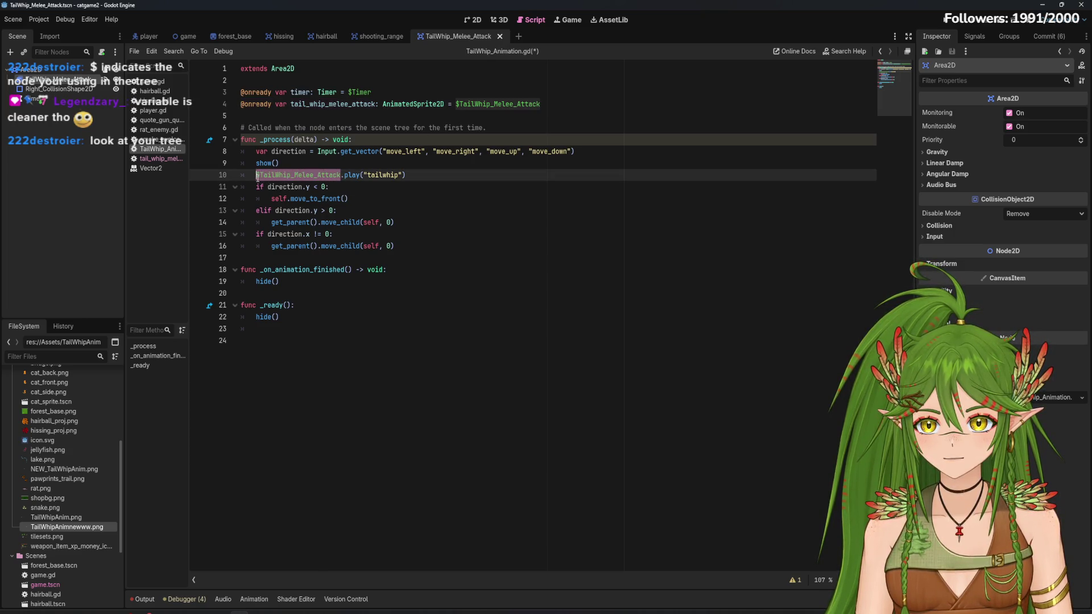
pyautogui.write('tail_wh')
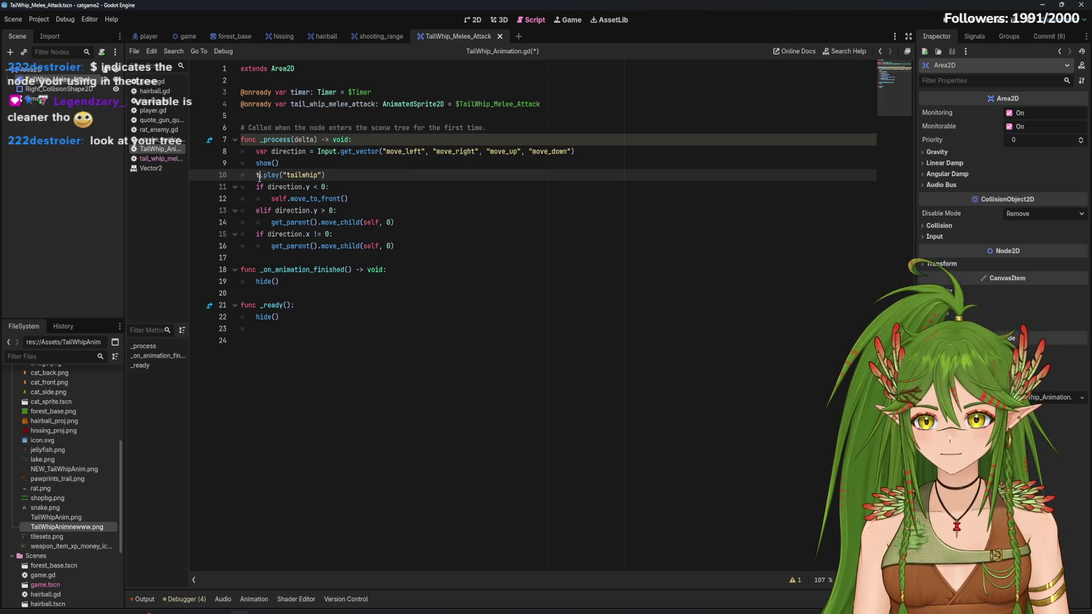
pyautogui.press('Return')
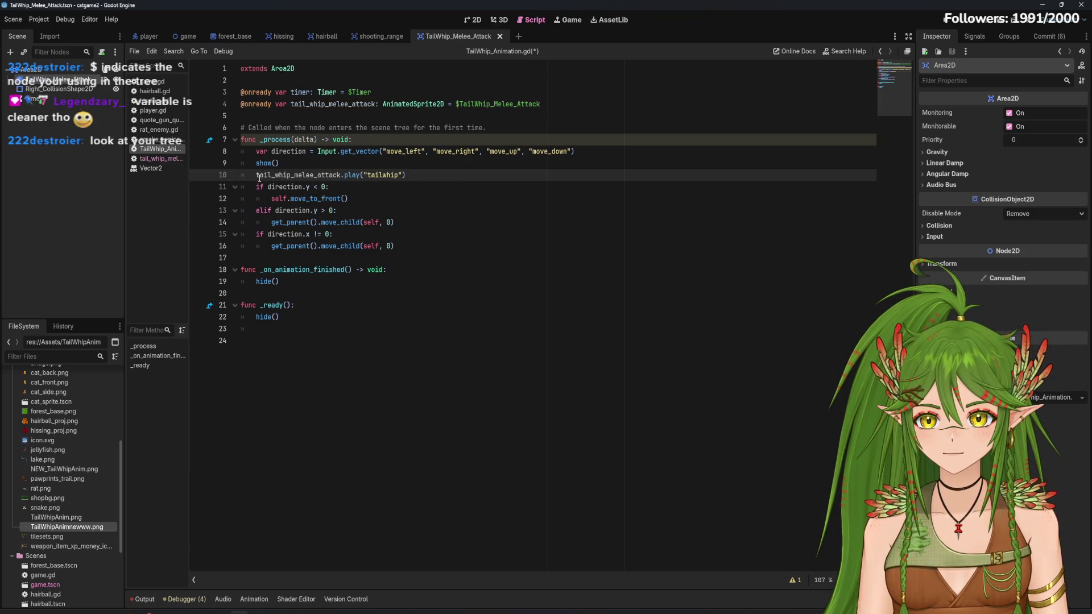
pyautogui.hotkey('ctrl', 's')
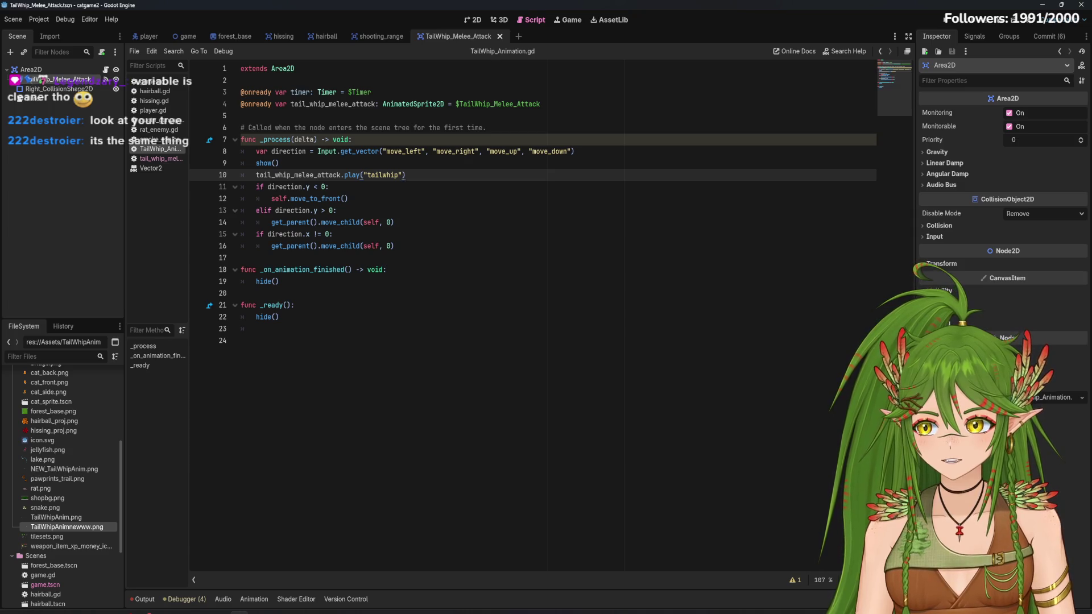
# Test deleting the declaration again, undo it, and review the timer declaration on line 3
pyautogui.moveTo(410, 101); pyautogui.dragTo(541, 104)
pyautogui.click(547, 106)
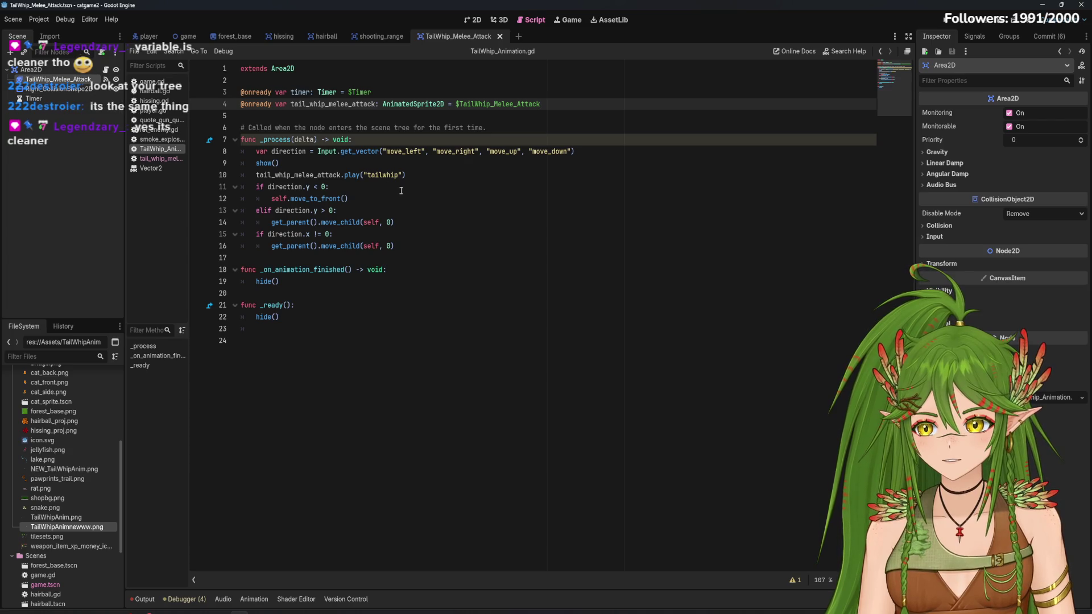
pyautogui.click(510, 197)
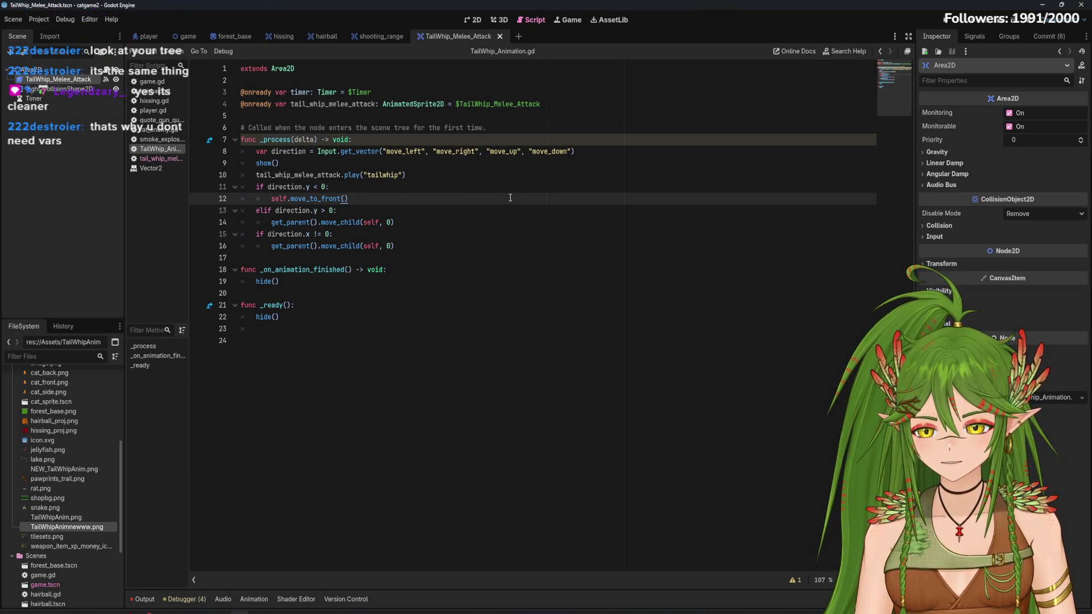
pyautogui.moveTo(541, 105); pyautogui.dragTo(242, 104)
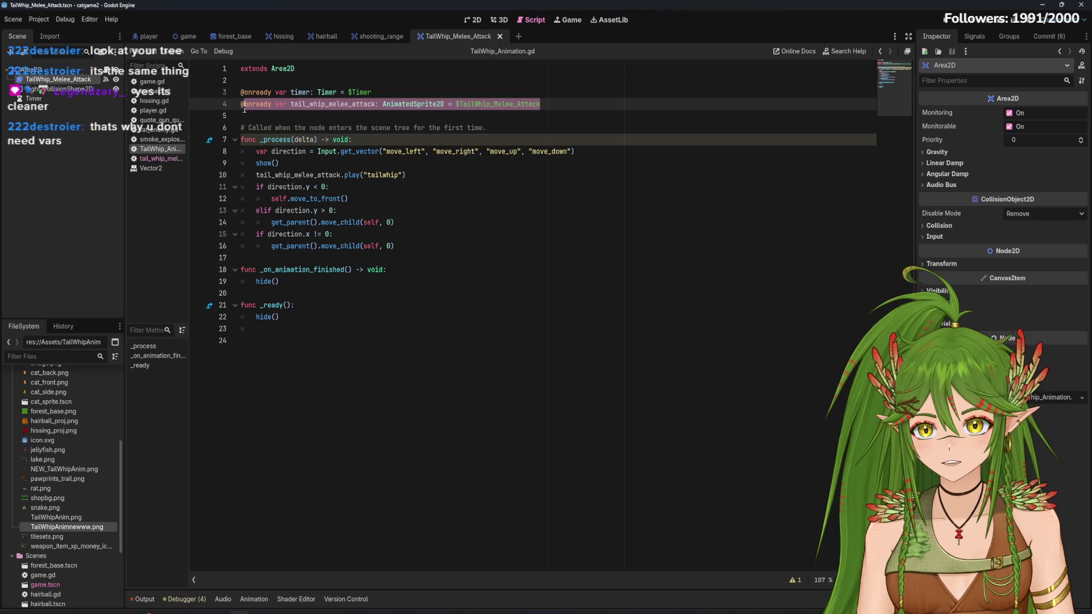
pyautogui.press('BackSpace')
pyautogui.press('BackSpace')
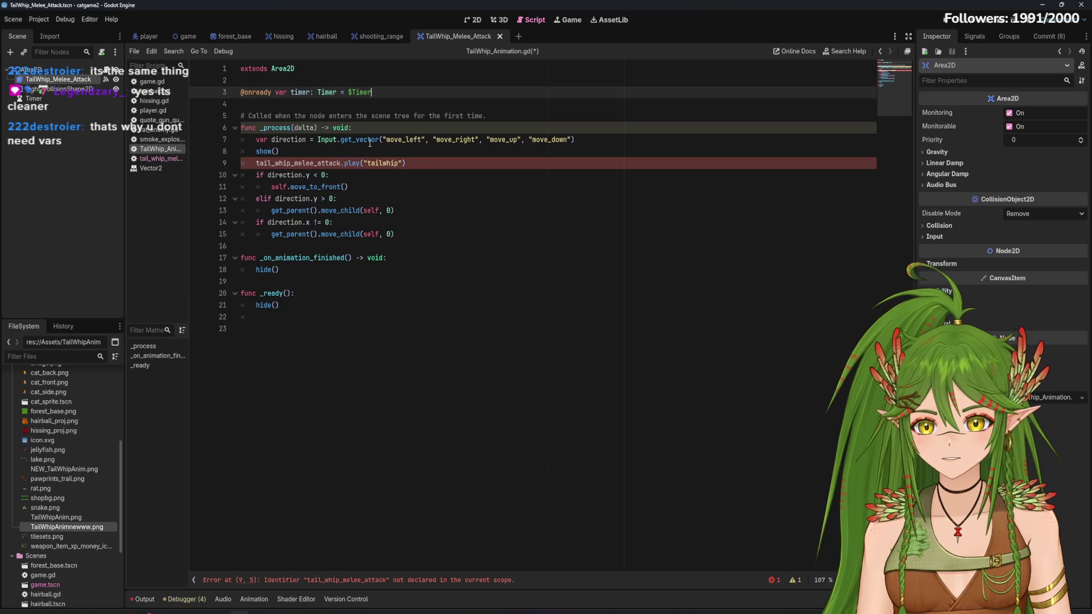
pyautogui.hotkey('ctrl', 'z')
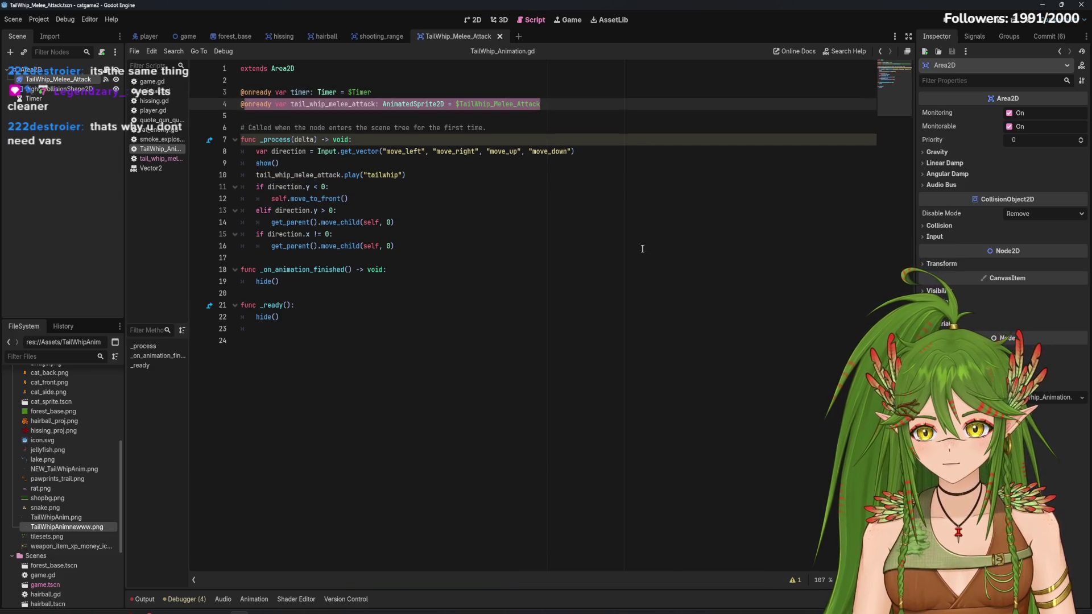
pyautogui.click(555, 119)
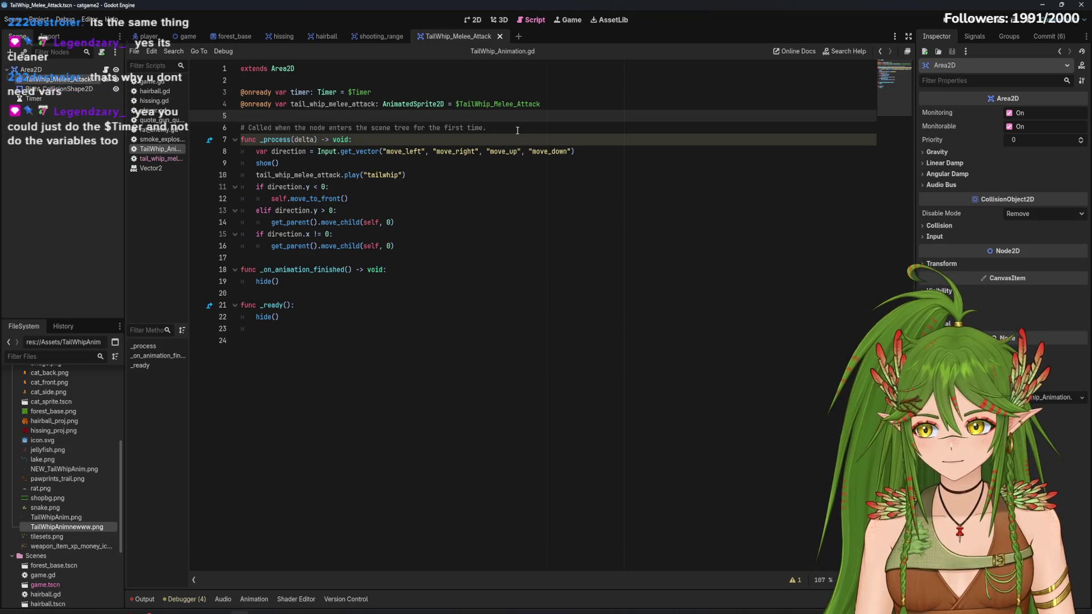
pyautogui.moveTo(372, 92); pyautogui.dragTo(272, 92)
pyautogui.click(386, 92)
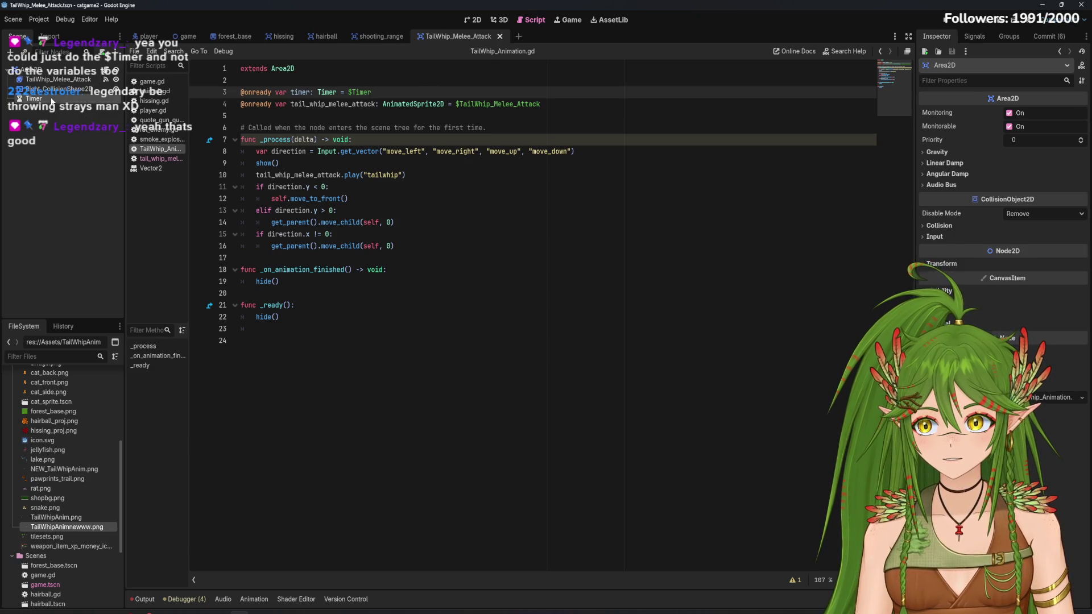
# Inspect the TailWhip_Melee_Attack sprite and the root Area2D node in the scene tree
pyautogui.click(57, 79)
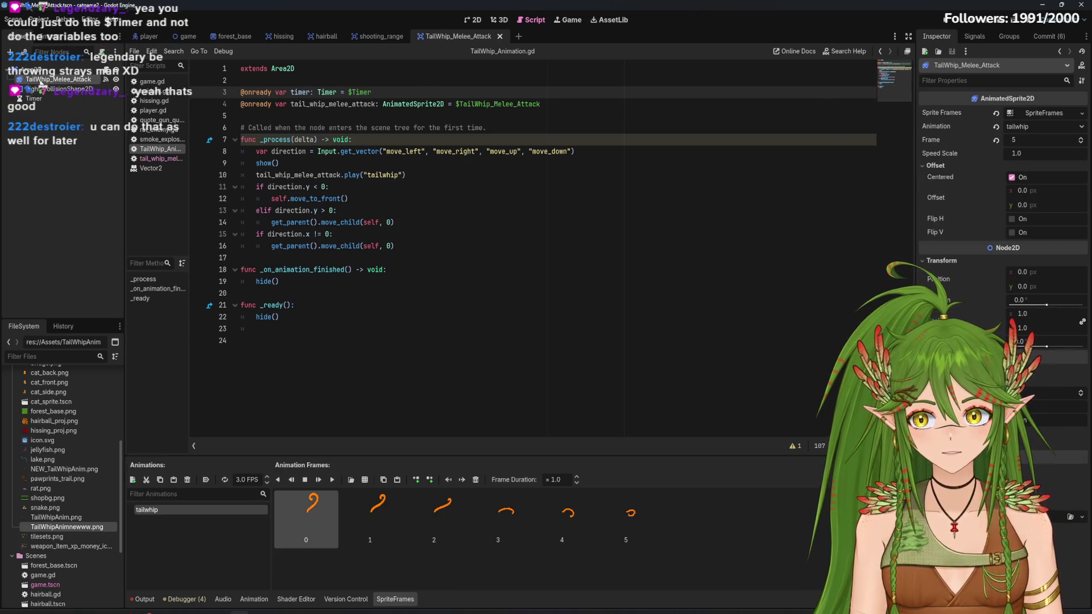
pyautogui.click(43, 69)
pyautogui.click(42, 80)
pyautogui.click(45, 69)
pyautogui.click(44, 80)
pyautogui.click(45, 69)
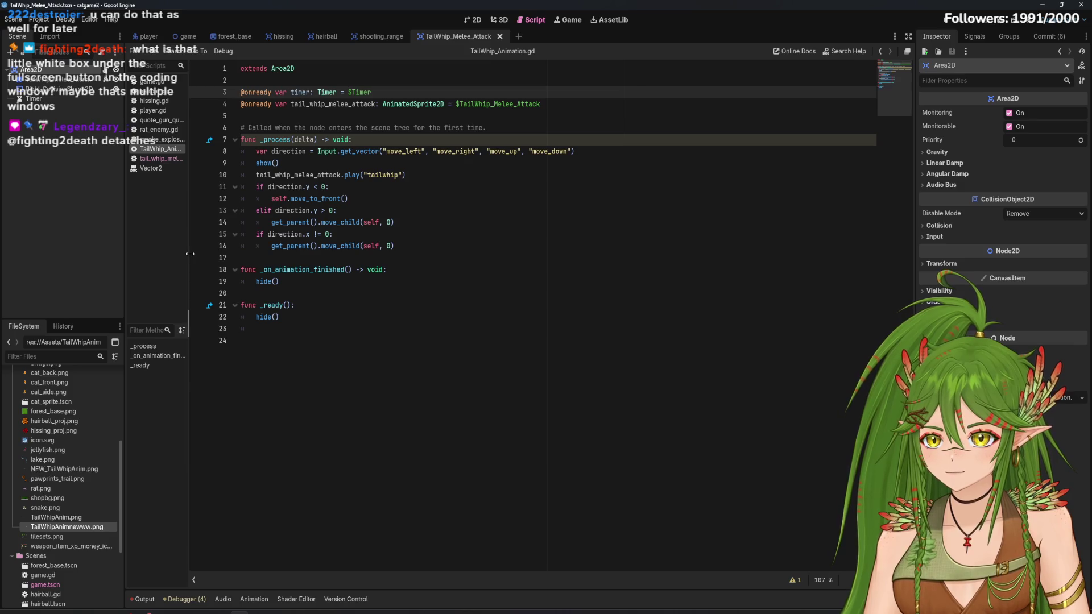
# Float the script editor in its own window, then dock it back
pyautogui.click(907, 53)
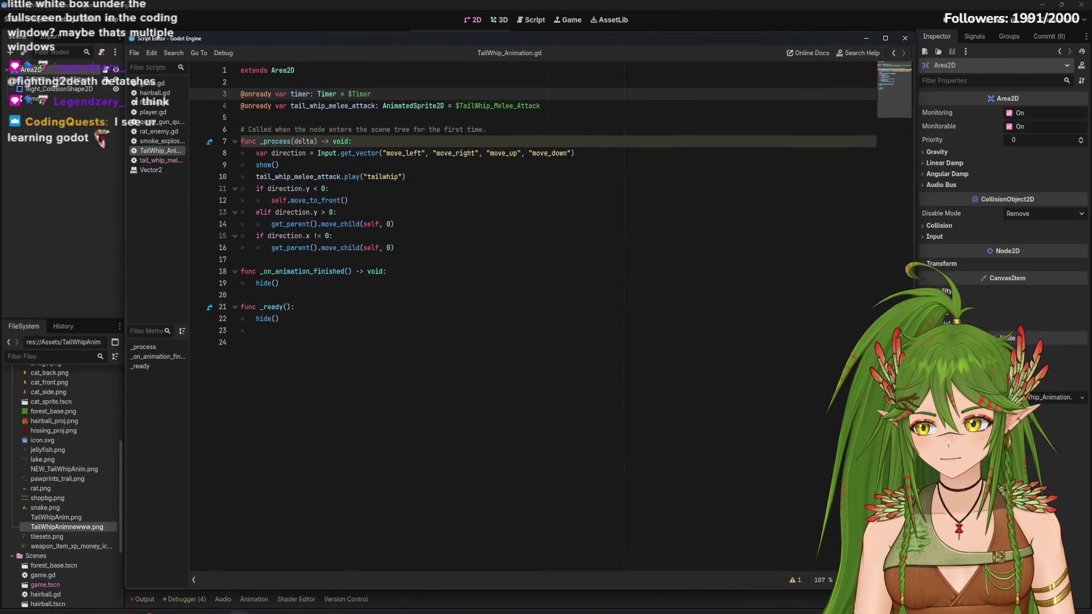
pyautogui.moveTo(159, 43)
pyautogui.mouseDown()
pyautogui.moveTo(249, 154)
pyautogui.moveTo(429, 456)
pyautogui.moveTo(252, 160)
pyautogui.moveTo(369, 64)
pyautogui.moveTo(169, 70)
pyautogui.moveTo(170, 93)
pyautogui.moveTo(192, 70)
pyautogui.moveTo(520, 22)
pyautogui.moveTo(255, 81)
pyautogui.moveTo(228, 64)
pyautogui.mouseUp()
pyautogui.click(967, 63)
pyautogui.click(535, 21)
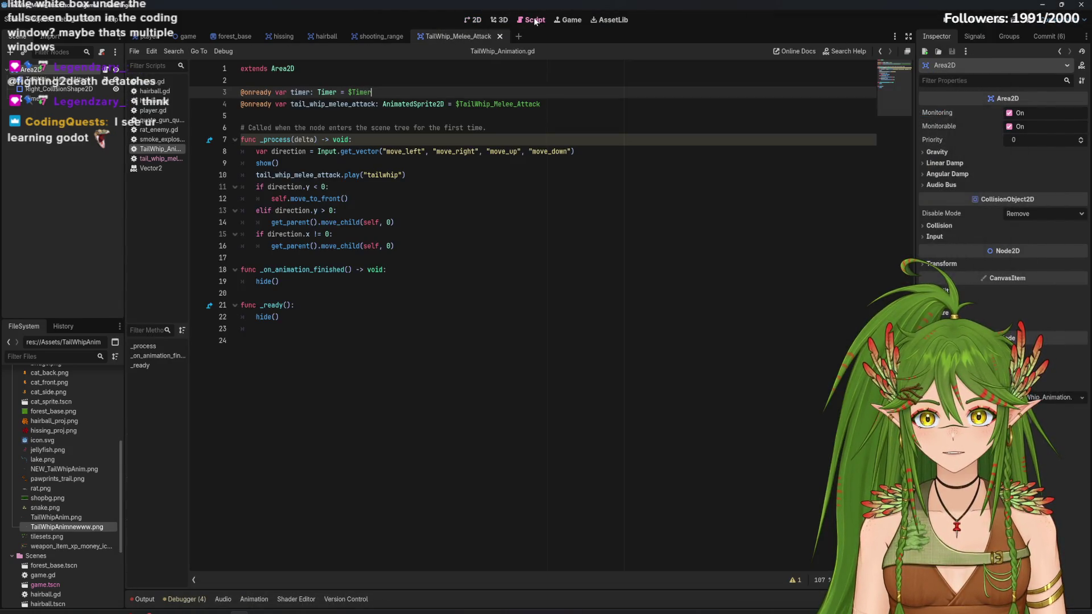
pyautogui.click(503, 273)
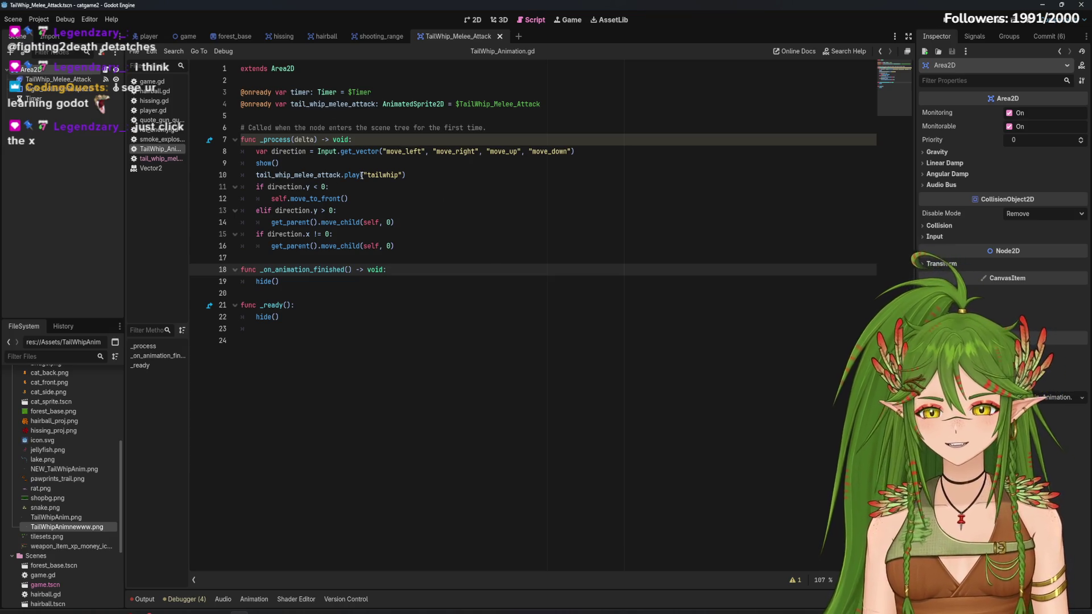
# Close the unused tail_whip_melee_attack.gd script, leaving TailWhip_Animation.gd open
pyautogui.click(161, 158)
pyautogui.click(159, 148)
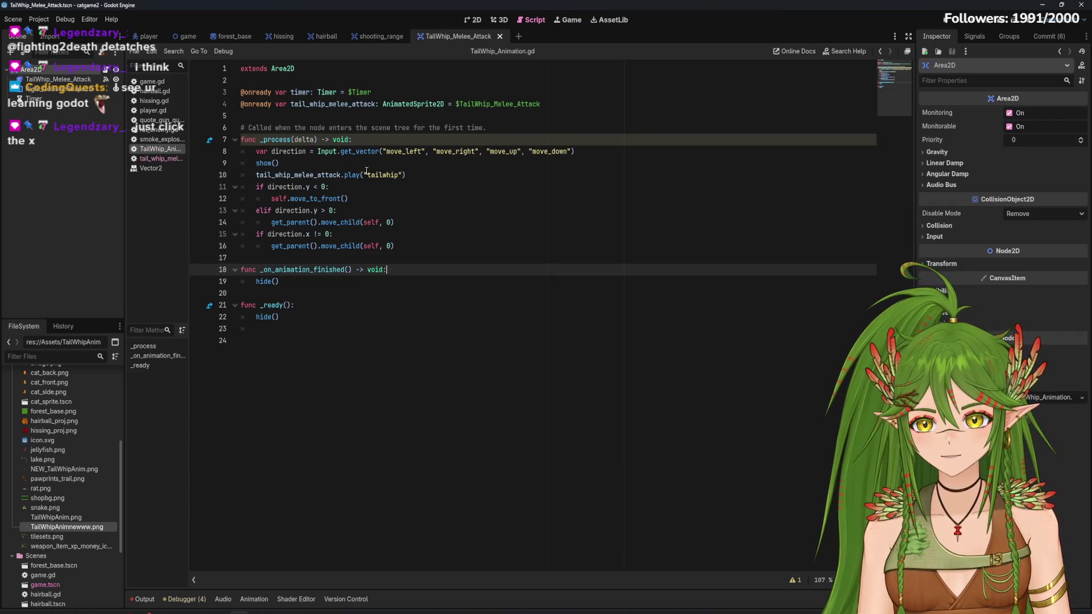
pyautogui.rightClick(165, 160)
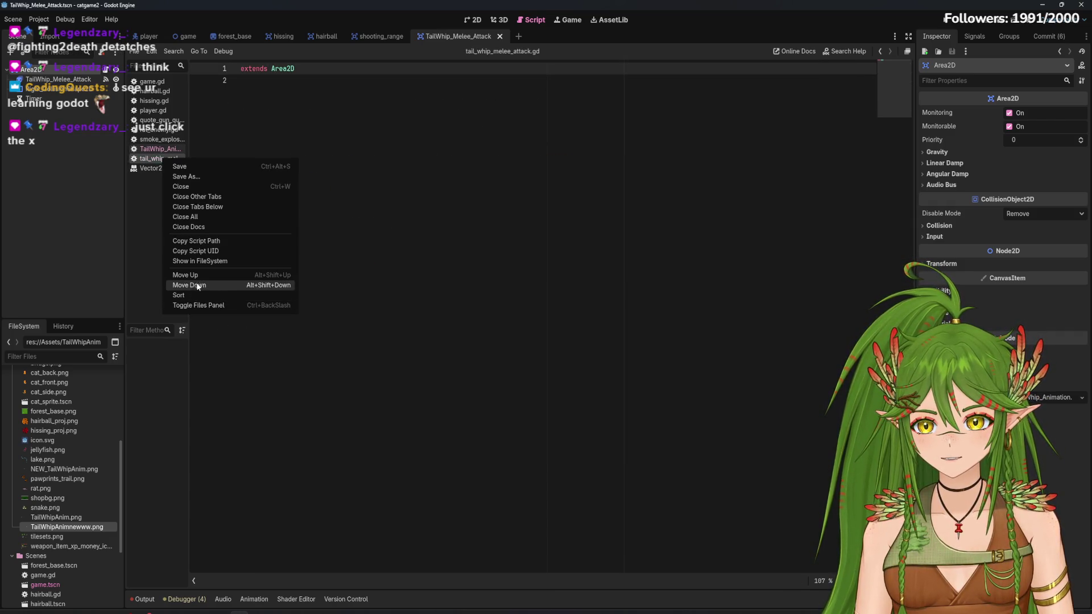
pyautogui.click(181, 187)
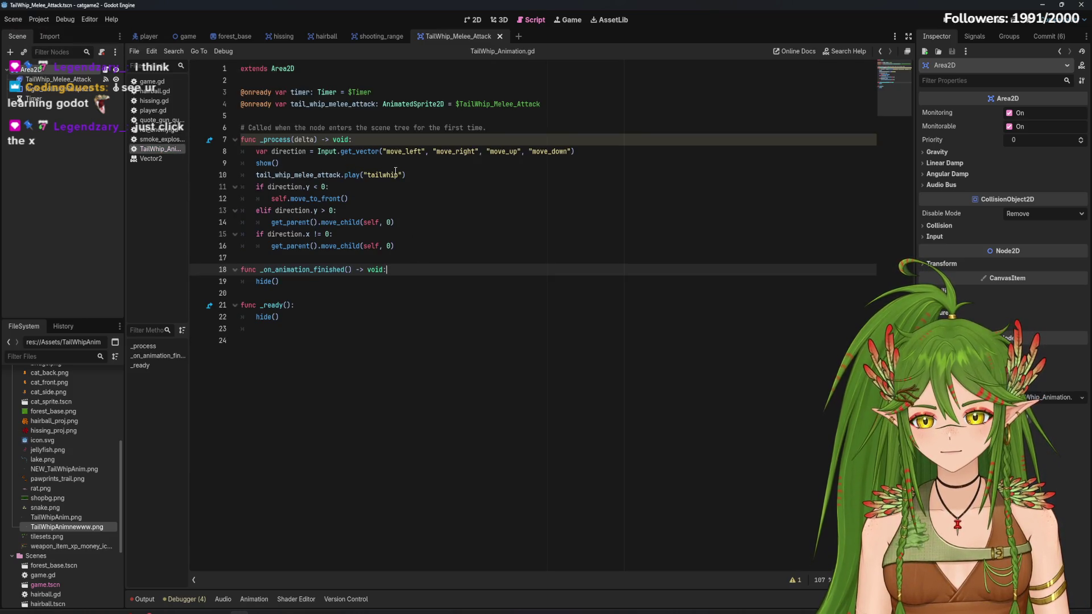
pyautogui.click(330, 164)
# Type scale on a new line under show() and look up the Node2D scale documentation
pyautogui.press('Return')
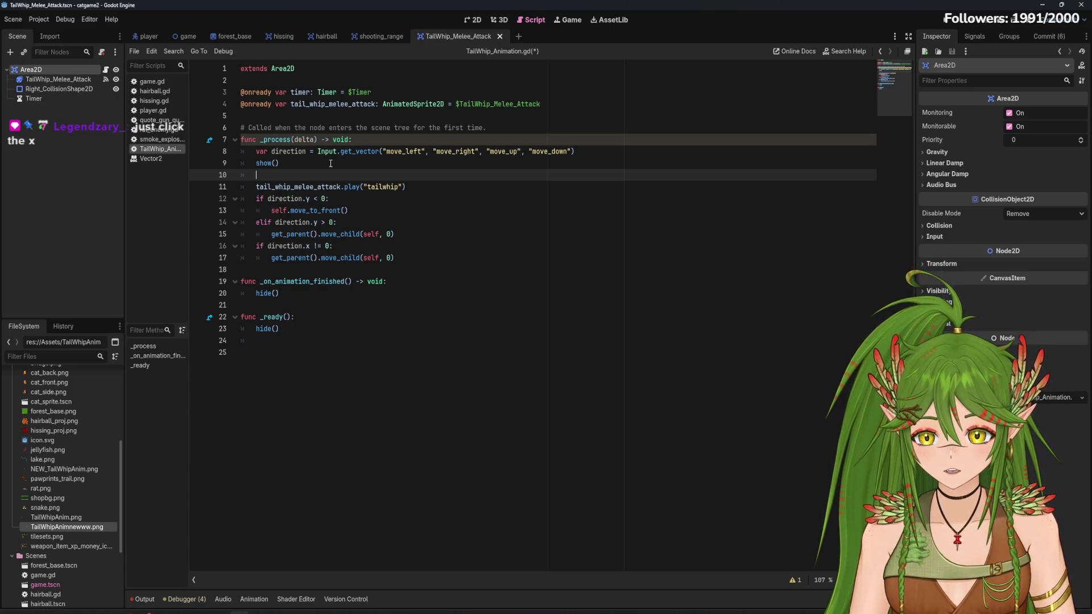
pyautogui.write('scale')
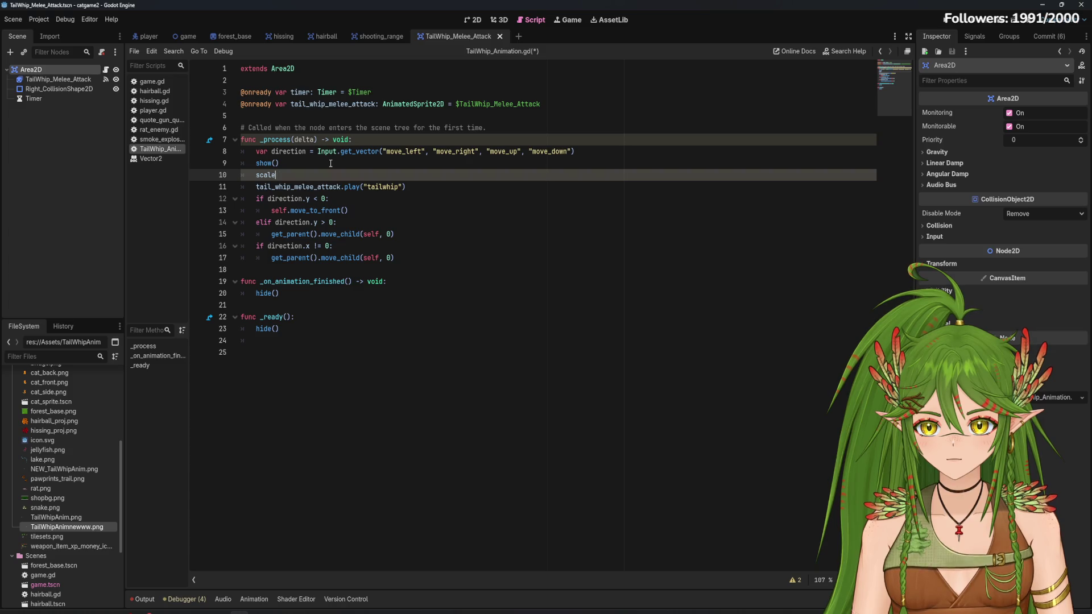
pyautogui.write('.')
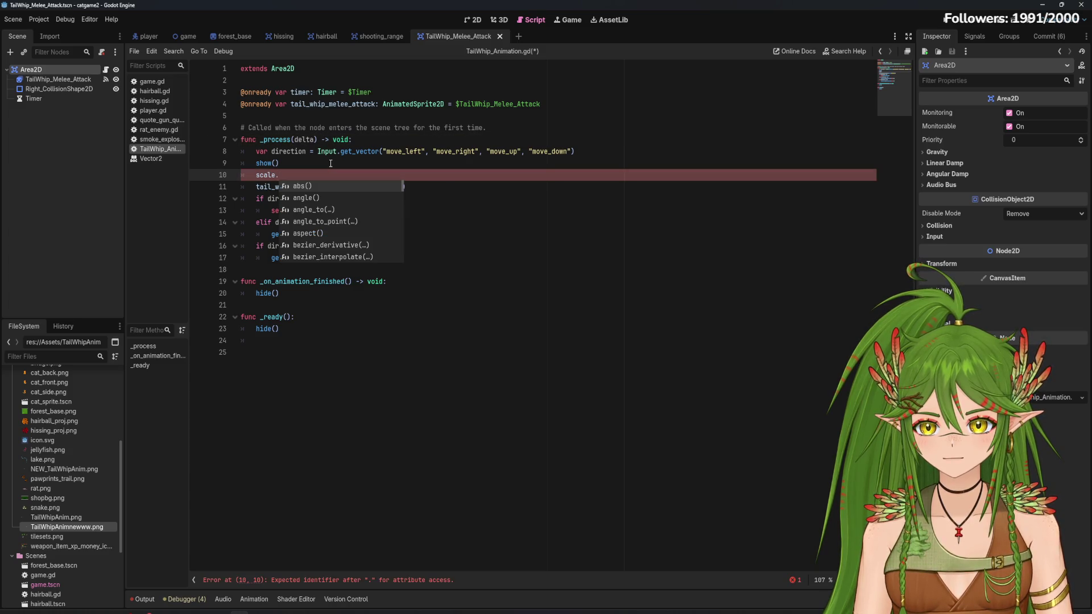
pyautogui.press('BackSpace')
pyautogui.press('BackSpace')
pyautogui.press('BackSpace')
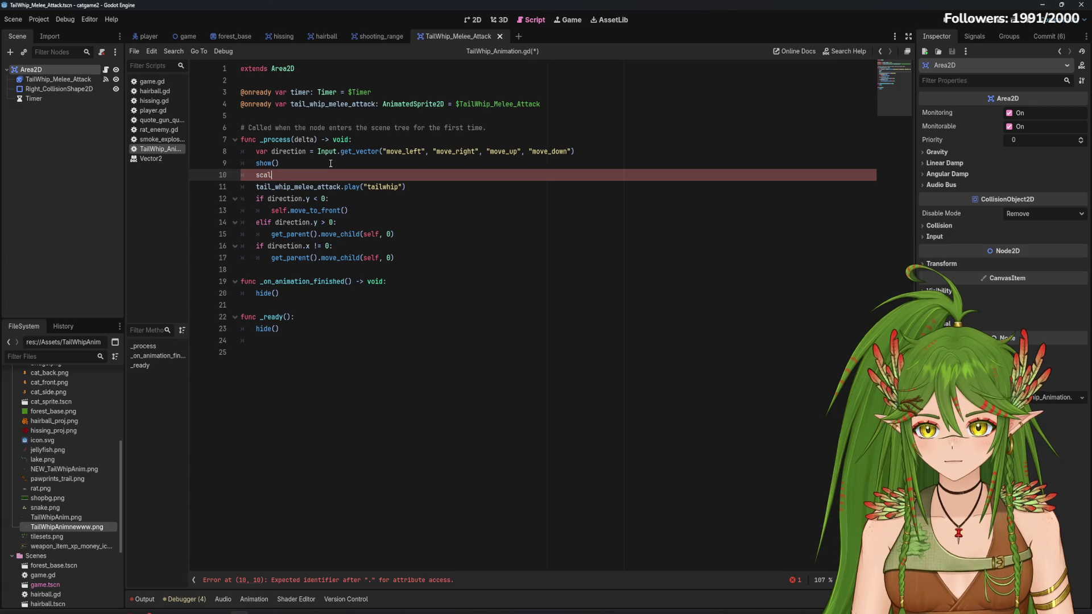
pyautogui.write('cale')
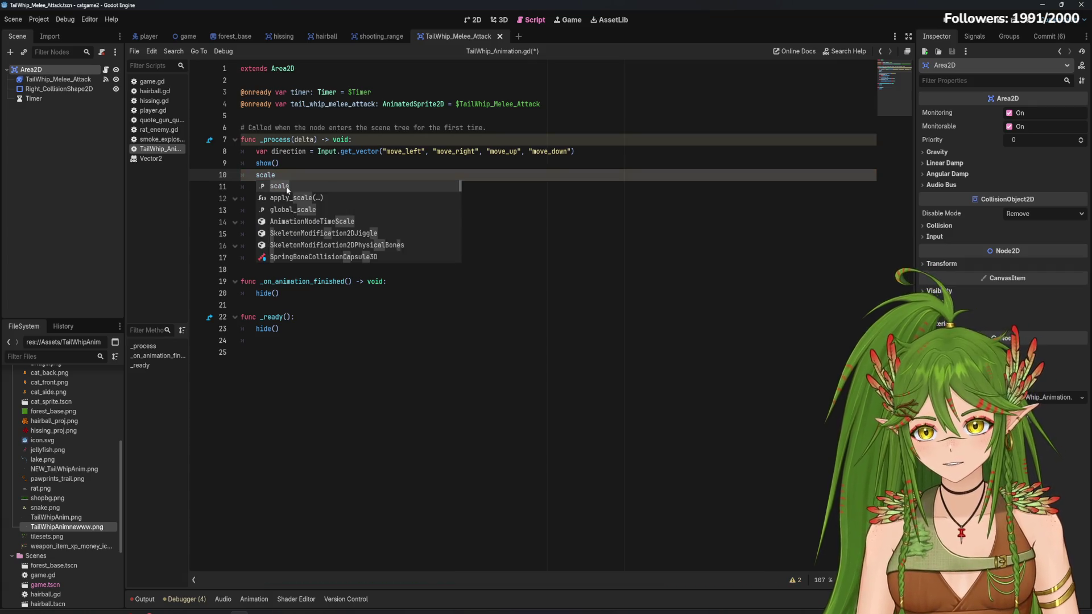
pyautogui.keyDown('ctrl'); pyautogui.click(266, 175); pyautogui.keyUp('ctrl')
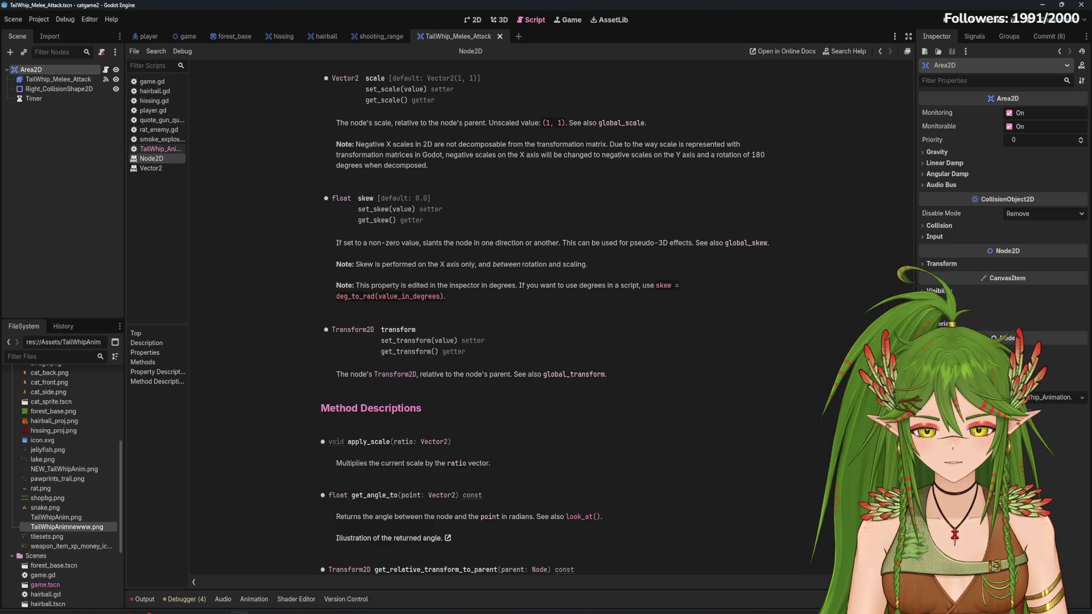
pyautogui.scroll(5, 545, 324)
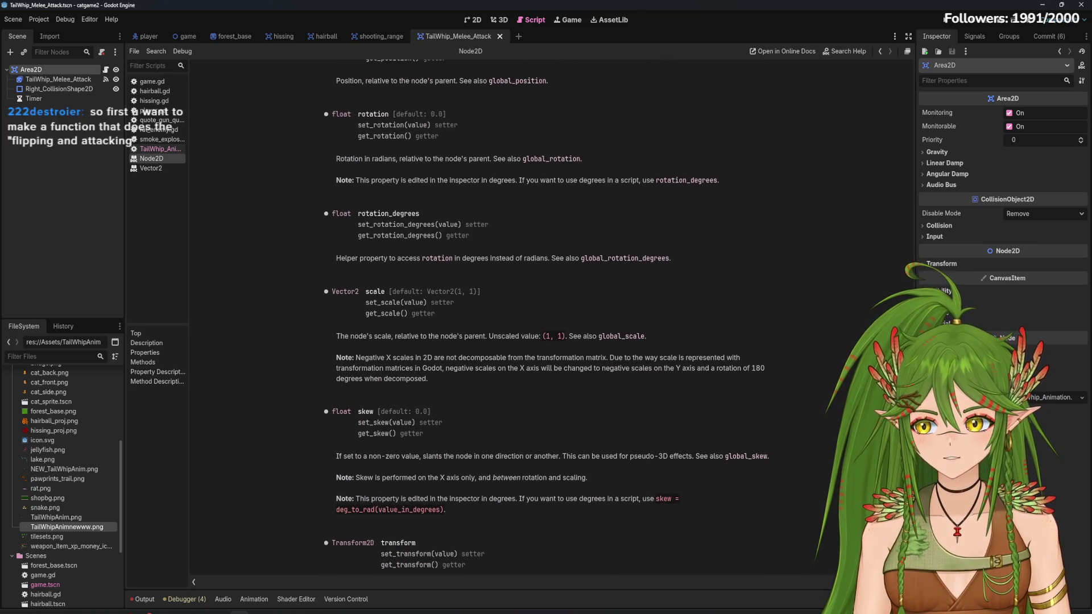
pyautogui.scroll(6, 905, 265)
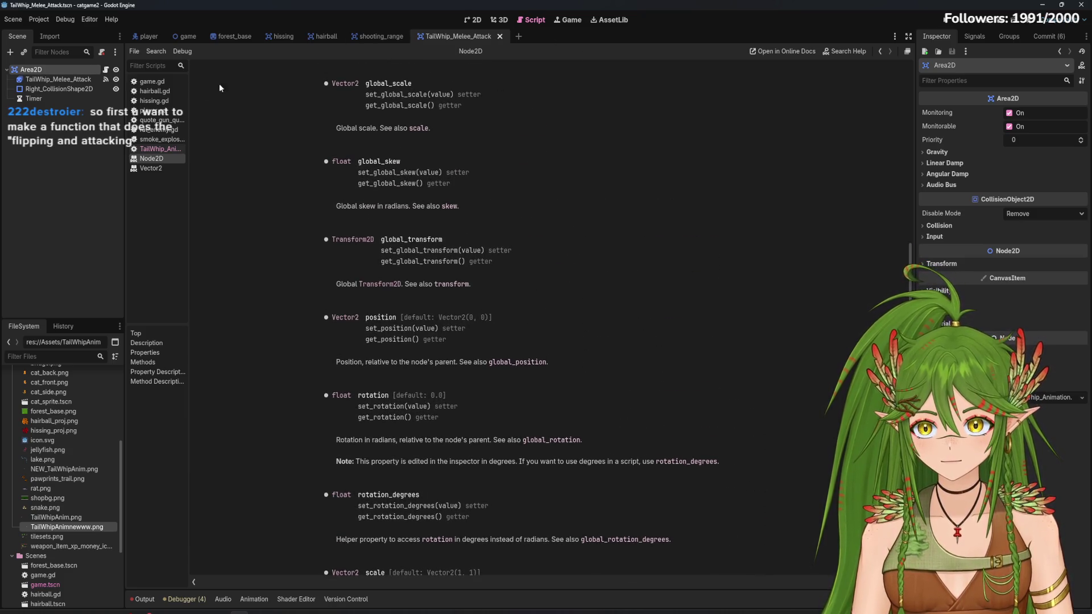
pyautogui.click(159, 149)
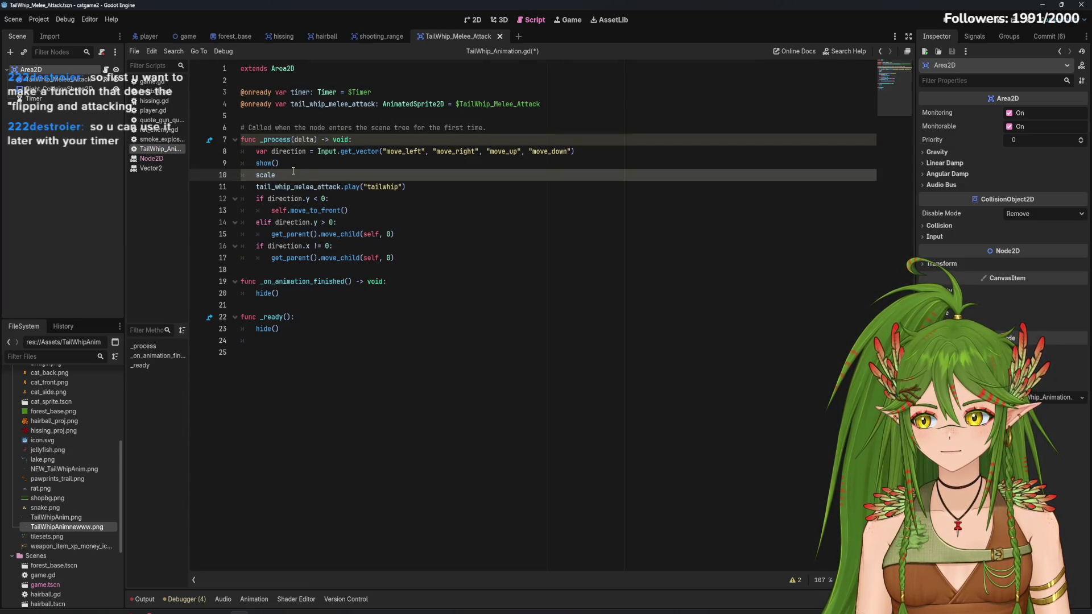
# Delete the stray scale line from _process
pyautogui.click(290, 330)
pyautogui.click(433, 271)
pyautogui.click(301, 174)
pyautogui.moveTo(405, 187)
pyautogui.mouseDown()
pyautogui.moveTo(318, 186)
pyautogui.moveTo(241, 165)
pyautogui.mouseUp()
pyautogui.moveTo(310, 172); pyautogui.dragTo(223, 180)
pyautogui.press('BackSpace')
pyautogui.press('BackSpace')
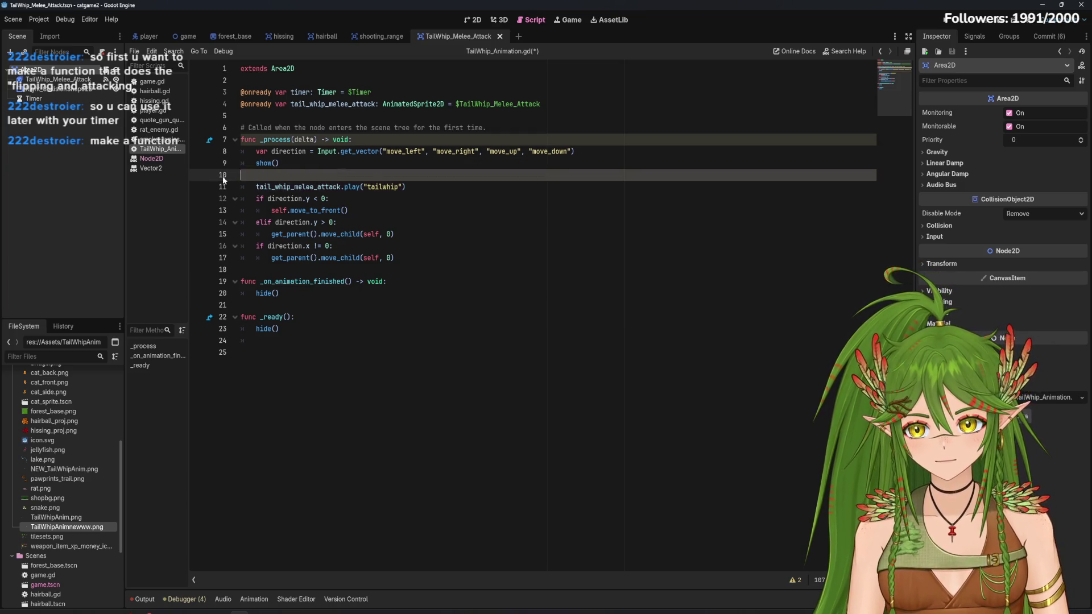
# Add a tailwhip_attack() function with a pass body below _process and save
pyautogui.click(415, 246)
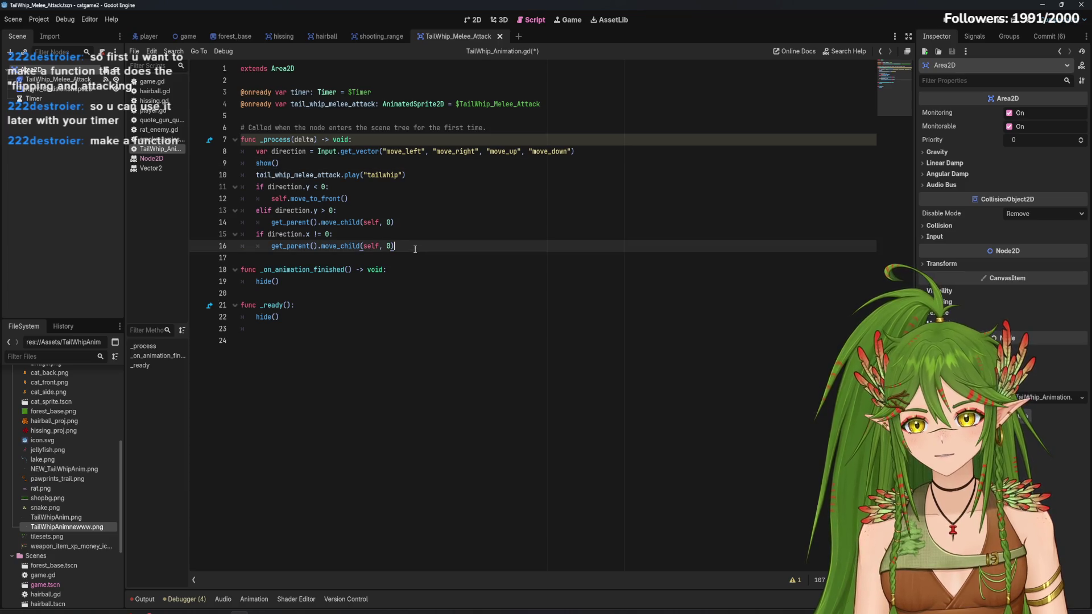
pyautogui.press('Return')
pyautogui.press('Return')
pyautogui.write('fu')
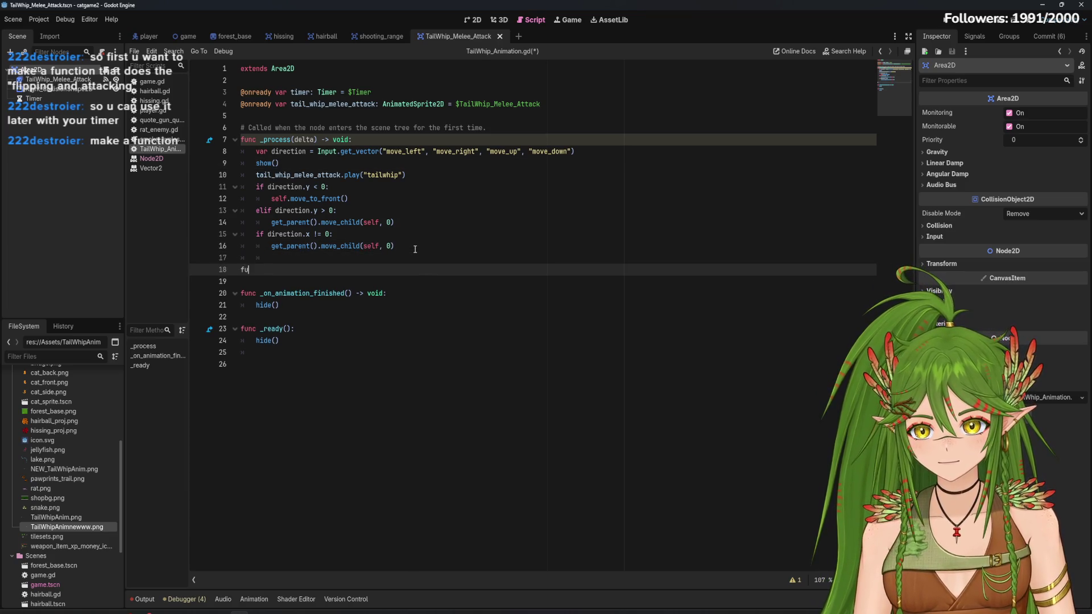
pyautogui.write('nc tailw')
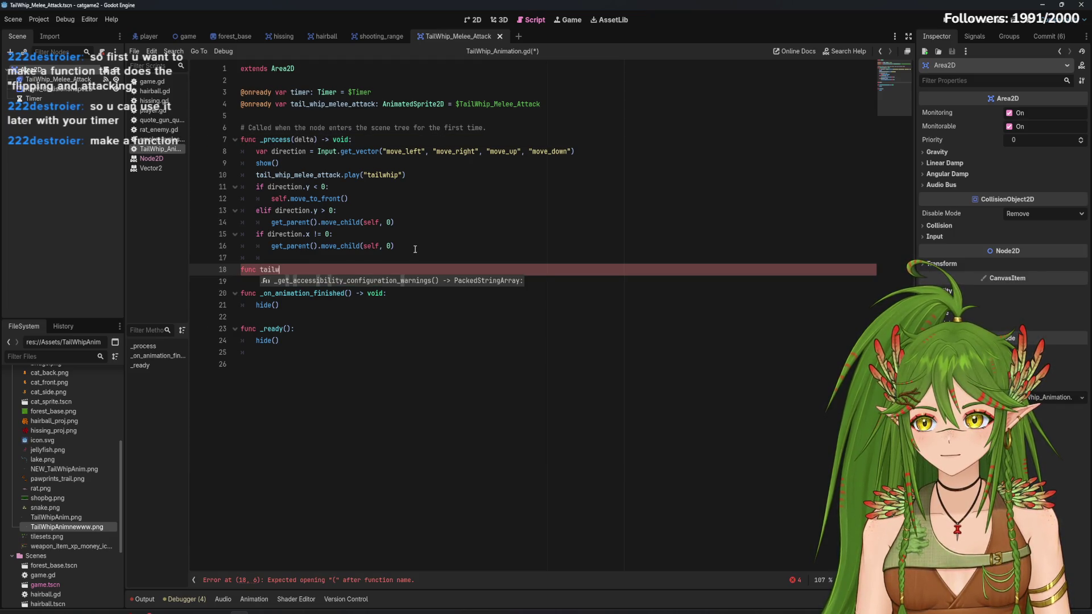
pyautogui.write('hip_atta')
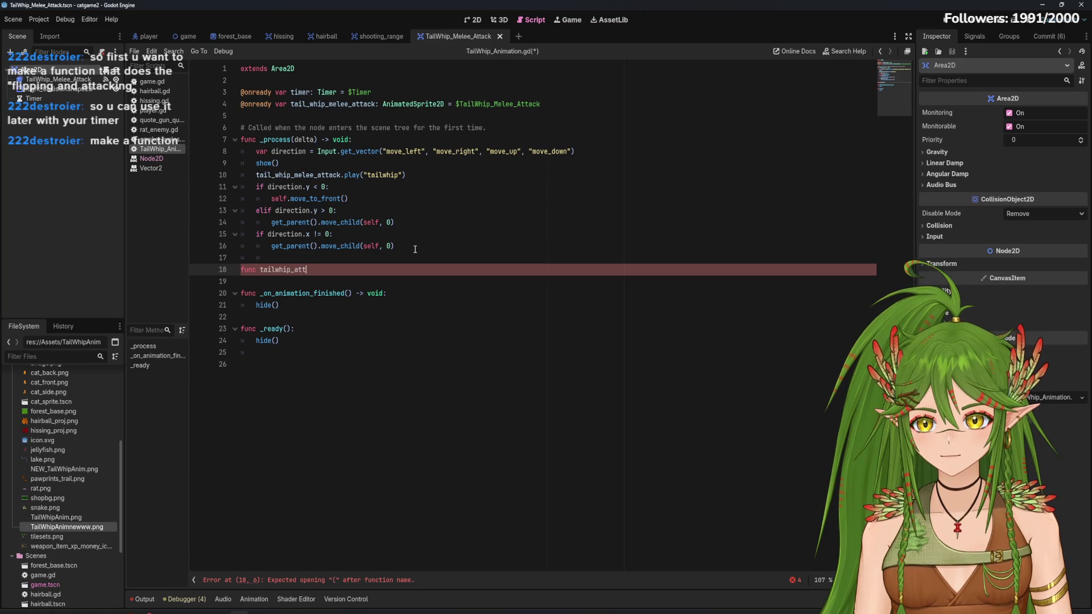
pyautogui.write('ck')
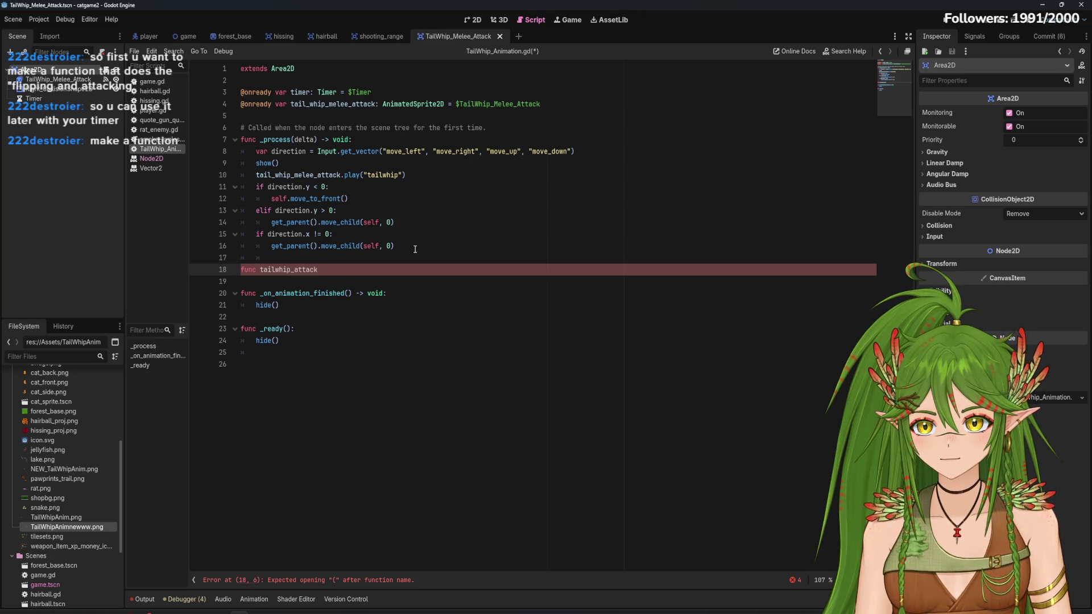
pyautogui.write('():')
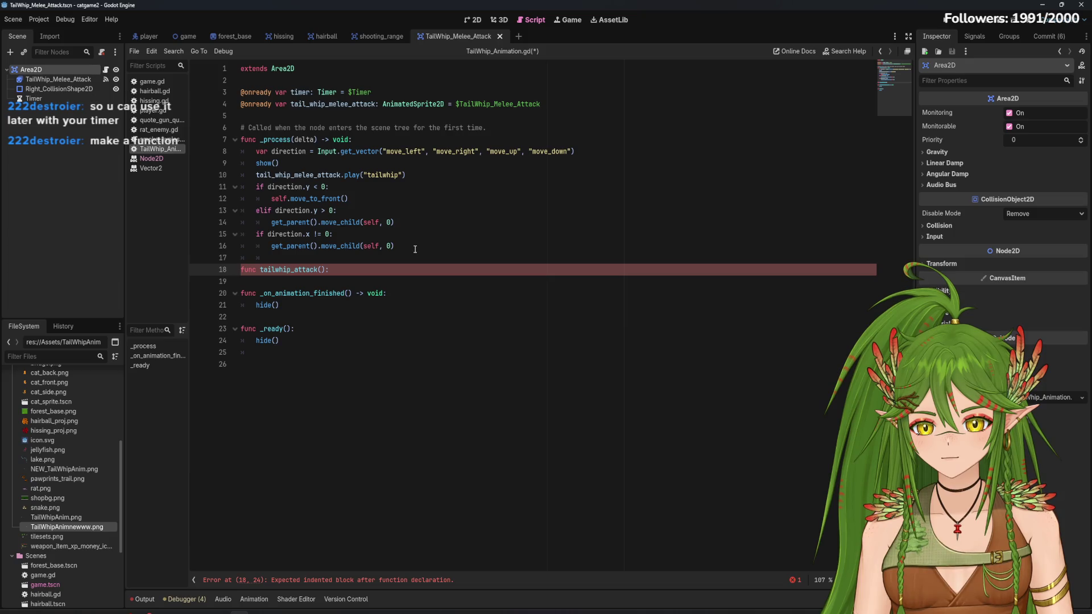
pyautogui.press('Return')
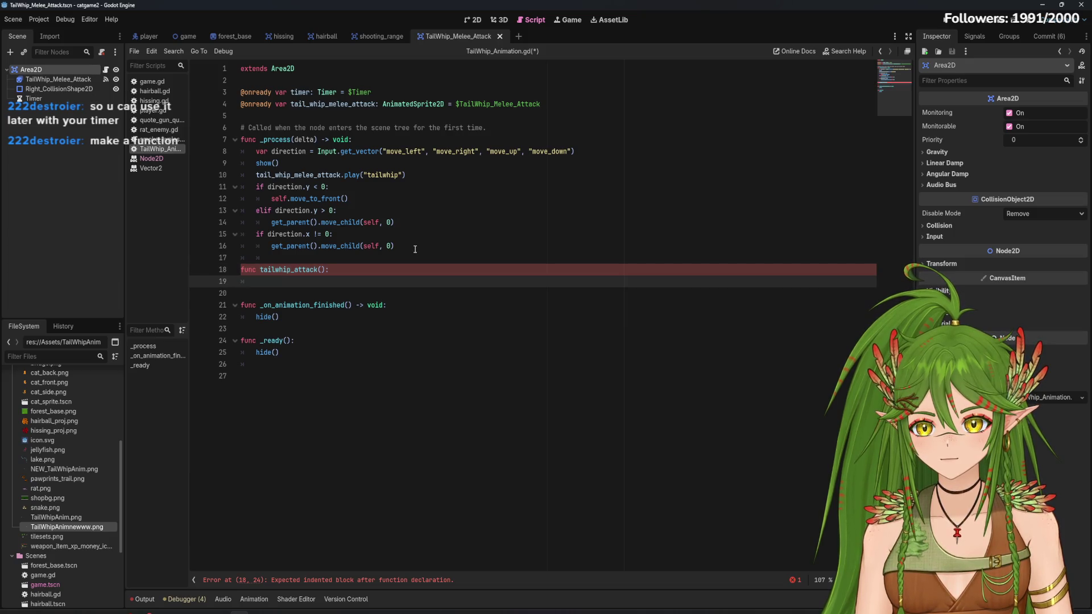
pyautogui.write('pass')
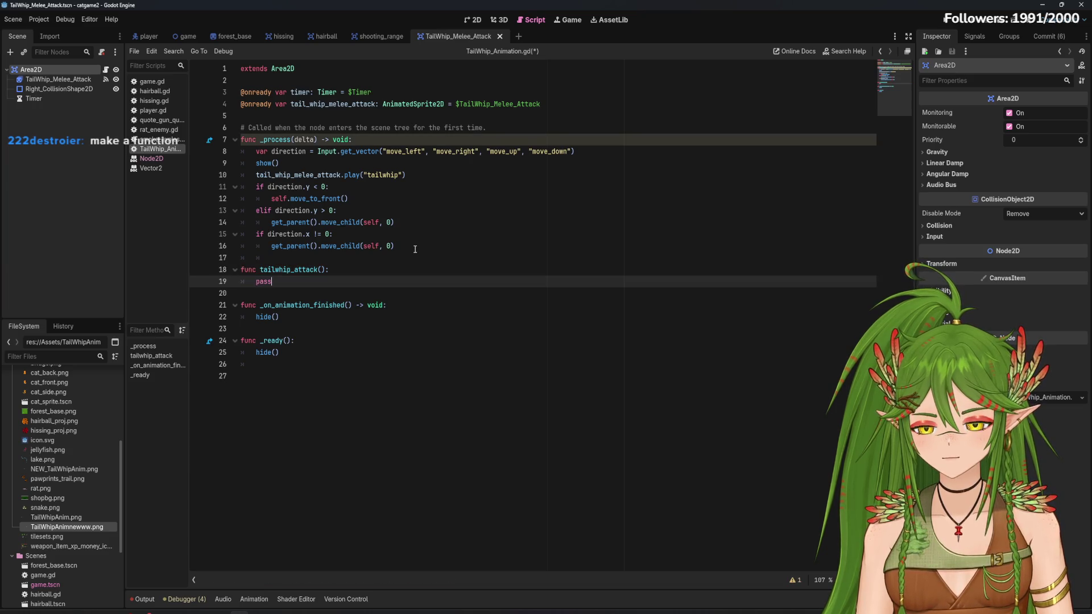
pyautogui.click(285, 258)
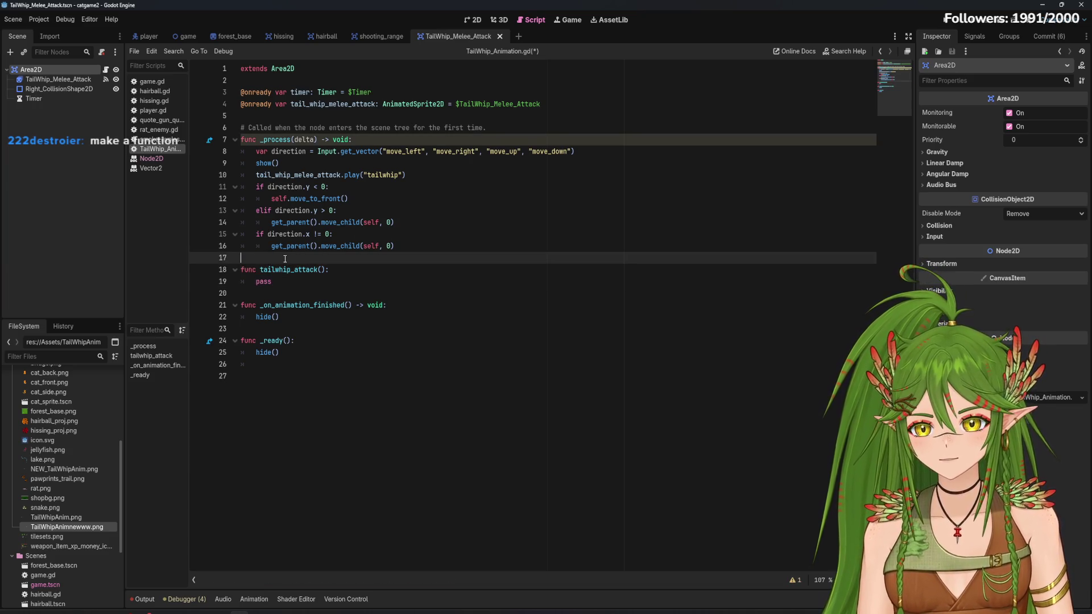
pyautogui.click(299, 283)
pyautogui.hotkey('ctrl', 's')
# Replace pass in tailwhip_attack() with transform
pyautogui.click(247, 284)
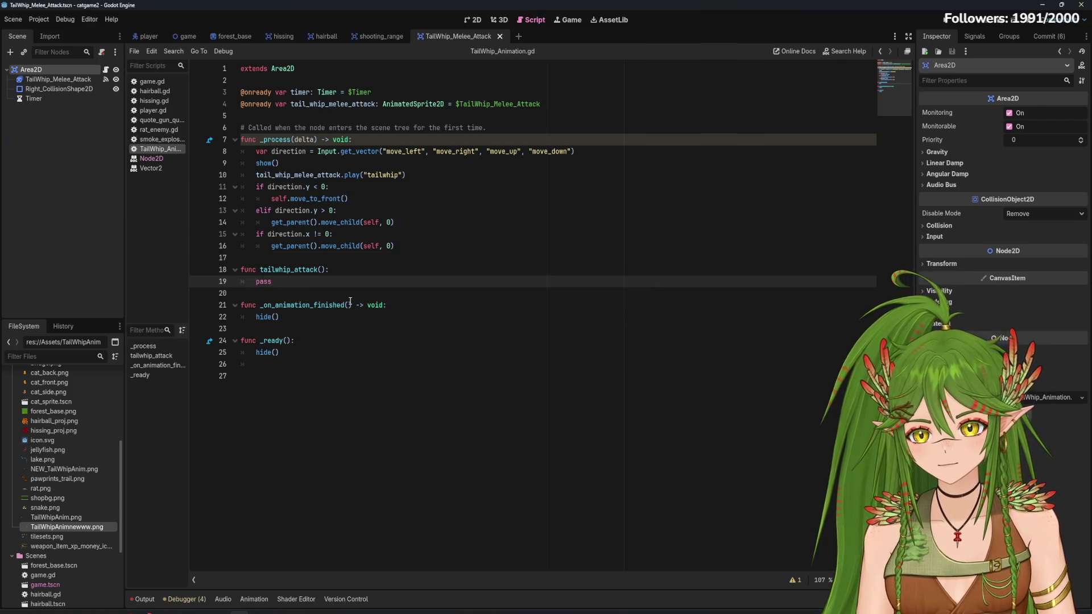
pyautogui.press('BackSpace')
pyautogui.press('BackSpace')
pyautogui.press('BackSpace')
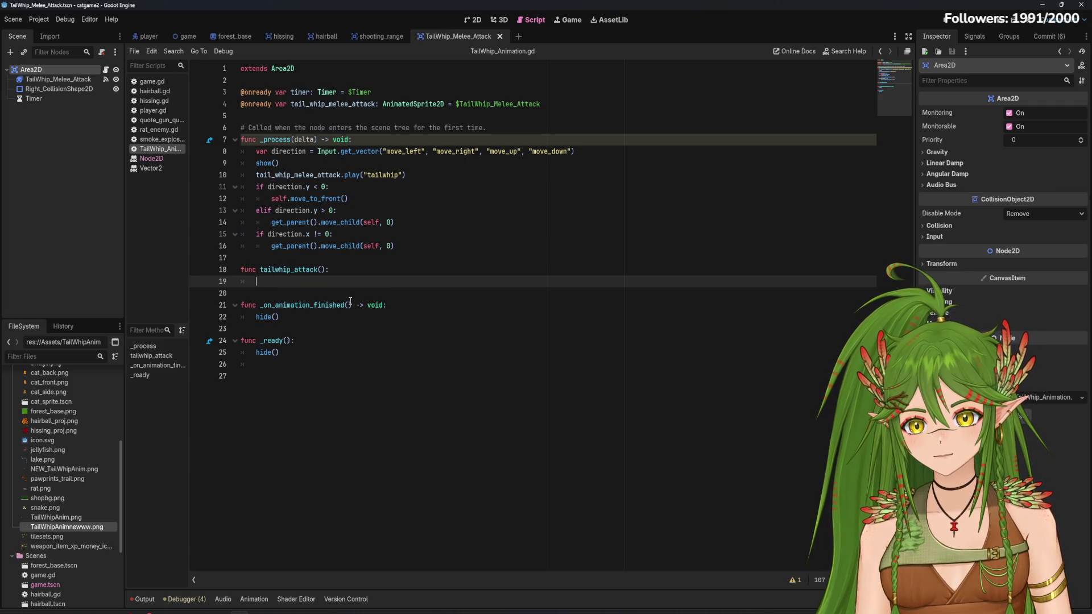
pyautogui.write('transform')
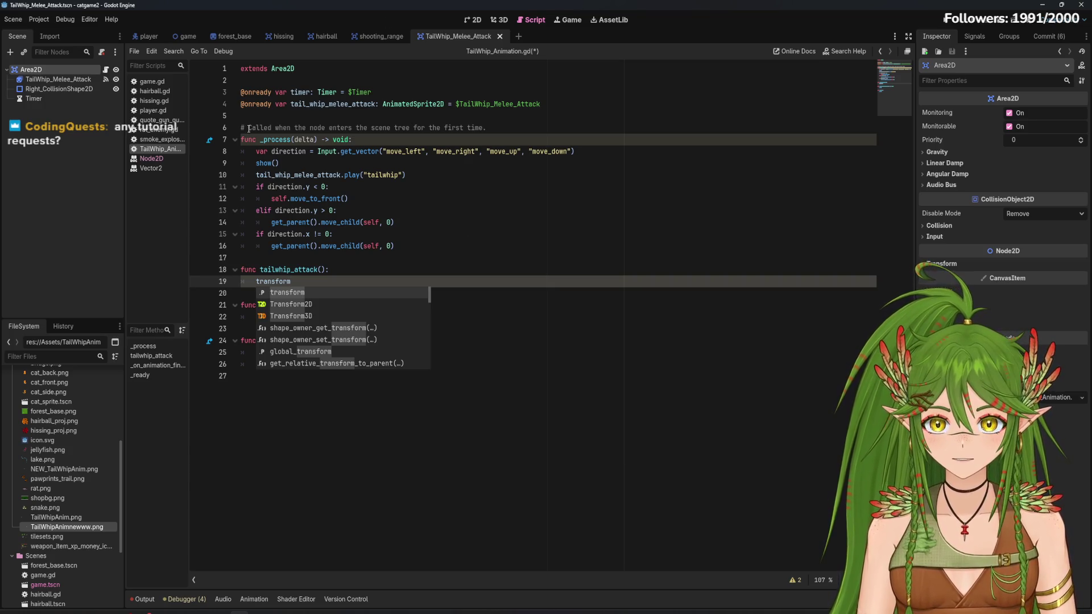
# Open the Node2D class reference for transform and scroll up to its scale and skew properties
pyautogui.moveTo(107, 612)
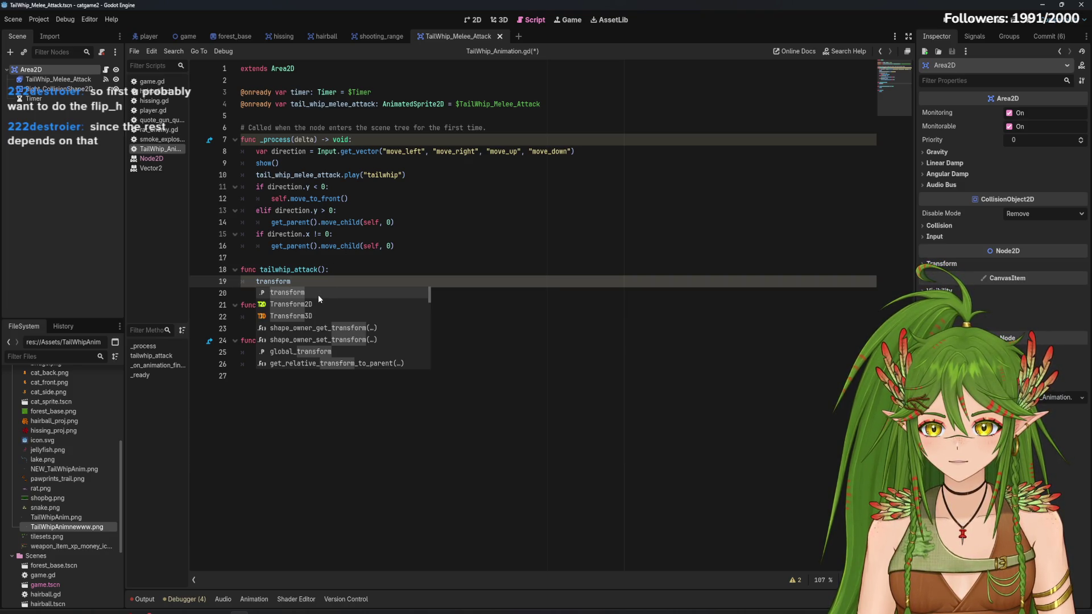
pyautogui.press('Escape')
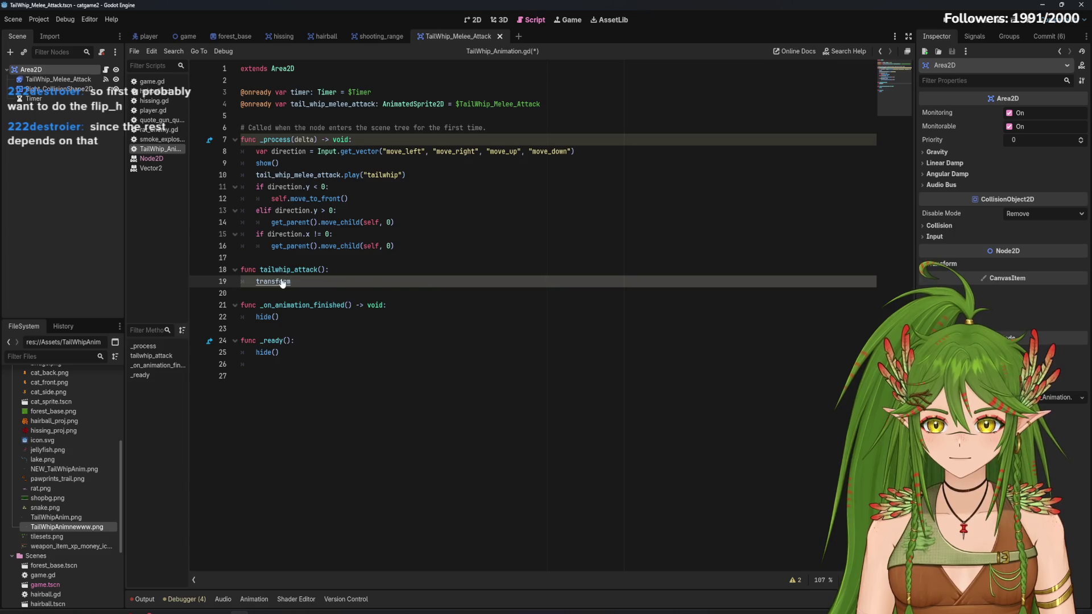
pyautogui.keyDown('ctrl'); pyautogui.click(273, 282); pyautogui.keyUp('ctrl')
pyautogui.scroll(5, 576, 310)
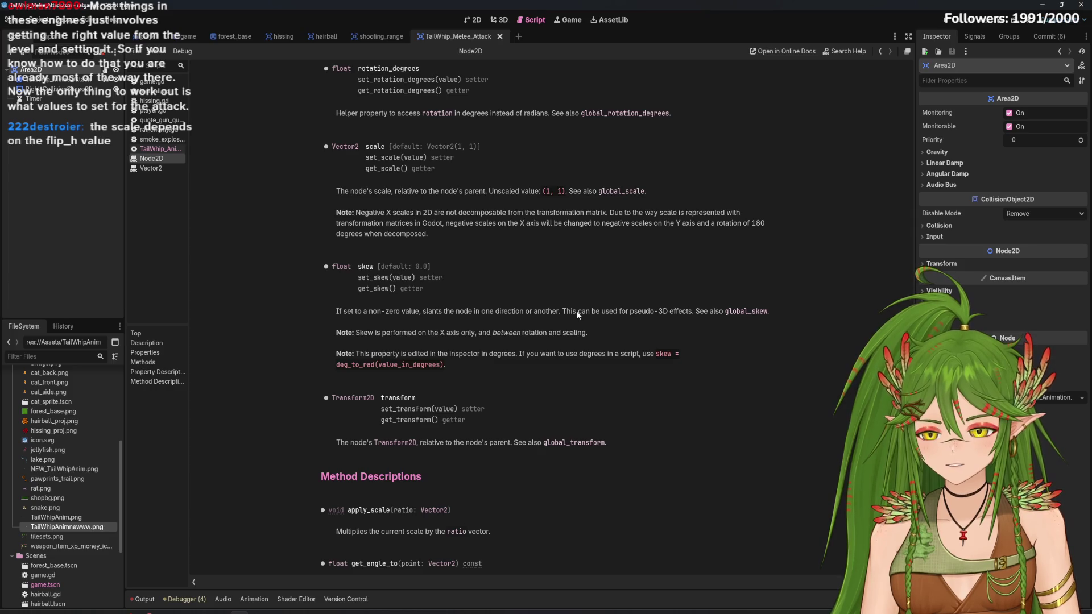
# Test a mirrored Scale x of -1 on the tail whip Area2D, then reset it to 1
pyautogui.click(474, 19)
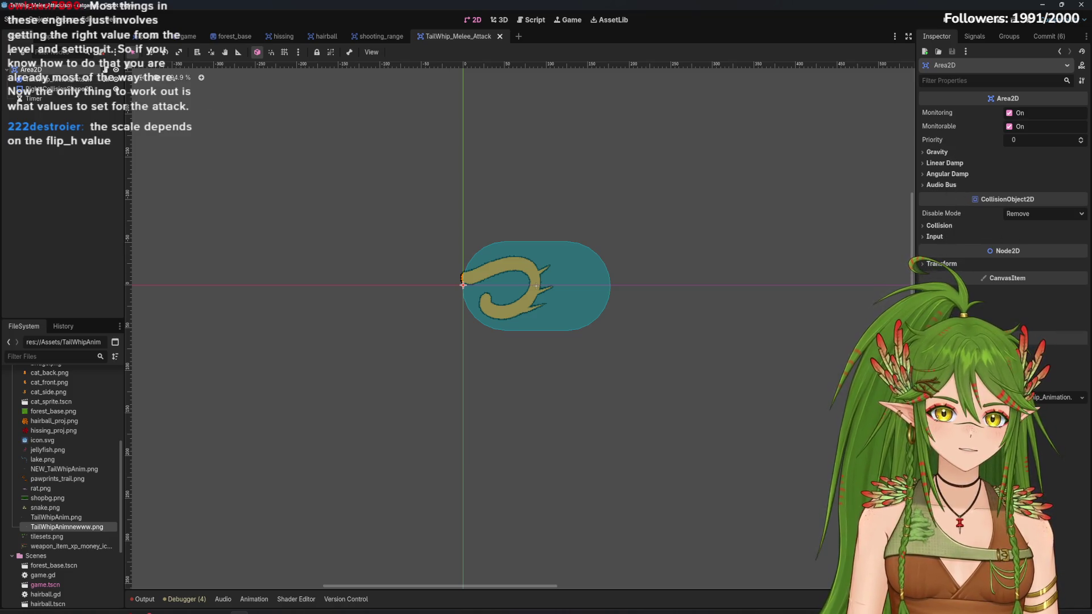
pyautogui.click(942, 264)
pyautogui.click(1050, 318)
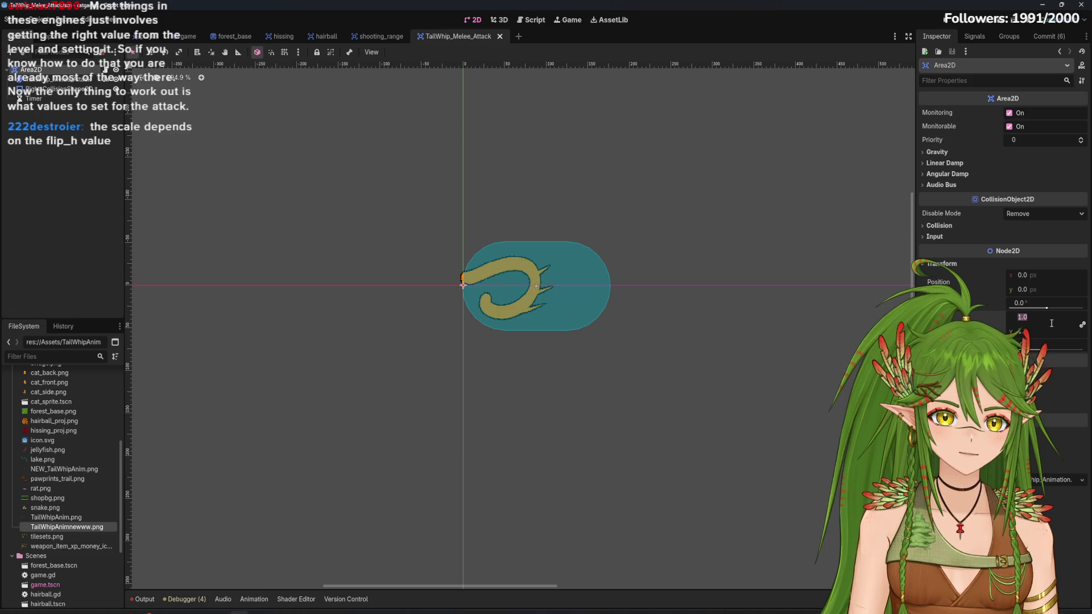
pyautogui.write('-1')
pyautogui.press('Return')
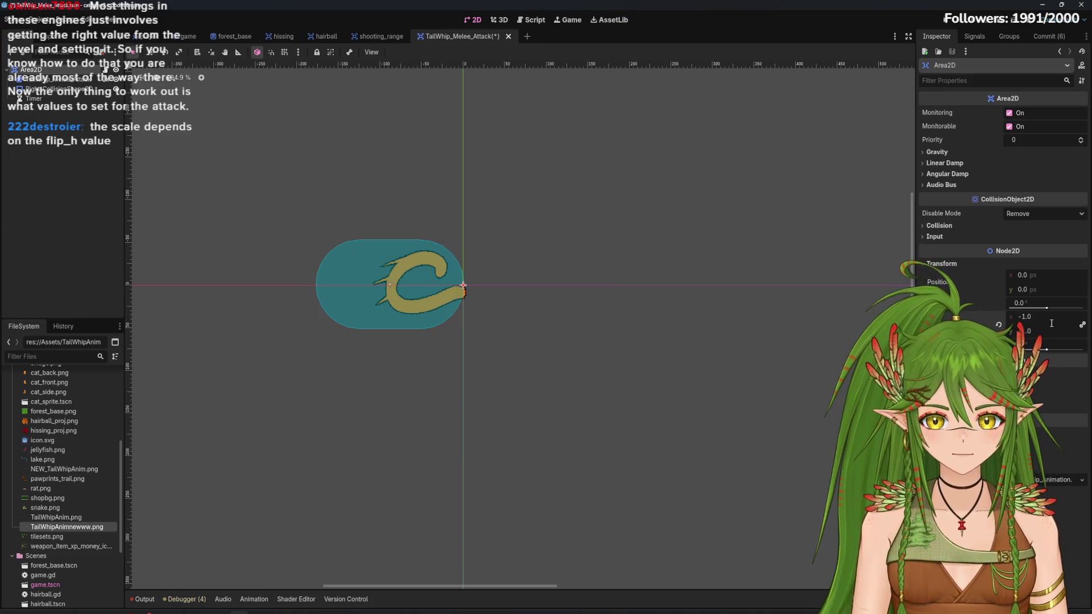
pyautogui.click(1062, 322)
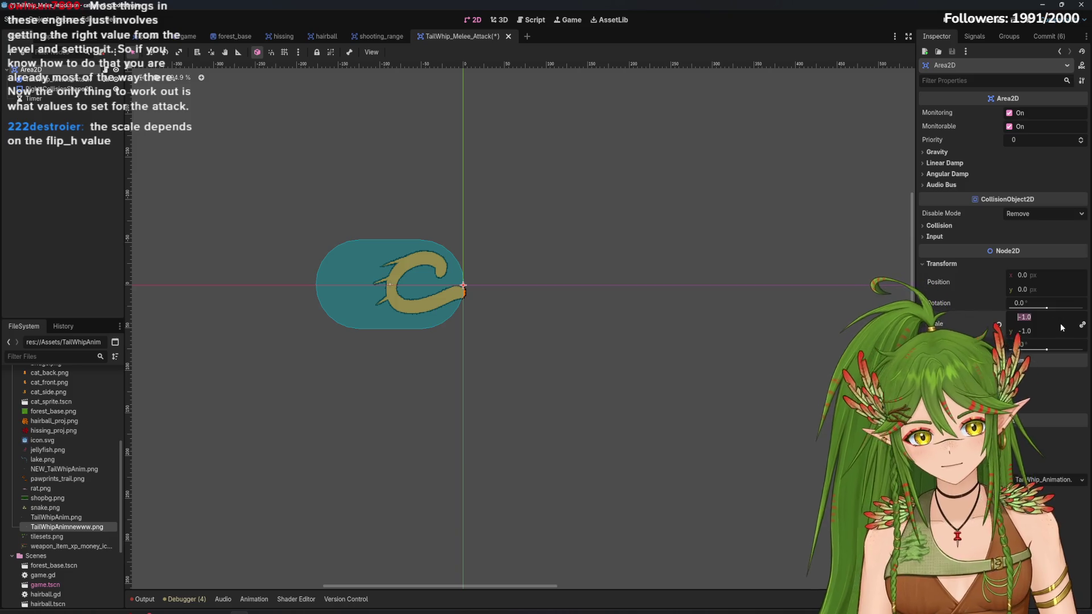
pyautogui.write('1')
pyautogui.press('Return')
# Return to the Script workspace with TailWhip_Animation.gd showing
pyautogui.hotkey('ctrl', 's')
pyautogui.click(524, 23)
pyautogui.click(500, 19)
pyautogui.click(532, 19)
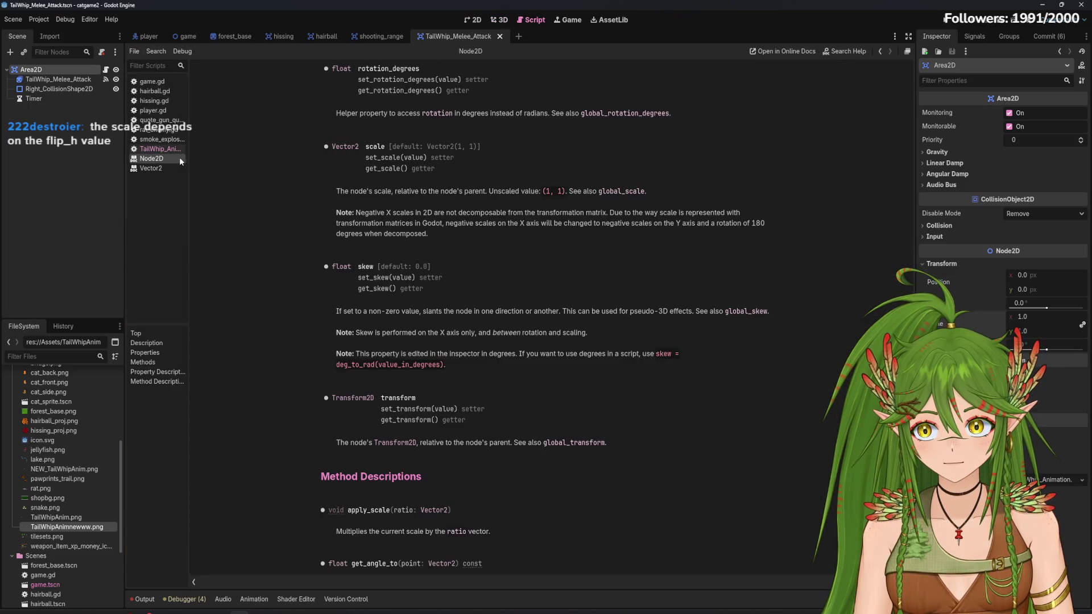
pyautogui.click(165, 149)
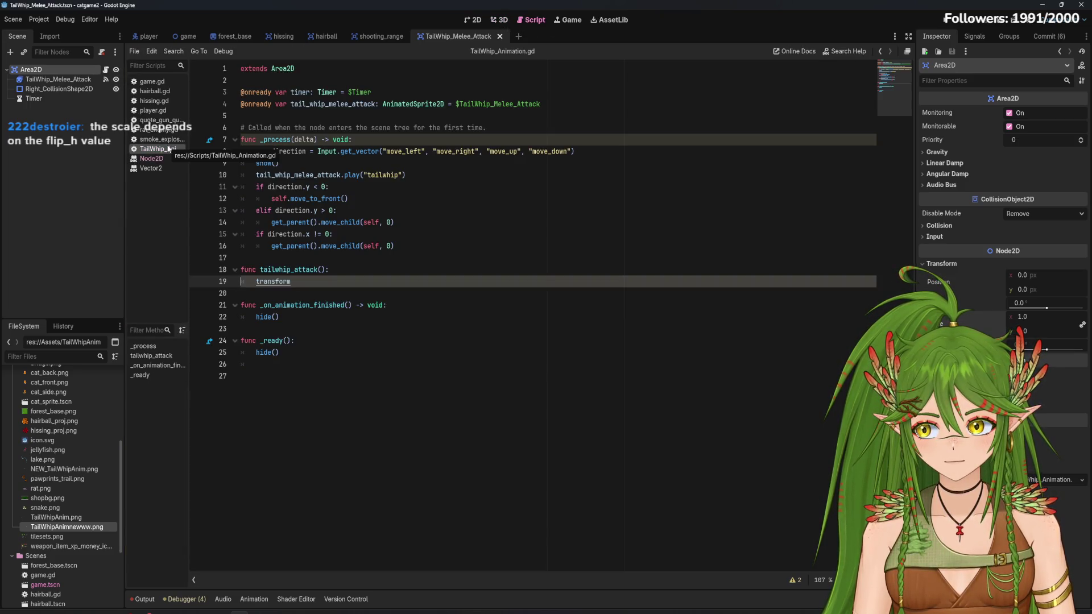
pyautogui.click(282, 284)
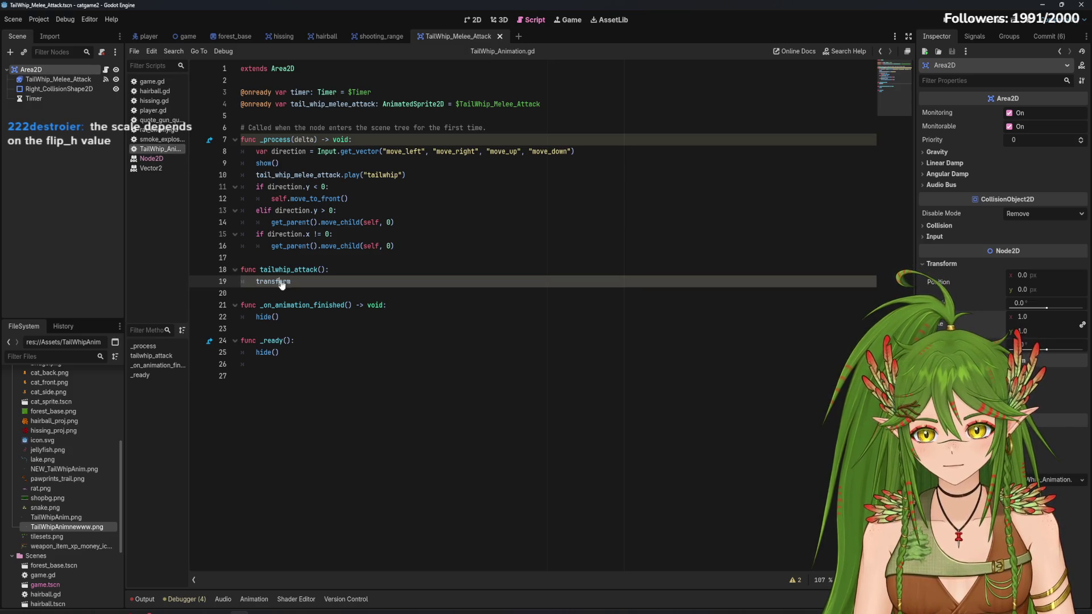
pyautogui.keyDown('ctrl'); pyautogui.click(282, 283); pyautogui.keyUp('ctrl')
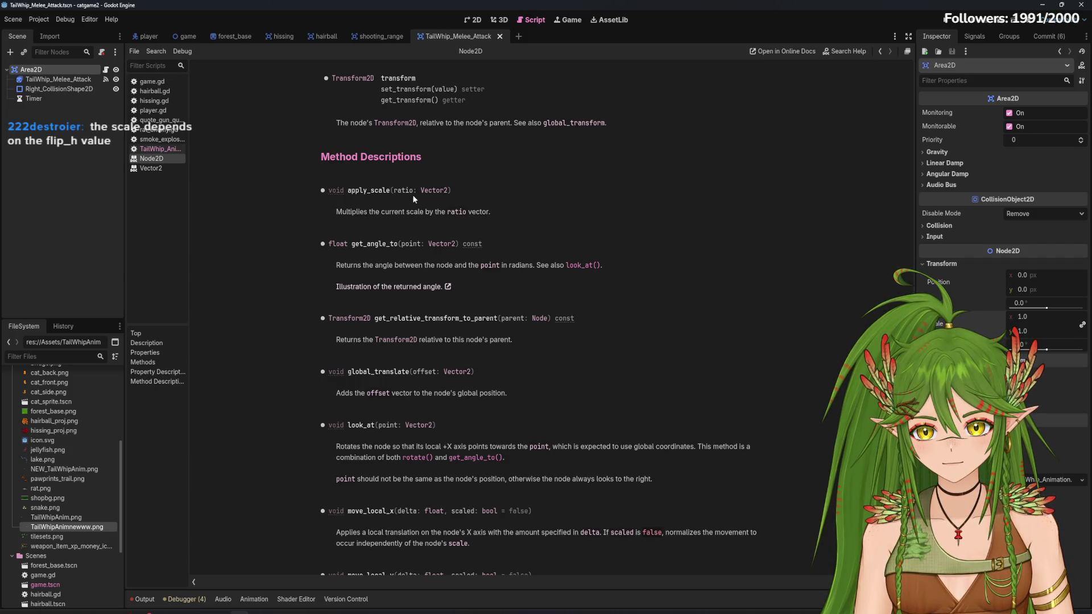
pyautogui.scroll(4, 469, 301)
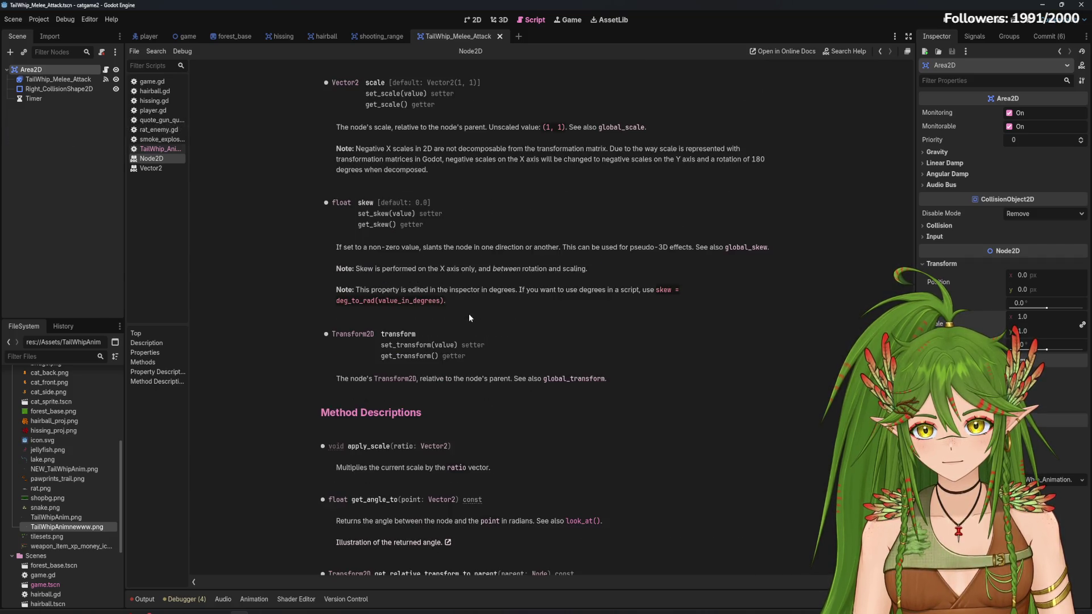
pyautogui.scroll(1, 468, 316)
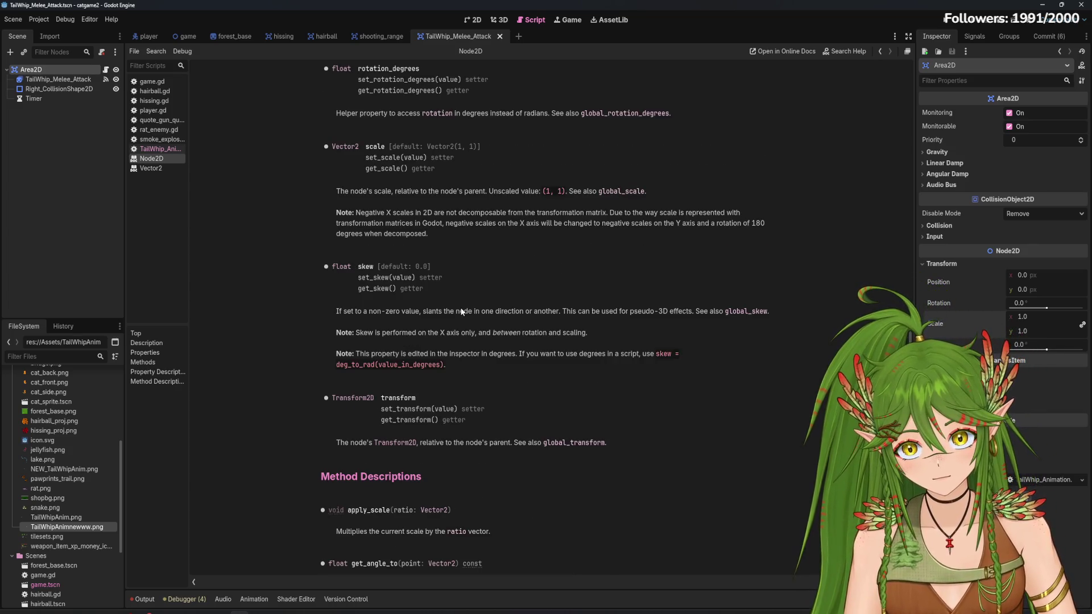
pyautogui.scroll(3, 462, 312)
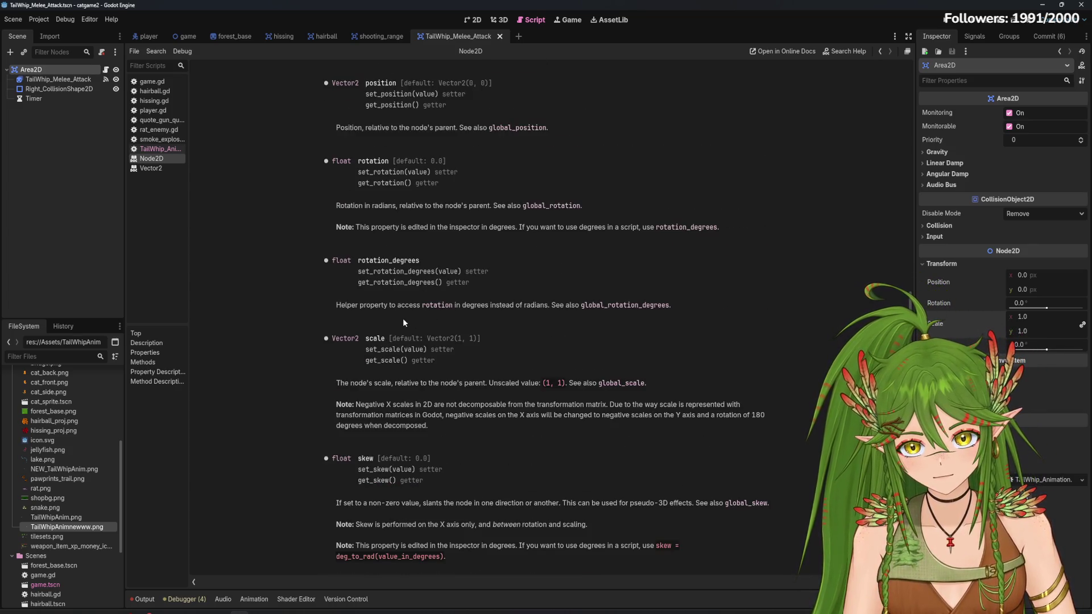
pyautogui.scroll(1, 403, 323)
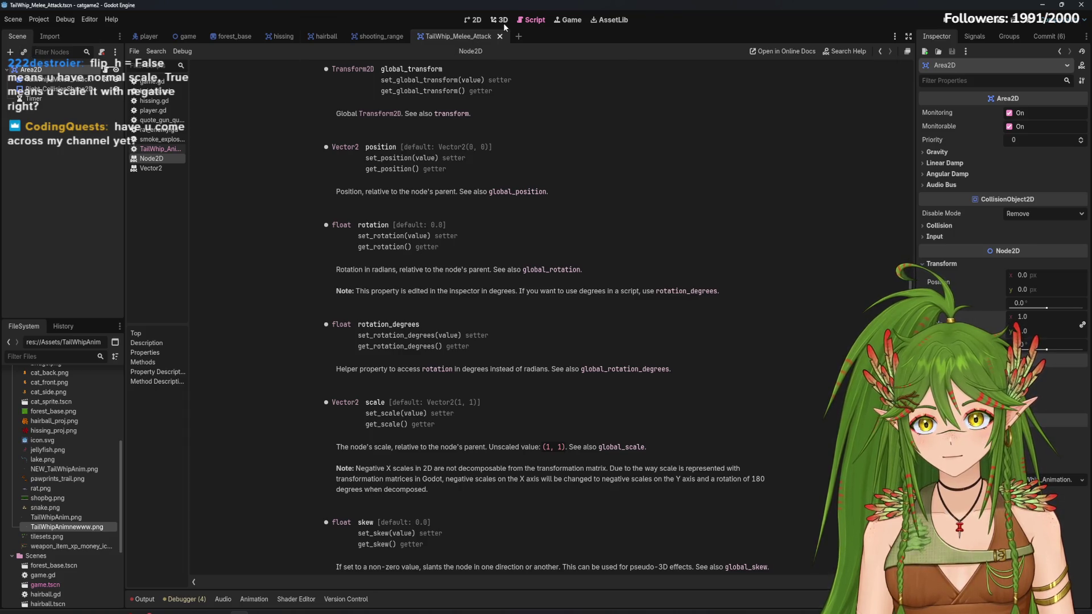
pyautogui.click(173, 150)
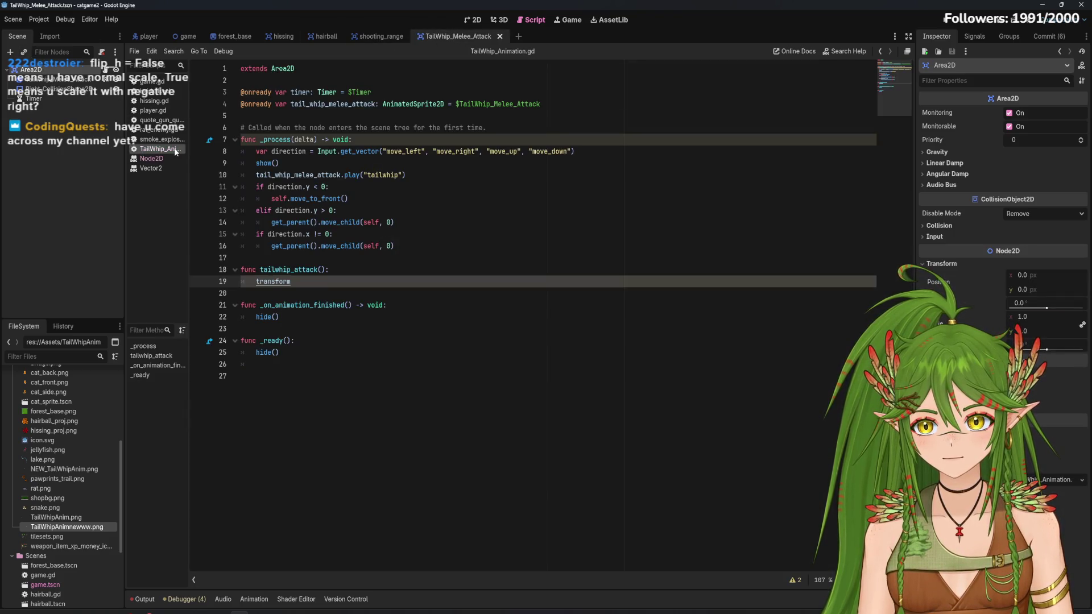
pyautogui.click(164, 158)
pyautogui.click(159, 169)
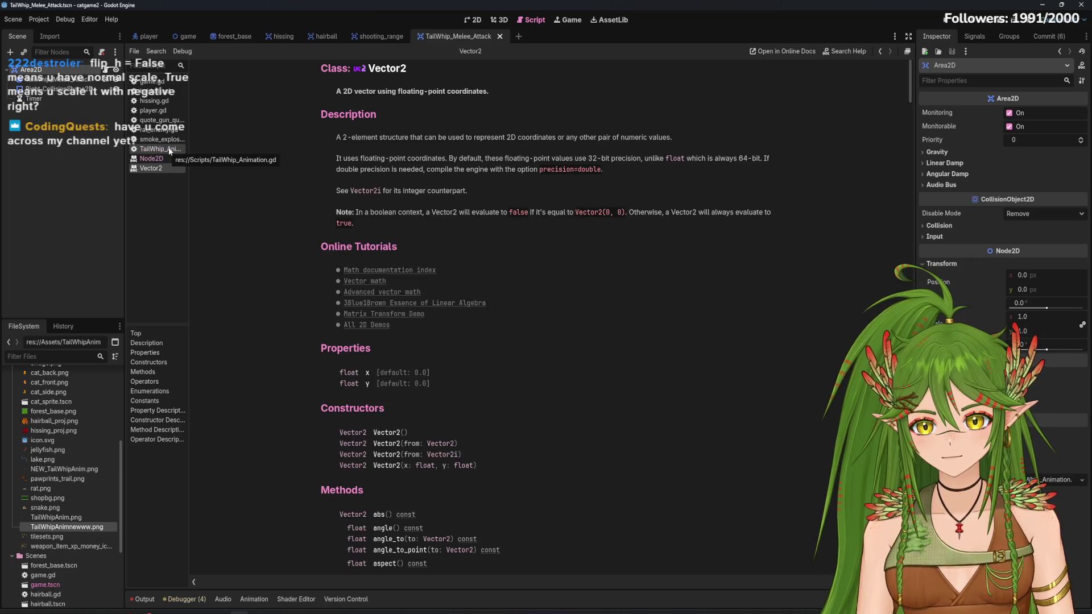
pyautogui.click(169, 150)
pyautogui.click(165, 159)
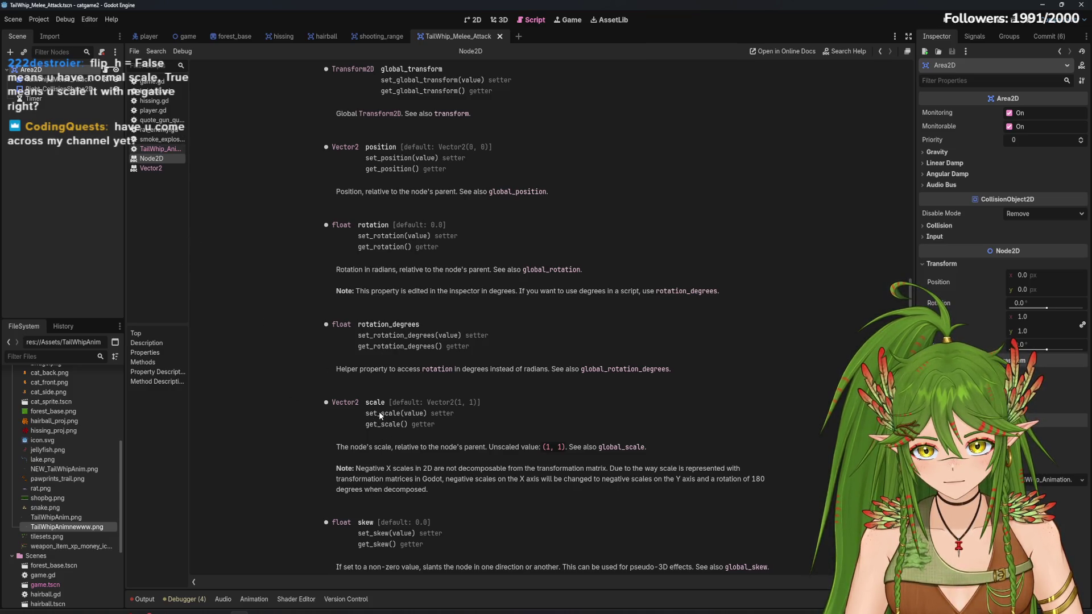
pyautogui.click(157, 149)
pyautogui.moveTo(299, 289); pyautogui.dragTo(258, 281)
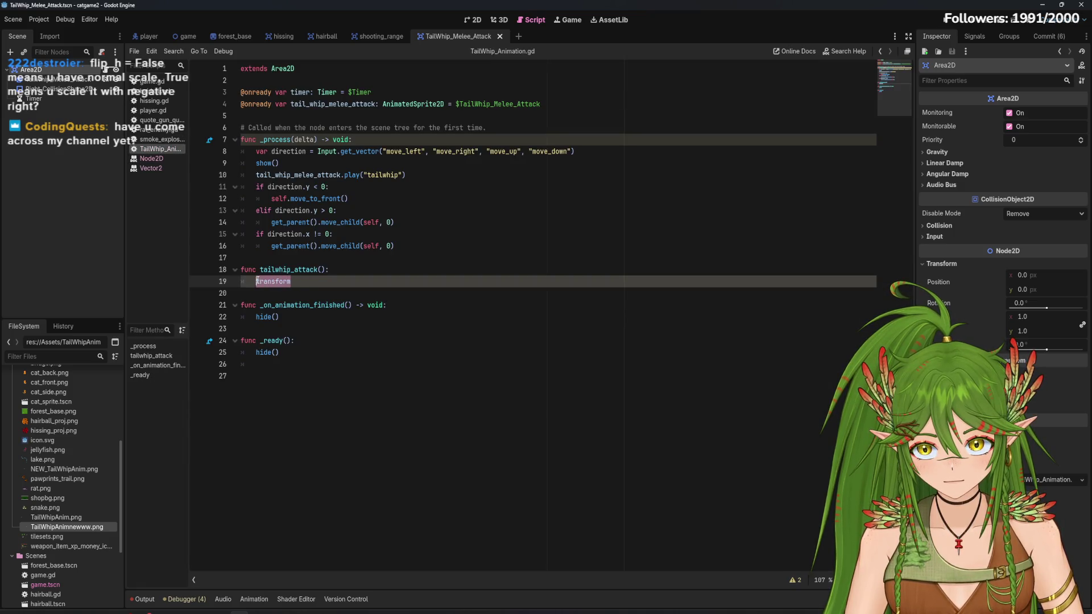
# Replace transform on line 19 with set.scale(-1), removing the stray dragged-in scale text
pyautogui.write('set')
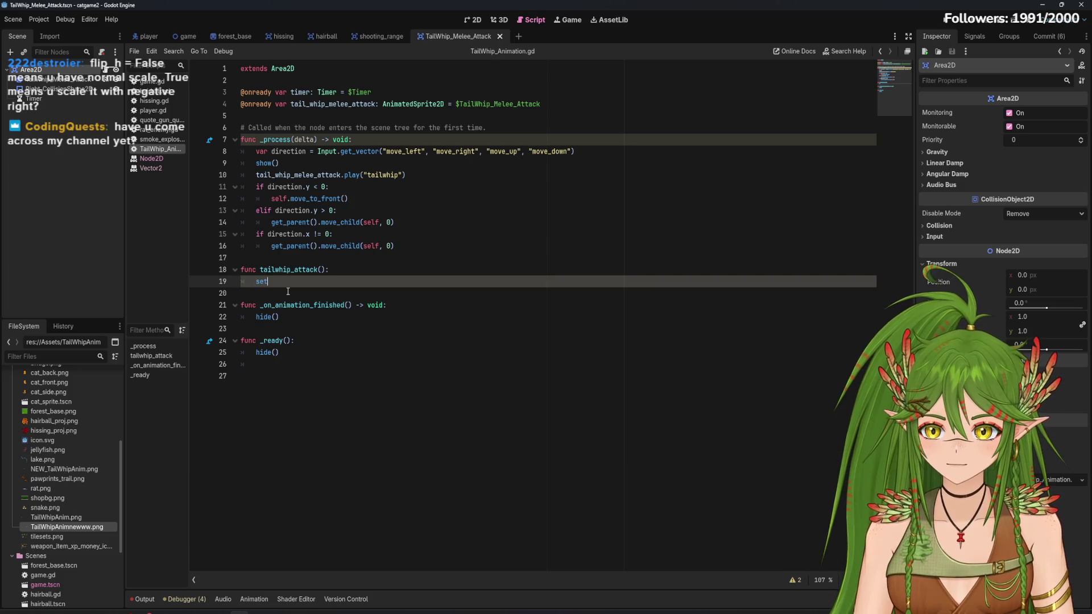
pyautogui.write('.scale(-1')
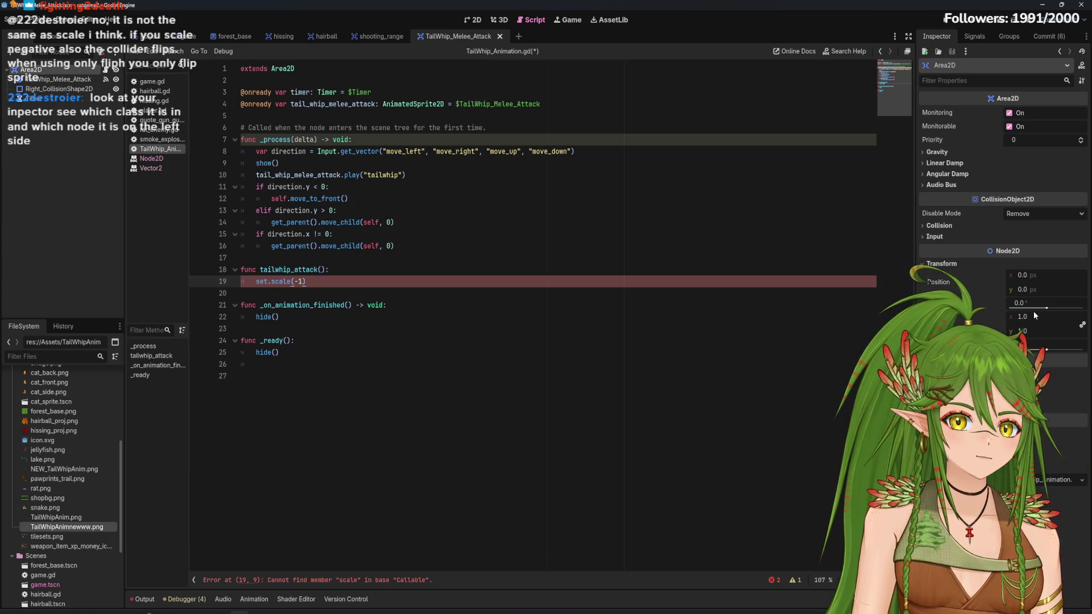
pyautogui.moveTo(938, 325)
pyautogui.mouseDown()
pyautogui.moveTo(803, 335)
pyautogui.moveTo(320, 281)
pyautogui.mouseUp()
pyautogui.click(345, 282)
pyautogui.press('BackSpace')
pyautogui.press('BackSpace')
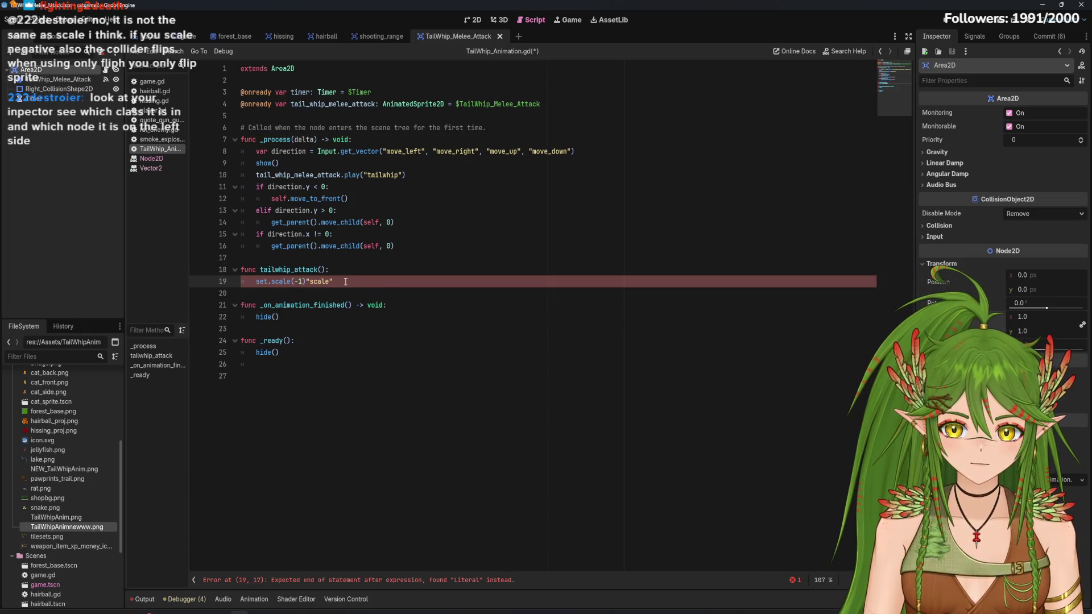
pyautogui.press('BackSpace')
pyautogui.press('BackSpace')
pyautogui.press('BackSpace')
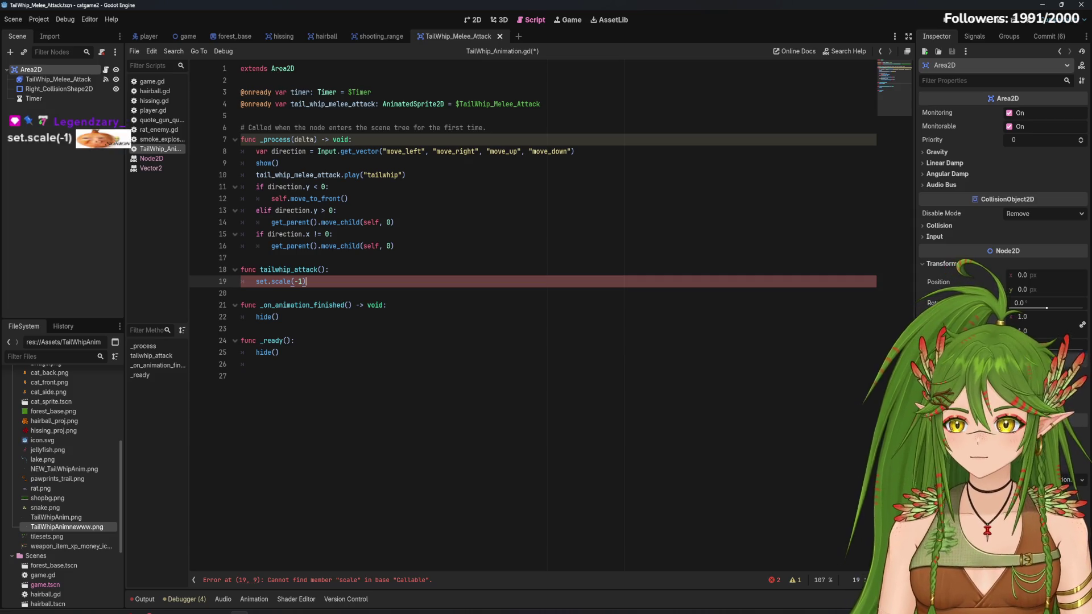
# Prefix the set.scale(-1) call with Area2D
pyautogui.moveTo(306, 281); pyautogui.dragTo(231, 282)
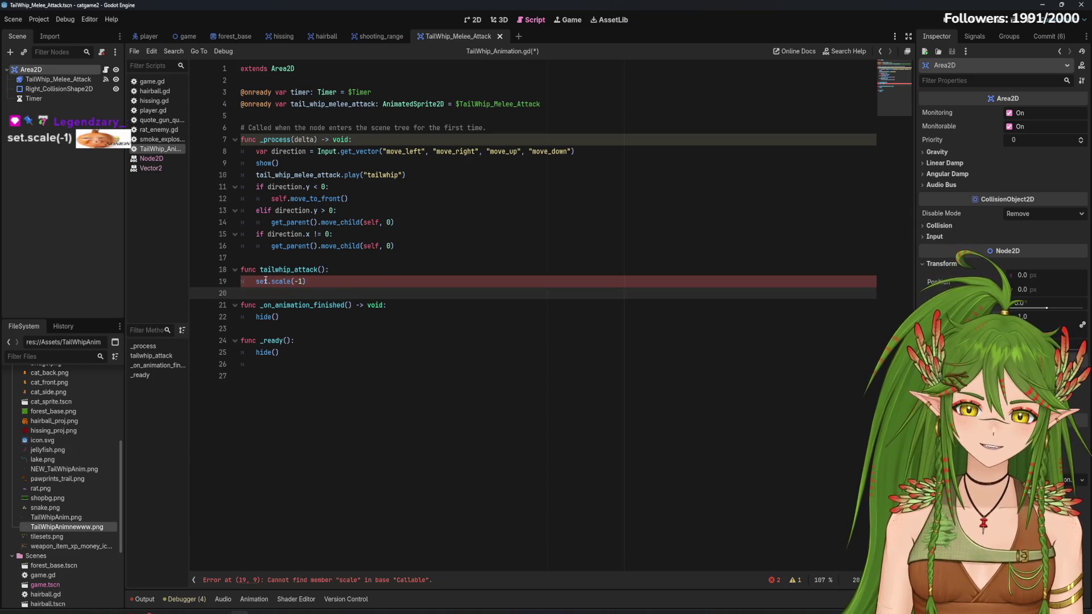
pyautogui.press('Up')
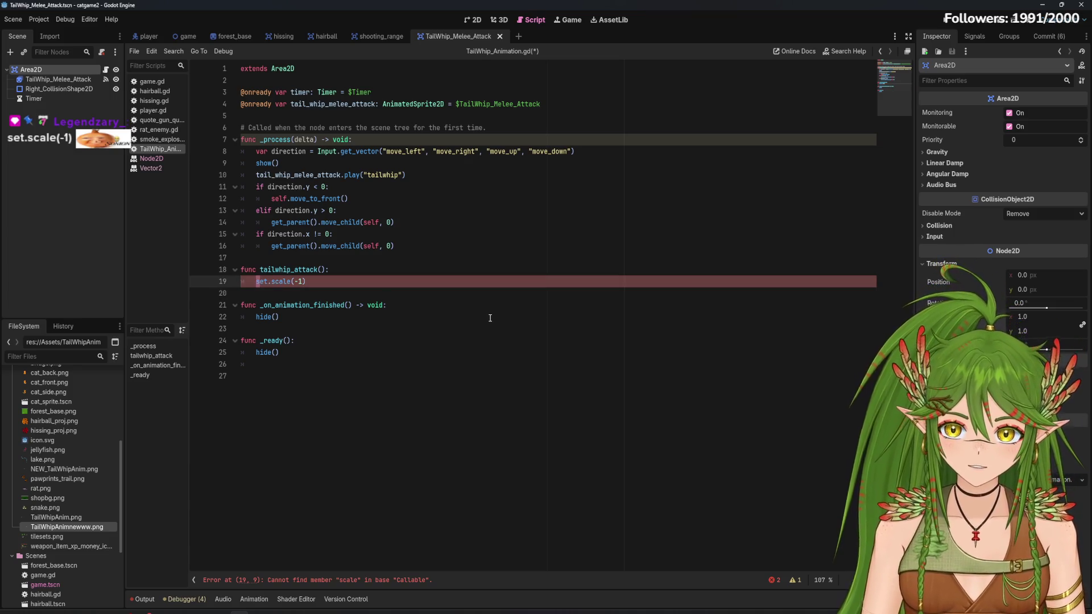
pyautogui.write('Are')
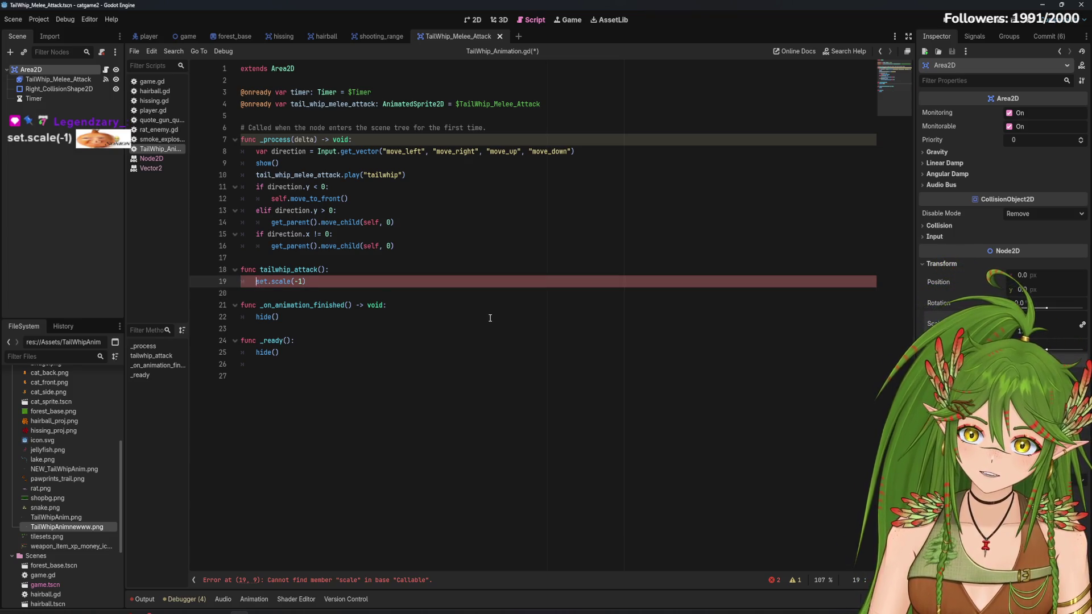
pyautogui.write('a2D.')
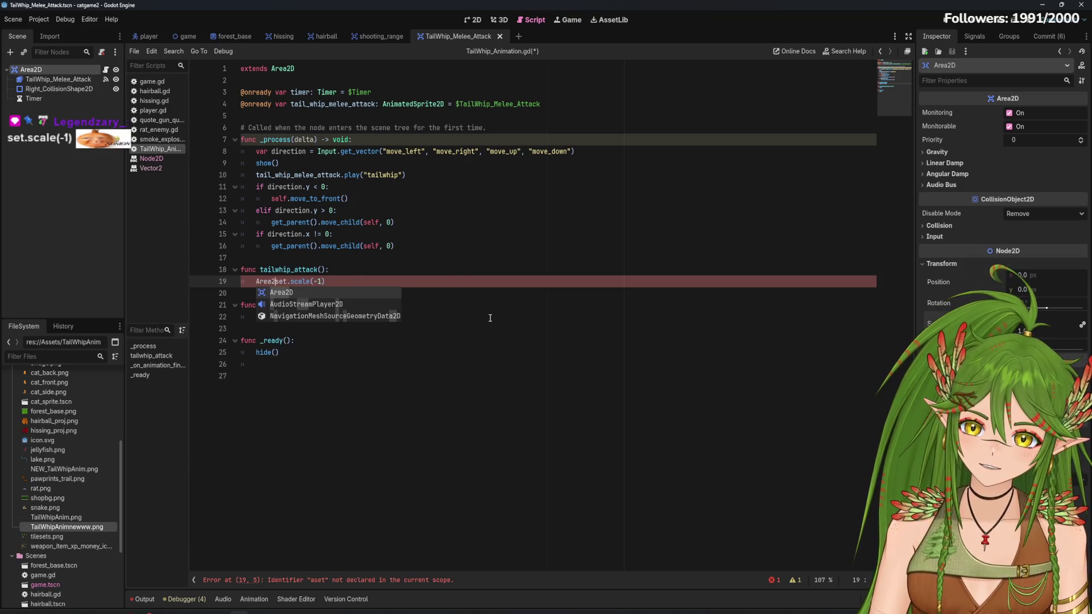
# Change set to self and drop the Area2D. prefix so line 19 reads self.scale(-1)
pyautogui.click(497, 278)
pyautogui.press('Up')
pyautogui.press('Up')
pyautogui.press('Up')
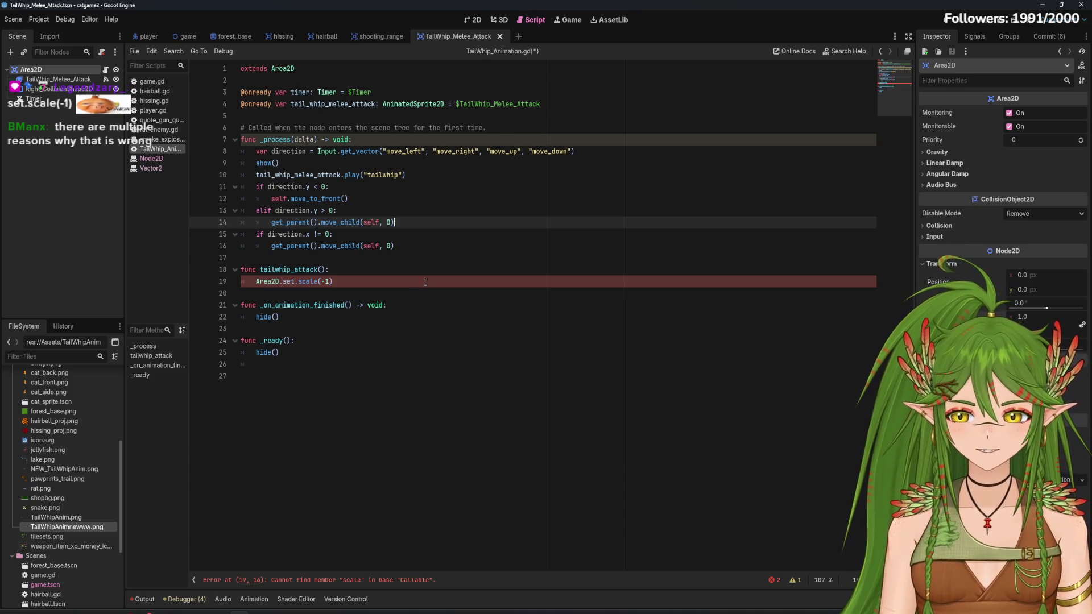
pyautogui.click(370, 283)
pyautogui.click(283, 281)
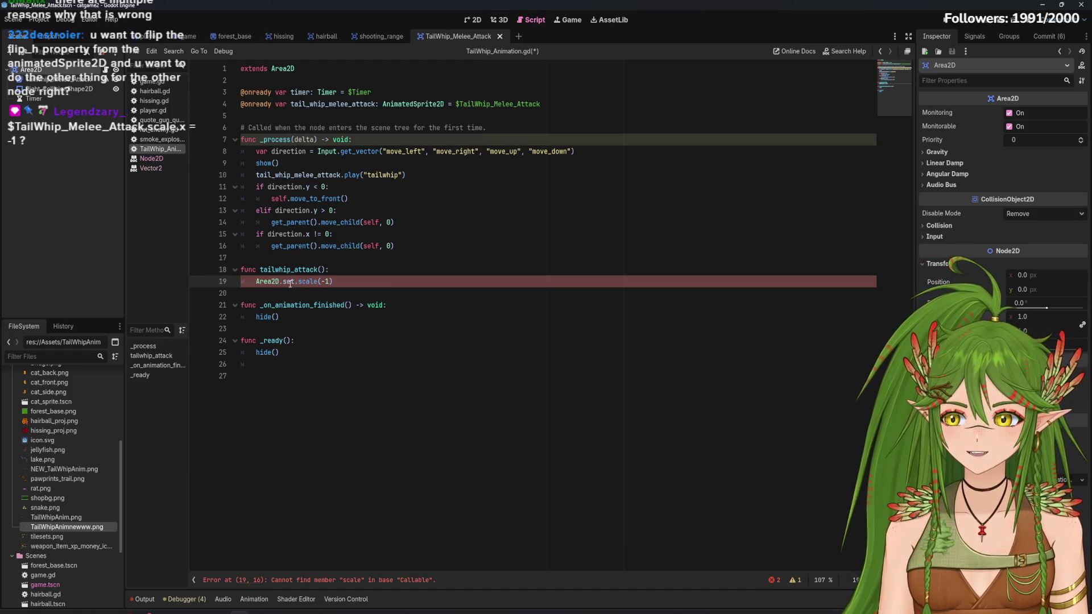
pyautogui.moveTo(296, 282)
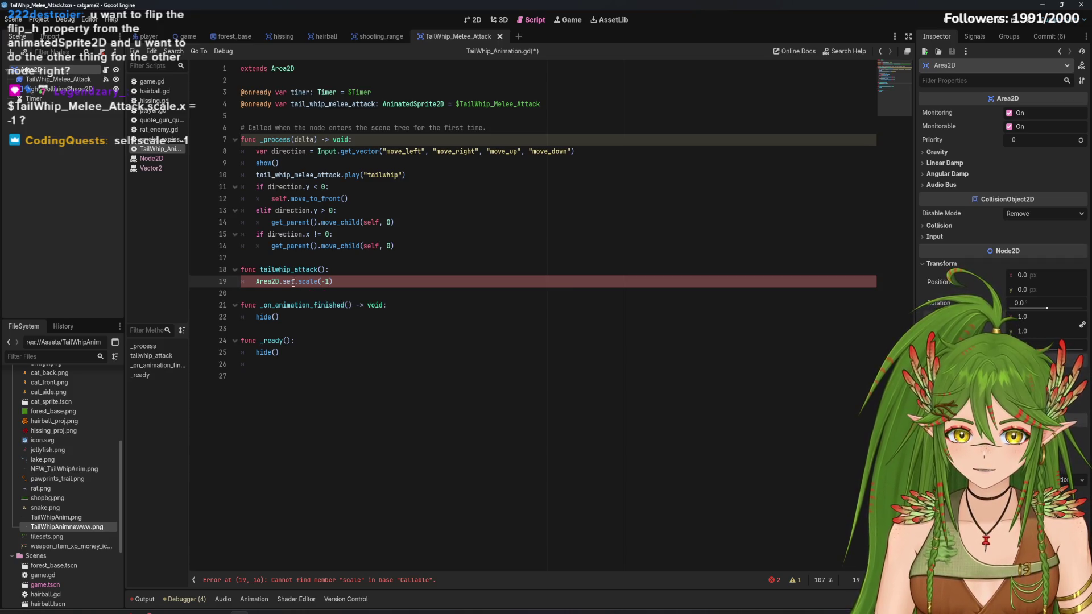
pyautogui.press('BackSpace')
pyautogui.write('lf')
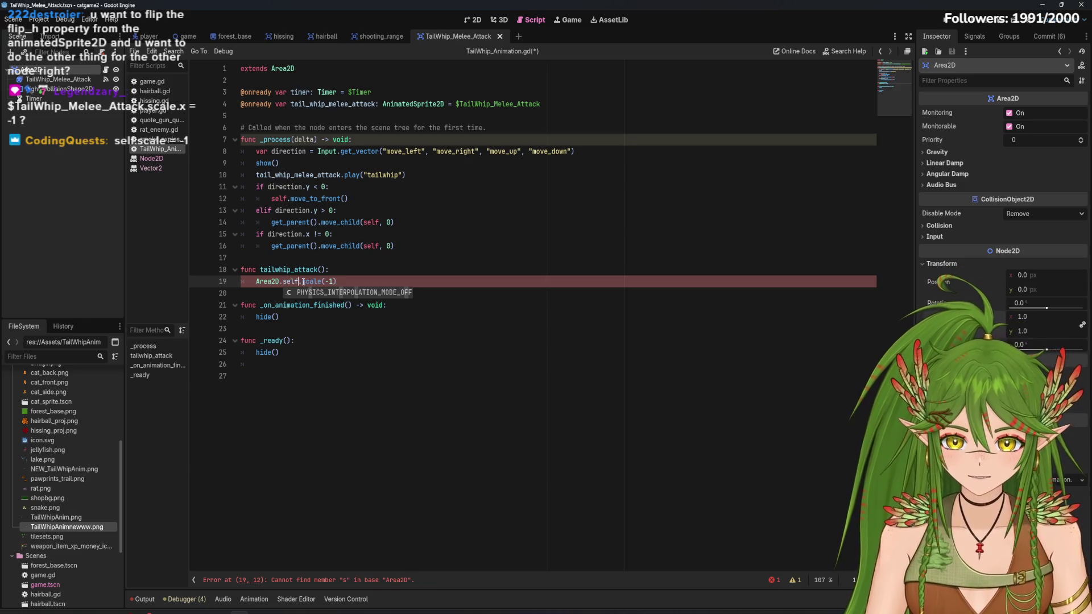
pyautogui.click(379, 284)
pyautogui.click(279, 284)
pyautogui.press('BackSpace')
pyautogui.press('BackSpace')
pyautogui.press('BackSpace')
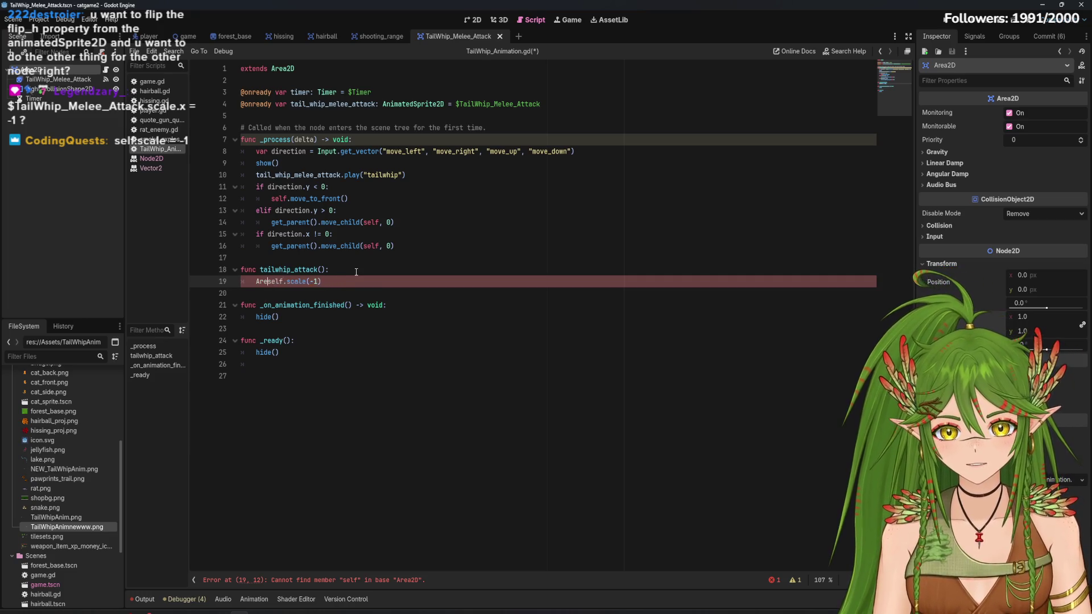
pyautogui.click(360, 272)
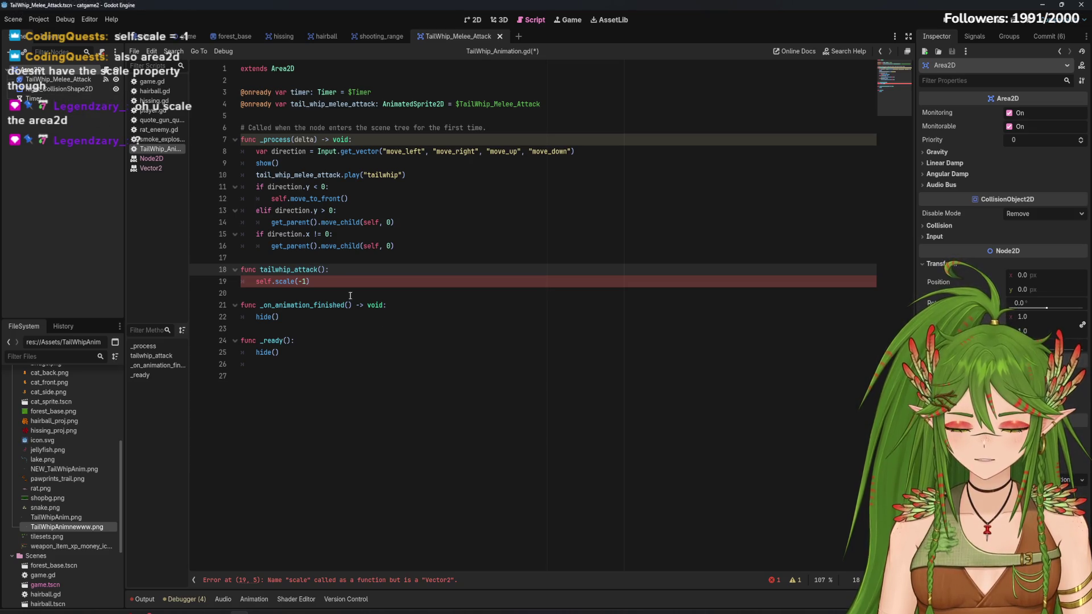
# Edit line 19 so the scale call targets scale.x instead
pyautogui.tripleClick(250, 272)
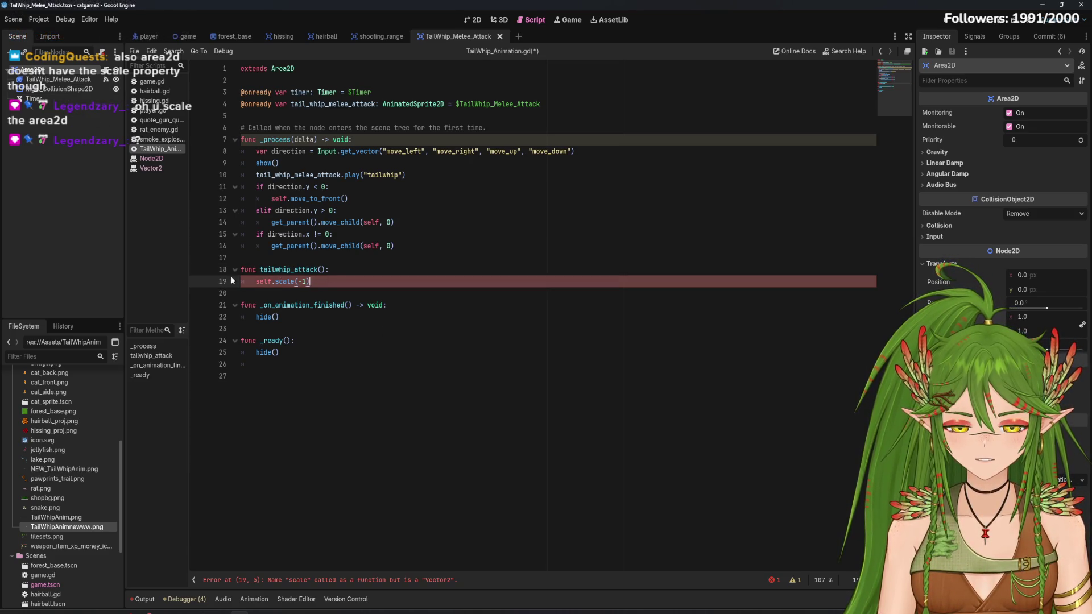
pyautogui.click(313, 278)
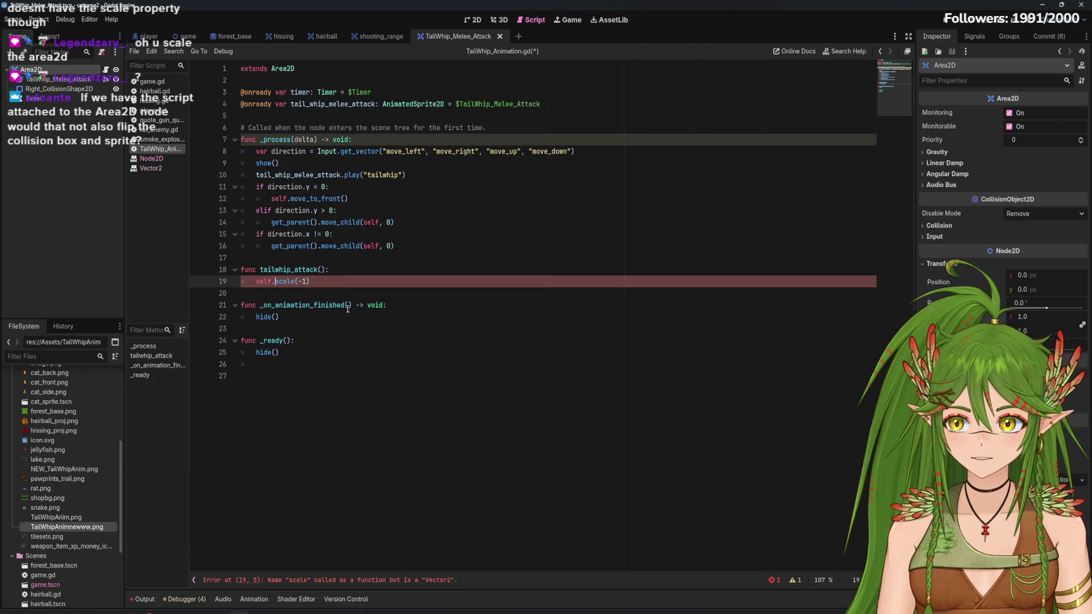
pyautogui.press('BackSpace')
pyautogui.press('BackSpace')
pyautogui.press('BackSpace')
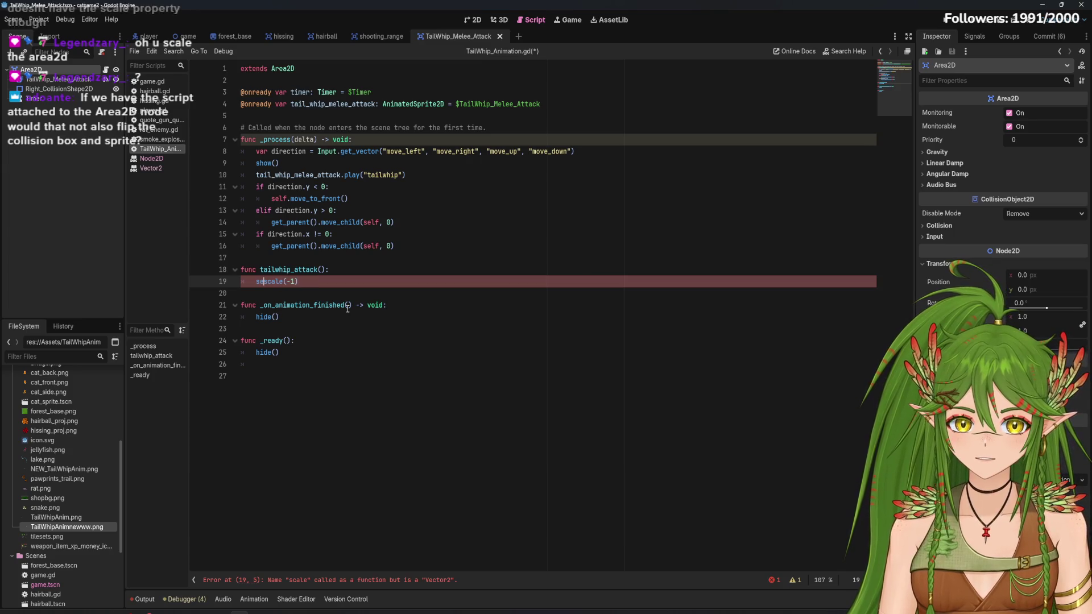
pyautogui.press('BackSpace')
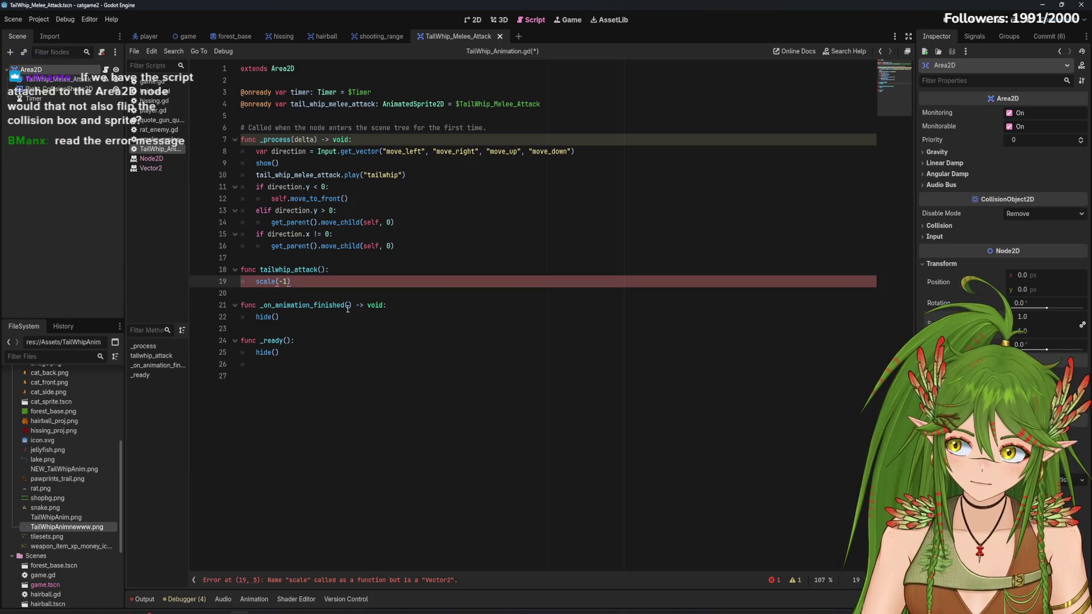
pyautogui.write('.x')
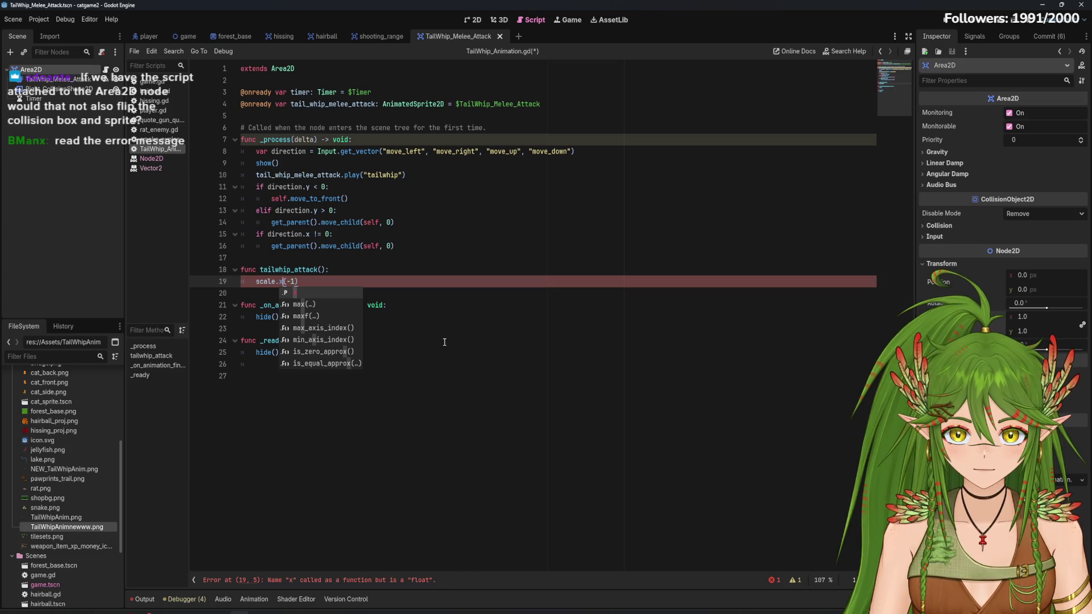
pyautogui.press('BackSpace')
pyautogui.press('BackSpace')
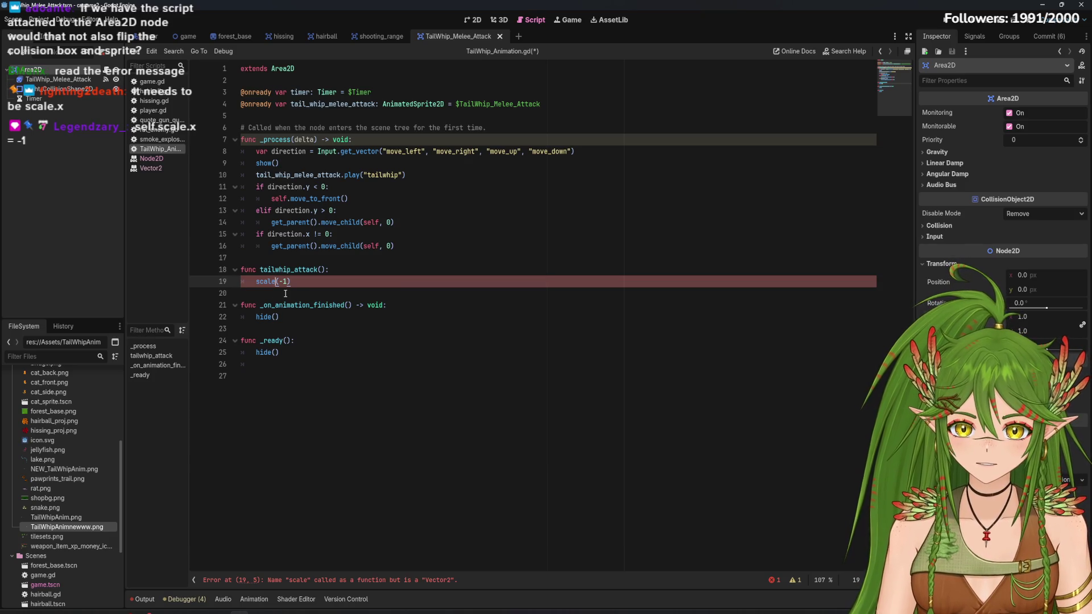
pyautogui.write('.x')
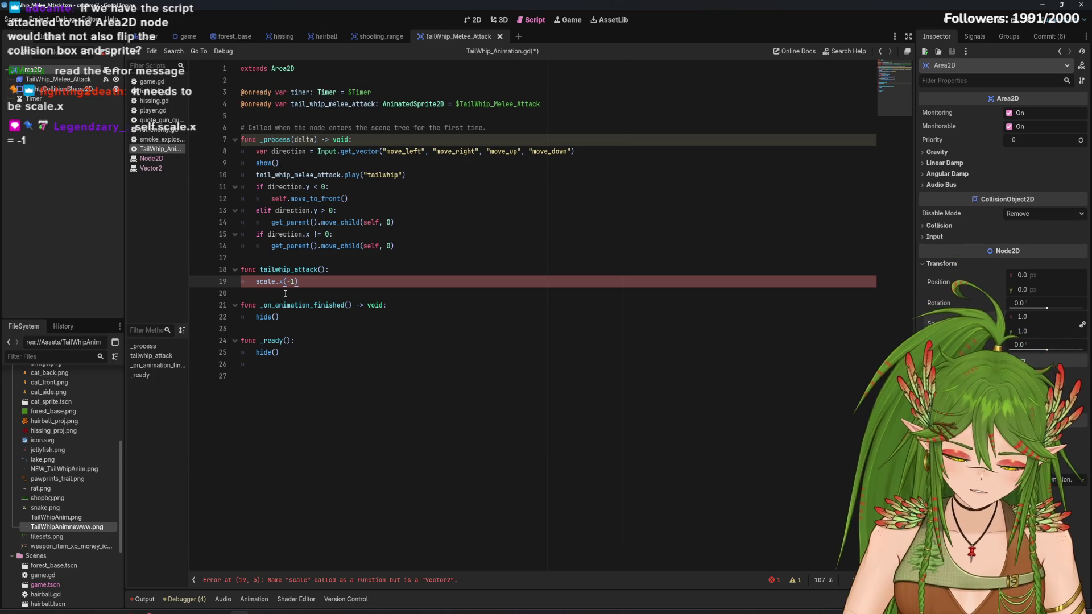
# Complete line 19 as self.scale.x = -1 and save the script
pyautogui.press('Home')
pyautogui.write('self.')
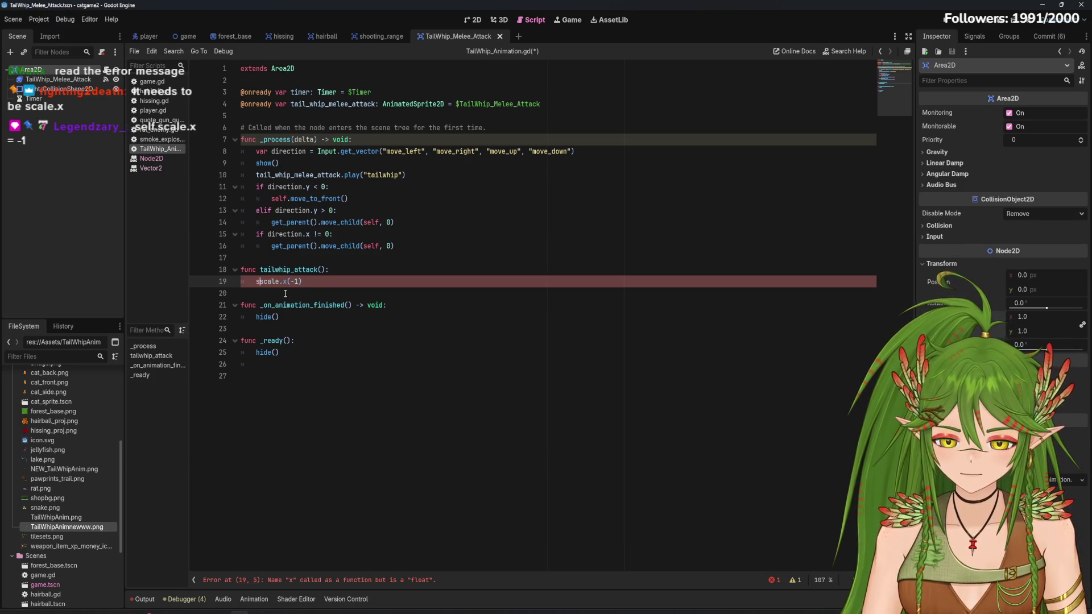
pyautogui.press('End')
pyautogui.press('BackSpace')
pyautogui.press('BackSpace')
pyautogui.press('BackSpace')
pyautogui.write('= -1')
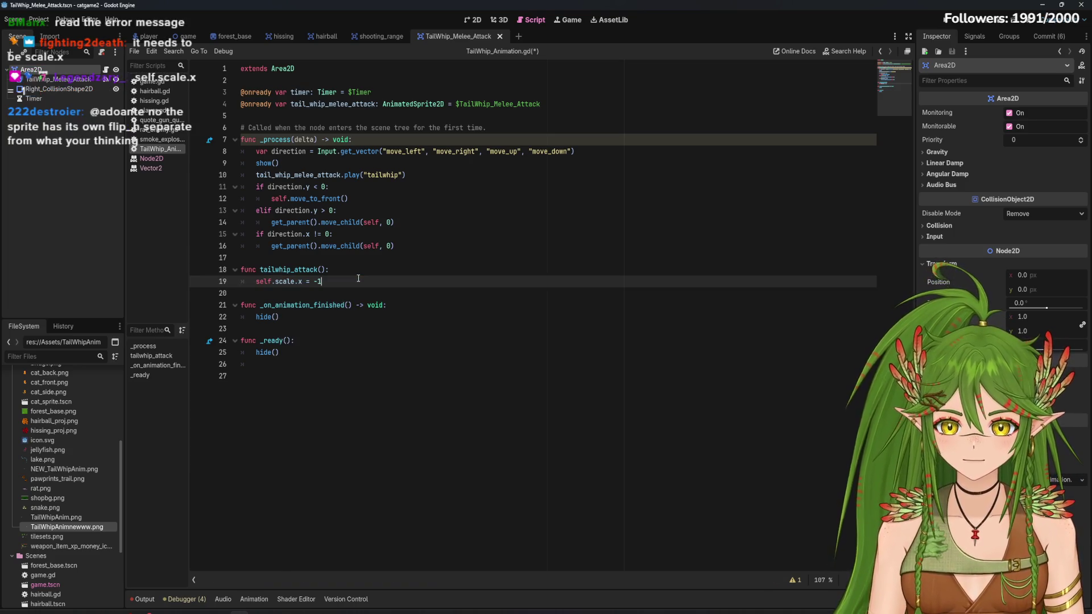
pyautogui.hotkey('ctrl', 's')
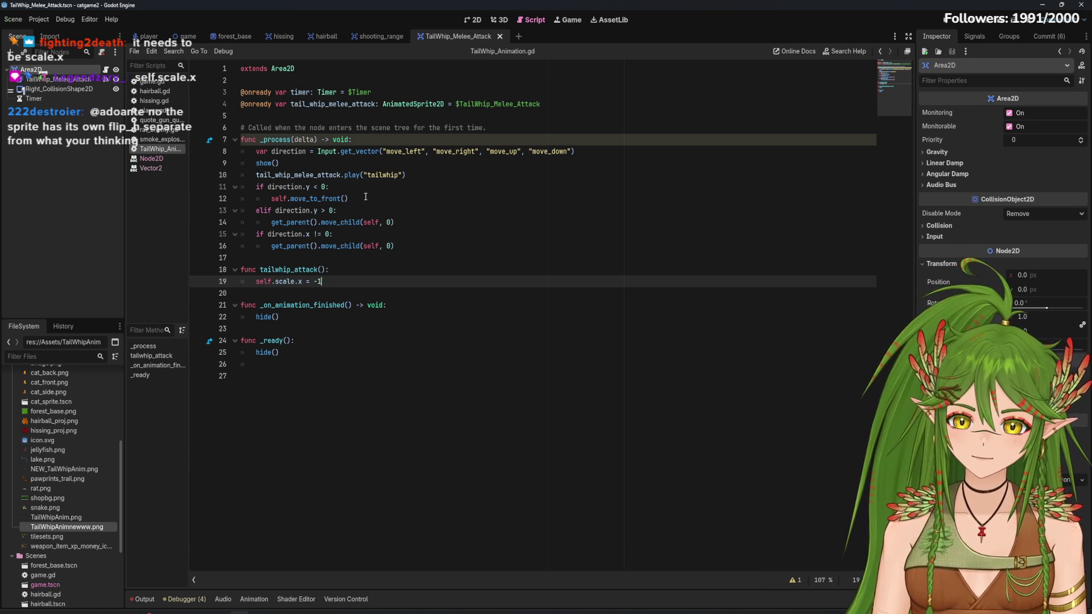
pyautogui.moveTo(420, 178)
pyautogui.mouseDown()
pyautogui.moveTo(248, 165)
pyautogui.moveTo(281, 291)
pyautogui.mouseUp()
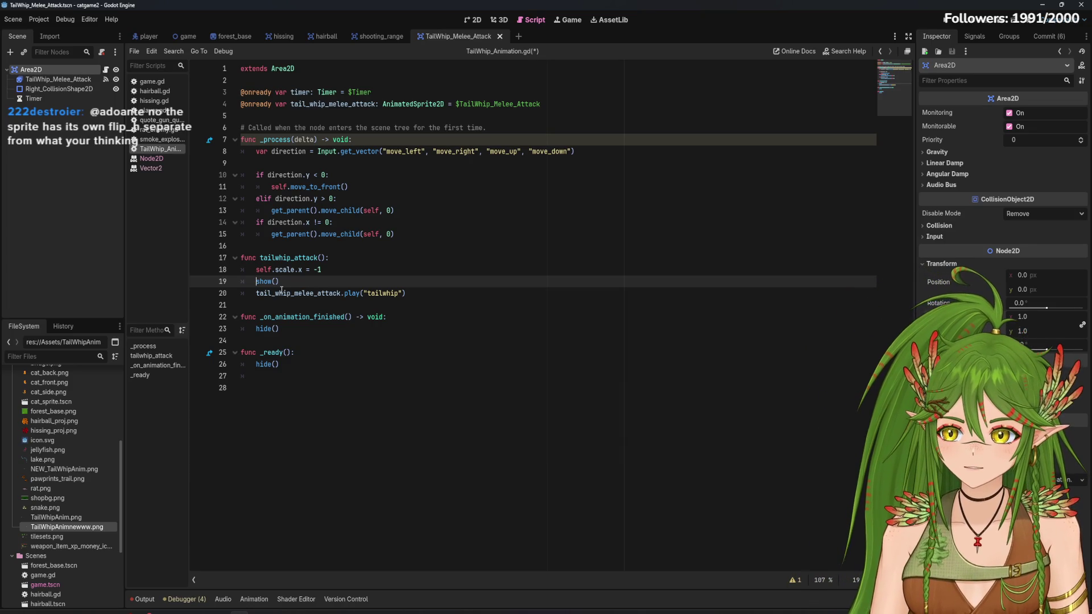
# Save the reorganised script and bring up the Node2D documentation for the scale property on line 18
pyautogui.hotkey('ctrl', 's')
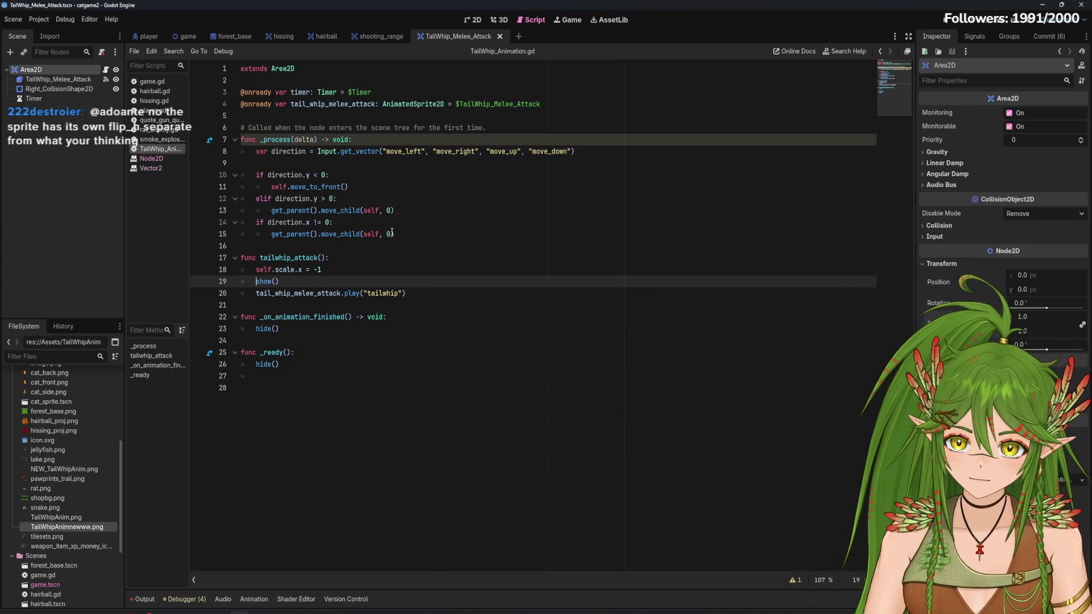
pyautogui.click(353, 269)
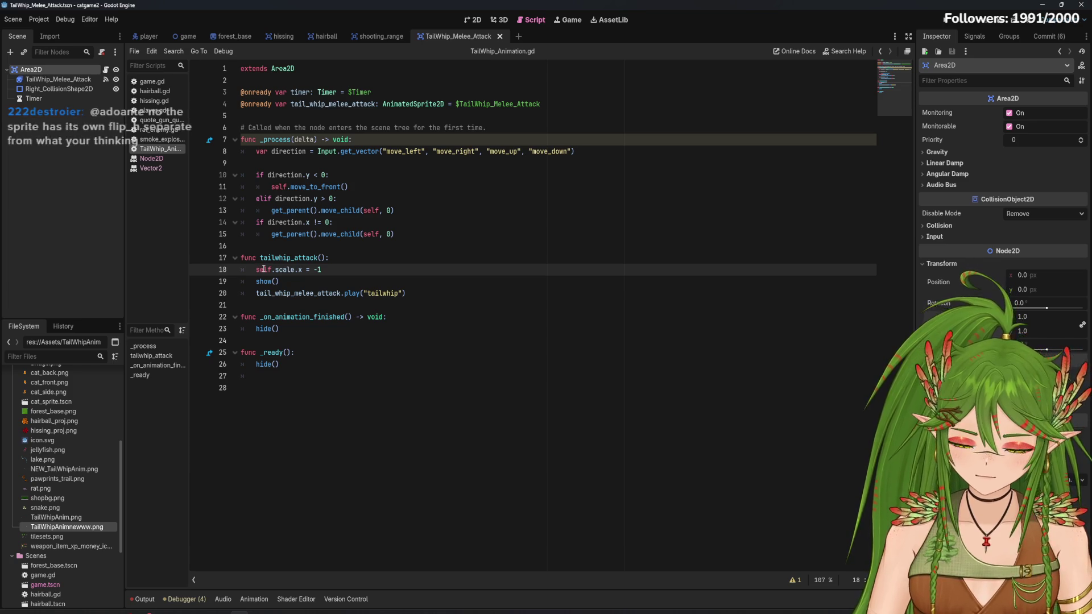
pyautogui.keyDown('ctrl'); pyautogui.click(284, 270); pyautogui.keyUp('ctrl')
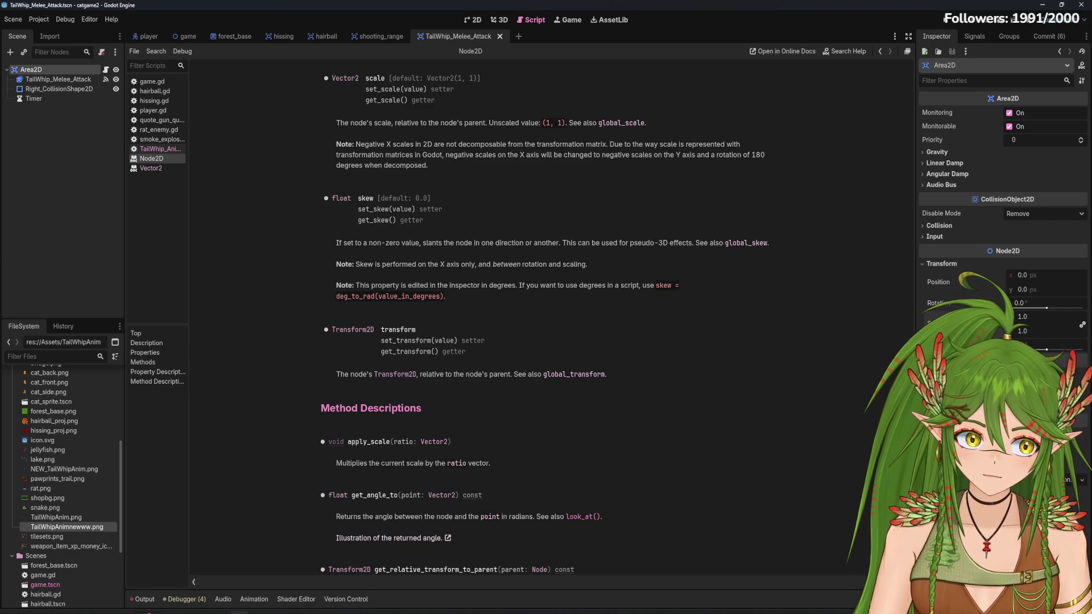
# Read through the Node2D help page, then go back to the TailWhip_Animation.gd script
pyautogui.scroll(3, 695, 402)
pyautogui.scroll(10, 892, 275)
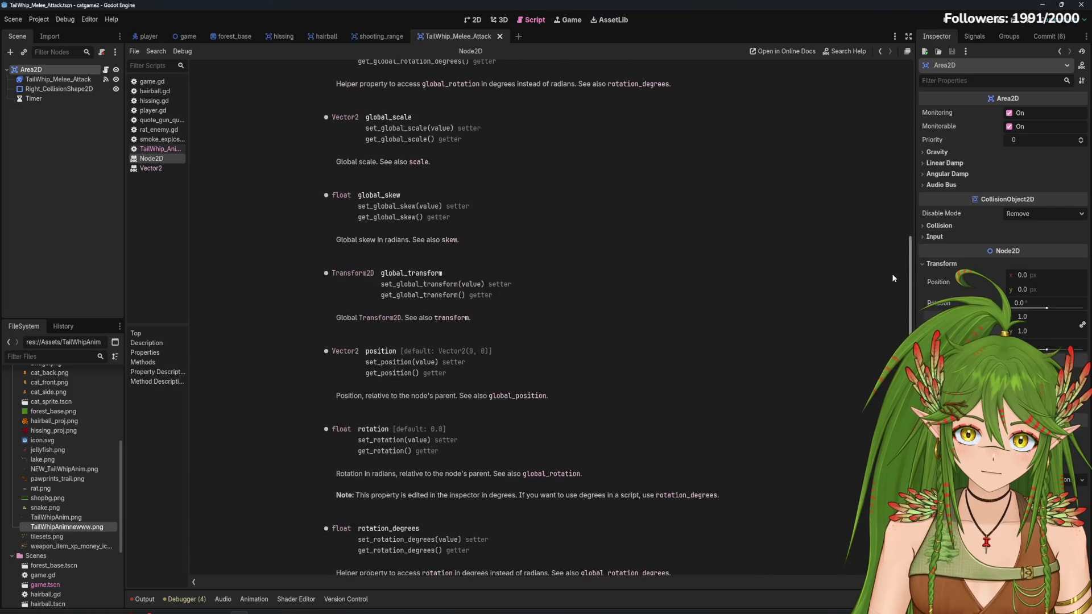
pyautogui.scroll(2, 865, 187)
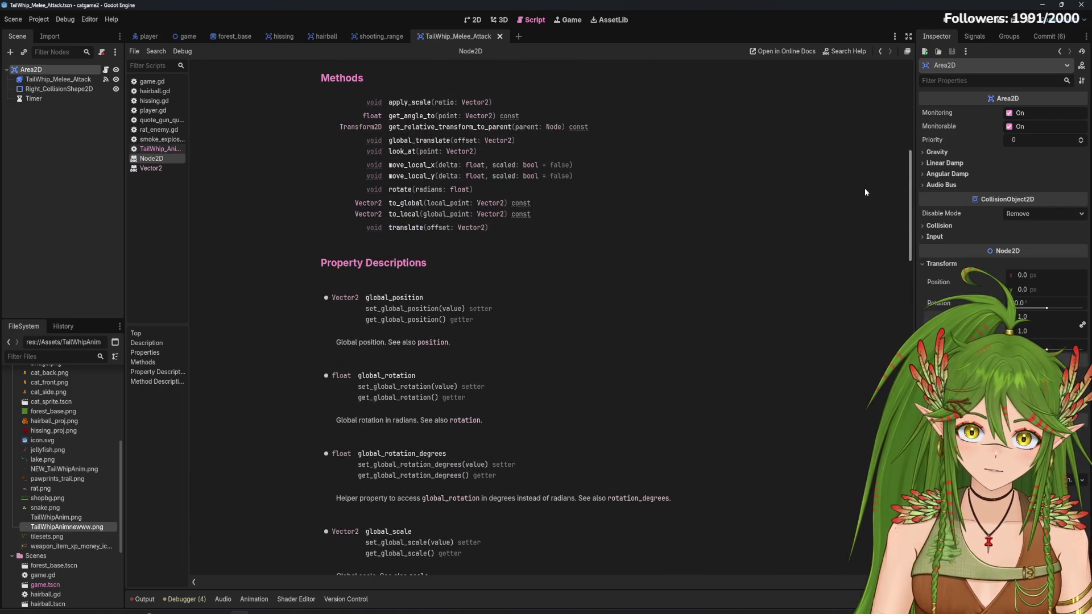
pyautogui.scroll(6, 865, 184)
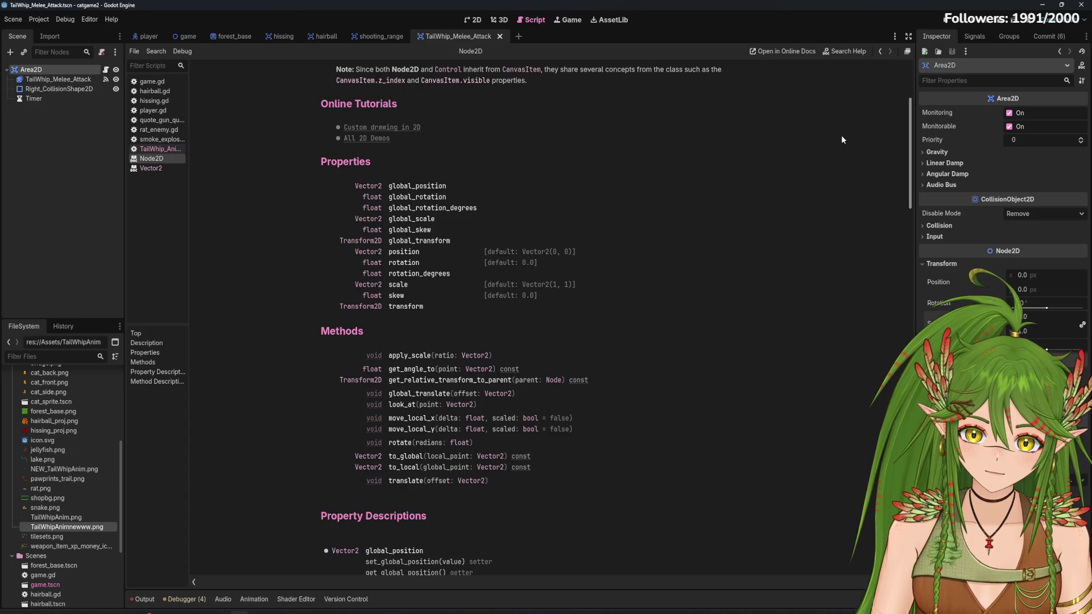
pyautogui.scroll(-1, 841, 139)
pyautogui.scroll(1, 842, 150)
pyautogui.scroll(-12, 842, 146)
pyautogui.click(160, 148)
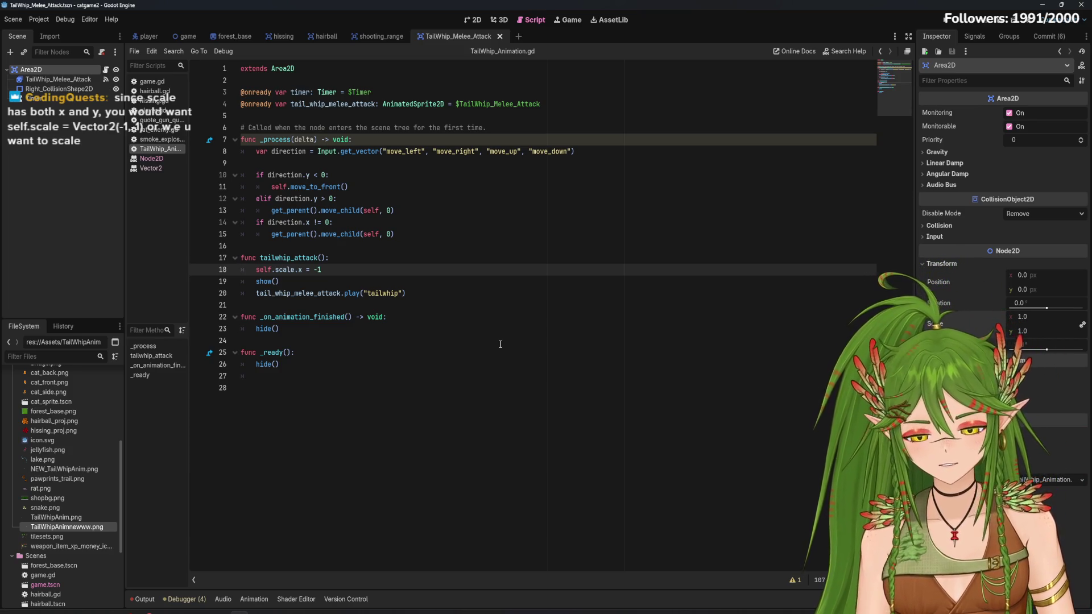
# In the 2D view, set the Area2D's x scale to -1 to mirror the tail whip left
pyautogui.click(474, 20)
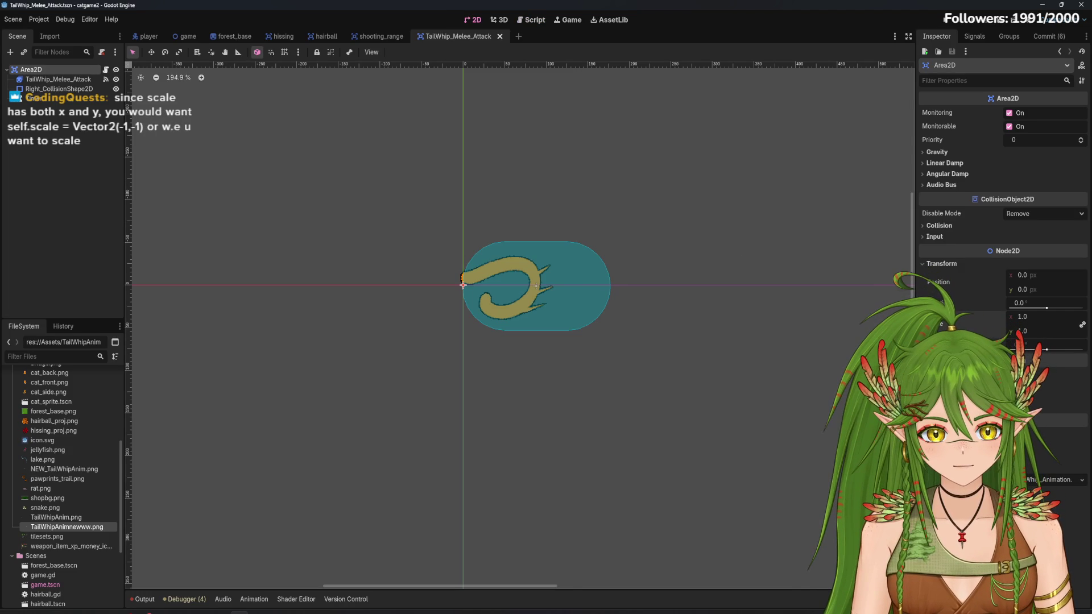
pyautogui.click(1026, 317)
pyautogui.write('-1')
pyautogui.press('Return')
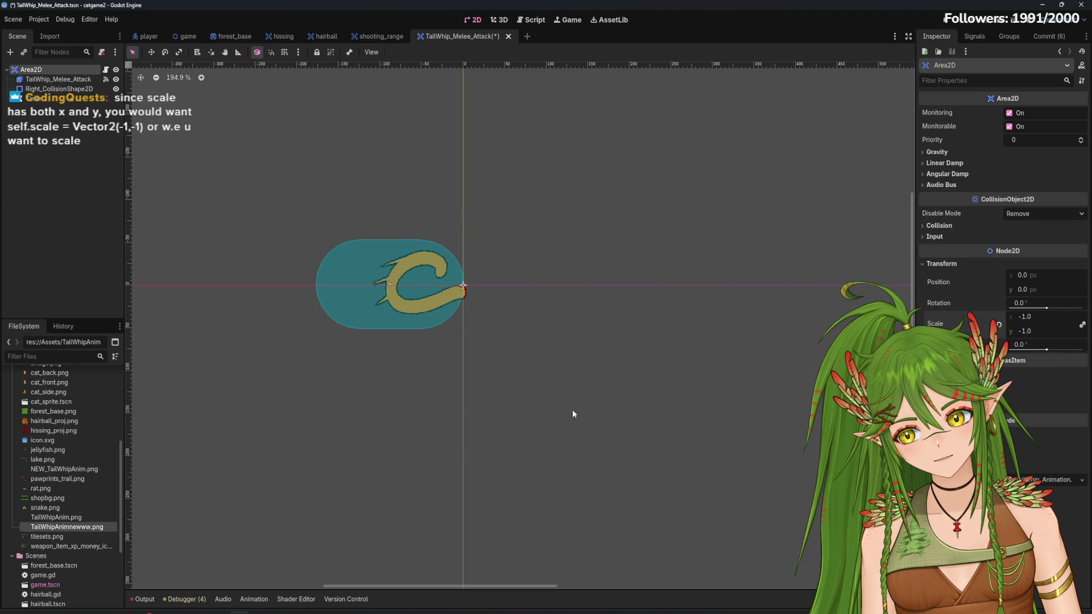
# Set the Area2D's x scale back to 1, comparing both flips with undo and redo
pyautogui.click(1050, 325)
pyautogui.write('1')
pyautogui.press('Return')
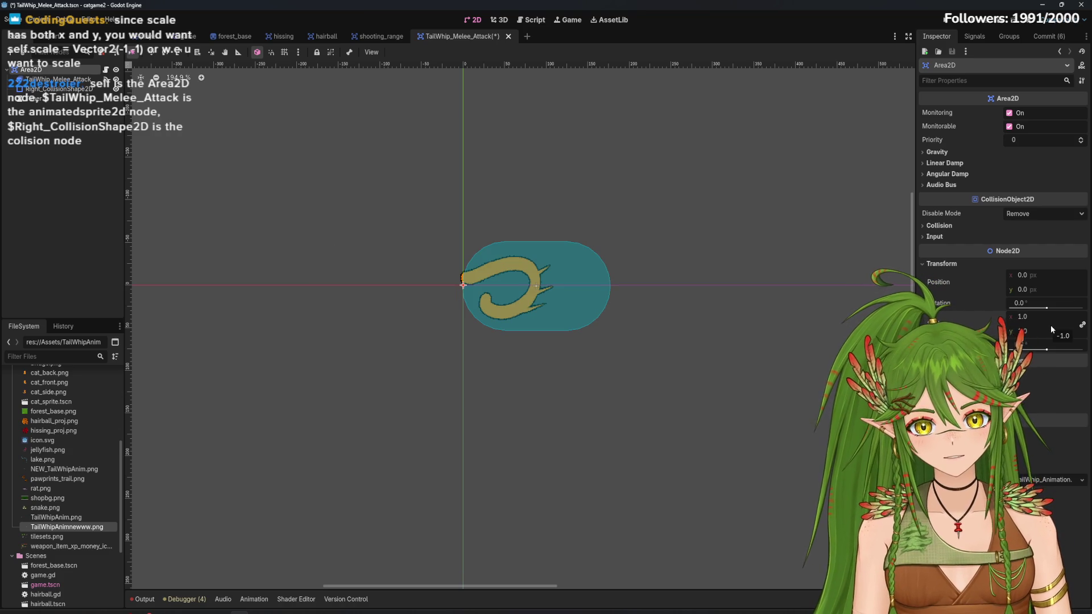
pyautogui.hotkey('ctrl', 'z')
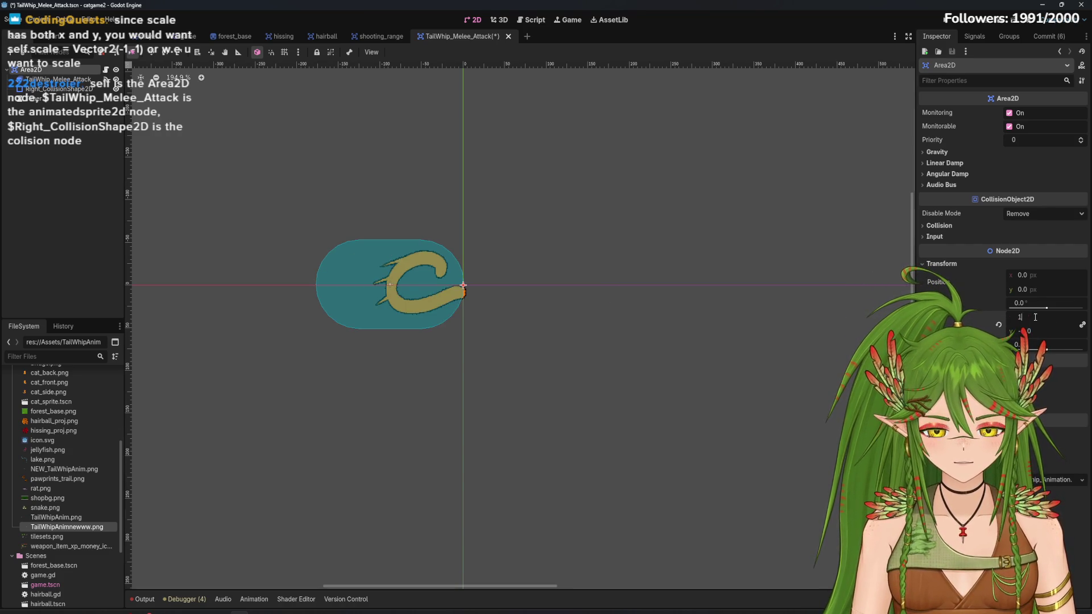
pyautogui.hotkey('ctrl', 'shift', 'z')
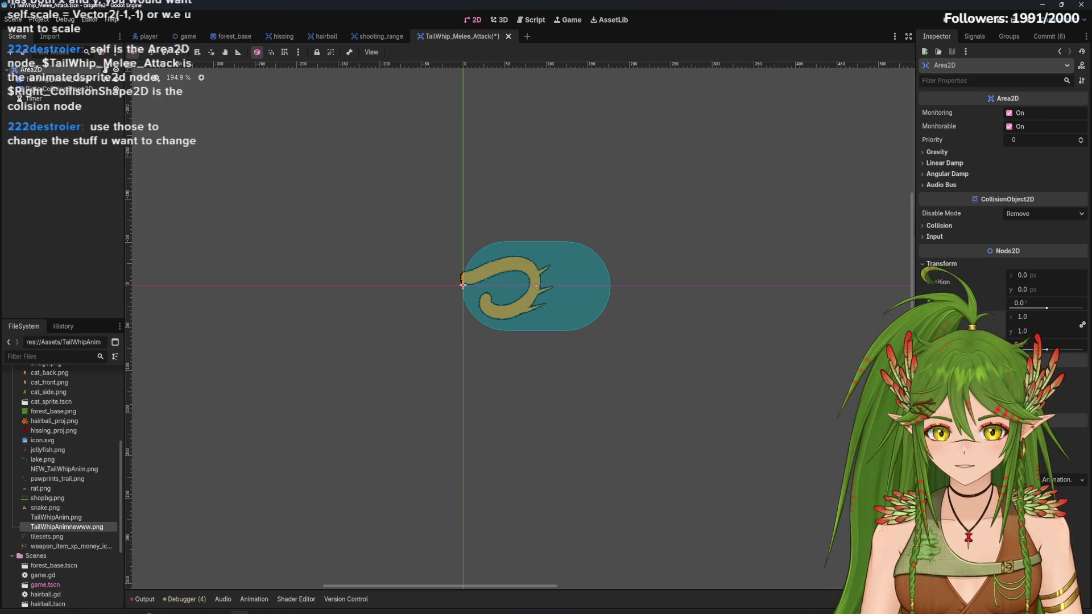
# Reapply the -1 x scale to the Area2D and save the scene
pyautogui.click(1041, 316)
pyautogui.write('-1')
pyautogui.press('Return')
pyautogui.hotkey('ctrl', 's')
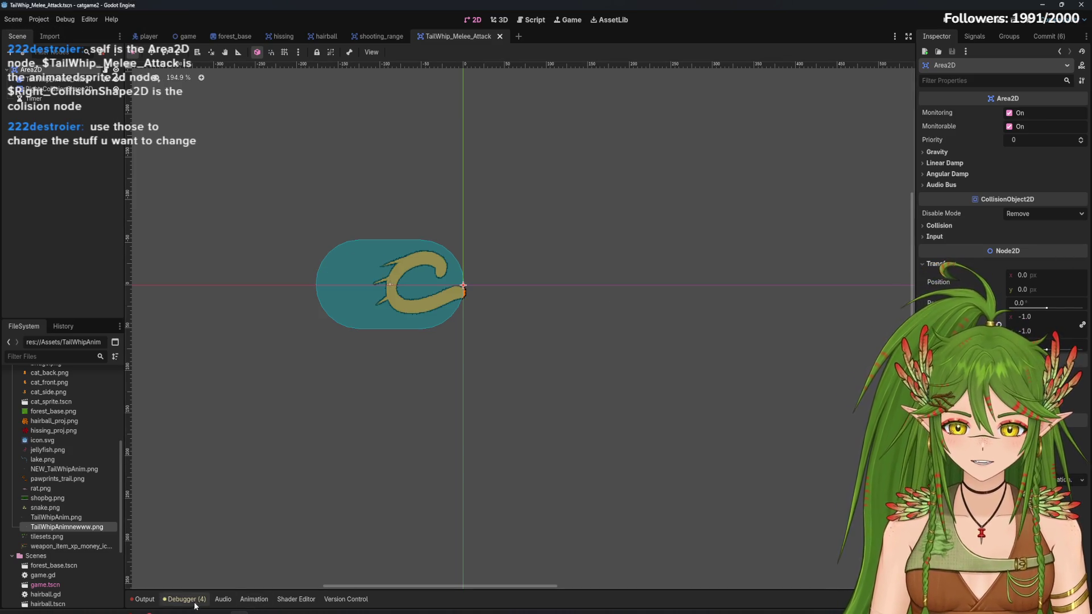
# Try a -1 scale on the TailWhip_Melee_Attack sprite, then revert it to 1
pyautogui.click(63, 79)
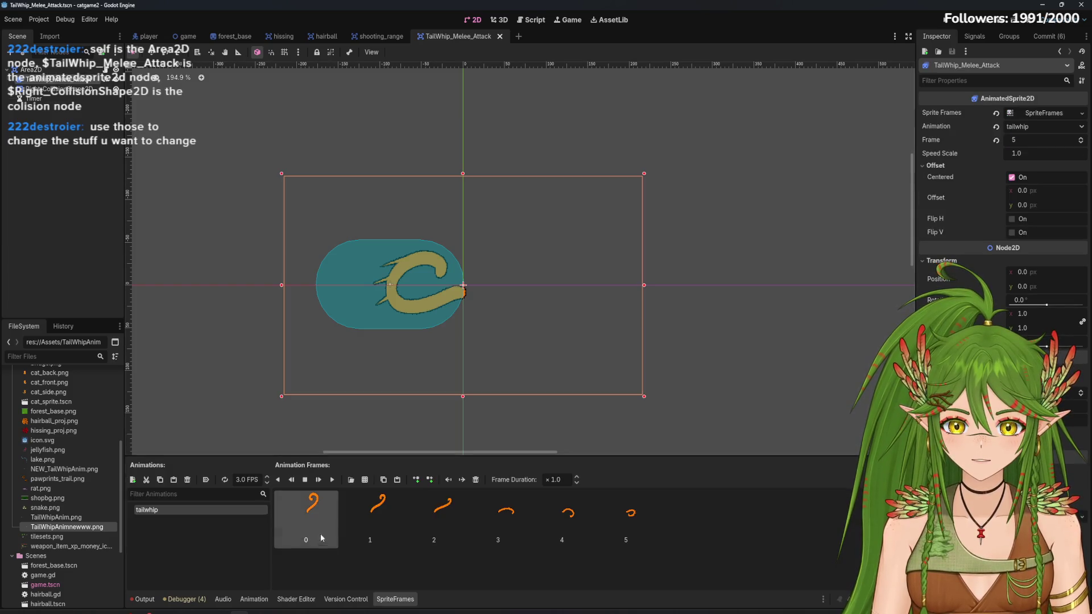
pyautogui.click(333, 479)
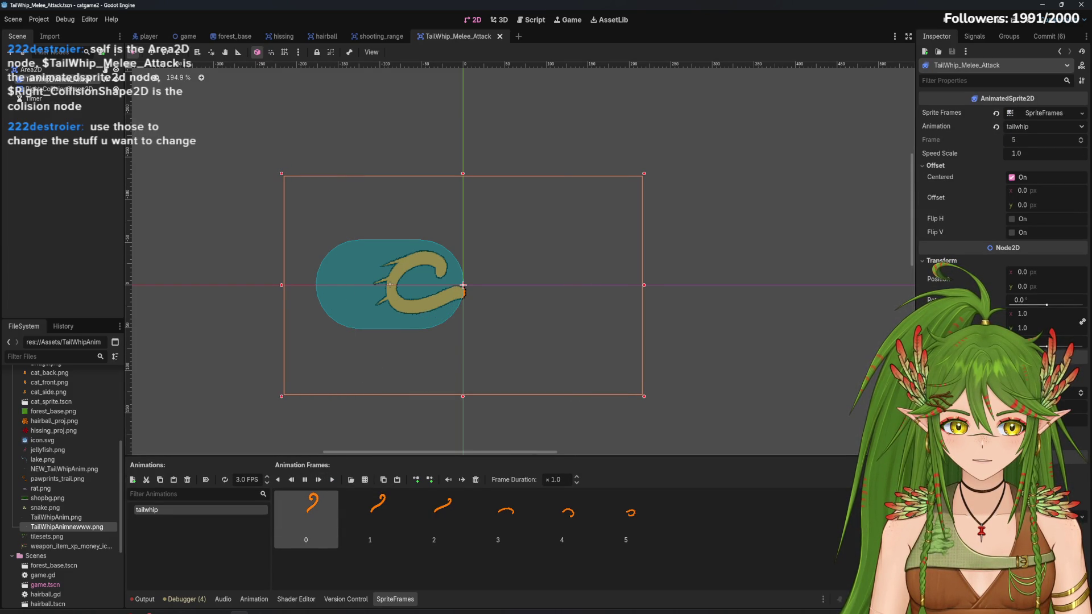
pyautogui.click(1036, 328)
pyautogui.write('-1')
pyautogui.press('Return')
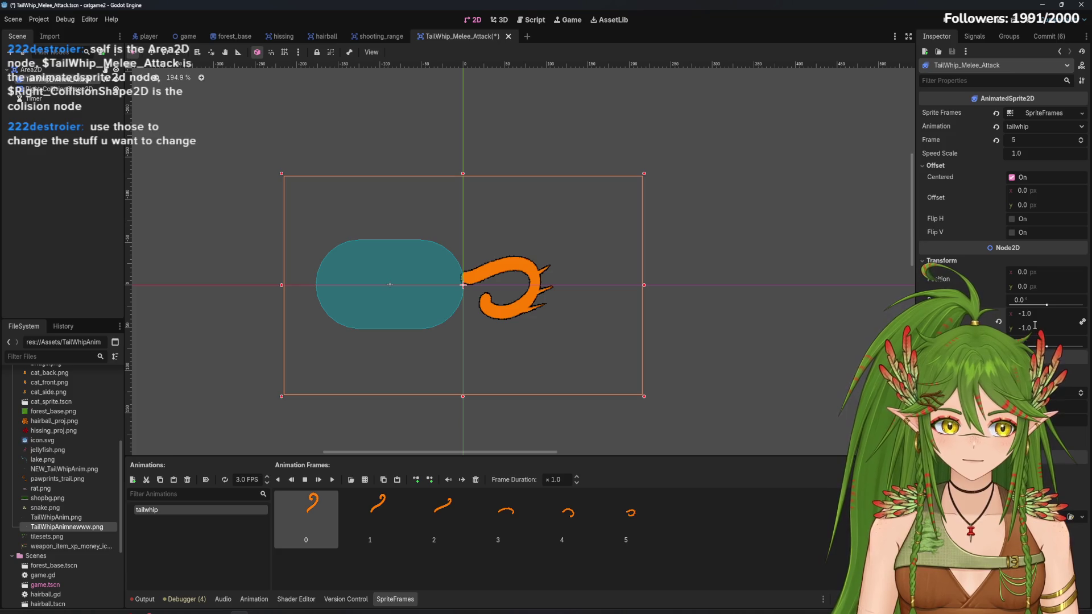
pyautogui.write('1')
pyautogui.press('Return')
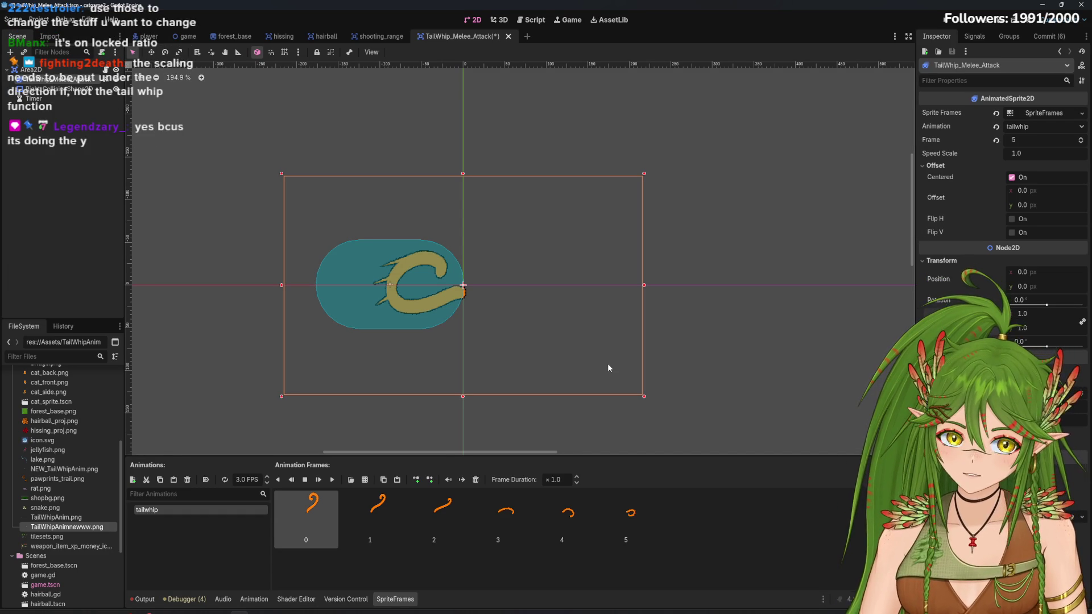
pyautogui.click(1030, 314)
pyautogui.write('-1')
pyautogui.press('Return')
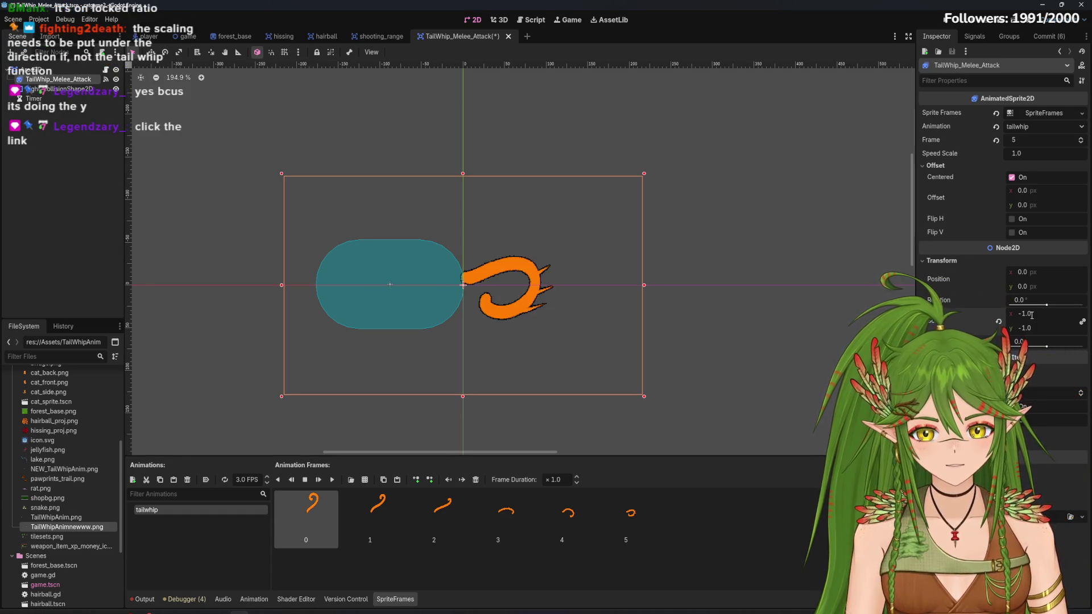
pyautogui.hotkey('ctrl', 'z')
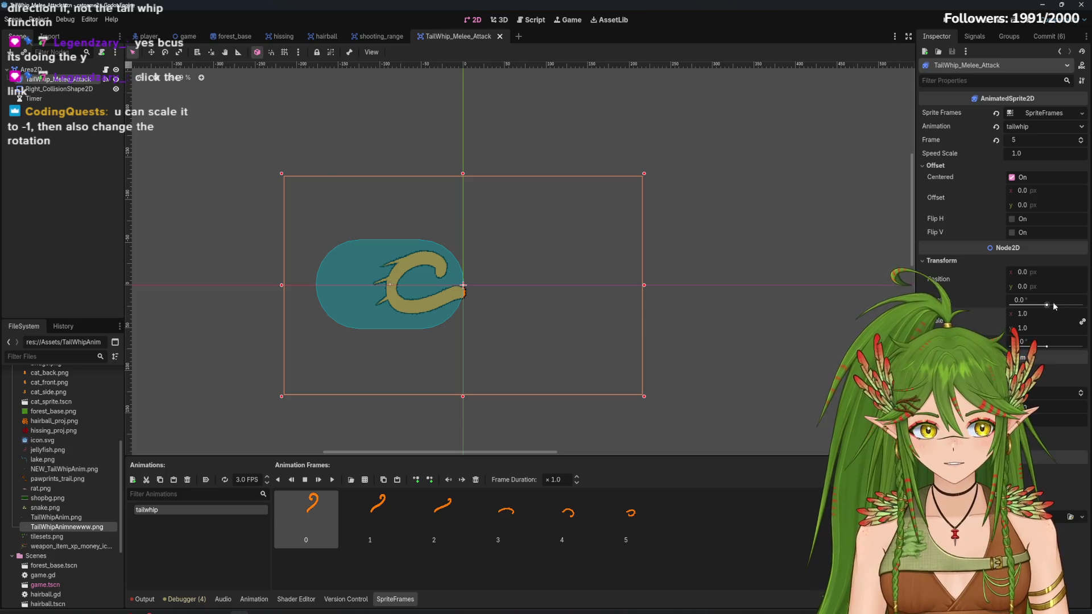
# Preview the tailwhip animation with Flip V on, then undo the flip and select Area2D
pyautogui.click(1023, 232)
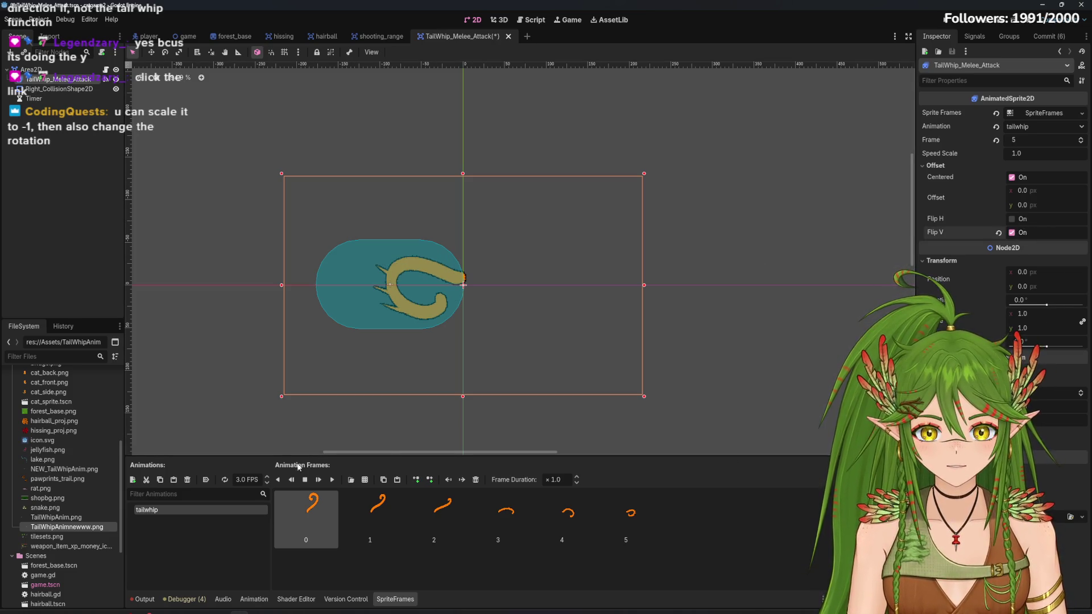
pyautogui.click(335, 480)
pyautogui.click(335, 480)
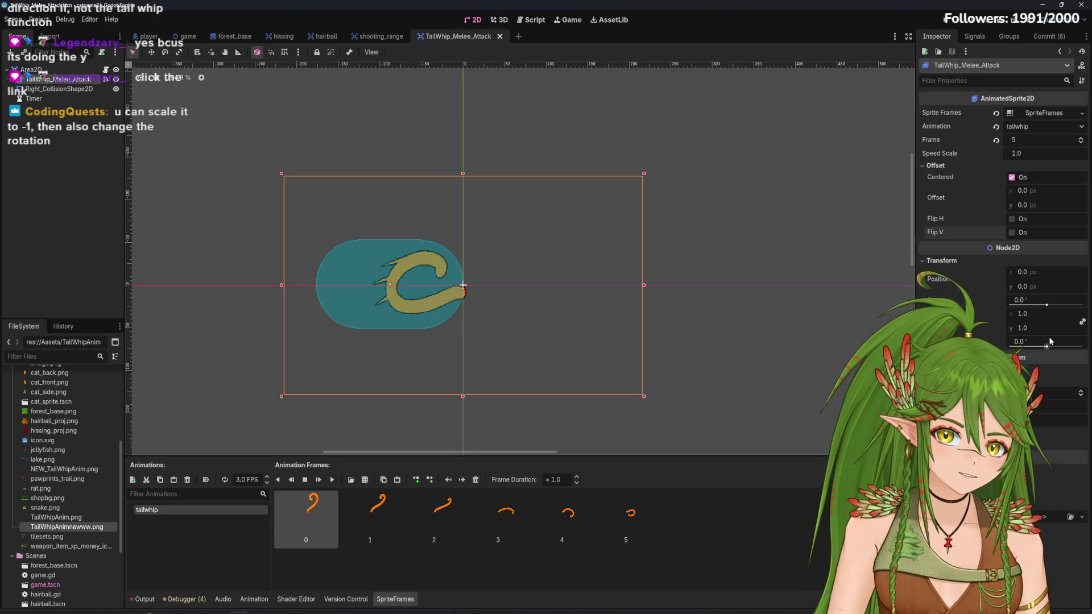
pyautogui.hotkey('ctrl', 'z')
pyautogui.click(31, 69)
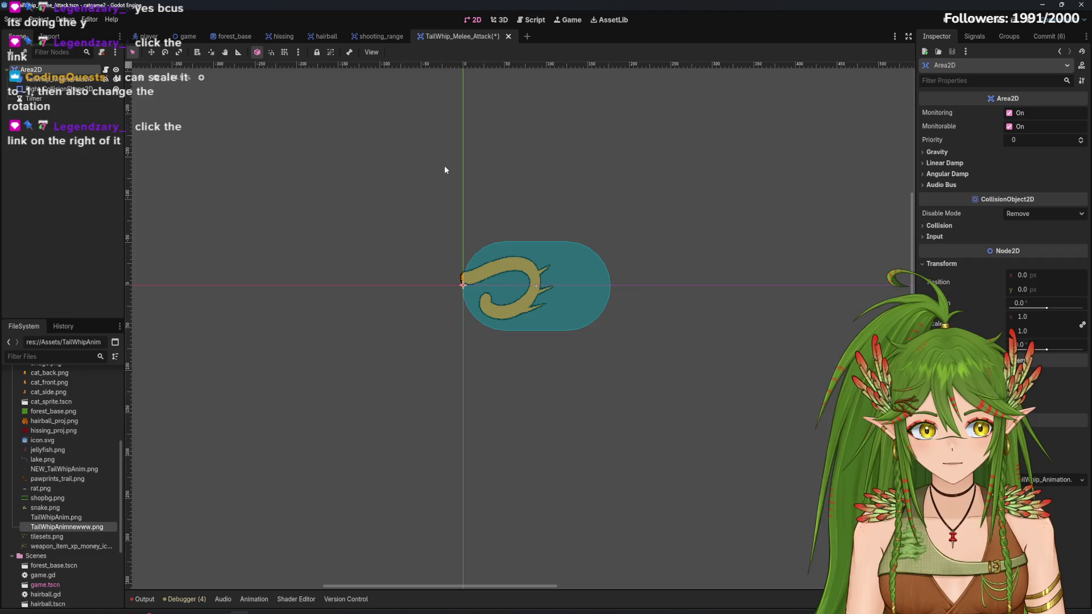
# Save the tail whip scene and set the Area2D root's x scale to -1
pyautogui.hotkey('ctrl', 's')
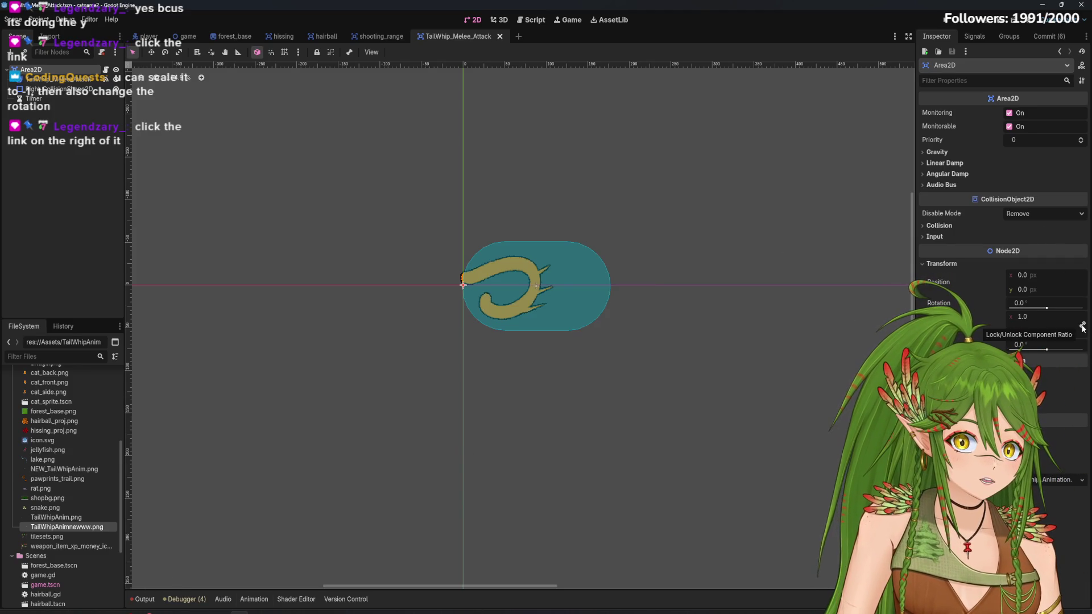
pyautogui.click(1024, 316)
pyautogui.write('-1')
pyautogui.press('Return')
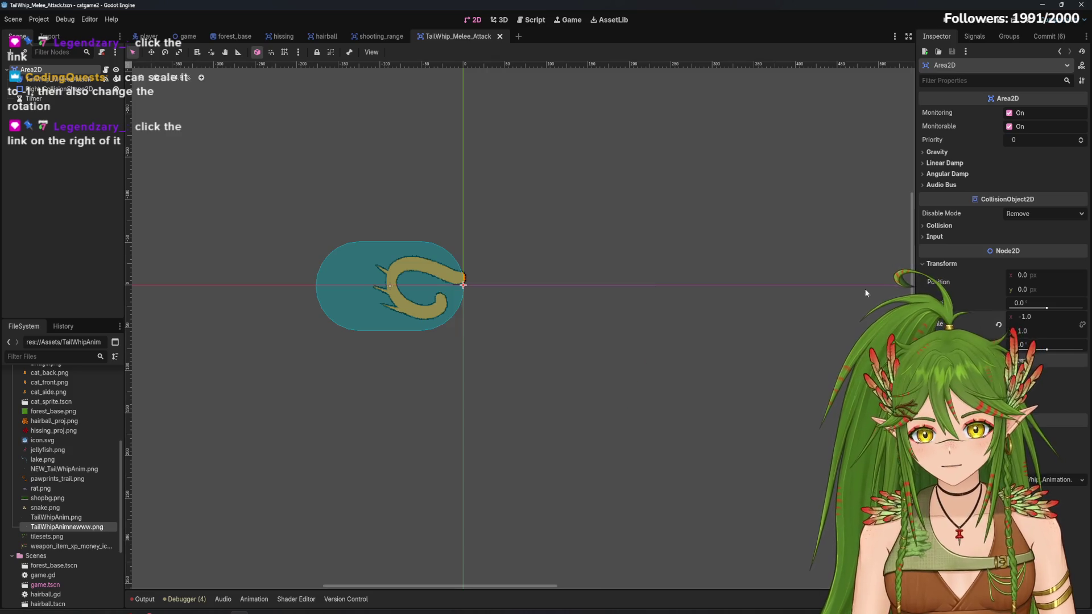
# Check the Output log, then return the root's x scale to 1.0
pyautogui.click(144, 600)
pyautogui.click(58, 80)
pyautogui.click(332, 480)
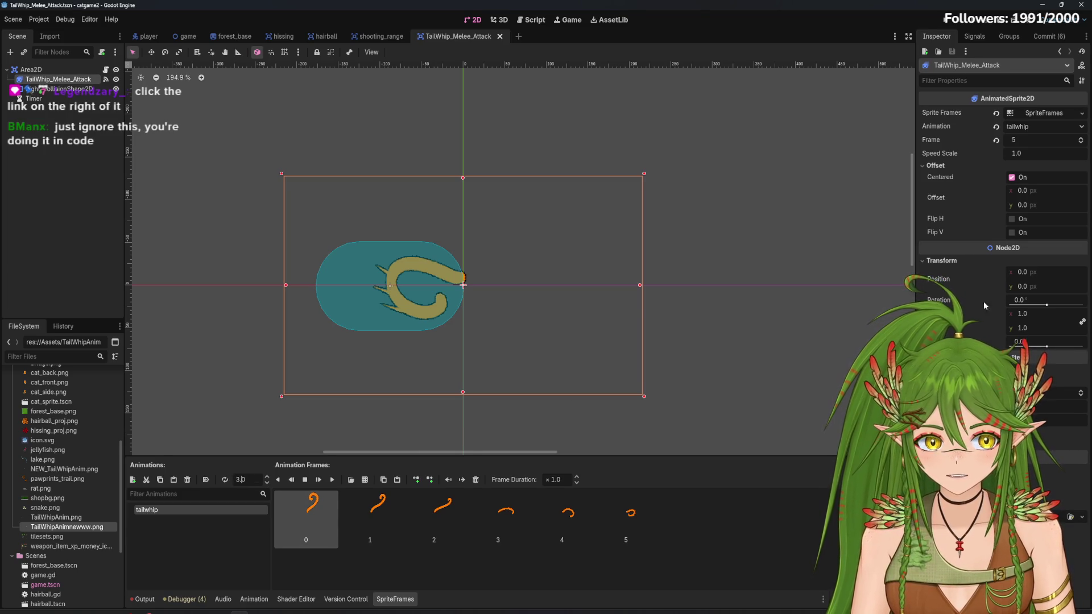
pyautogui.click(111, 70)
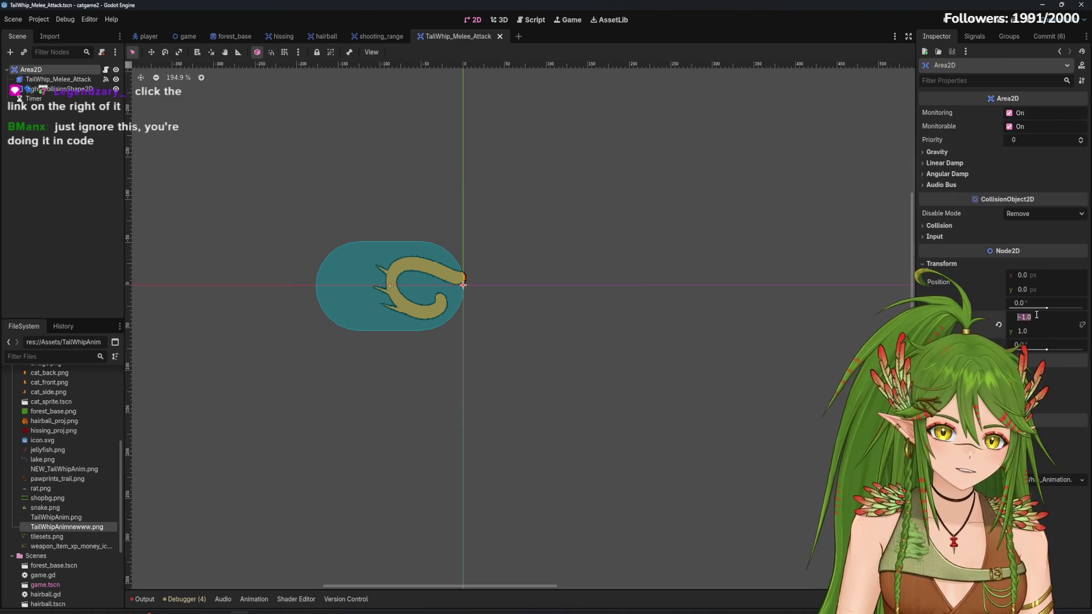
pyautogui.write('1')
pyautogui.press('Return')
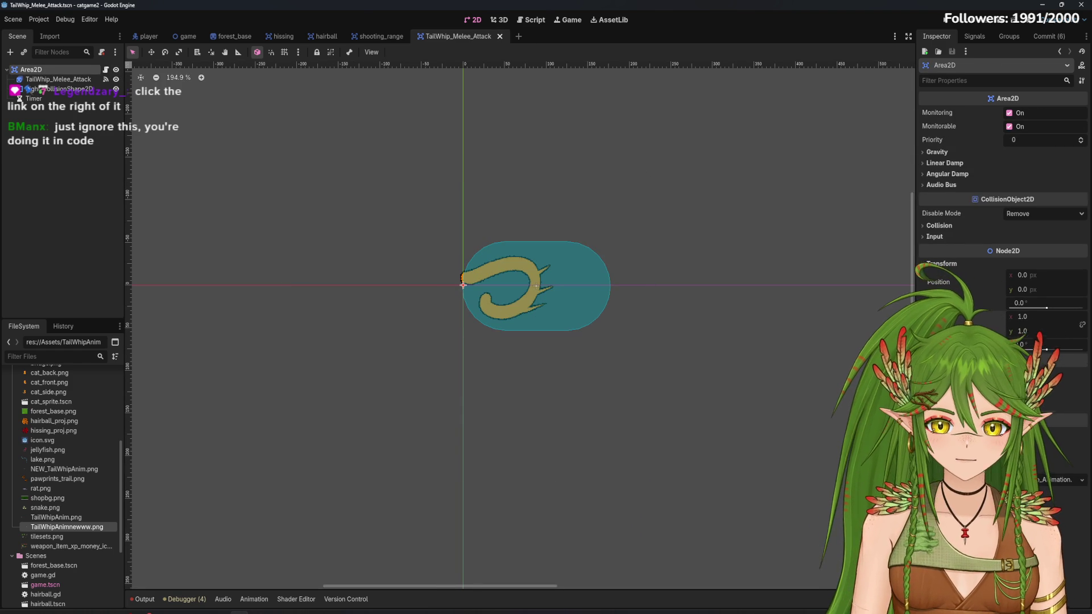
pyautogui.click(58, 79)
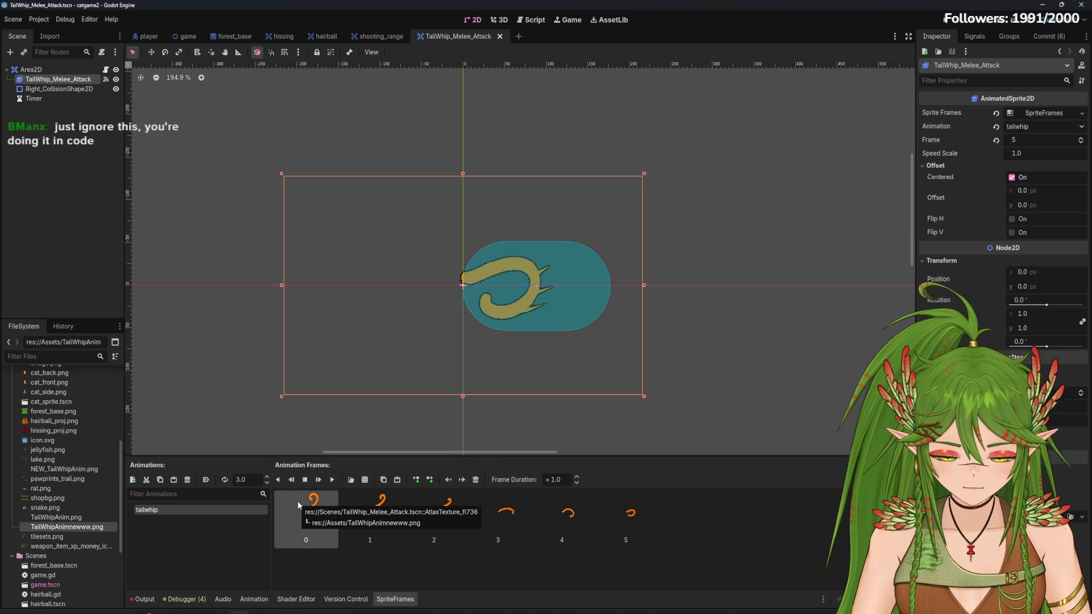
# Look at hairball.gd's damage_amount of 7, then return to the end of line 4 in TailWhip_Animation.gd
pyautogui.click(532, 19)
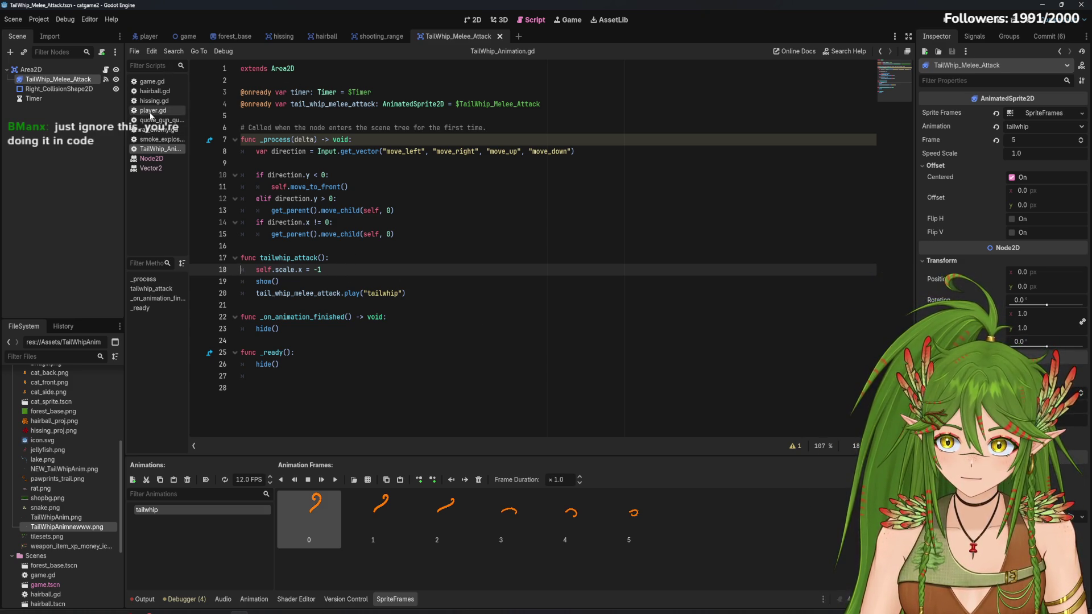
pyautogui.click(152, 92)
pyautogui.moveTo(322, 127); pyautogui.dragTo(242, 130)
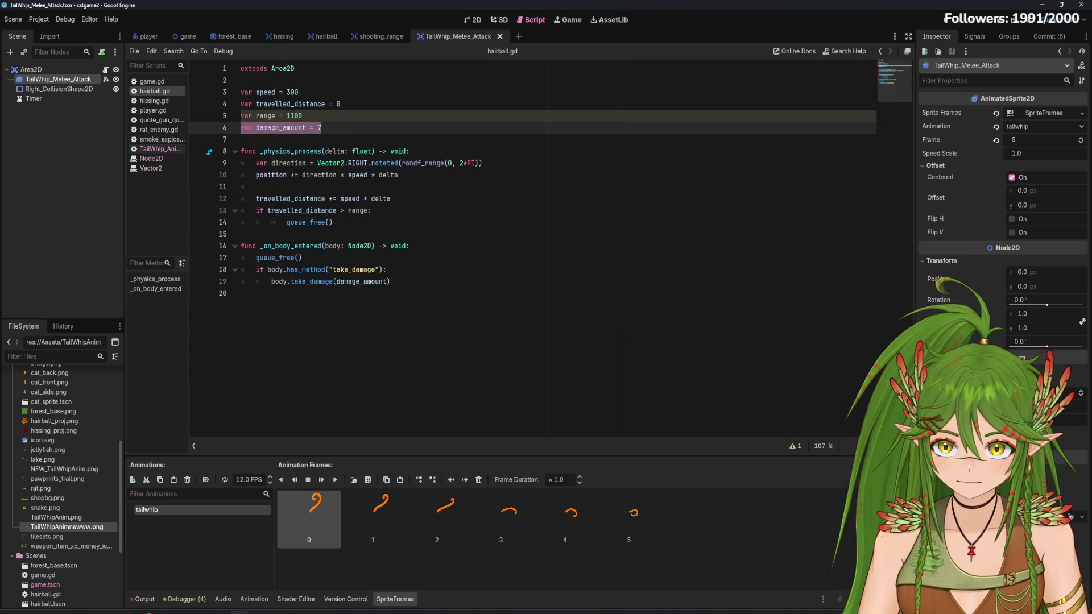
pyautogui.click(156, 149)
pyautogui.click(574, 101)
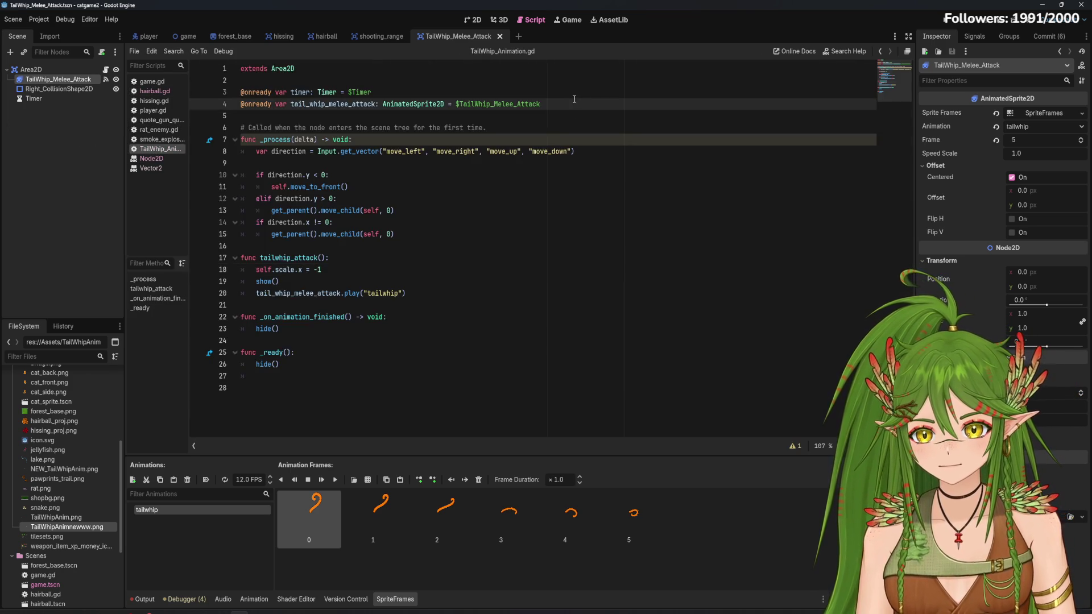
# Add var damage_amount = 10 on line 5 and open hissing.gd to compare
pyautogui.press('Return')
pyautogui.write('var damage_amount = 10')
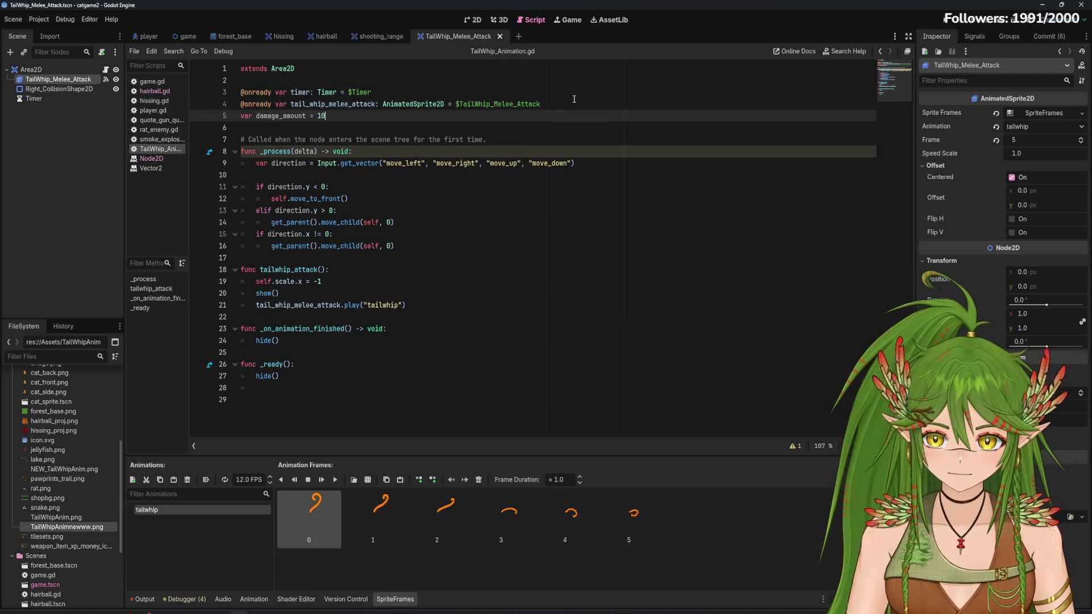
pyautogui.click(154, 101)
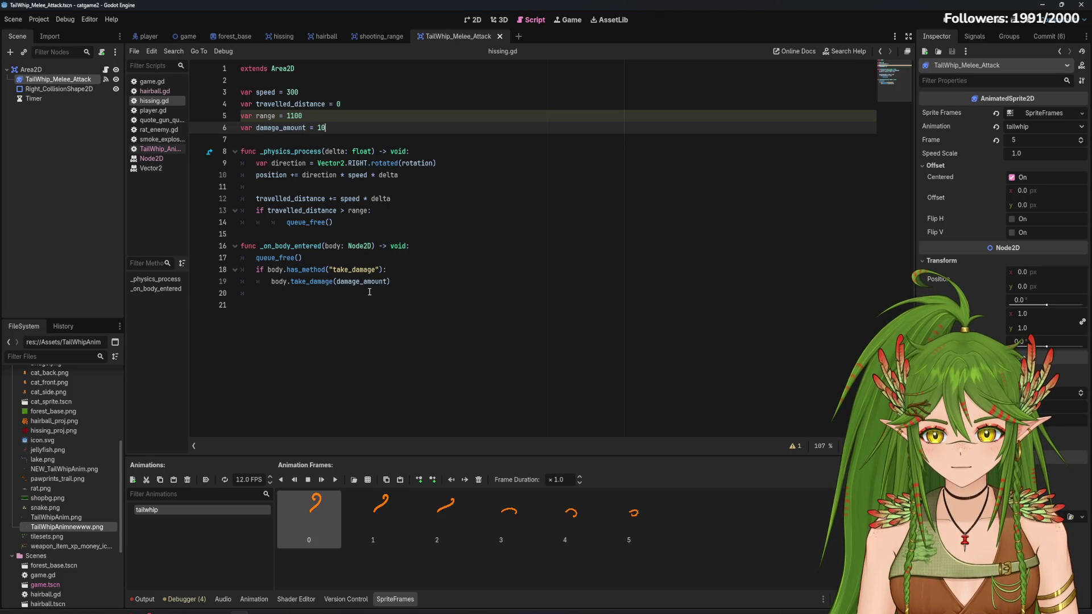
# Compare damage code in TailWhip_Animation.gd, game.gd, hairball.gd and hissing.gd, including the rotation on line 9
pyautogui.click(157, 149)
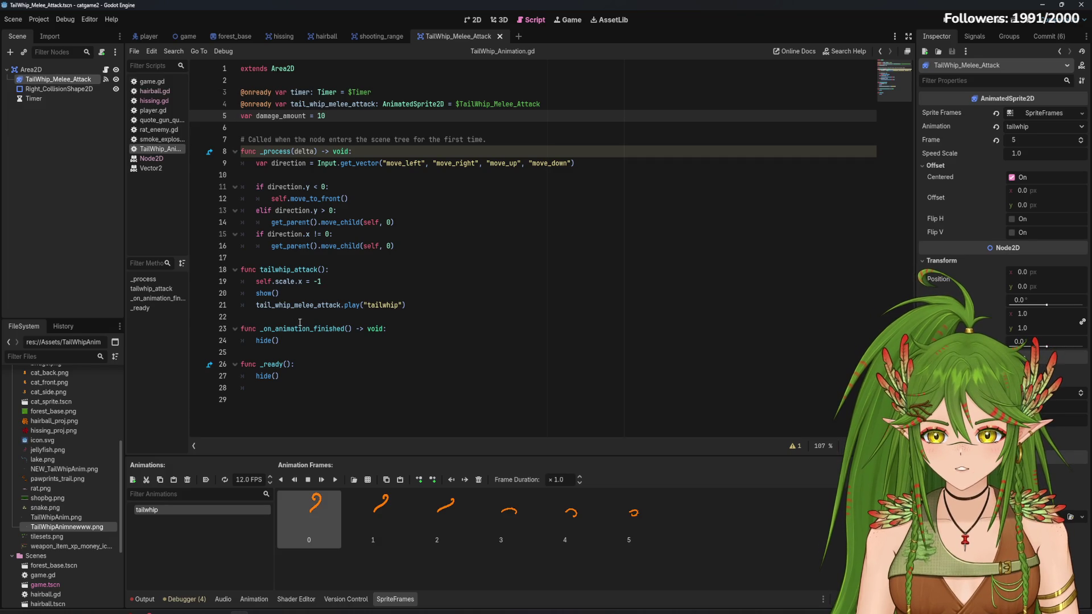
pyautogui.click(152, 81)
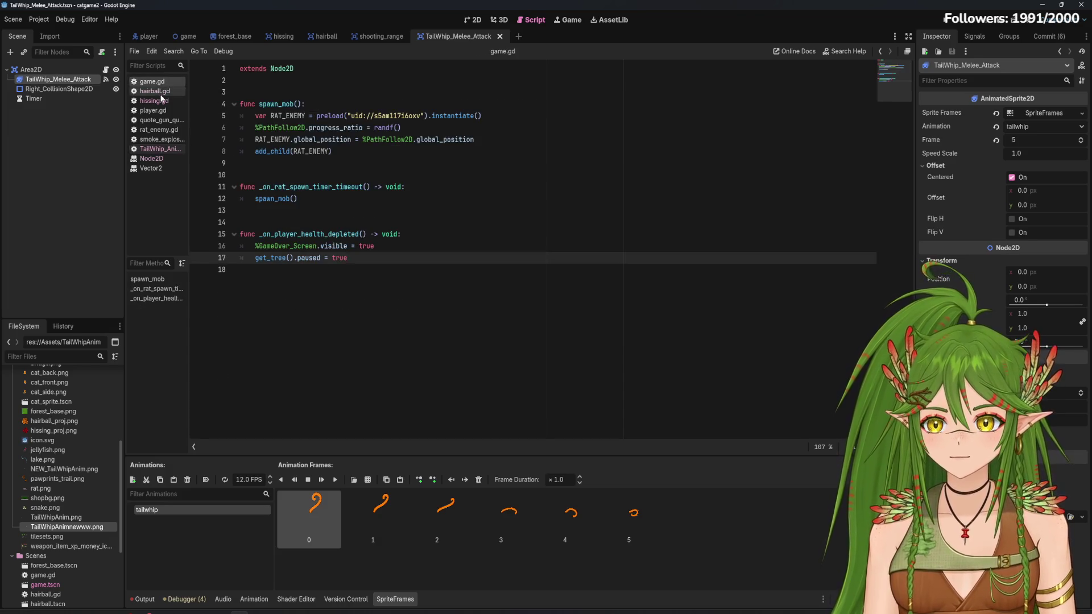
pyautogui.click(155, 91)
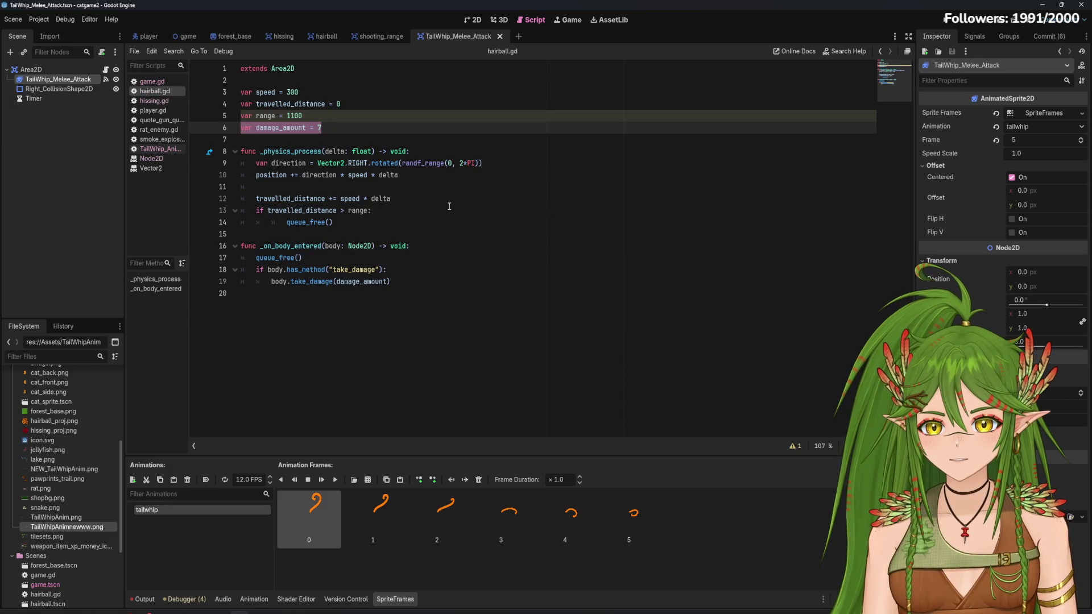
pyautogui.click(162, 101)
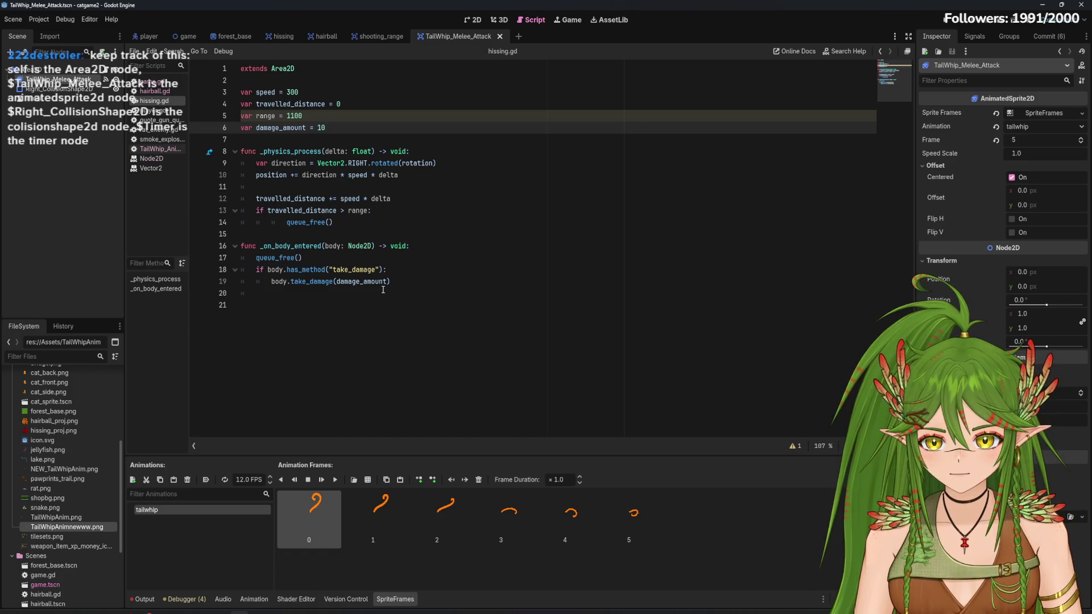
pyautogui.moveTo(377, 283)
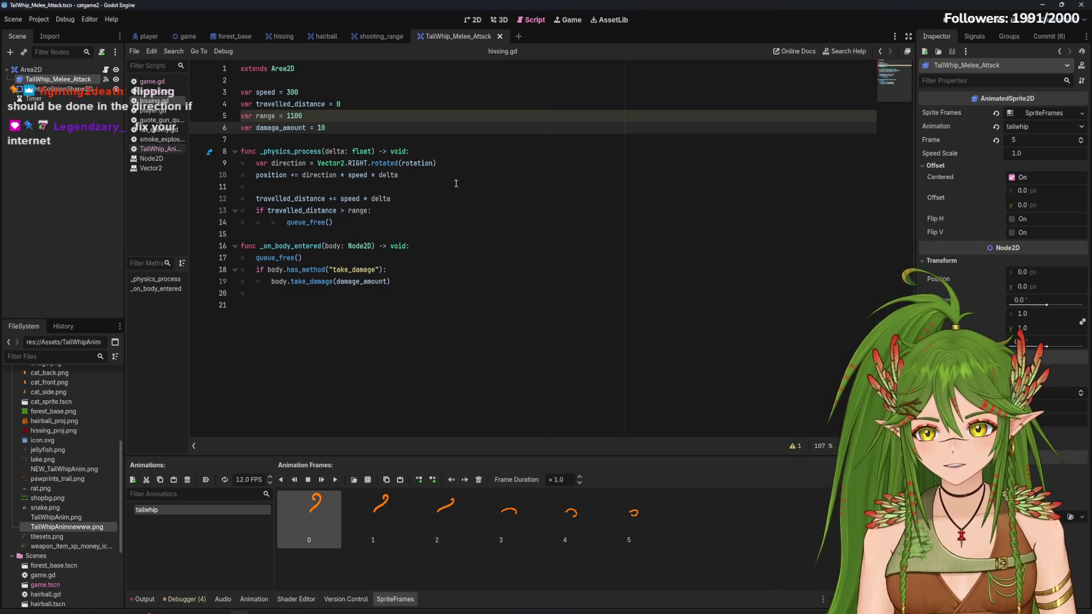
pyautogui.click(305, 186)
pyautogui.click(415, 164)
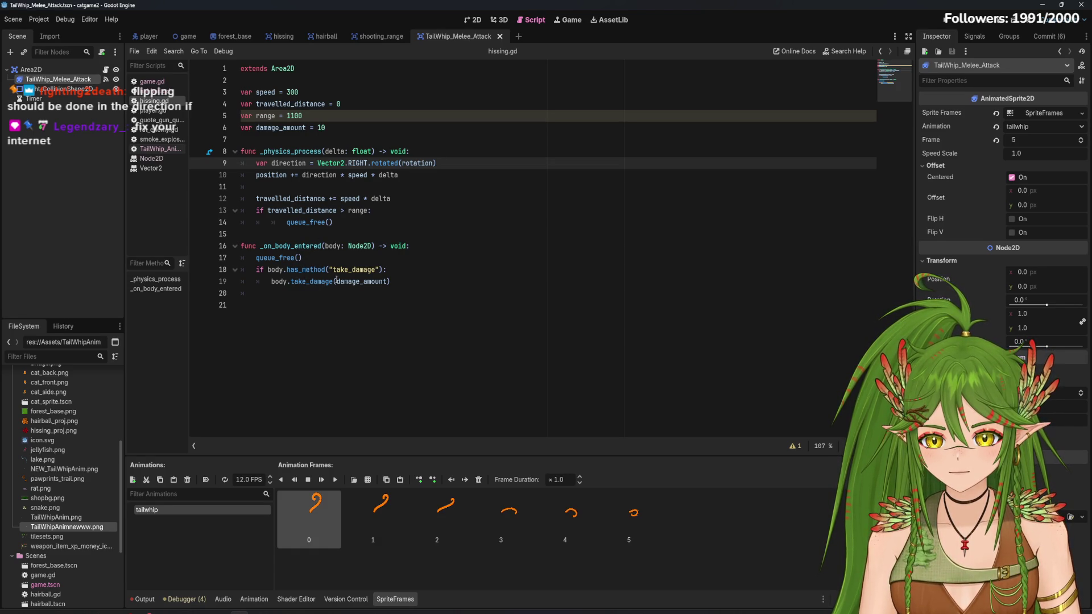
pyautogui.moveTo(288, 277)
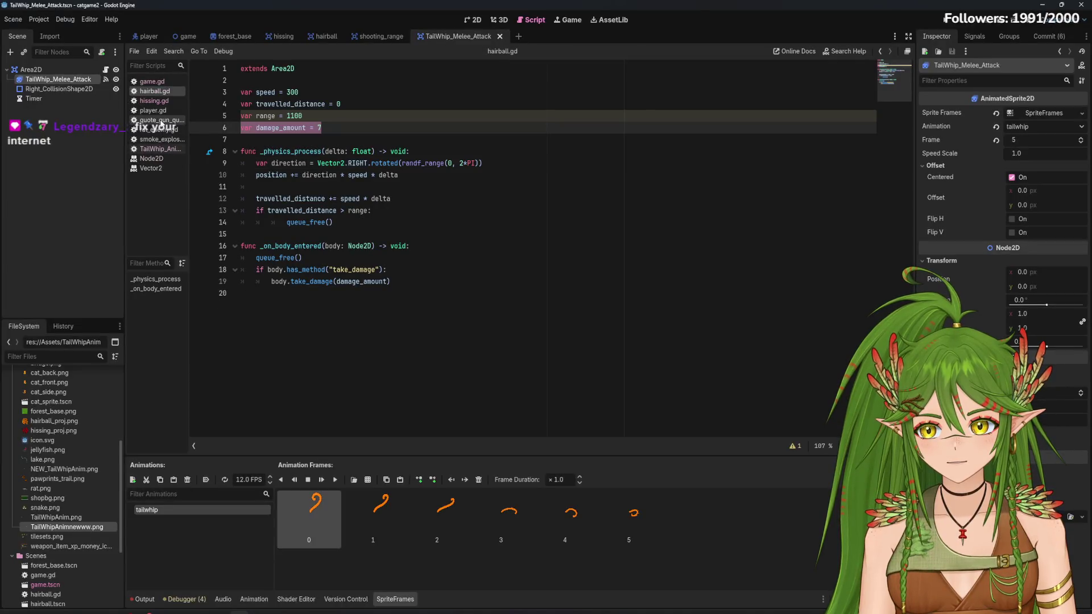
# Glance at quote_gun_quote.gd, then select the self.scale.x = -1 line in TailWhip_Animation.gd
pyautogui.click(161, 121)
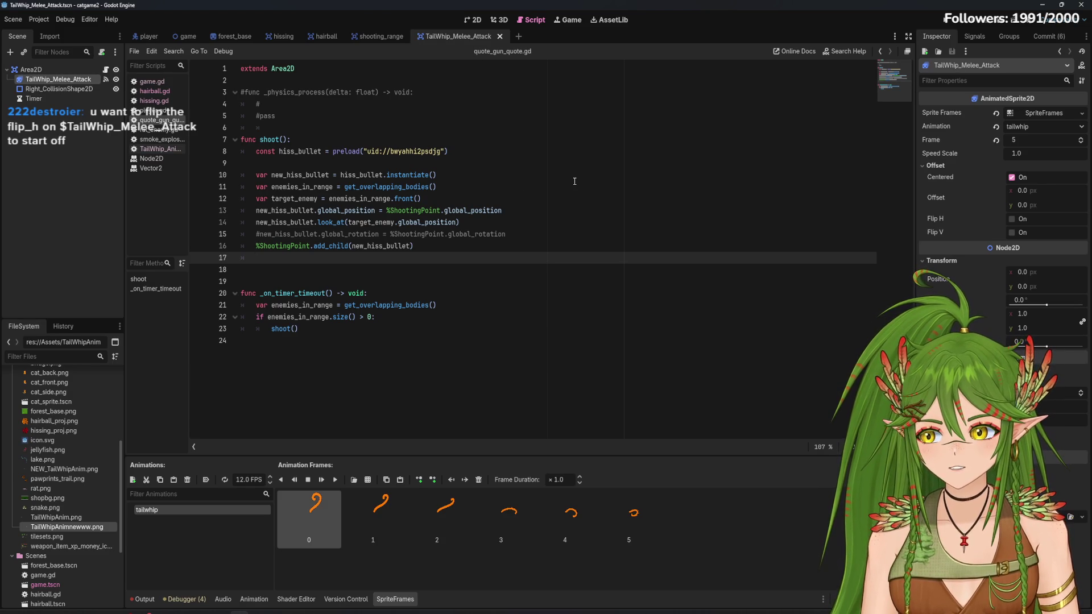
pyautogui.click(160, 148)
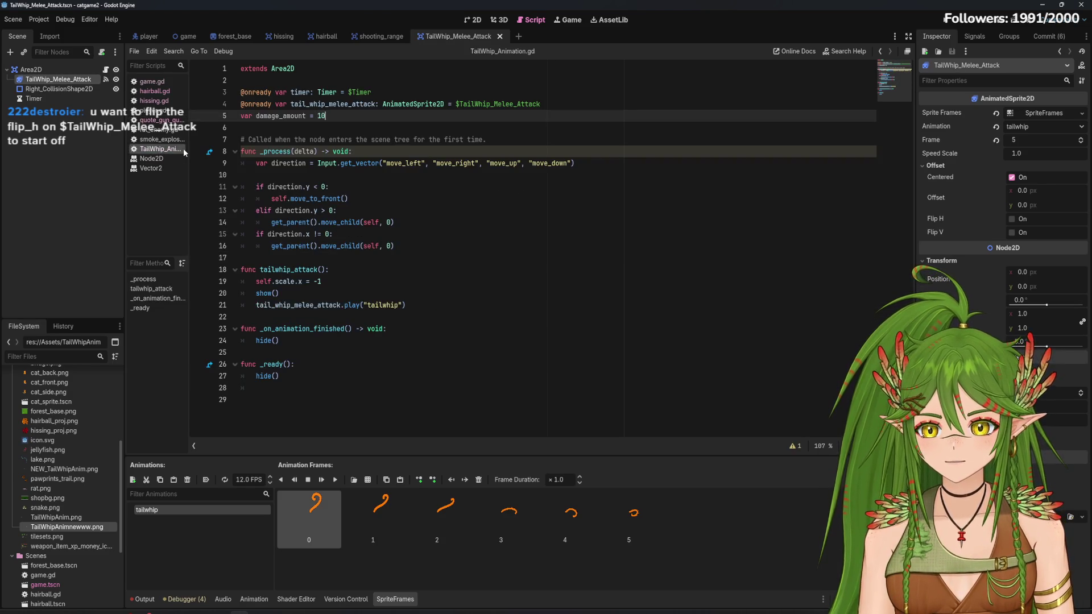
pyautogui.click(267, 282)
pyautogui.tripleClick(269, 283)
pyautogui.click(358, 281)
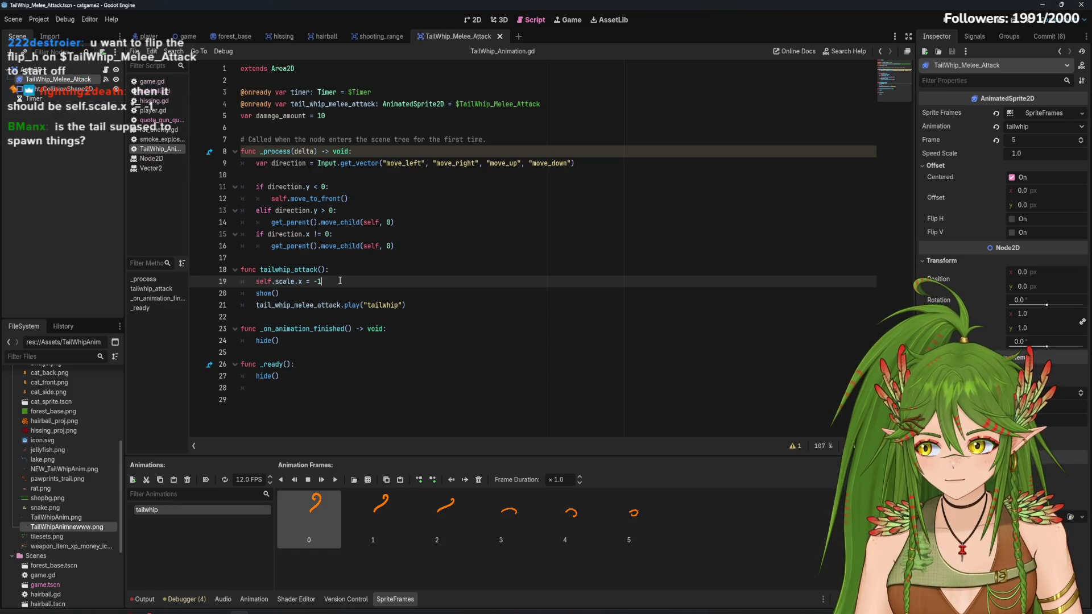
# Change line 19 to self.scale.x *= -1 and return to the 2D scene view
pyautogui.click(309, 281)
pyautogui.write('*')
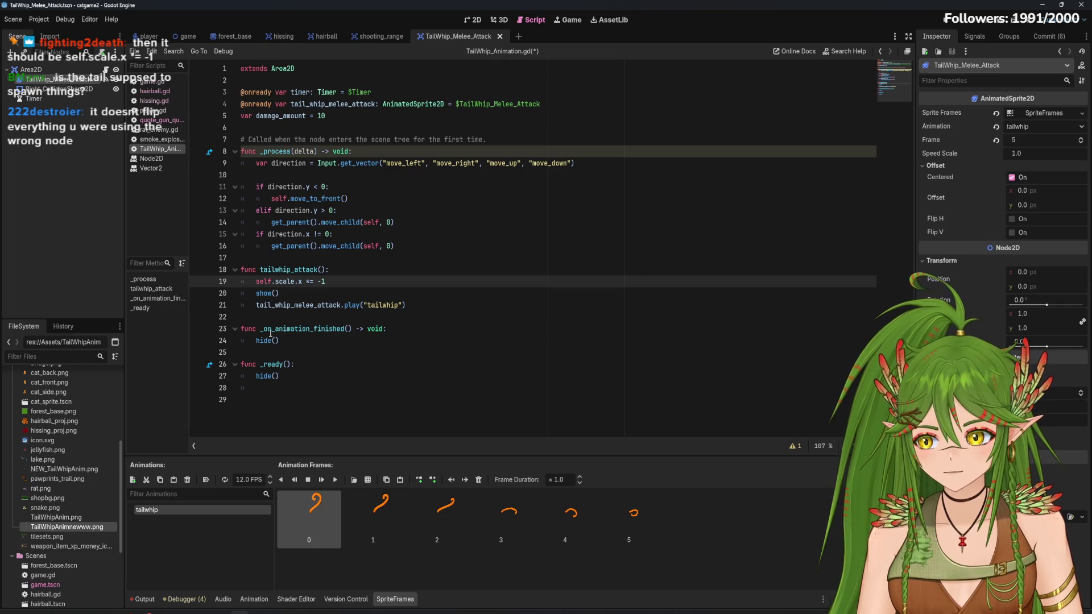
pyautogui.click(472, 20)
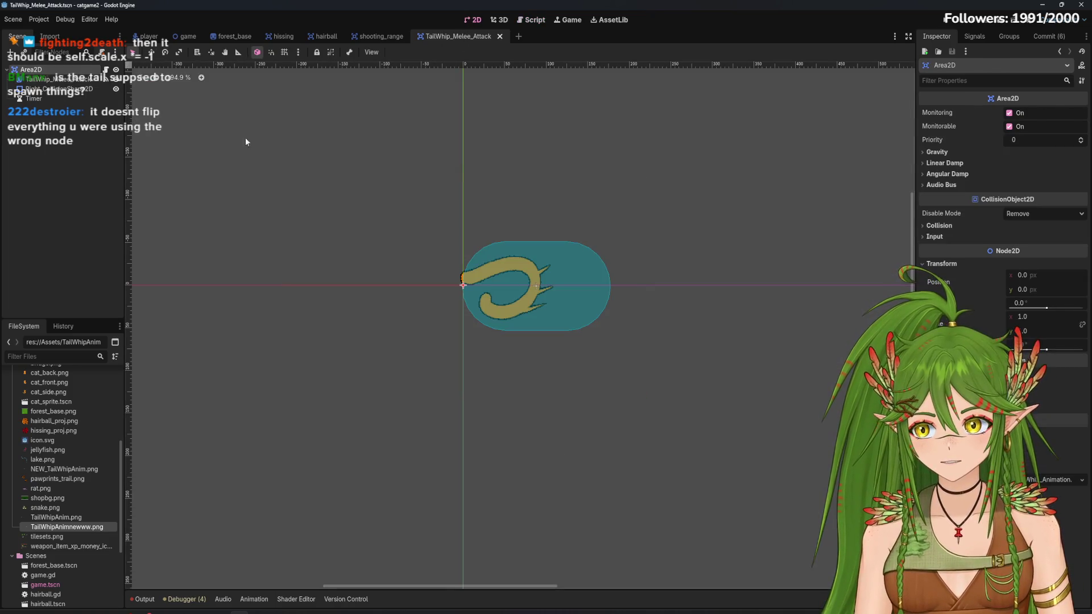
# Try setting the tail whip root's scale x to -1, then undo it back to 1.0
pyautogui.click(1024, 316)
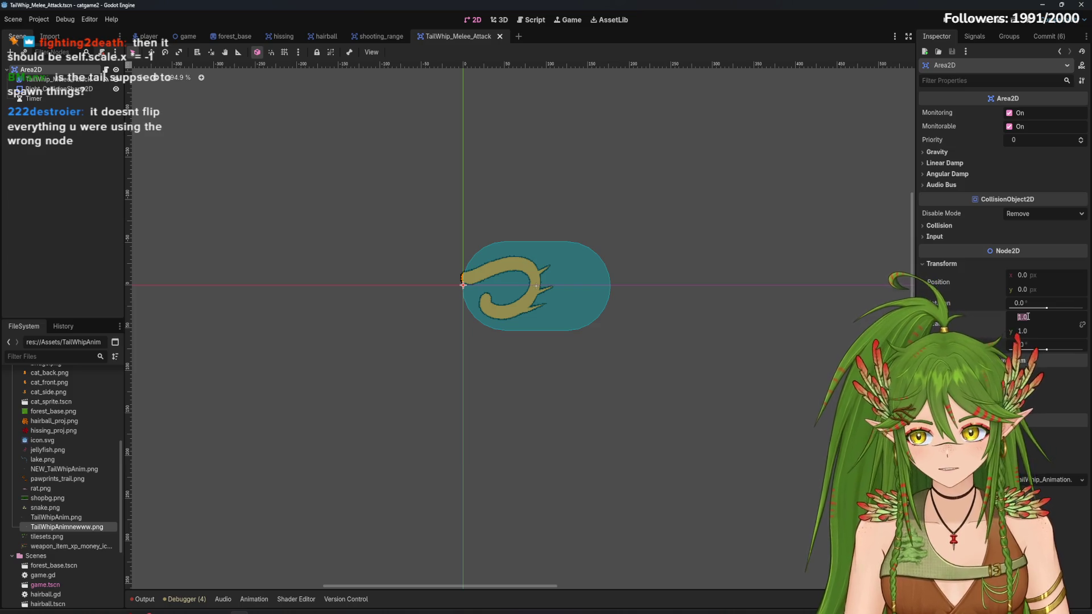
pyautogui.write('-1')
pyautogui.press('Return')
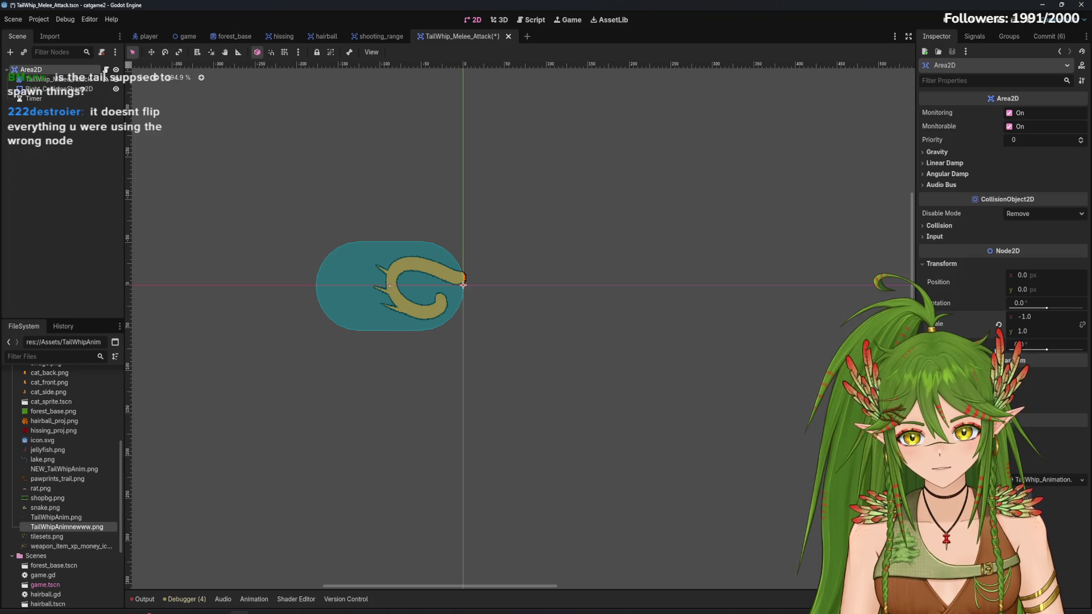
pyautogui.hotkey('ctrl', 'z')
# Deselect the Area2D, open TailWhip_Animation.gd, and run the game to test the attack
pyautogui.click(80, 204)
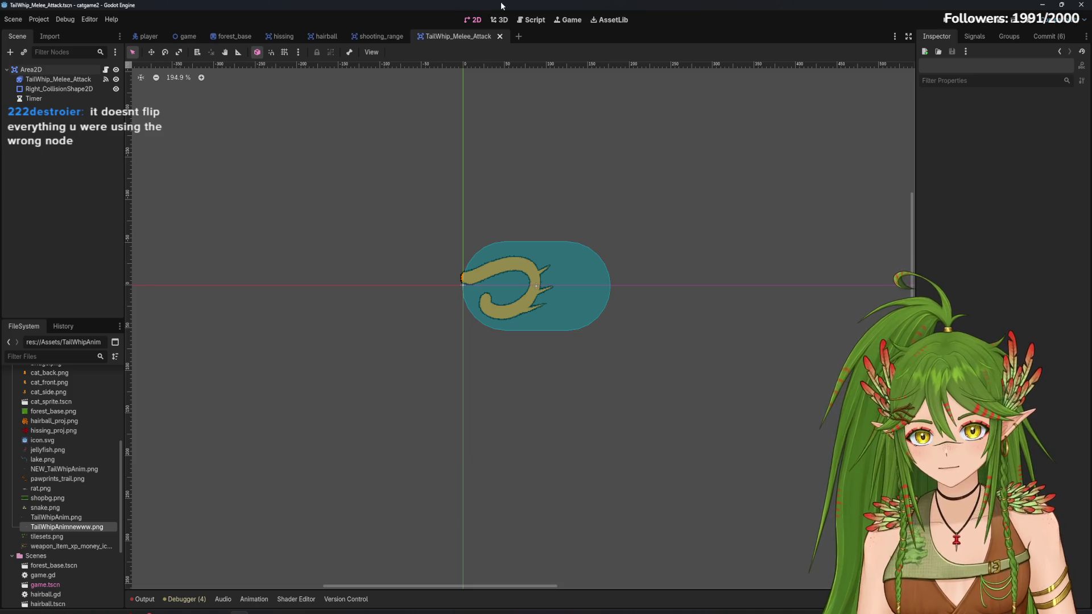
pyautogui.click(532, 19)
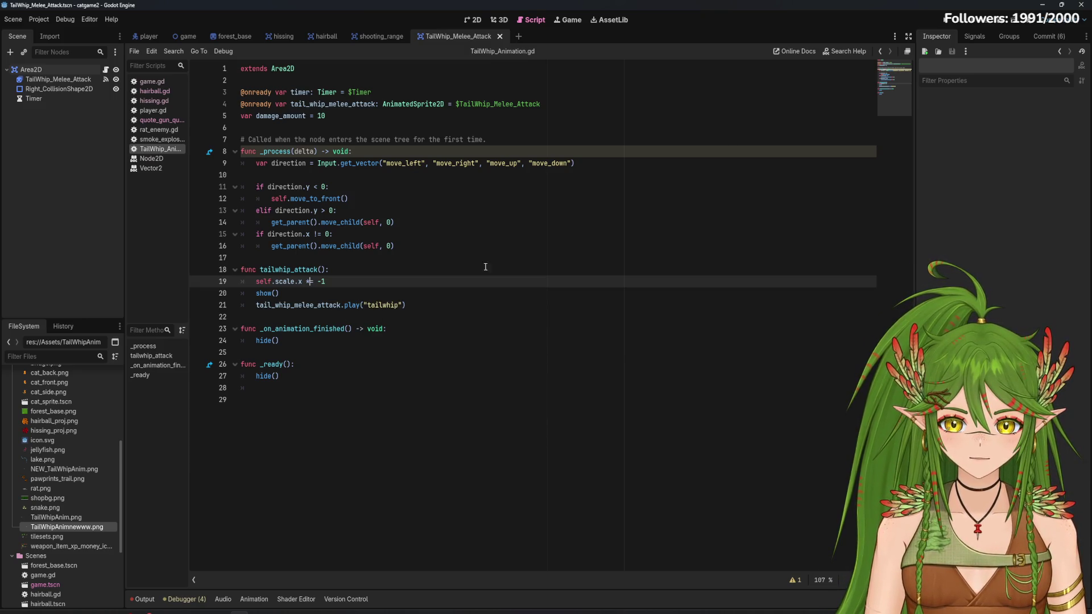
pyautogui.click(955, 23)
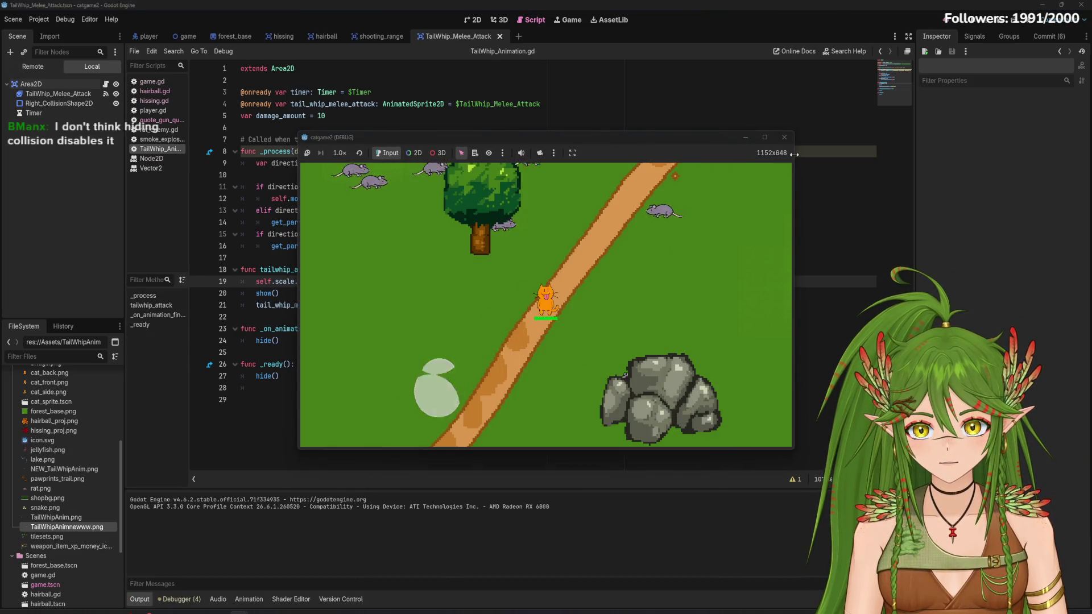
# Stop the running catgame2 debug game
pyautogui.click(784, 138)
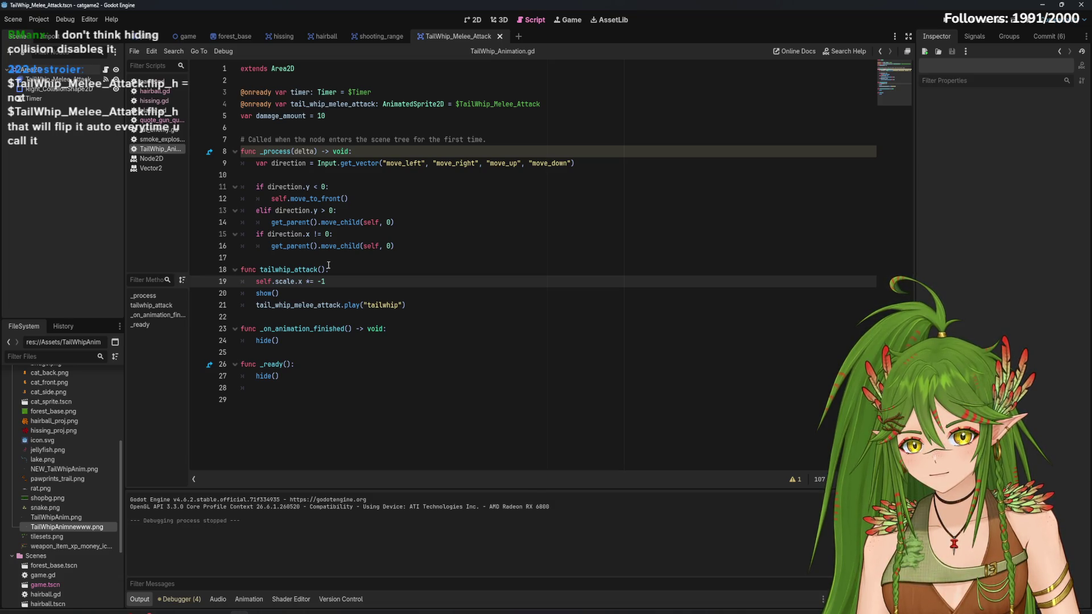
# Select line 19's self.scale.x *= -1 and compare it with the tail whip sprite in 2D
pyautogui.moveTo(280, 294); pyautogui.dragTo(253, 280)
pyautogui.click(368, 284)
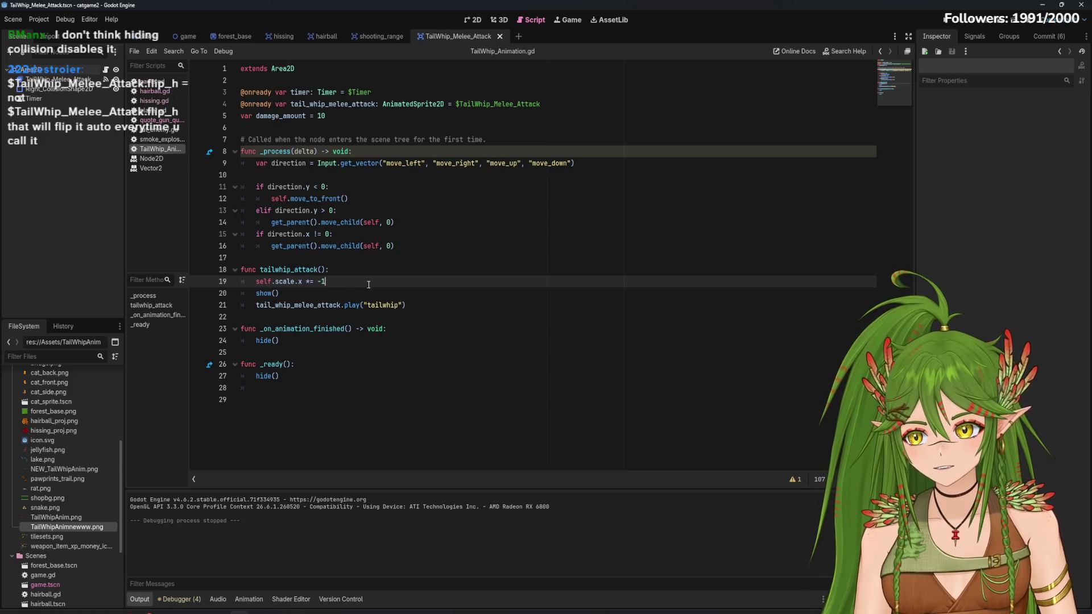
pyautogui.moveTo(348, 284); pyautogui.dragTo(256, 281)
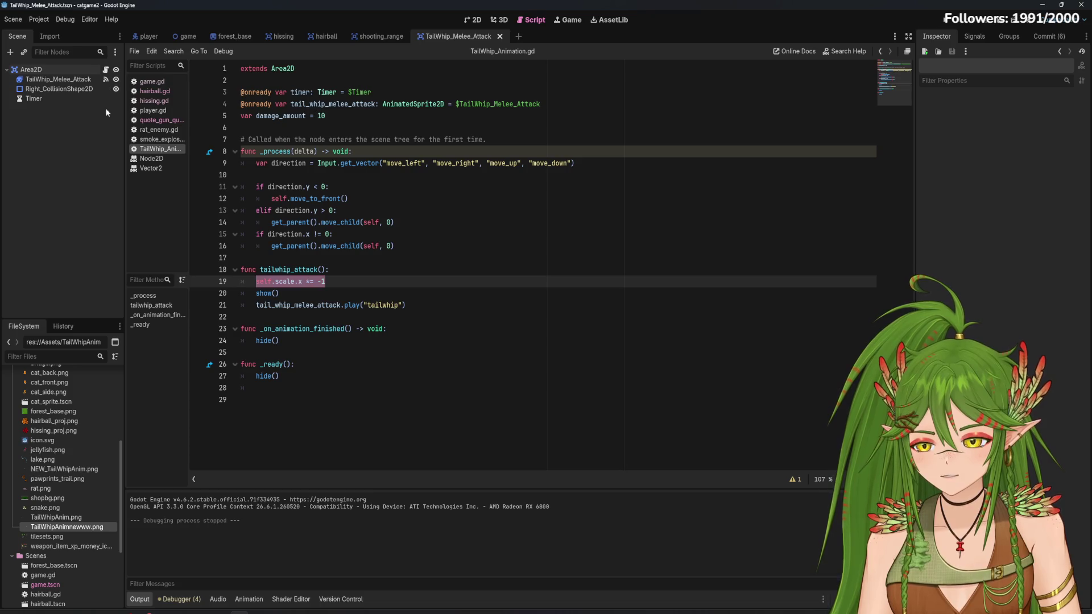
pyautogui.click(474, 20)
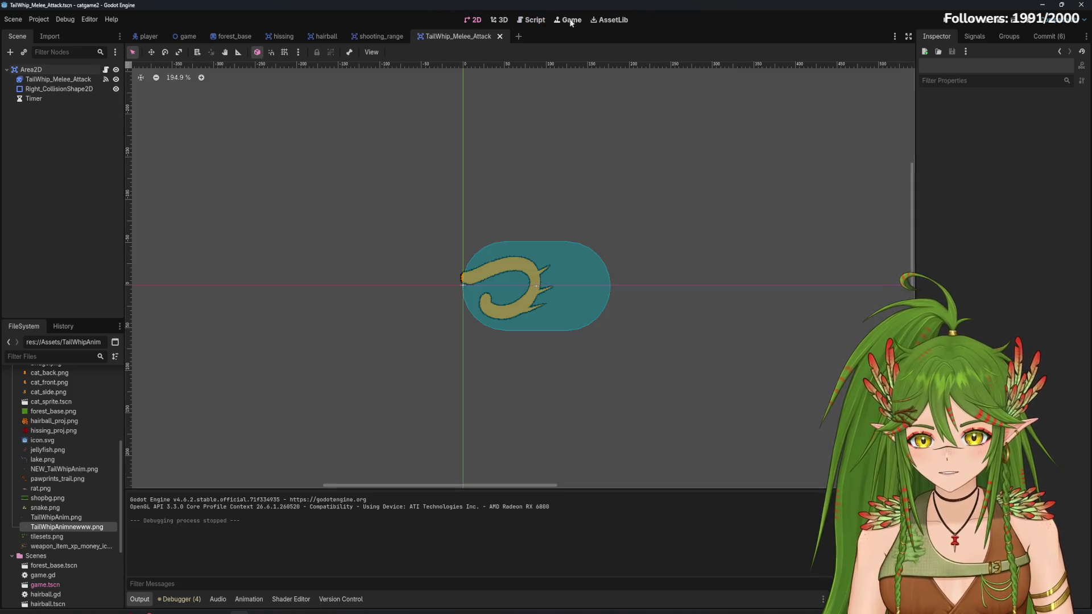
pyautogui.click(532, 20)
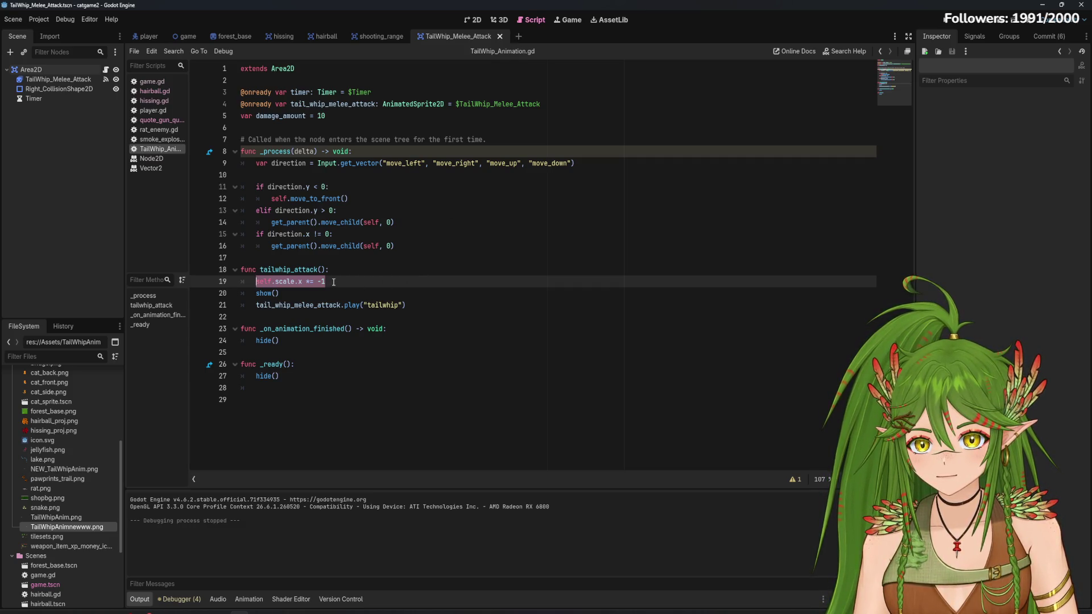
# Recheck the sprite in 2D, then open player.gd to compare its flip_h logic
pyautogui.click(334, 282)
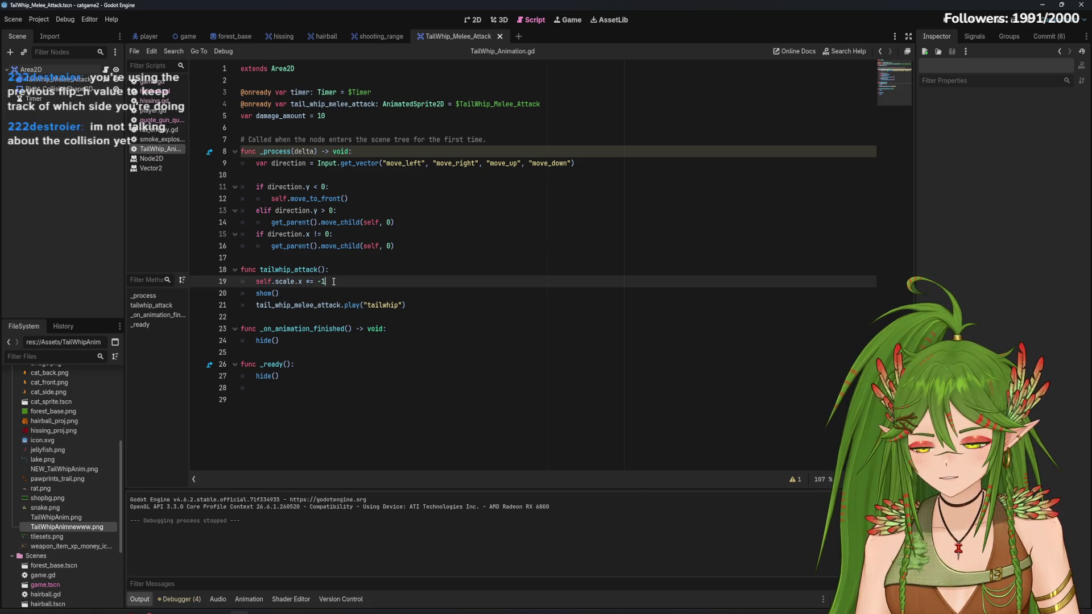
pyautogui.click(468, 21)
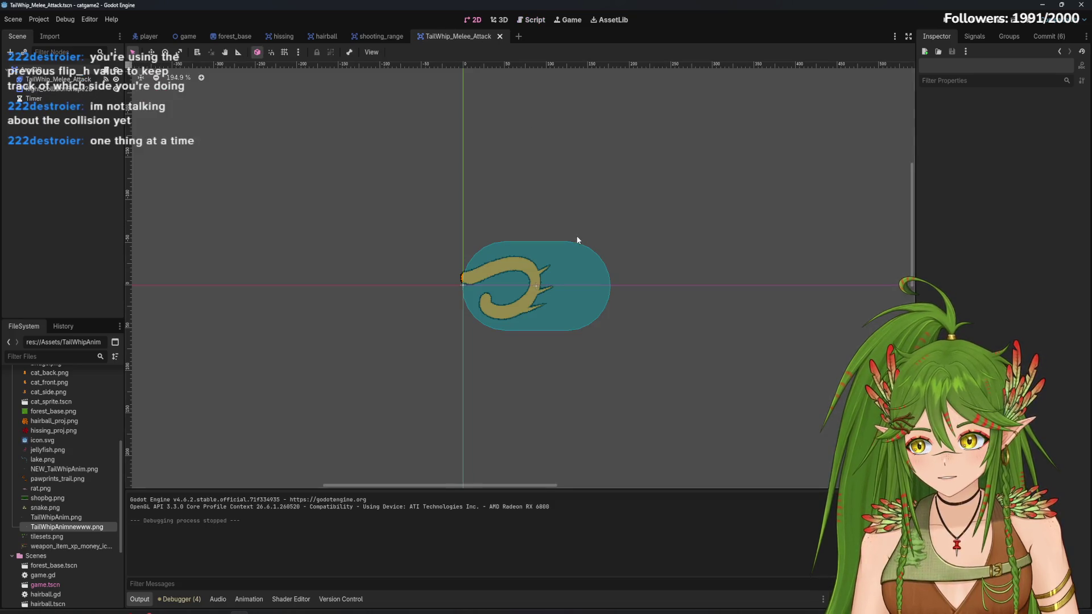
pyautogui.click(527, 21)
pyautogui.moveTo(326, 281); pyautogui.dragTo(254, 286)
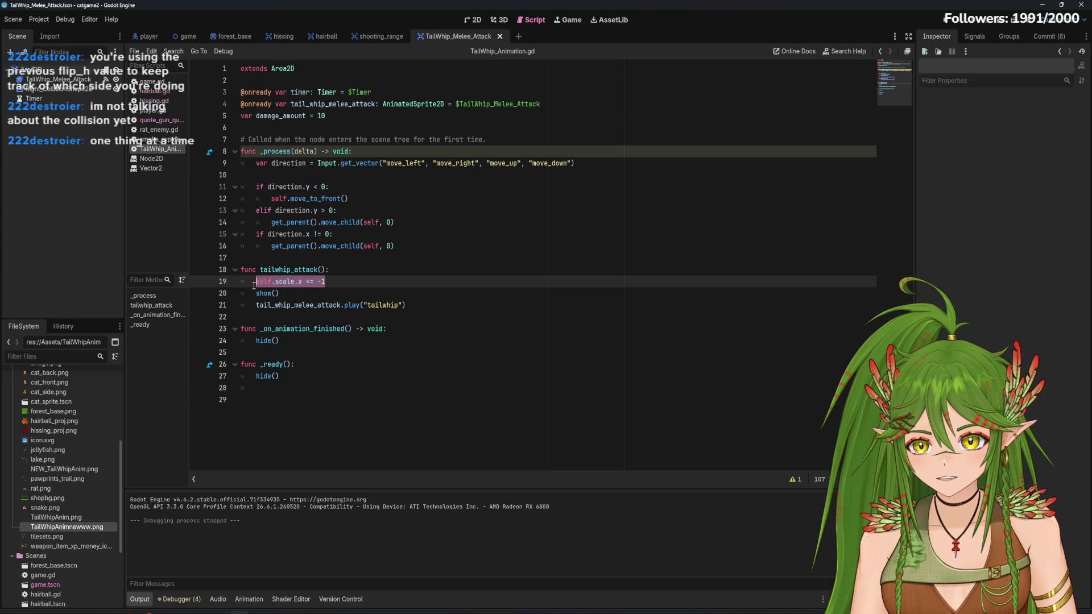
pyautogui.click(352, 278)
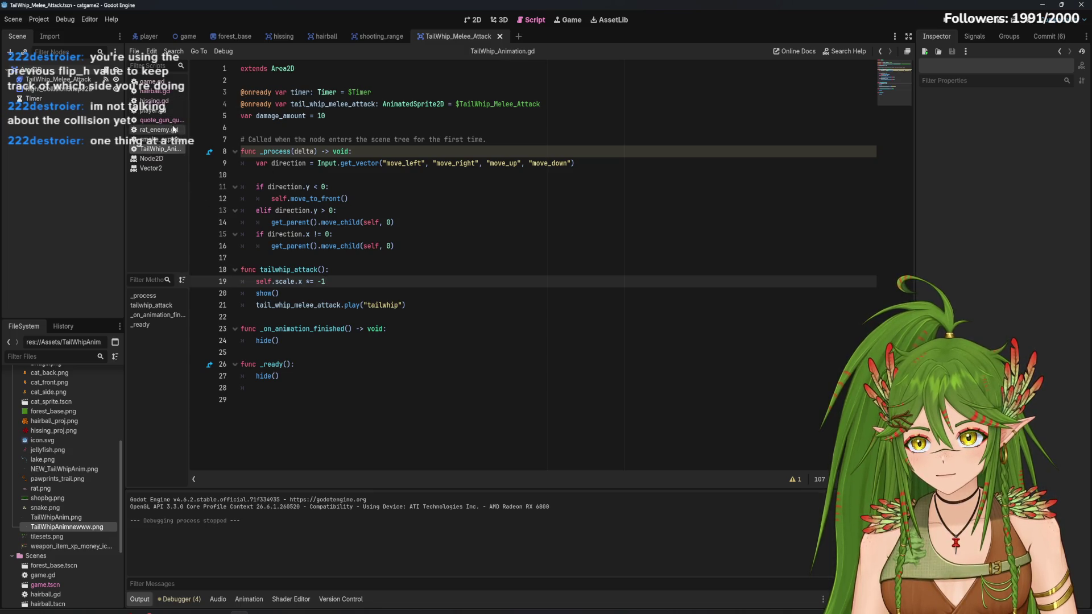
pyautogui.click(159, 120)
pyautogui.click(161, 112)
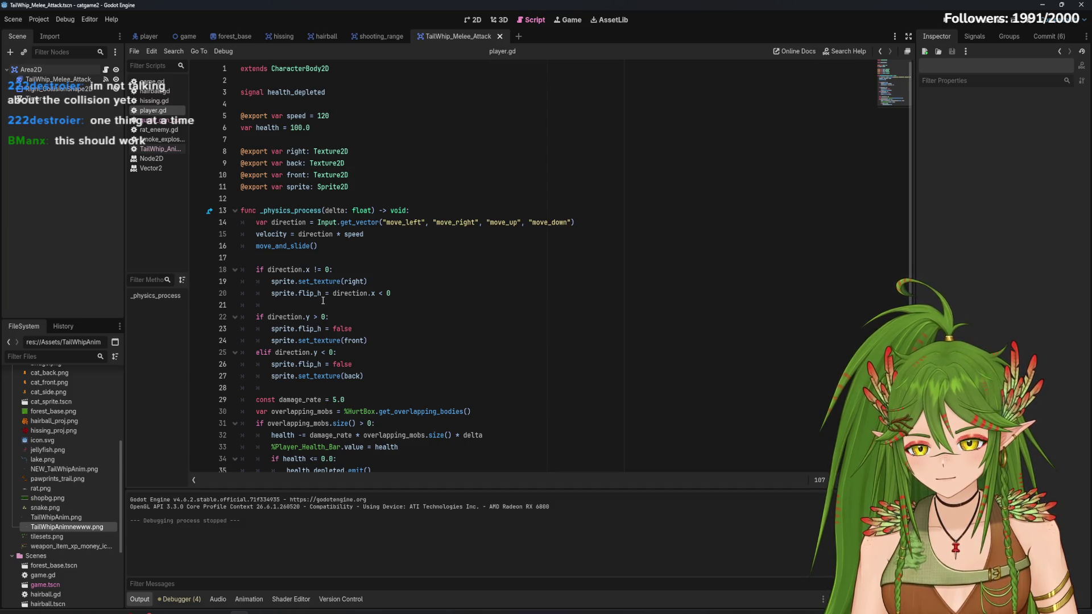
# Reopen TailWhip_Animation.gd and inspect the *= -1 operator on line 19
pyautogui.click(157, 149)
pyautogui.moveTo(325, 281); pyautogui.dragTo(256, 282)
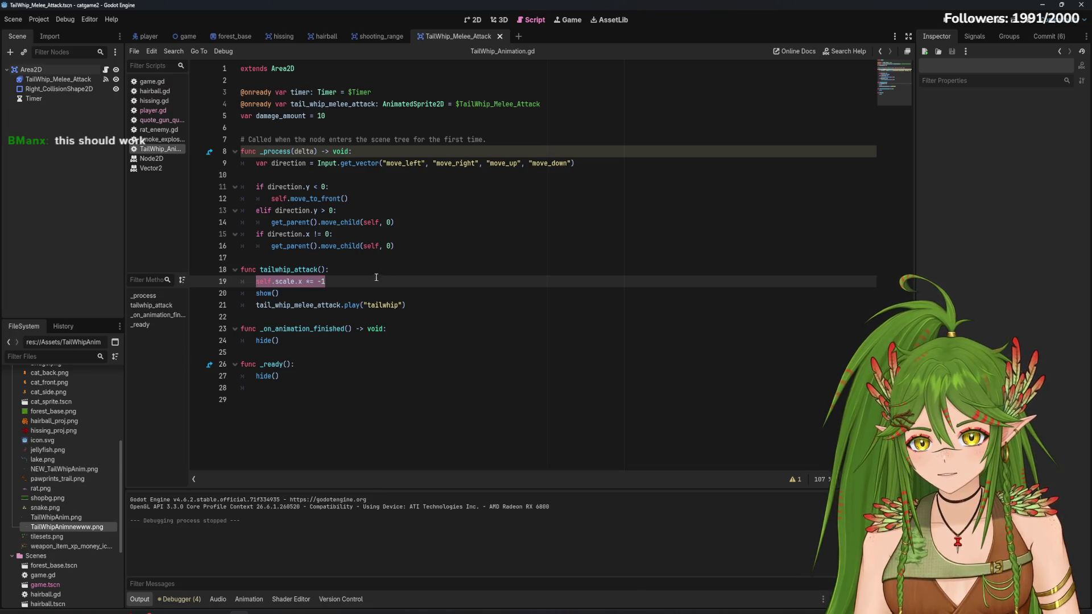
pyautogui.click(306, 282)
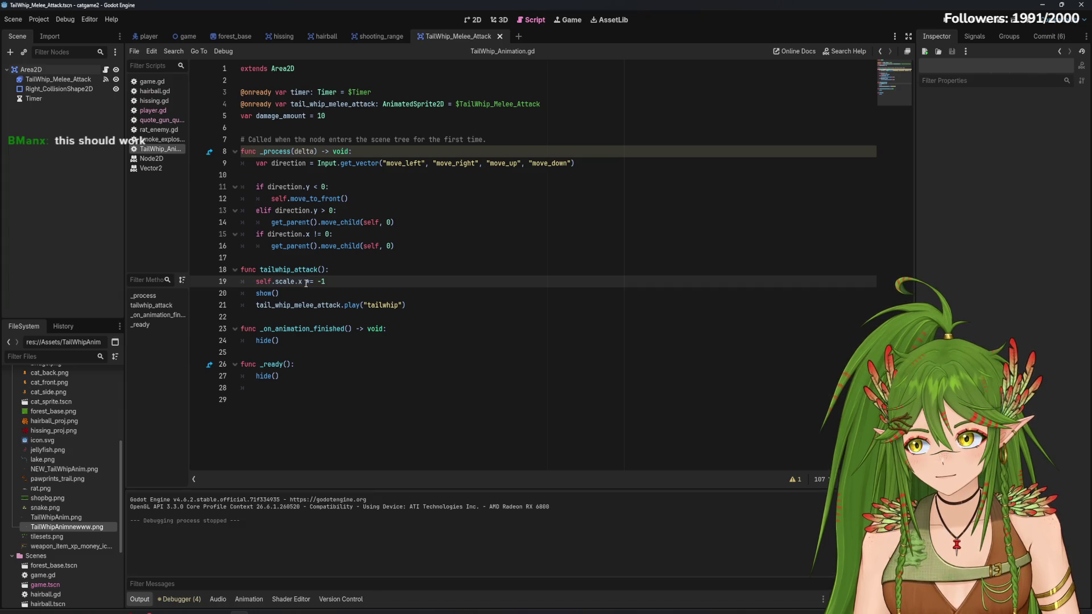
pyautogui.moveTo(306, 282); pyautogui.dragTo(320, 281)
pyautogui.click(360, 280)
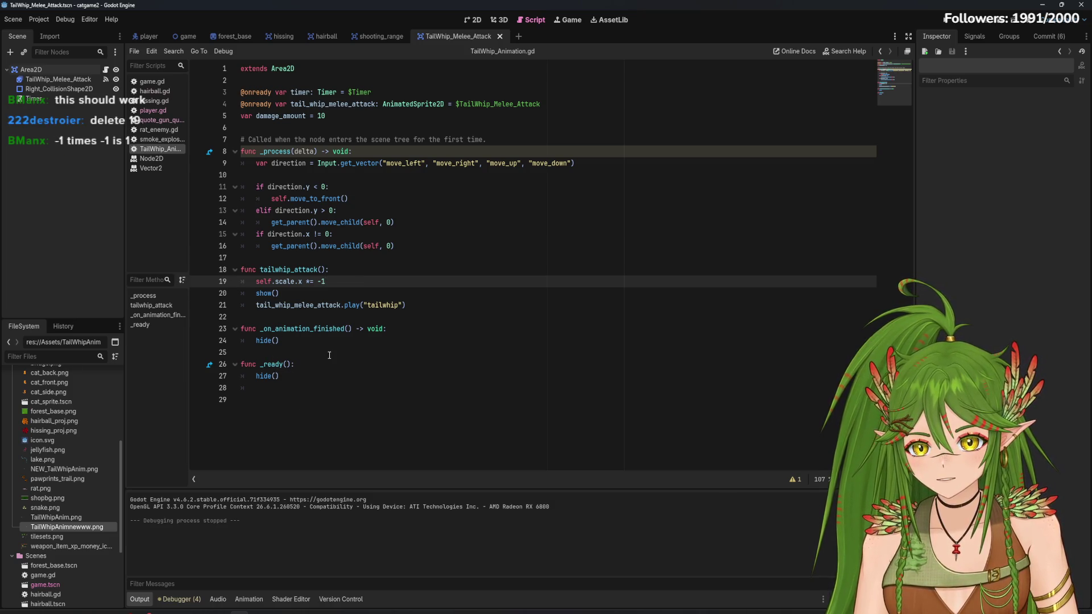
# Review _ready and tailwhip_attack, leaving the caret after the tailwhip_attack signature
pyautogui.moveTo(261, 340); pyautogui.dragTo(250, 361)
pyautogui.click(297, 377)
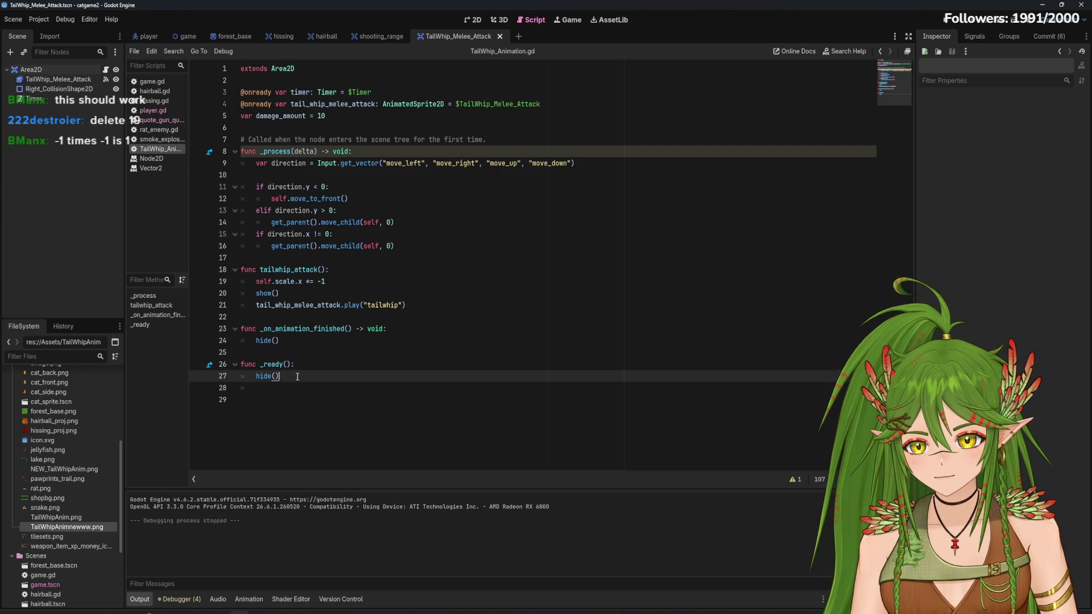
pyautogui.moveTo(329, 270)
pyautogui.mouseDown()
pyautogui.moveTo(241, 270)
pyautogui.moveTo(291, 271)
pyautogui.moveTo(256, 271)
pyautogui.mouseUp()
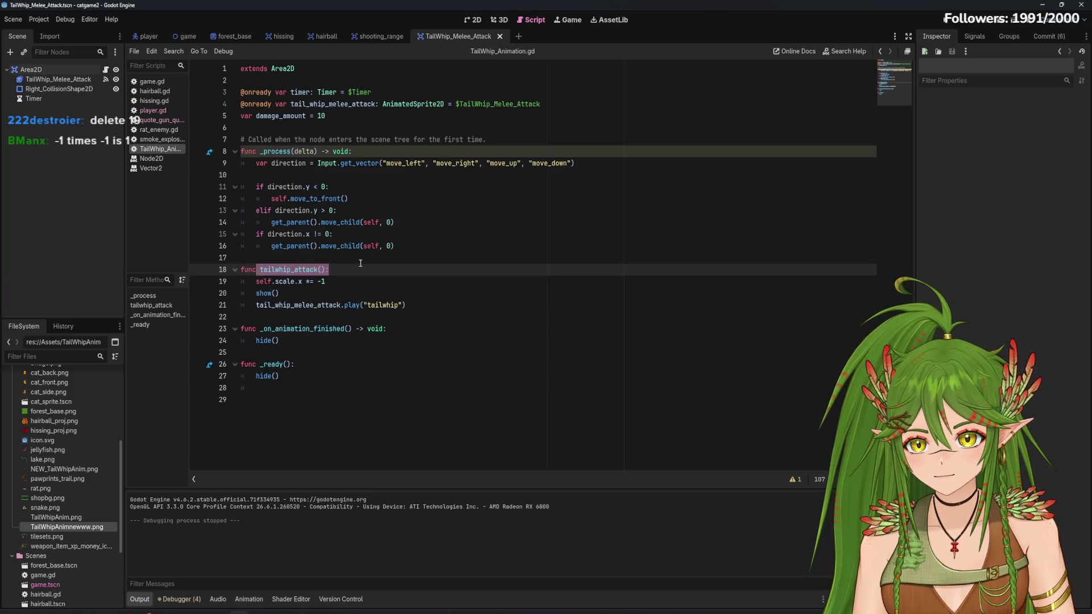
pyautogui.click(256, 282)
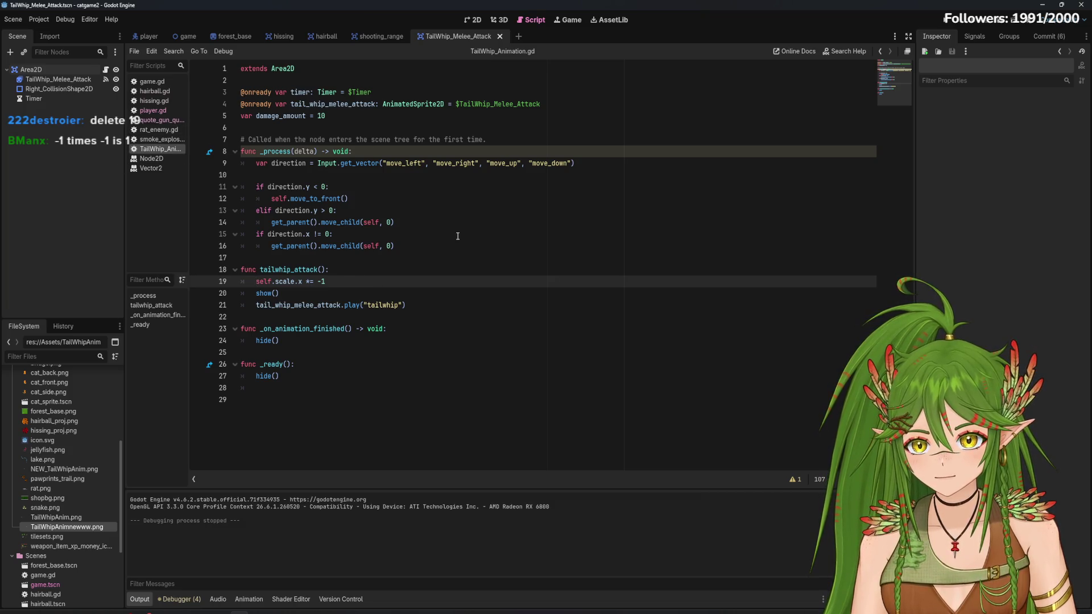
pyautogui.click(292, 177)
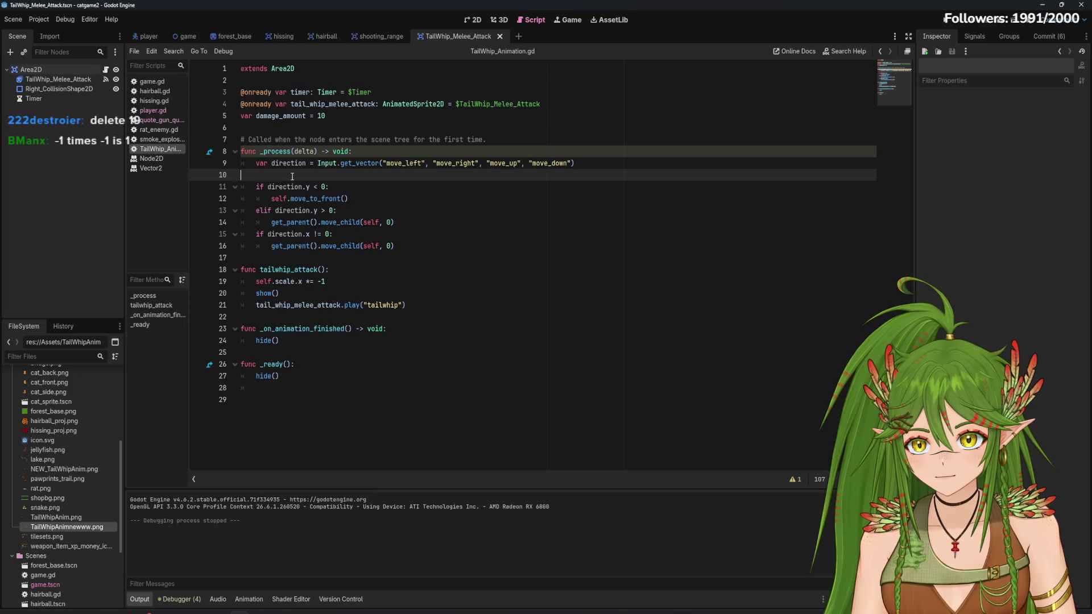
pyautogui.click(252, 282)
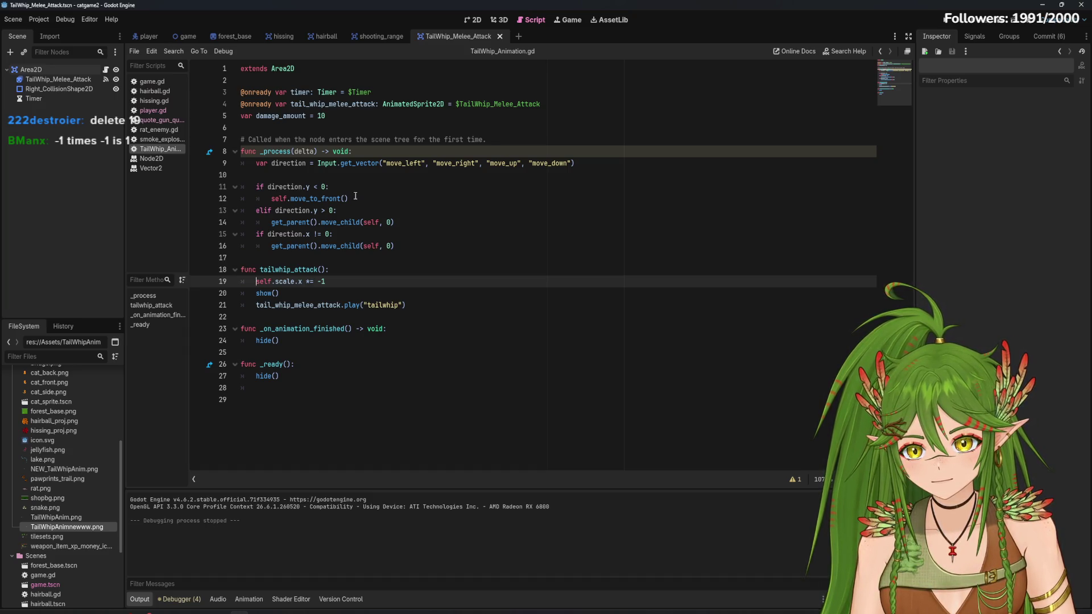
pyautogui.click(244, 164)
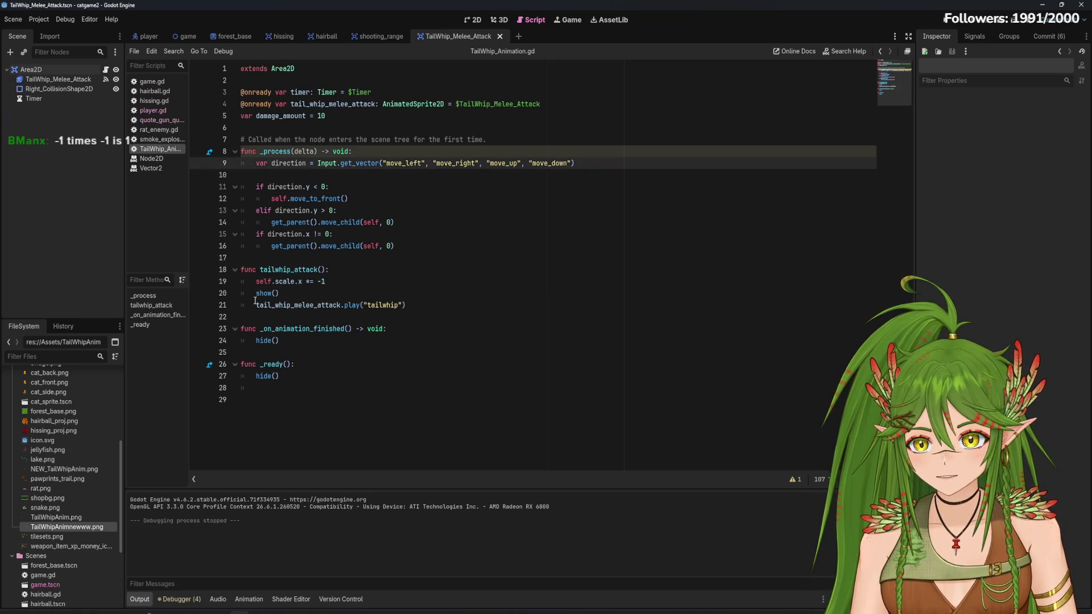
pyautogui.click(255, 281)
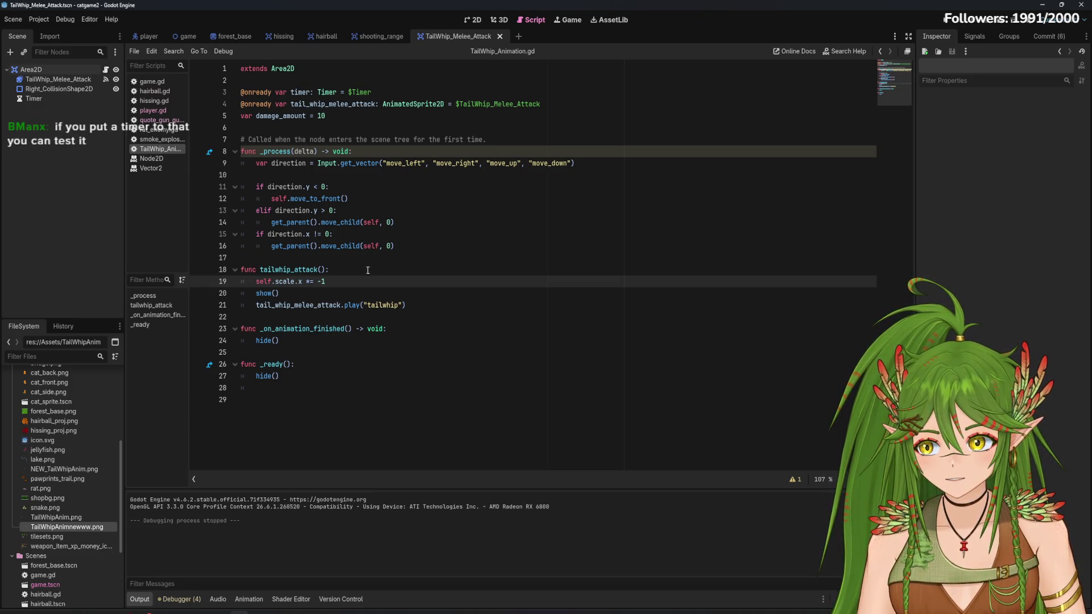
pyautogui.click(344, 271)
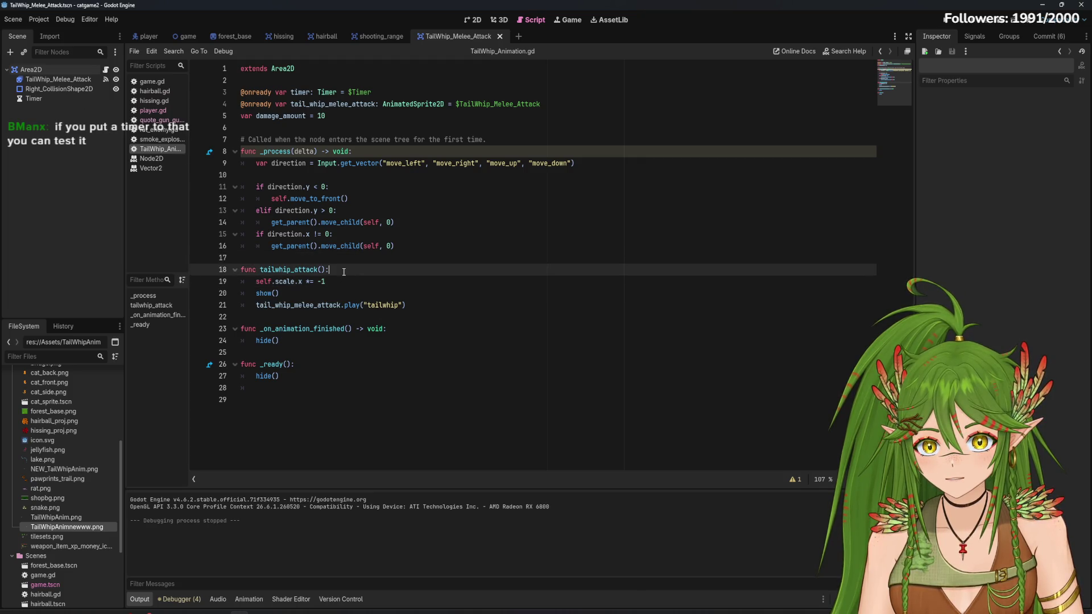
# Add Input.action_press("test_button") as the first line of tailwhip_attack
pyautogui.press('Return')
pyautogui.press('BackSpace')
pyautogui.write('Input')
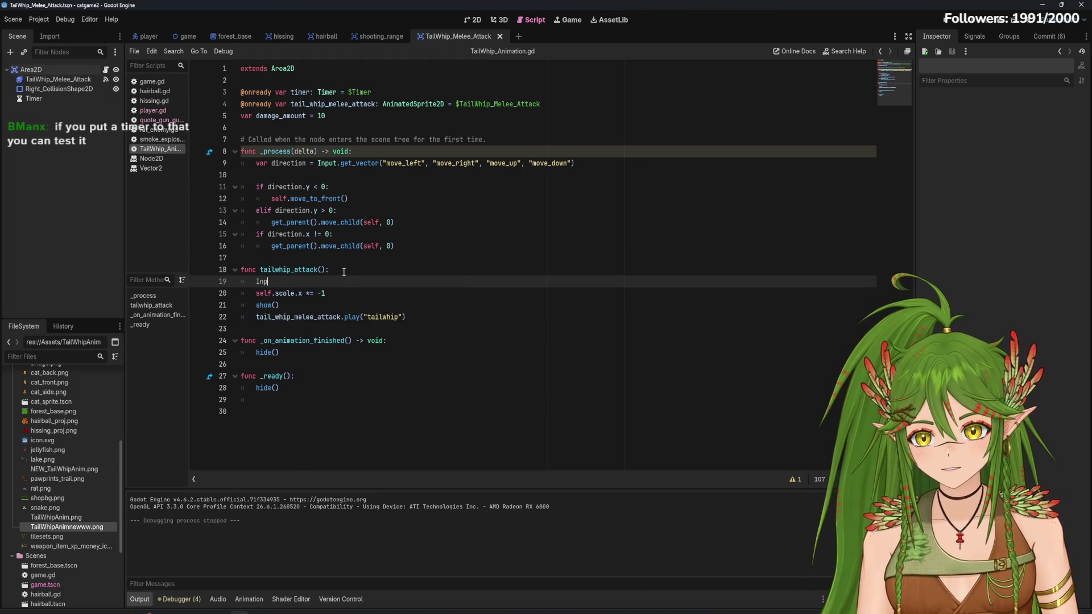
pyautogui.press('Escape')
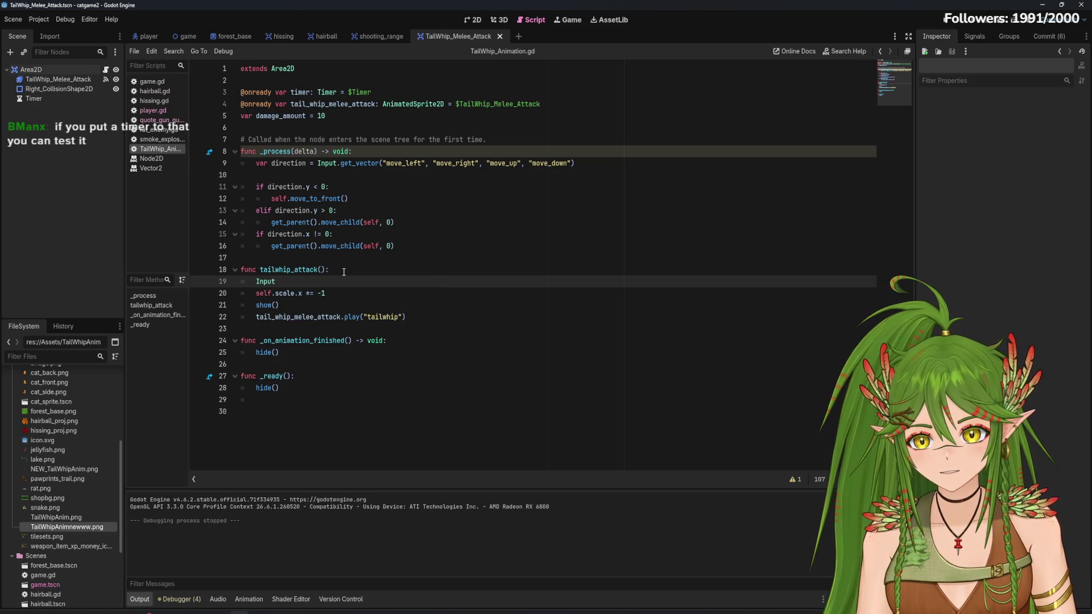
pyautogui.write('.action_press()')
pyautogui.press('Return')
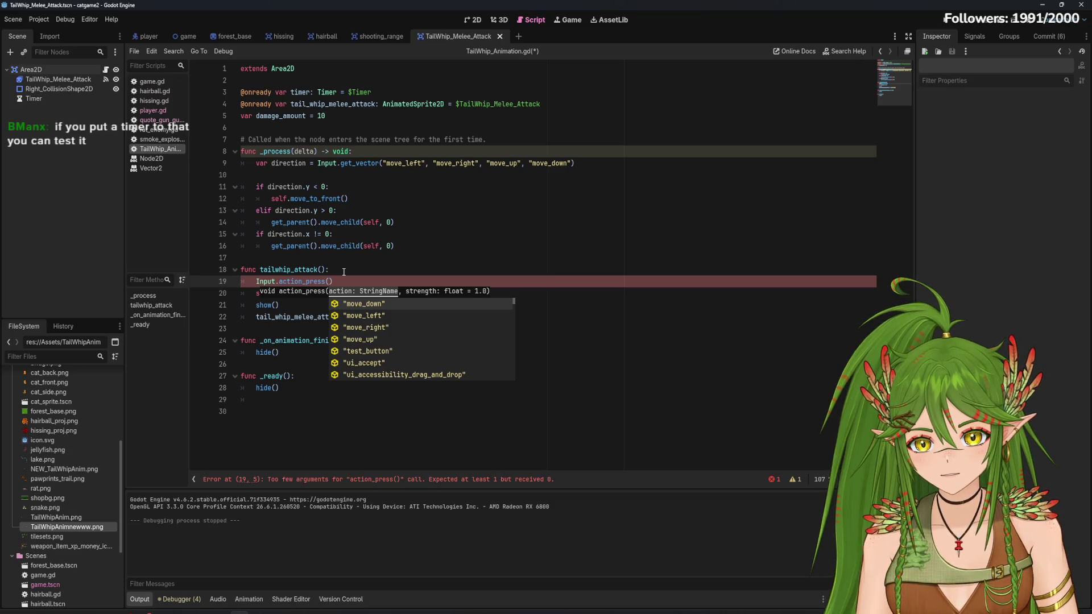
pyautogui.press('Down')
pyautogui.press('Down')
pyautogui.press('Down')
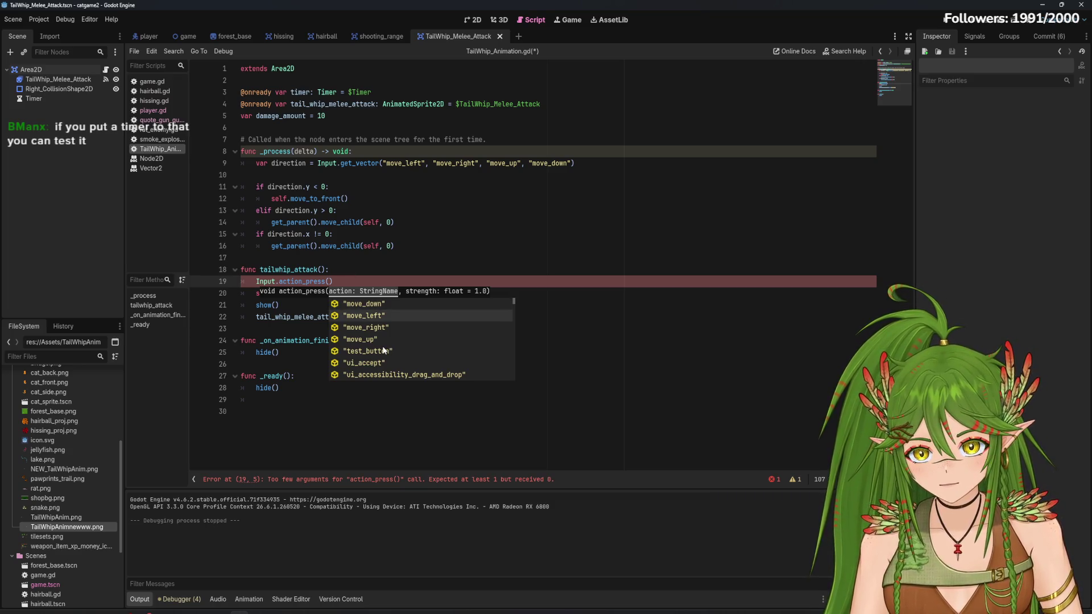
pyautogui.press('Up')
pyautogui.press('Return')
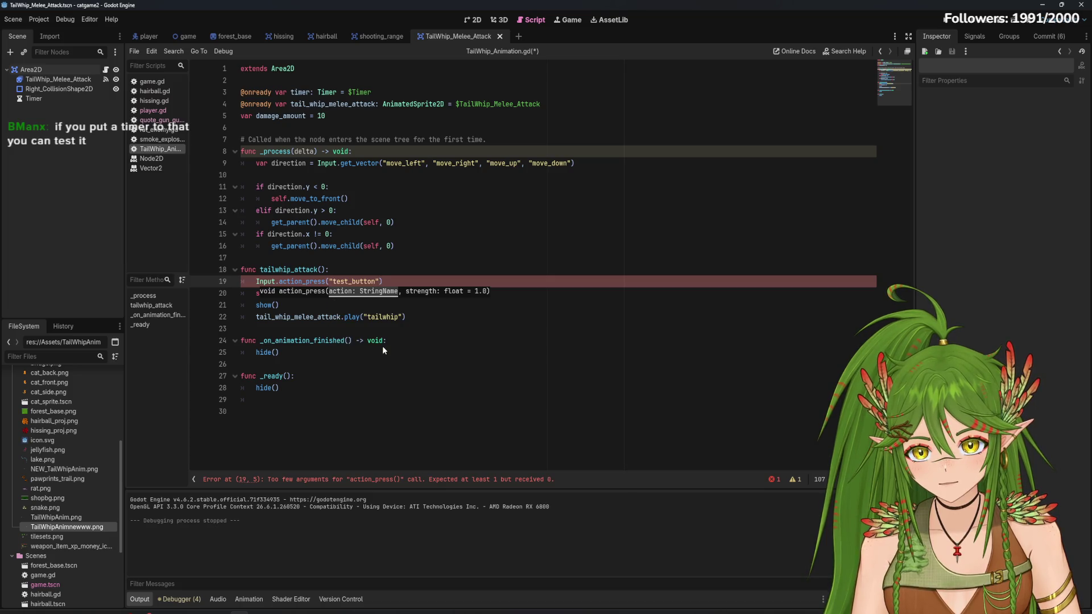
# Try pasting the scale flip onto line 19, undo, and keep self.scale.x *= -1 on line 20
pyautogui.click(398, 279)
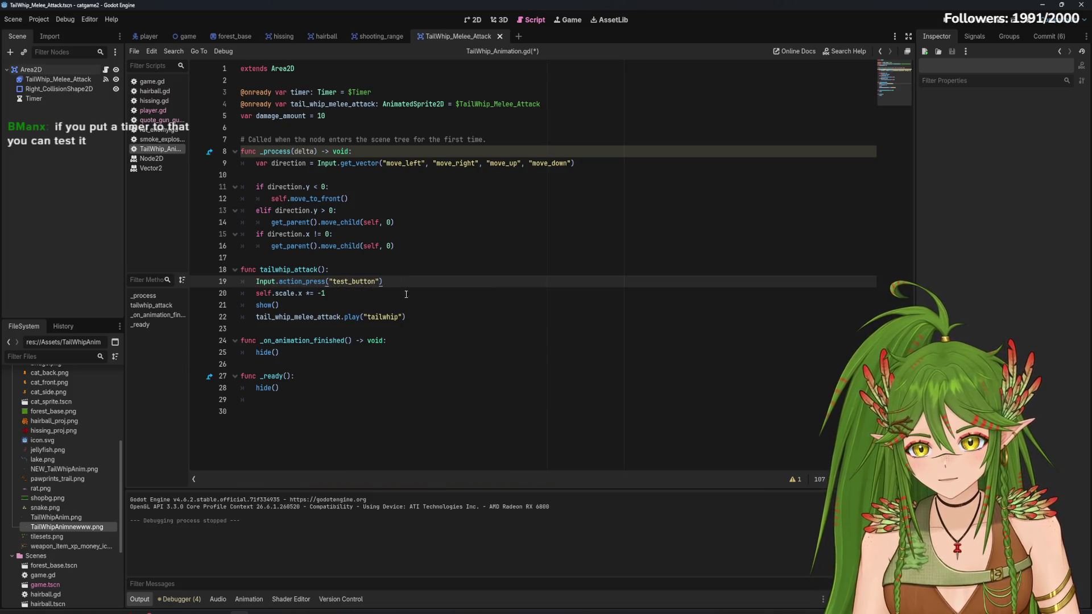
pyautogui.moveTo(343, 293); pyautogui.dragTo(256, 293)
pyautogui.hotkey('ctrl', 'c')
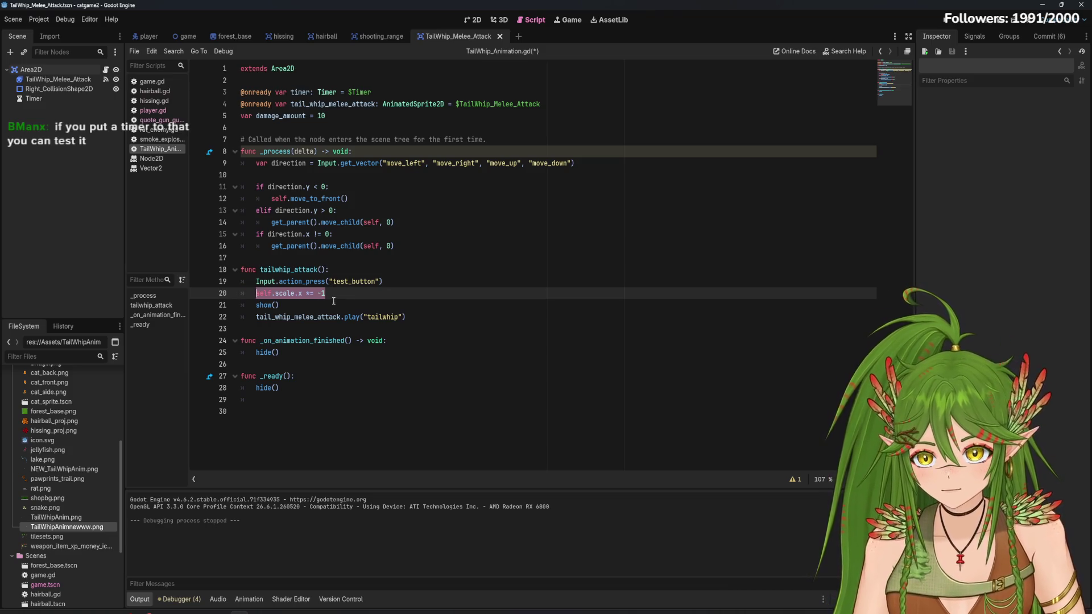
pyautogui.press('BackSpace')
pyautogui.click(405, 277)
pyautogui.hotkey('ctrl', 'v')
pyautogui.click(482, 304)
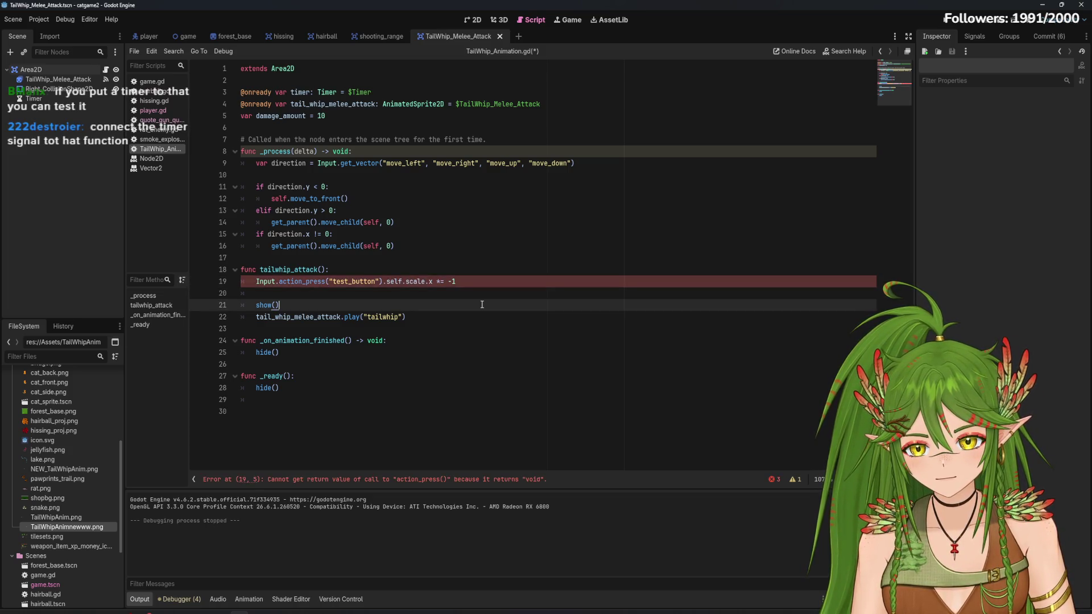
pyautogui.hotkey('ctrl', 'z')
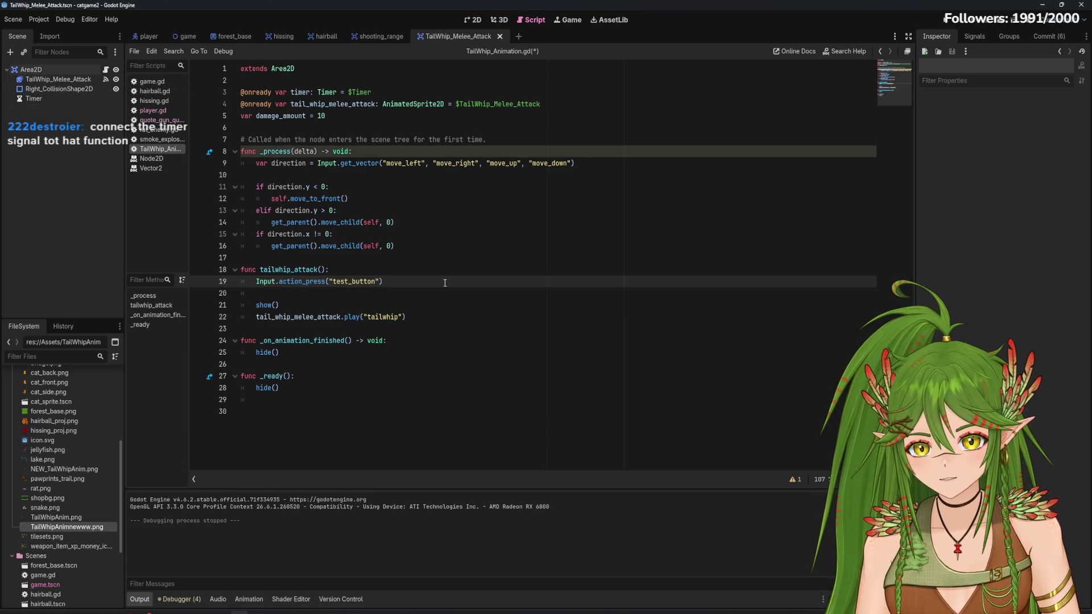
pyautogui.write('=')
pyautogui.hotkey('ctrl', 'v')
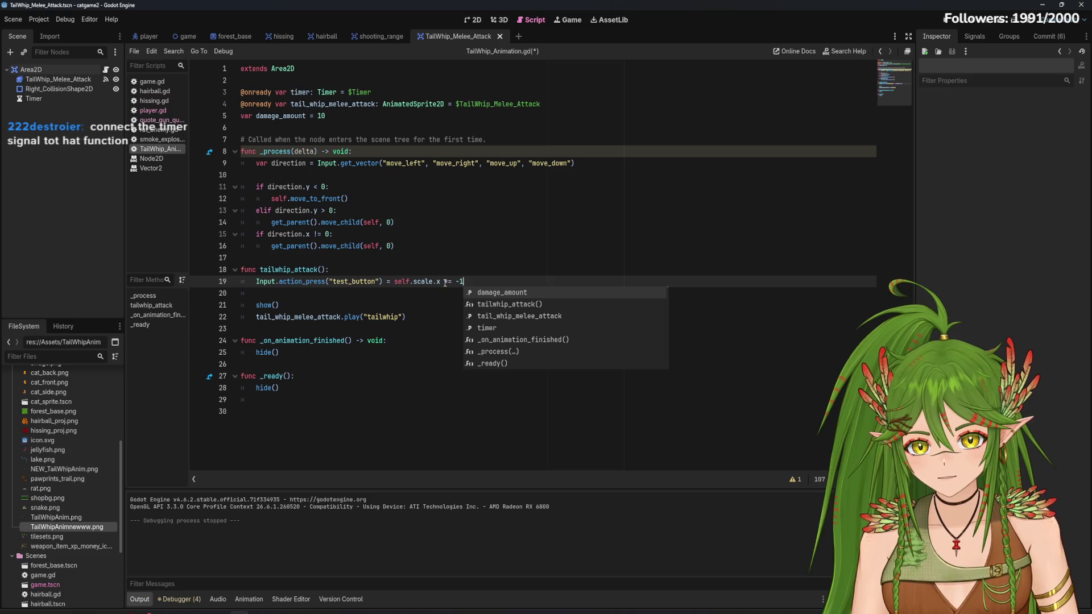
pyautogui.hotkey('ctrl', 'z')
pyautogui.hotkey('ctrl', 'z')
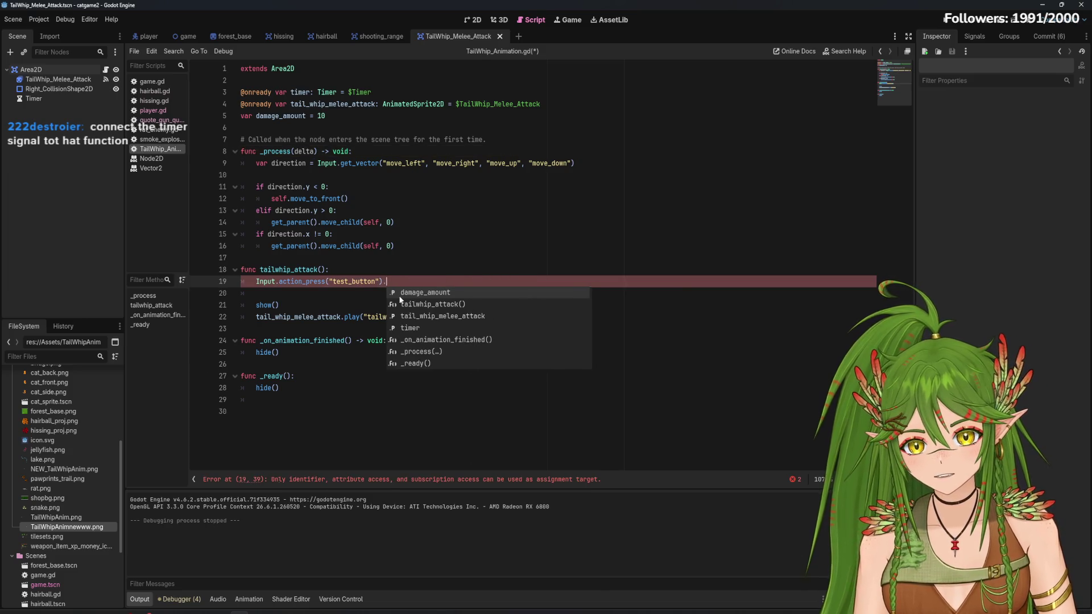
pyautogui.press('BackSpace')
pyautogui.press('Down')
pyautogui.hotkey('ctrl', 'v')
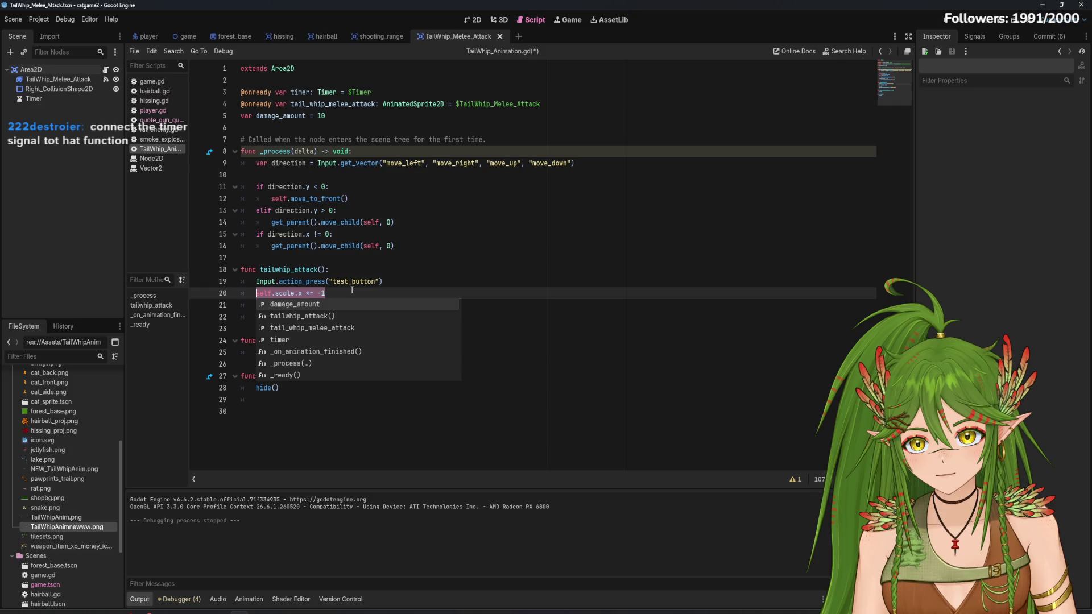
pyautogui.click(344, 292)
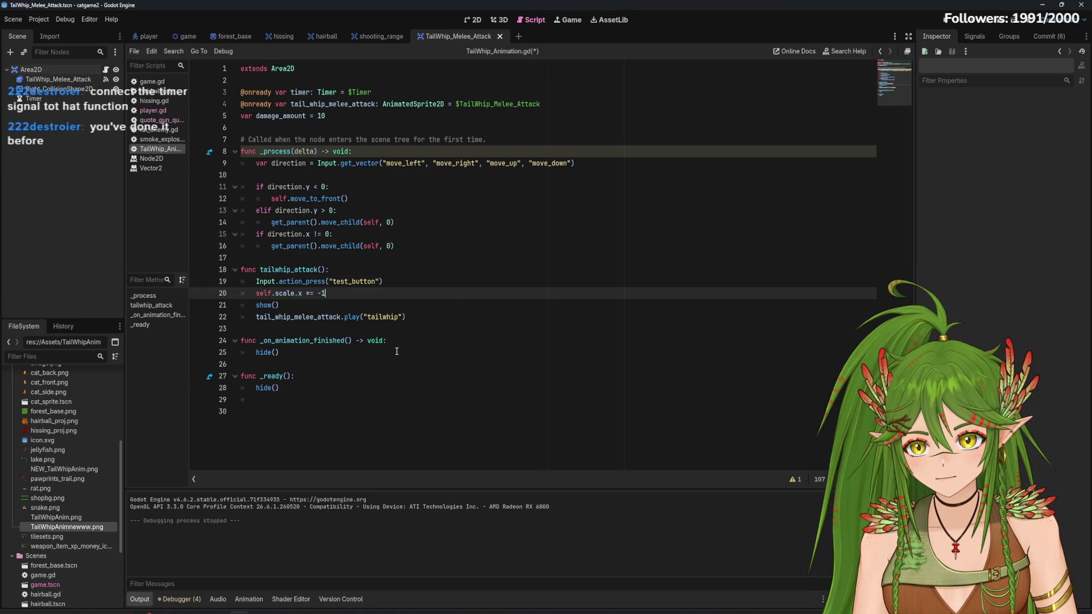
pyautogui.click(162, 120)
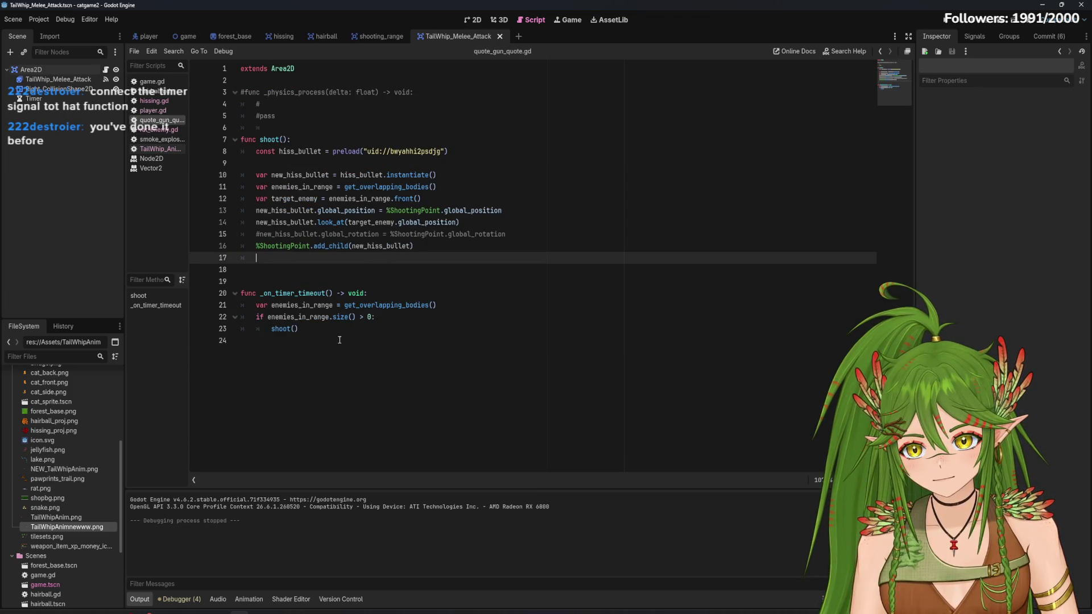
pyautogui.click(153, 110)
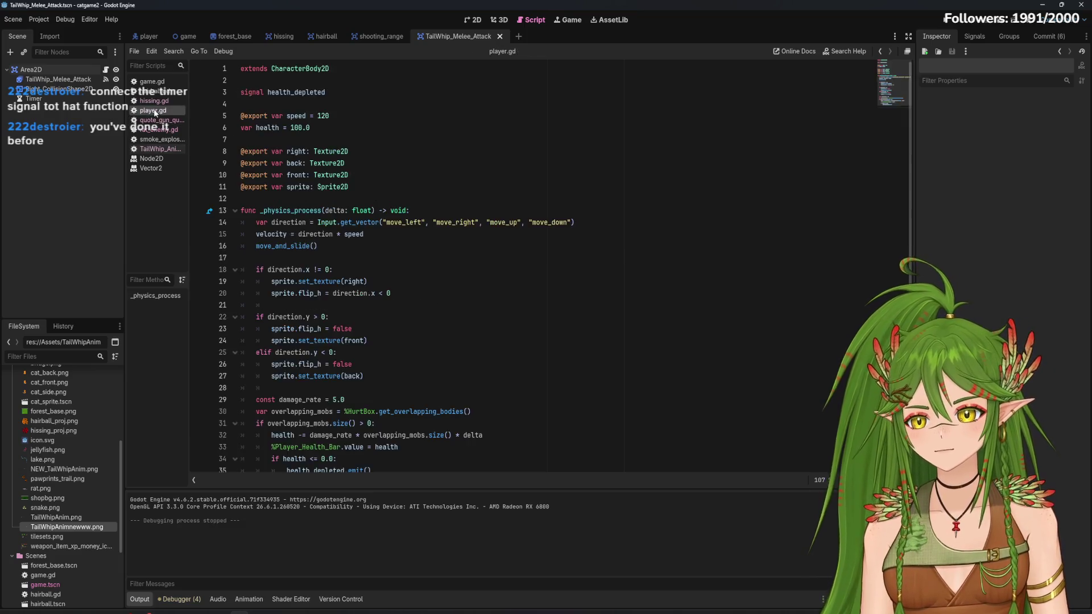
pyautogui.click(153, 100)
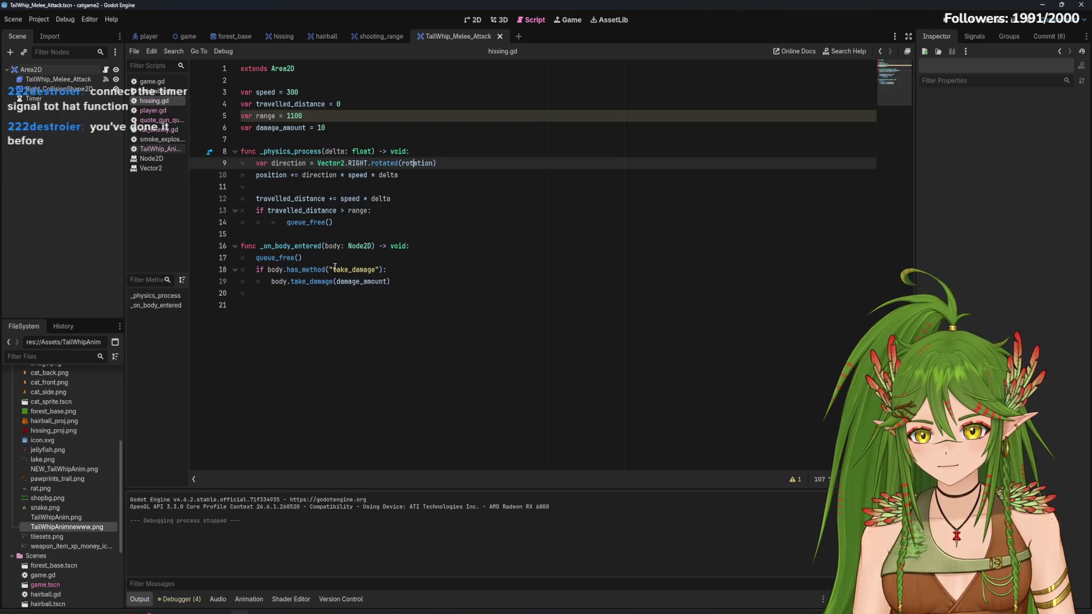
pyautogui.click(159, 120)
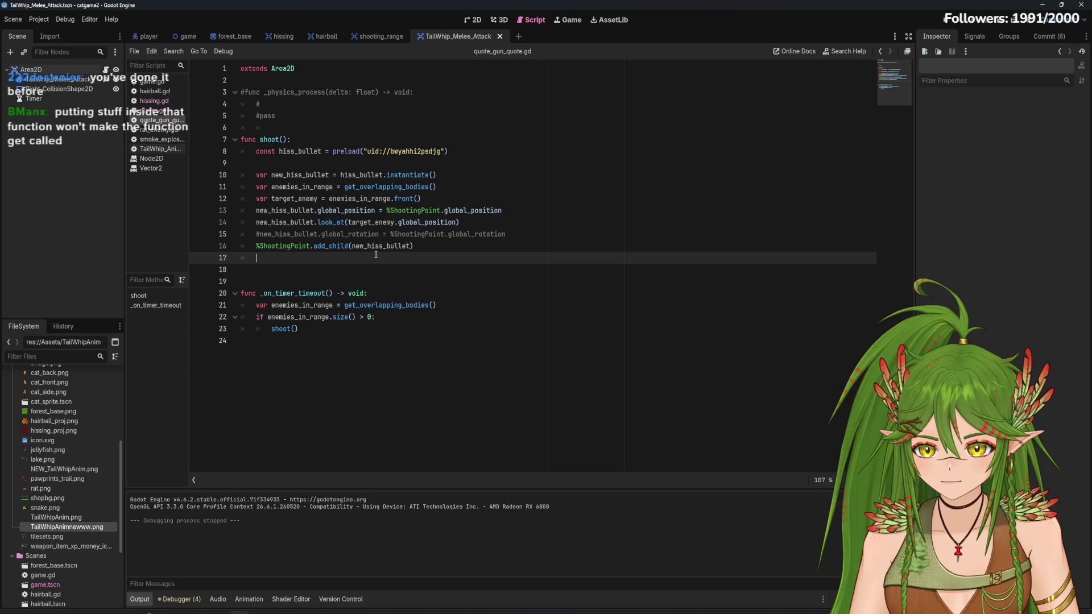
pyautogui.click(163, 140)
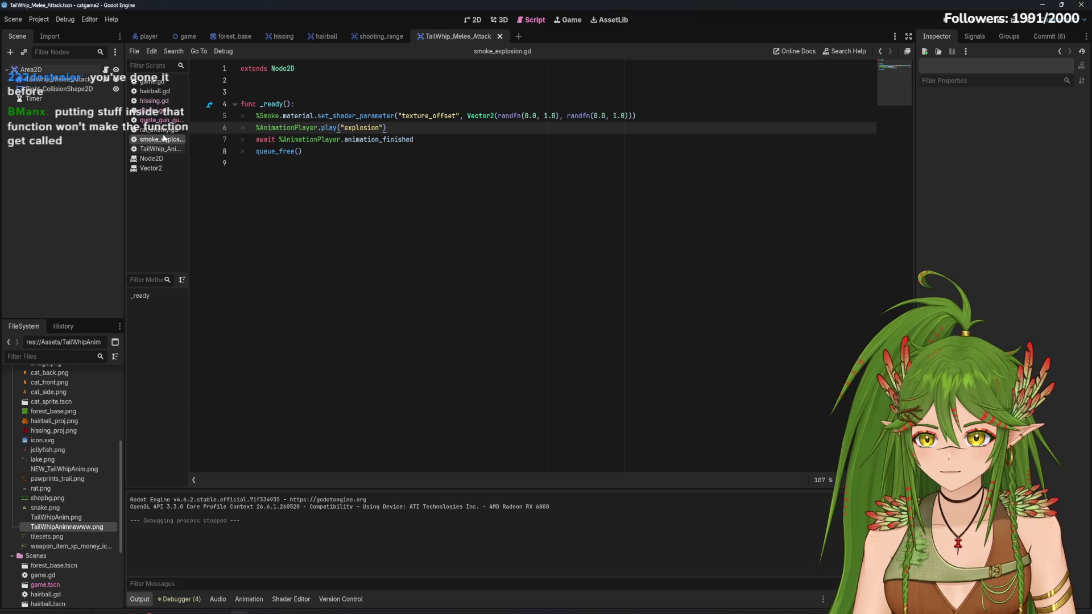
pyautogui.click(163, 149)
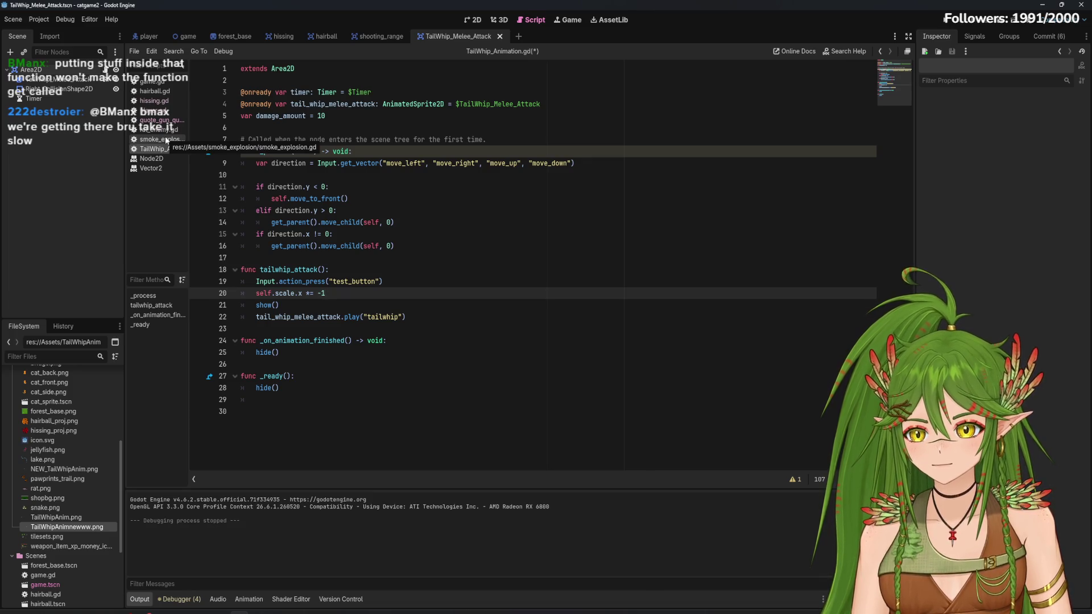
pyautogui.click(162, 130)
pyautogui.click(161, 121)
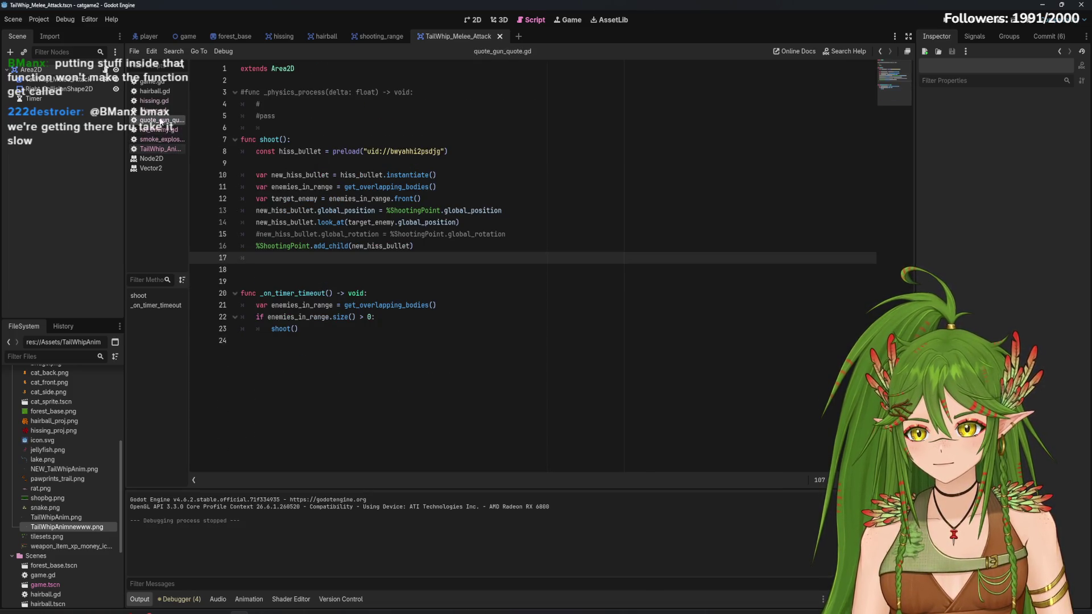
pyautogui.click(161, 112)
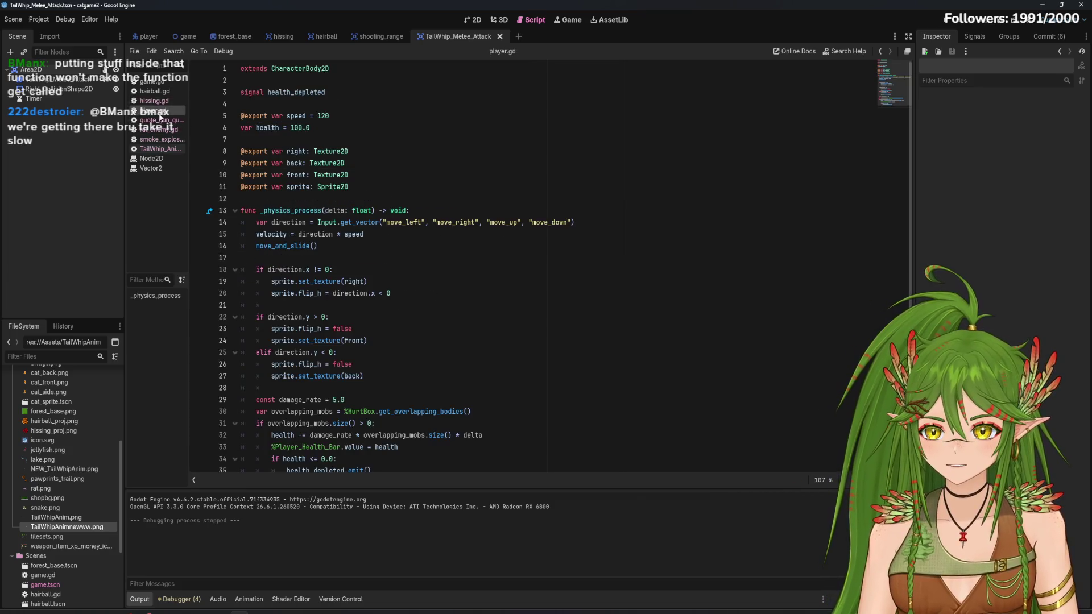
pyautogui.click(161, 101)
pyautogui.click(161, 82)
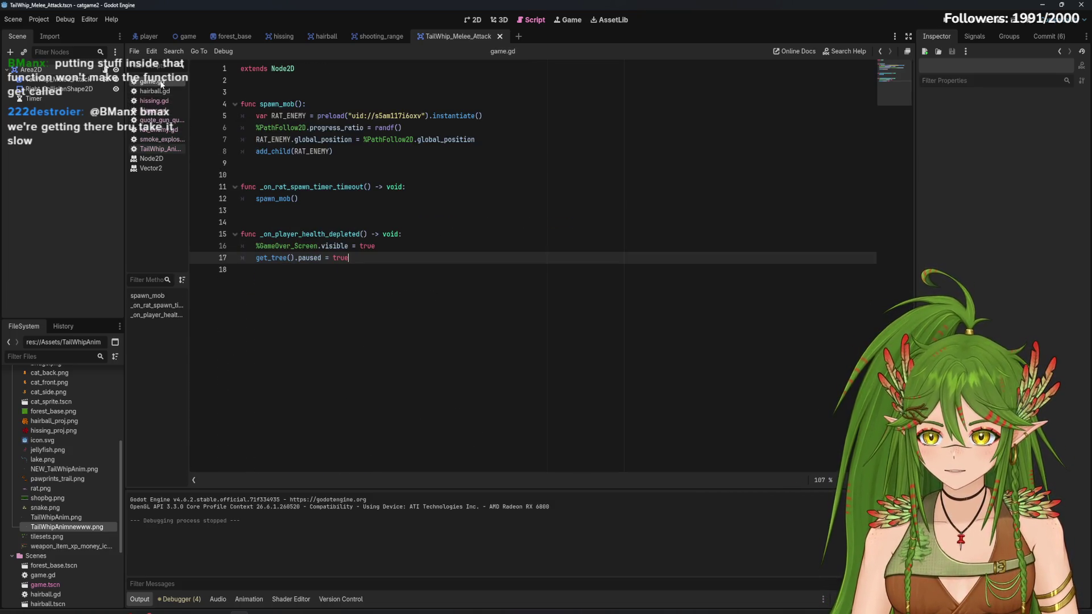
pyautogui.click(161, 110)
pyautogui.click(161, 140)
pyautogui.click(163, 120)
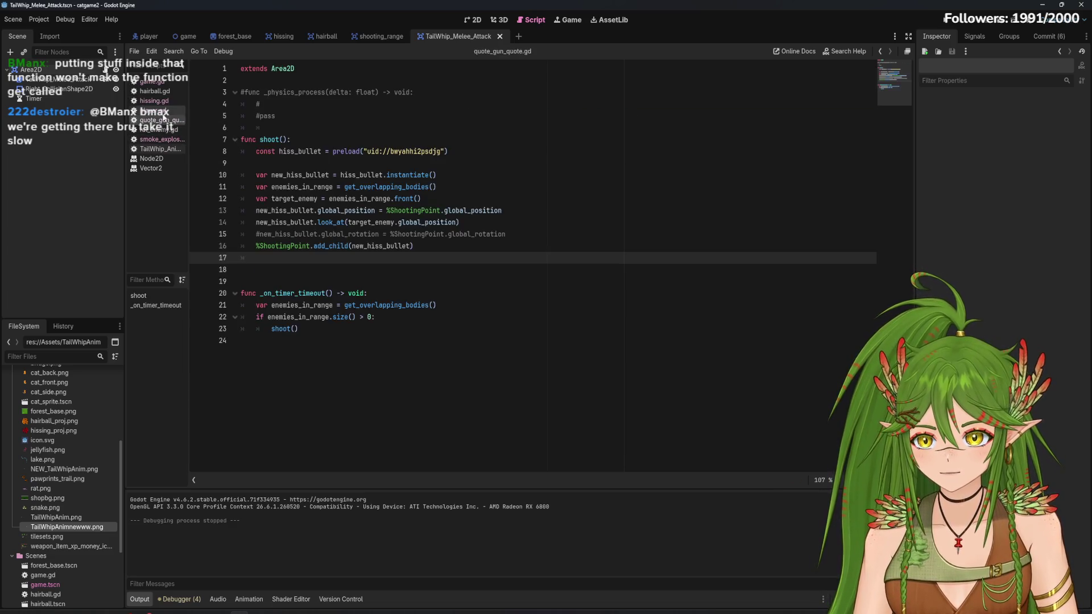
pyautogui.click(162, 110)
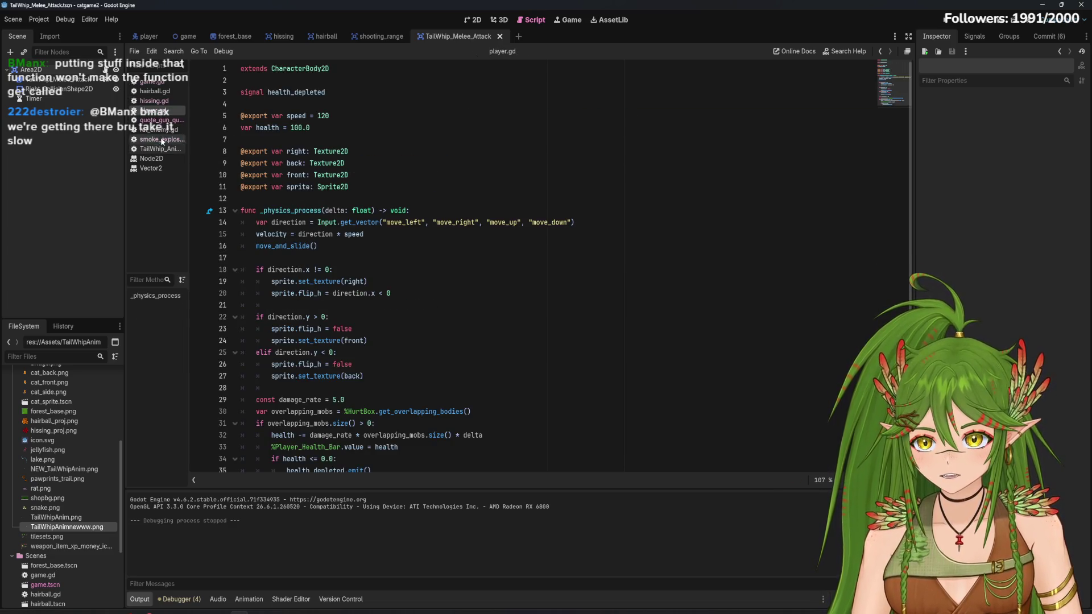
pyautogui.click(162, 143)
pyautogui.click(161, 130)
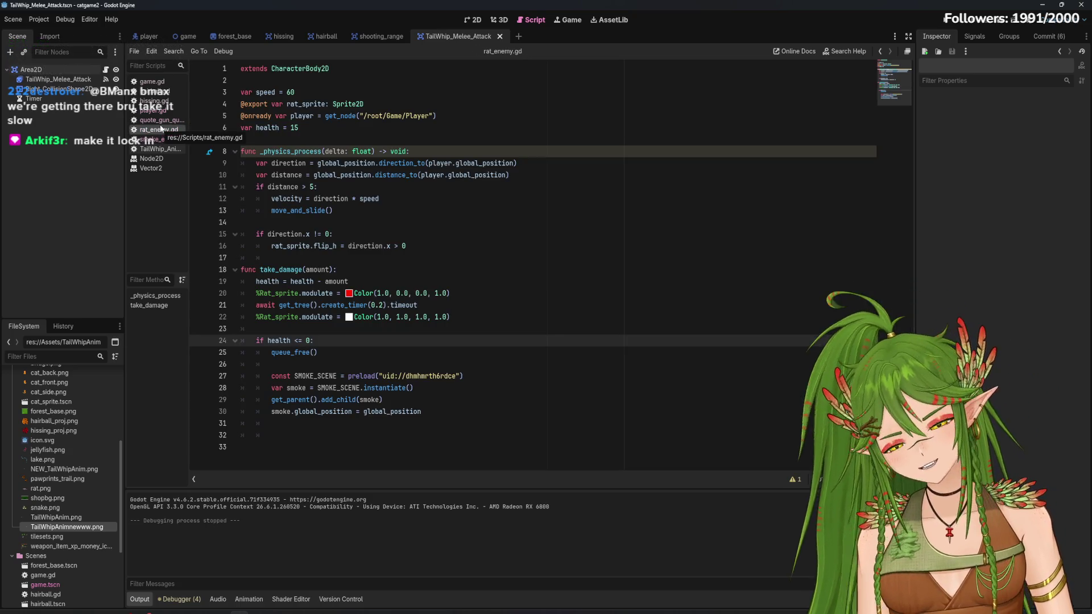
pyautogui.click(156, 121)
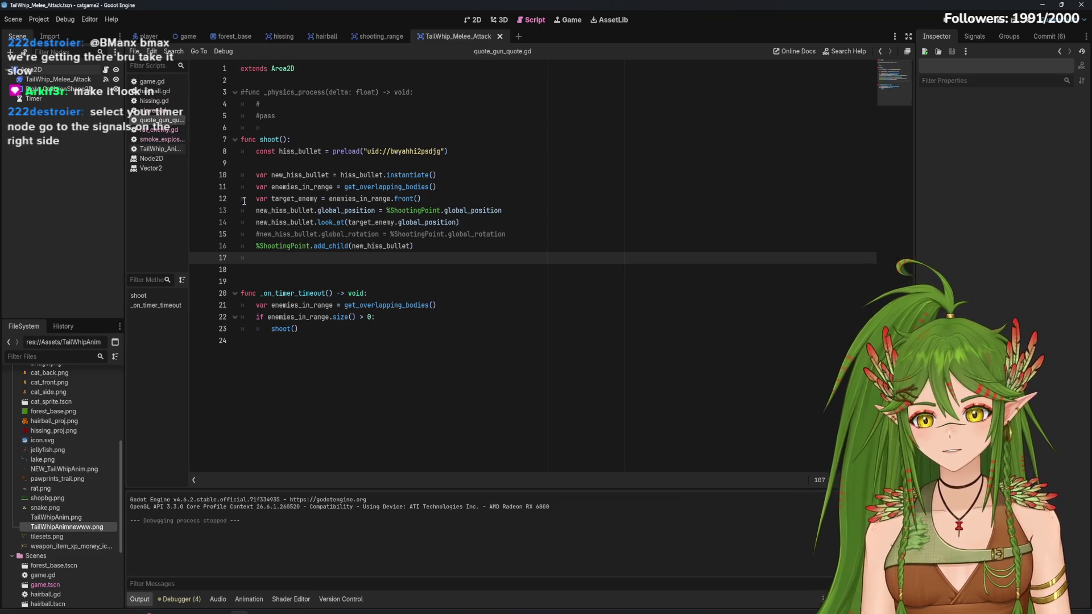
pyautogui.press('Down')
pyautogui.press('Down')
pyautogui.press('Down')
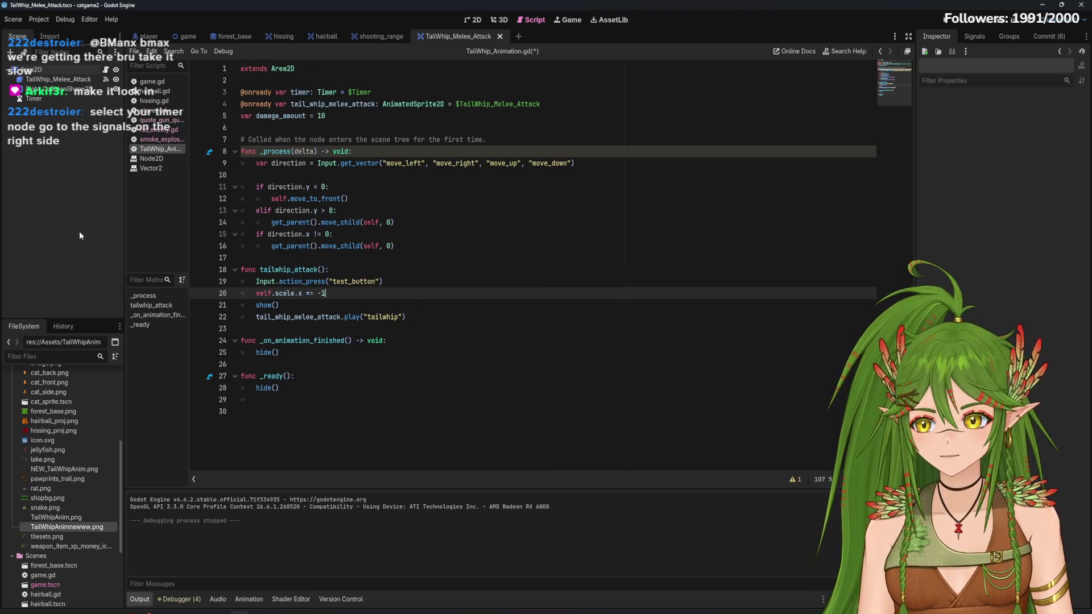
pyautogui.click(39, 98)
# Connect the Timer's timeout signal to _on_timer_timeout, then undo the generated function
pyautogui.click(975, 35)
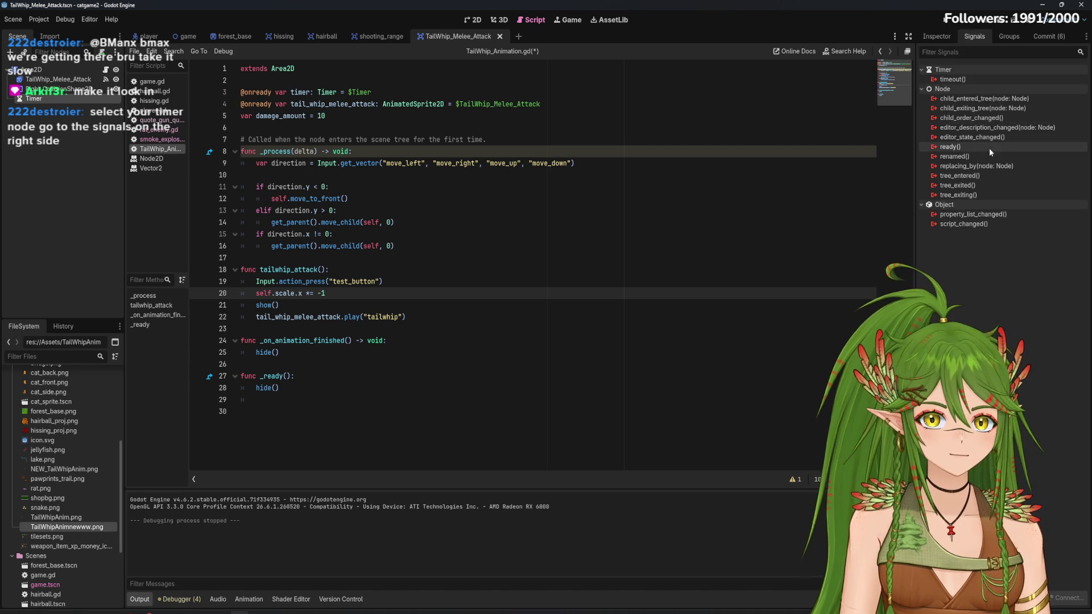
pyautogui.click(966, 79)
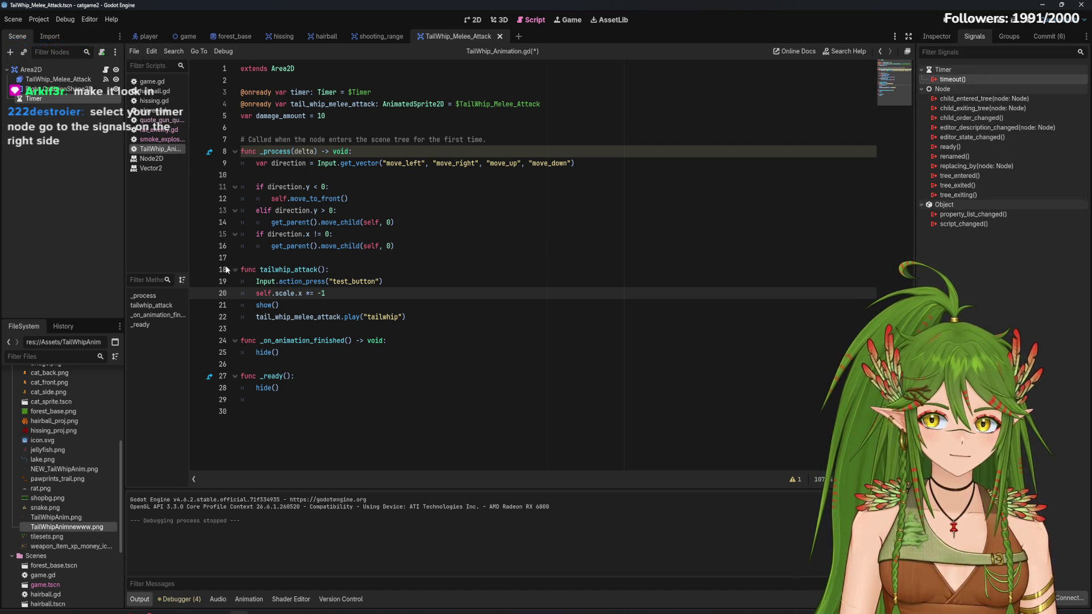
pyautogui.doubleClick(971, 80)
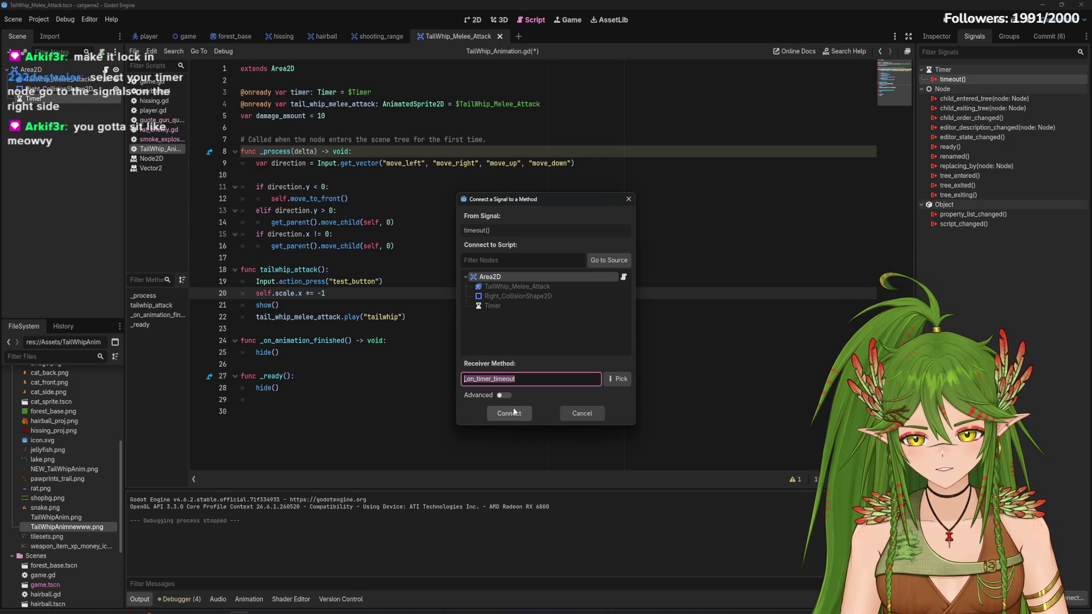
pyautogui.click(500, 414)
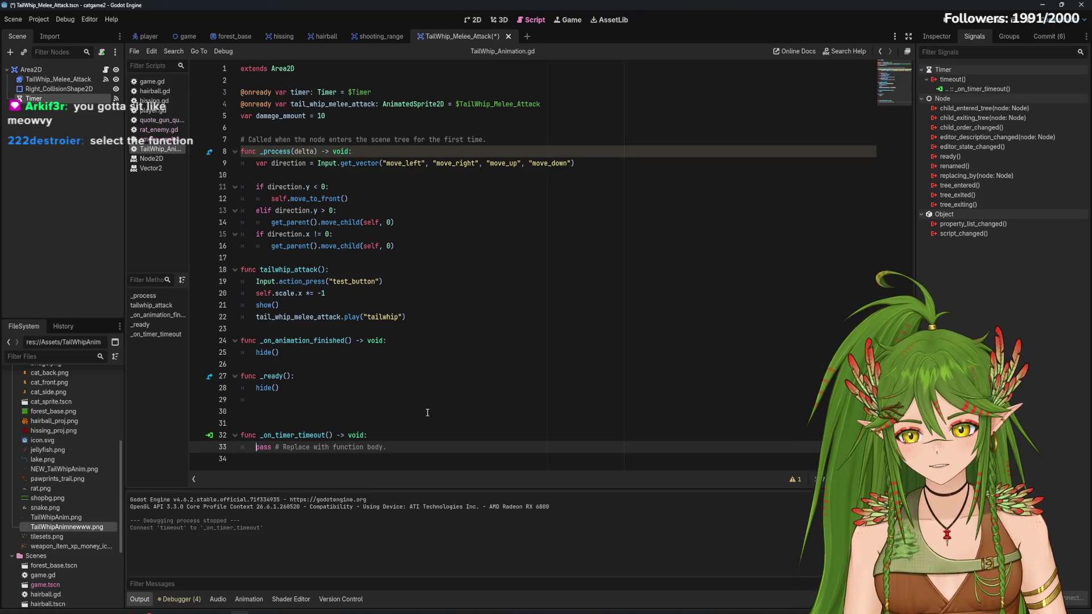
pyautogui.hotkey('ctrl', 'z')
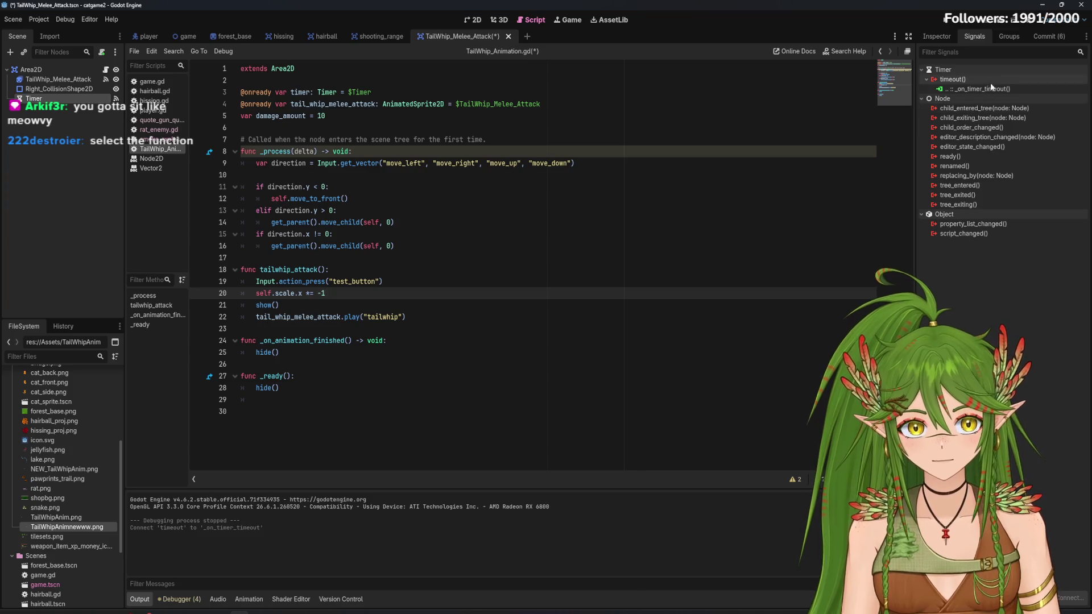
# Disconnect the old timeout connection and reconnect timeout to tailwhip_attack() via Pick
pyautogui.rightClick(964, 90)
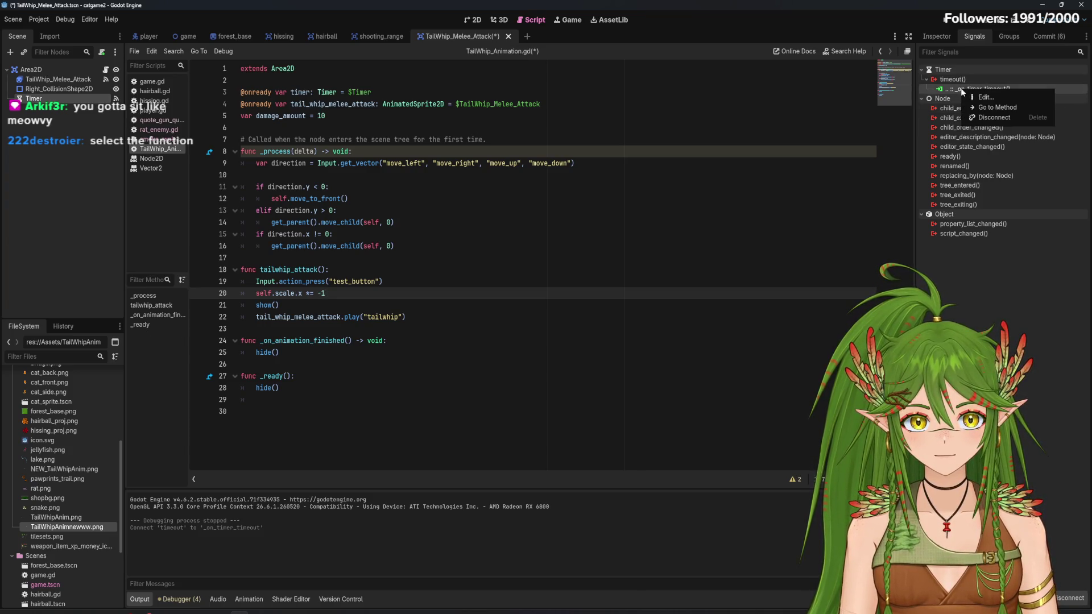
pyautogui.click(977, 117)
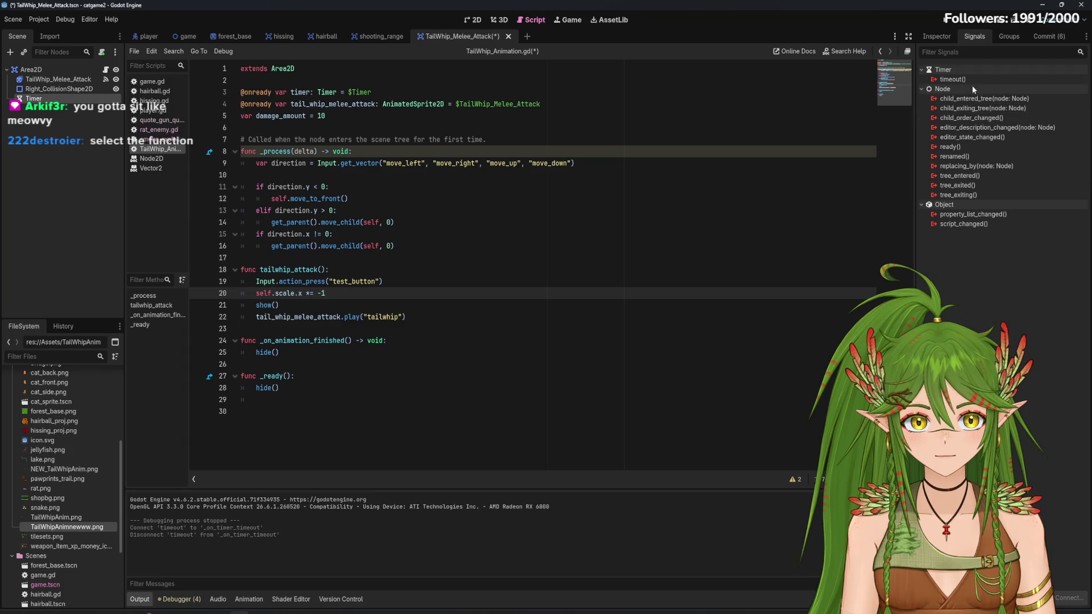
pyautogui.doubleClick(968, 78)
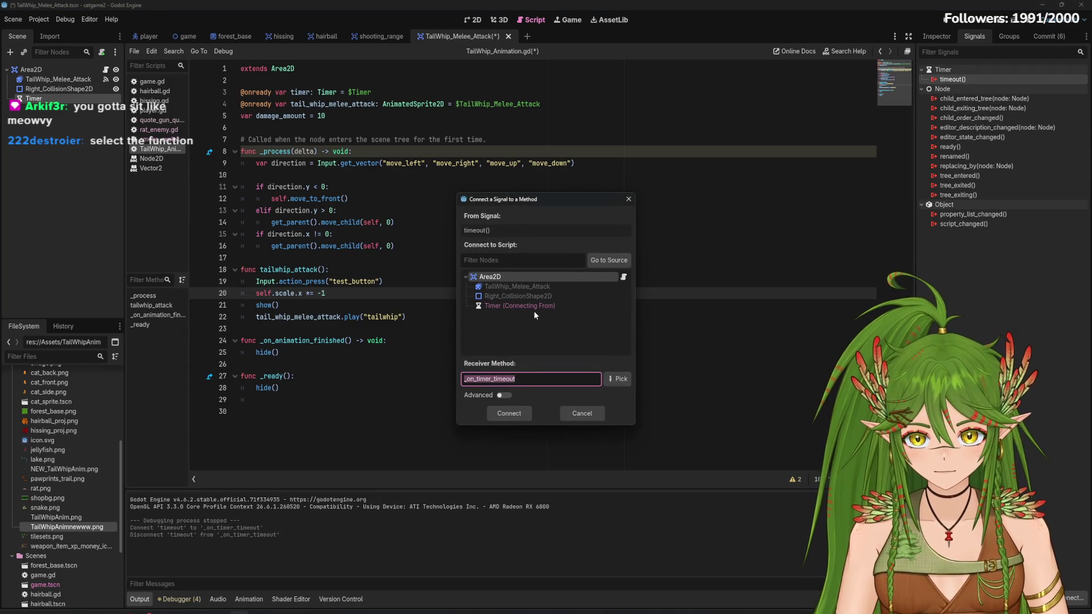
pyautogui.click(619, 379)
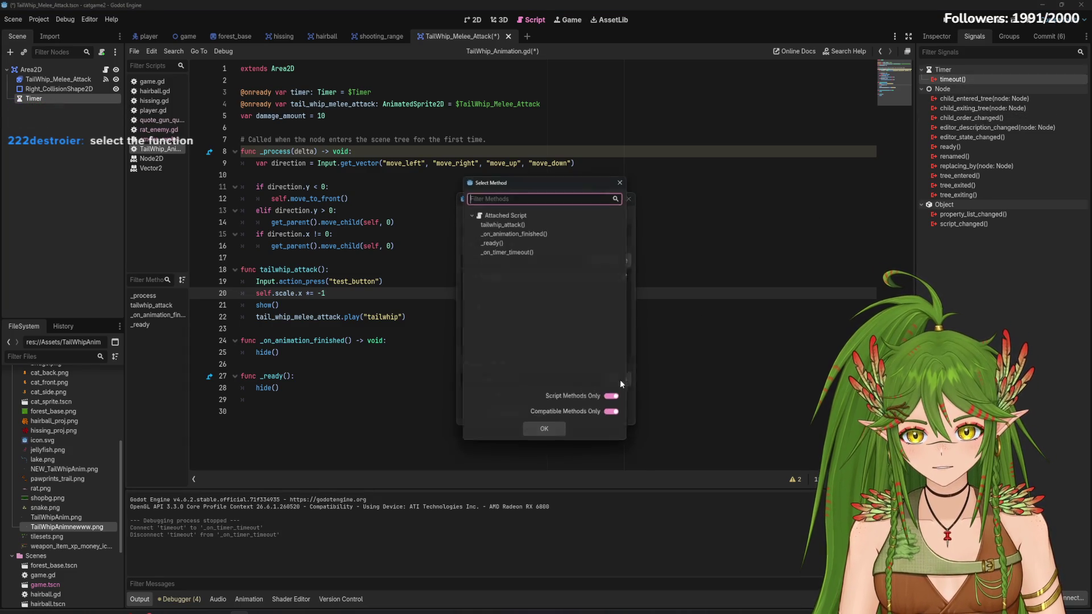
pyautogui.click(521, 223)
pyautogui.click(551, 437)
pyautogui.click(517, 418)
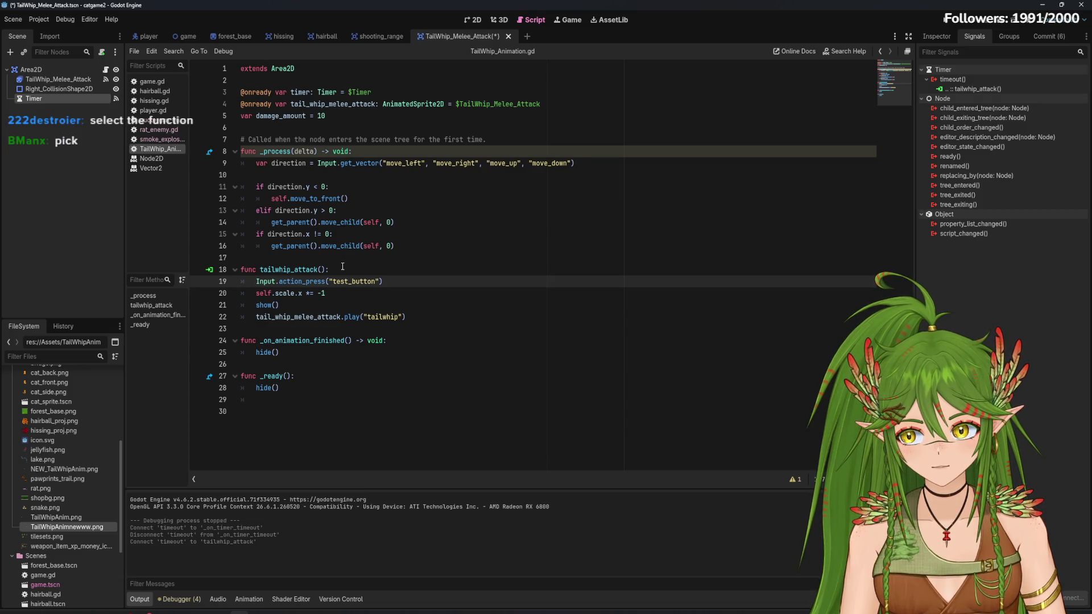
# Delete the Input.action_press("test_button") line, save the script, and test-run the game
pyautogui.moveTo(408, 287); pyautogui.dragTo(251, 283)
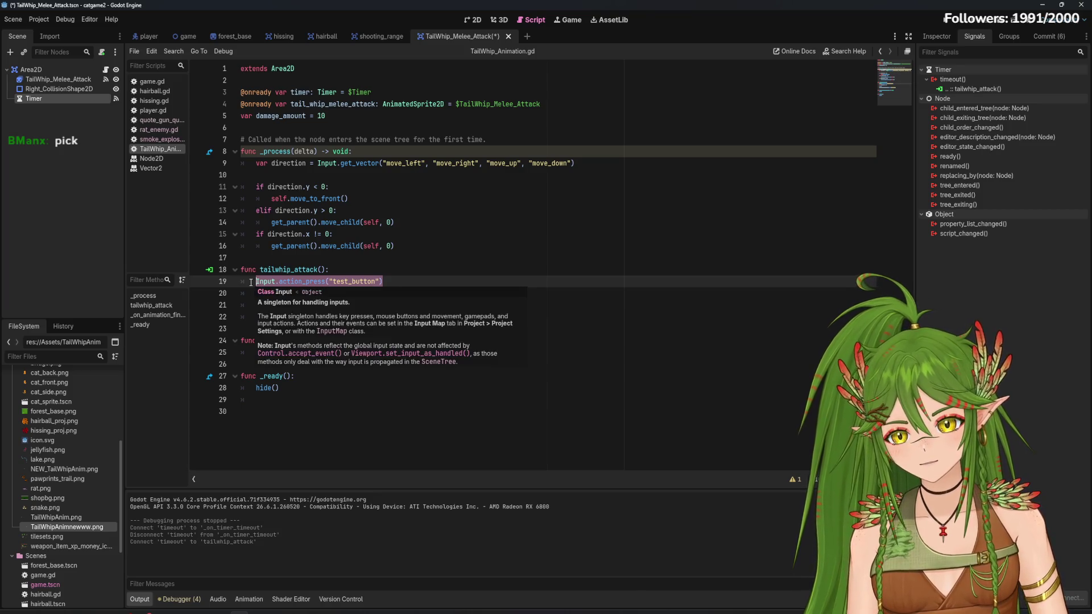
pyautogui.press('BackSpace')
pyautogui.press('BackSpace')
pyautogui.press('BackSpace')
pyautogui.hotkey('ctrl', 's')
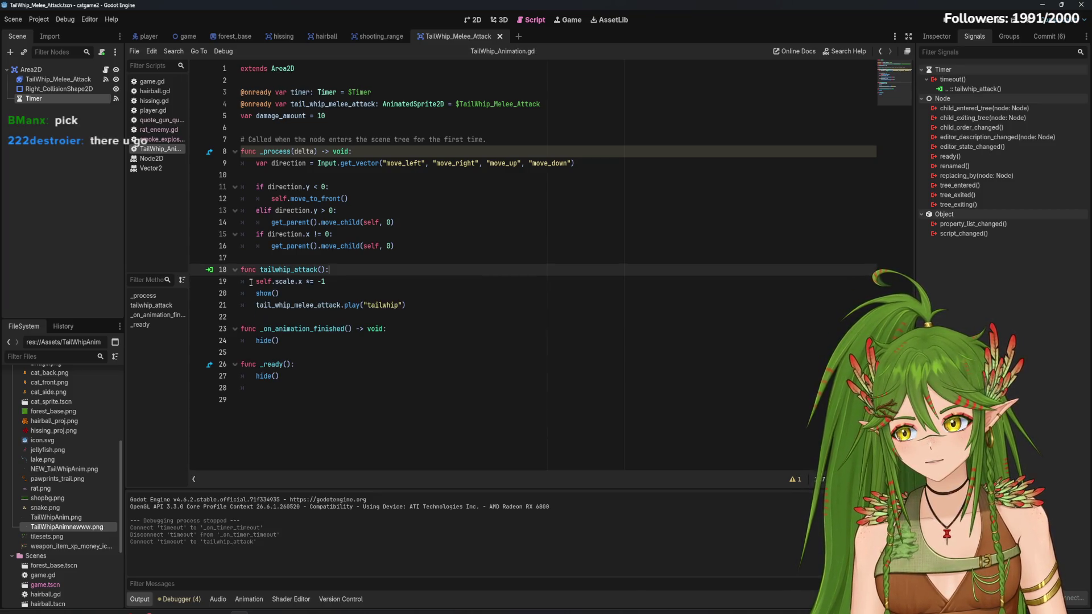
pyautogui.click(946, 20)
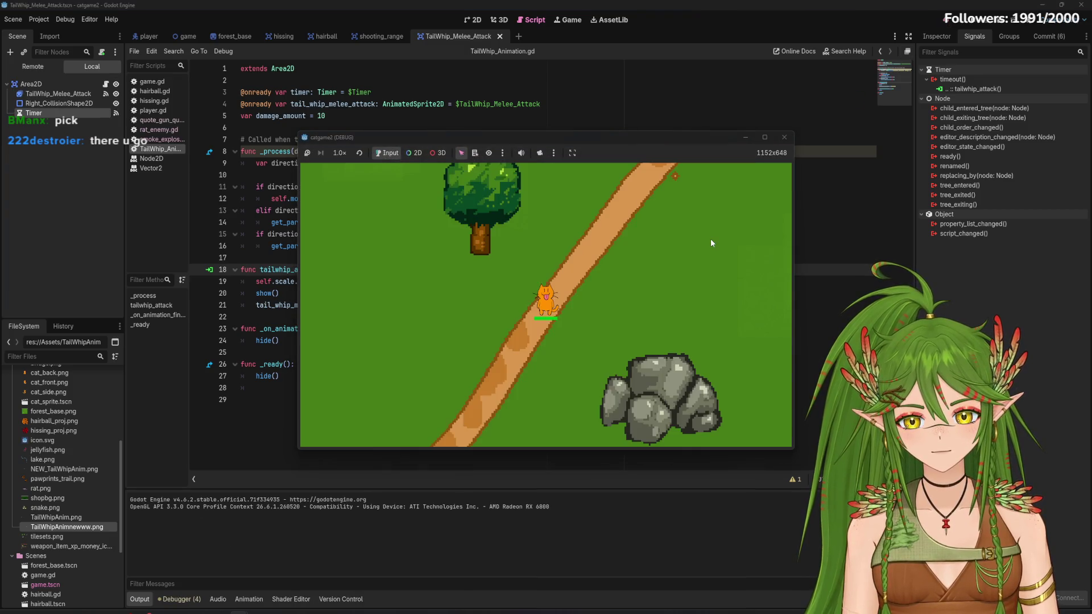
pyautogui.click(785, 137)
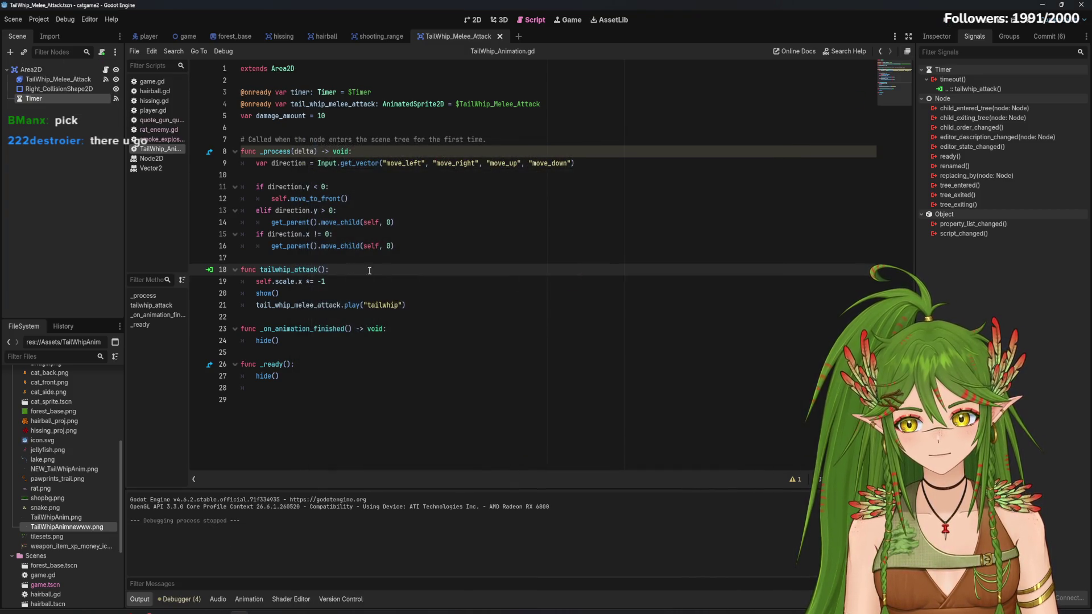
pyautogui.click(325, 174)
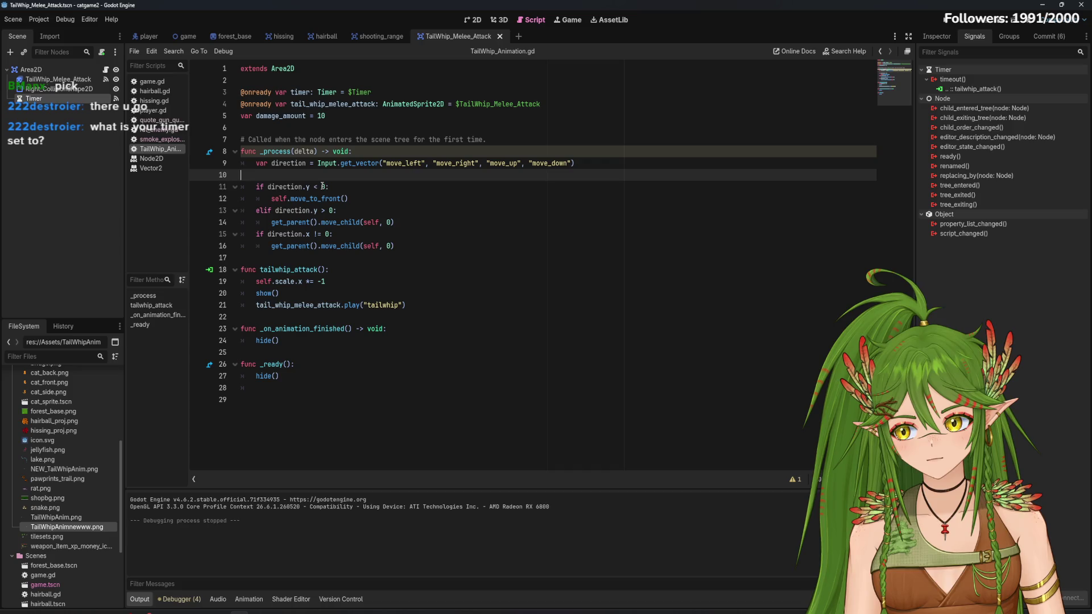
# Turn on the Timer's Autostart and test-run the game, moving the cat up-right
pyautogui.click(945, 37)
pyautogui.moveTo(1019, 130)
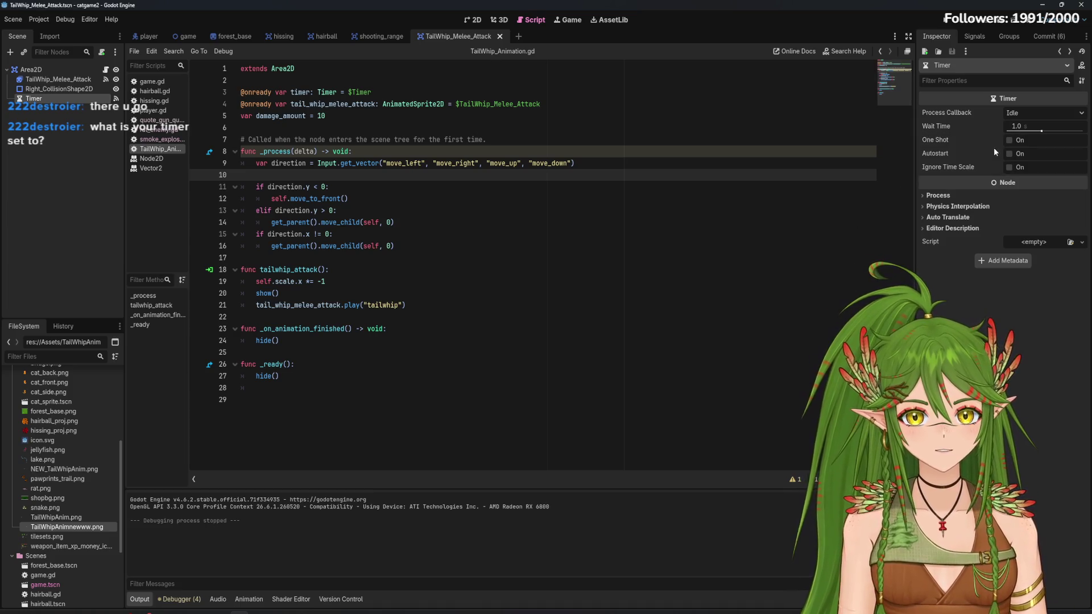
pyautogui.click(1010, 153)
pyautogui.click(945, 19)
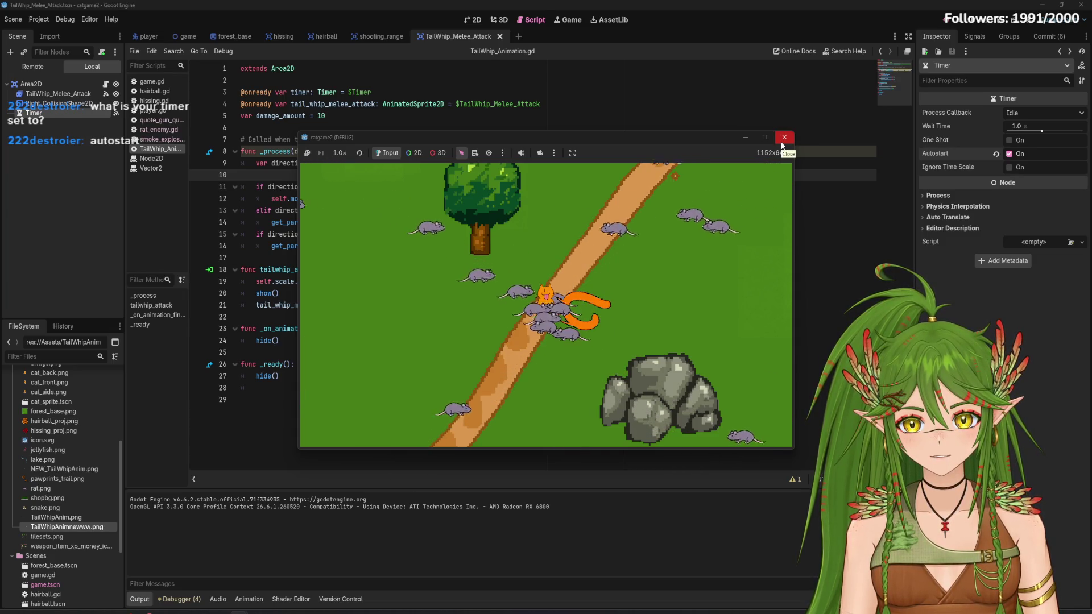
pyautogui.press('Up')
pyautogui.press('Right')
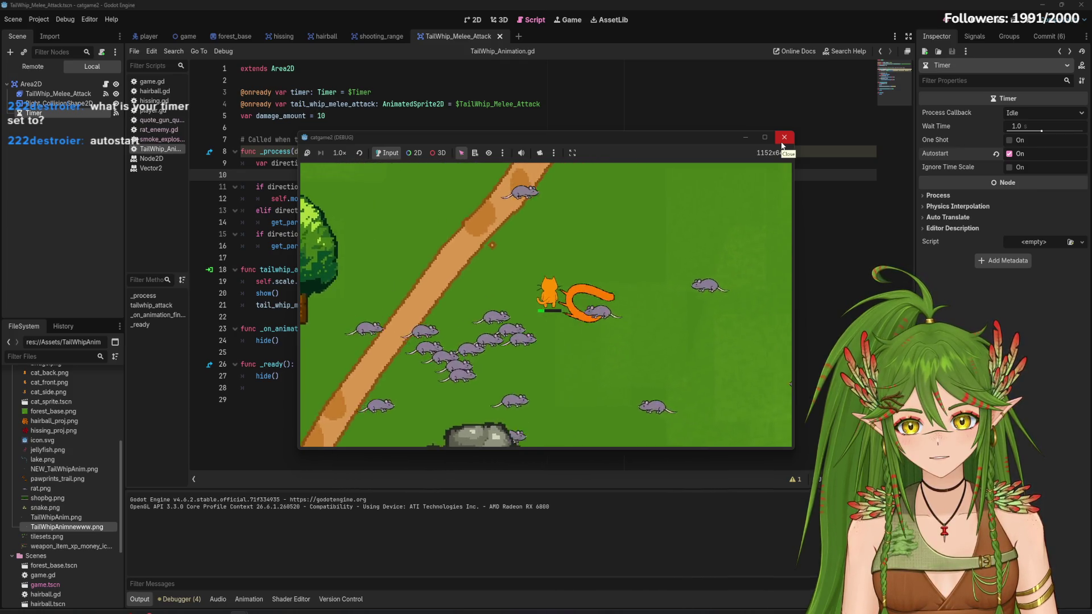
pyautogui.press('Up')
pyautogui.press('Right')
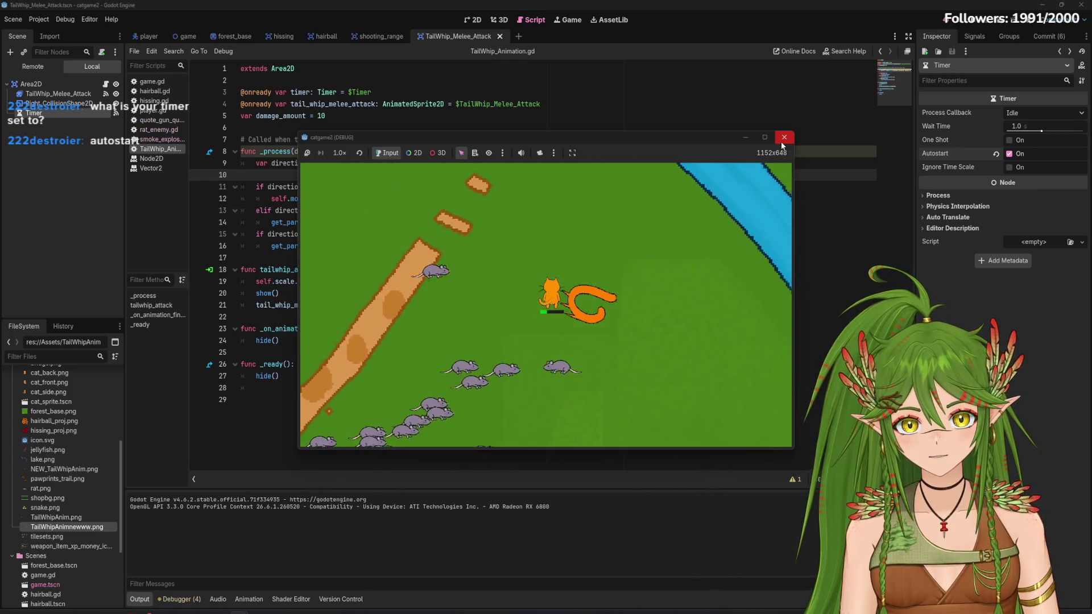
pyautogui.click(783, 145)
# Revert Autostart, save the script, and test-run the game again for comparison
pyautogui.hotkey('ctrl', 'z')
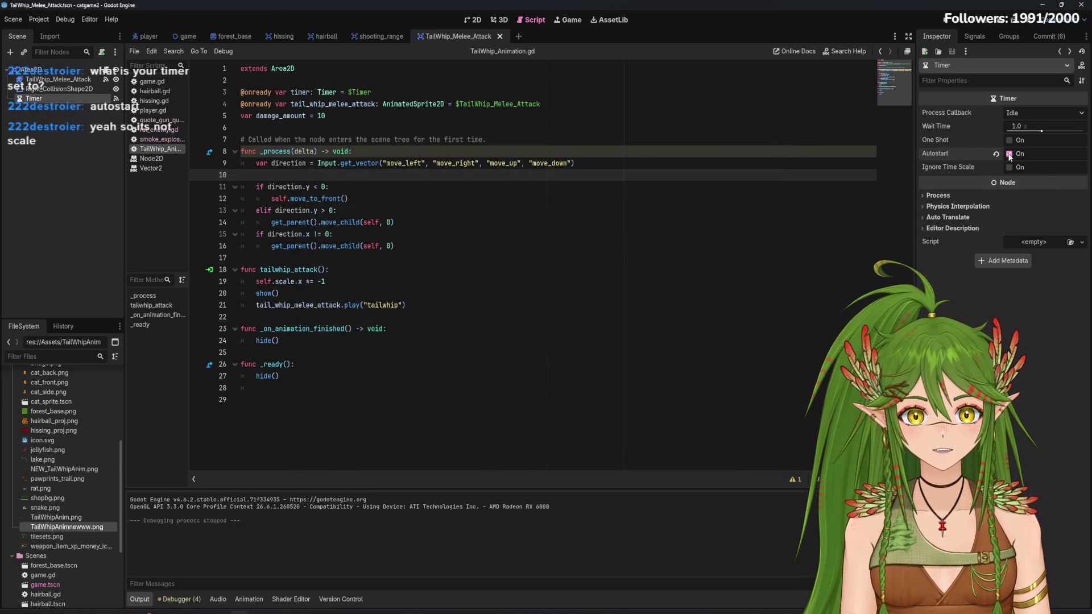
pyautogui.click(542, 375)
pyautogui.hotkey('ctrl', 's')
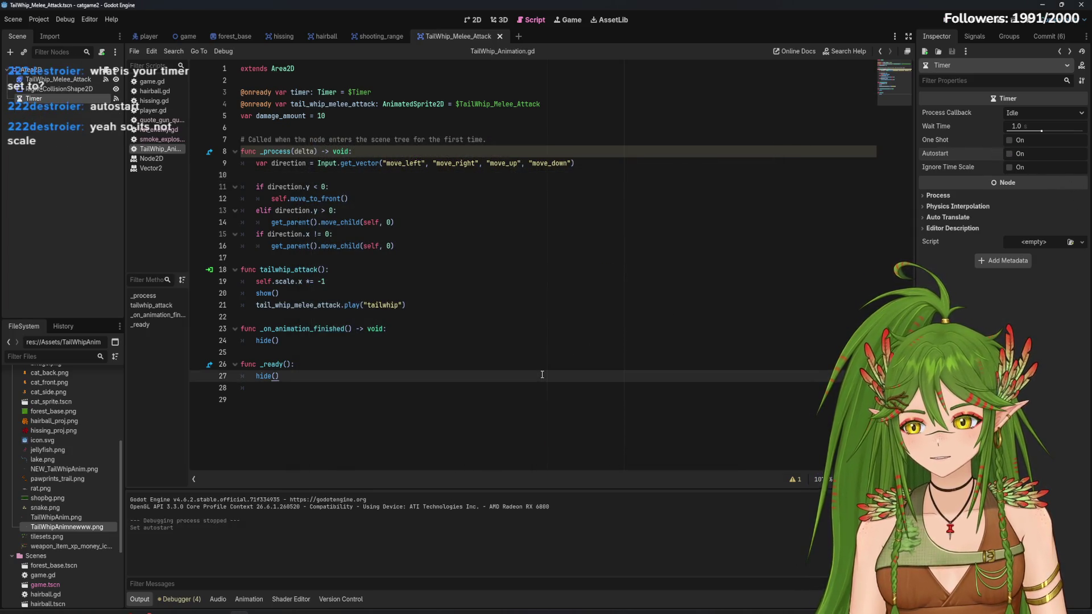
pyautogui.click(947, 23)
pyautogui.press('Up')
pyautogui.press('Right')
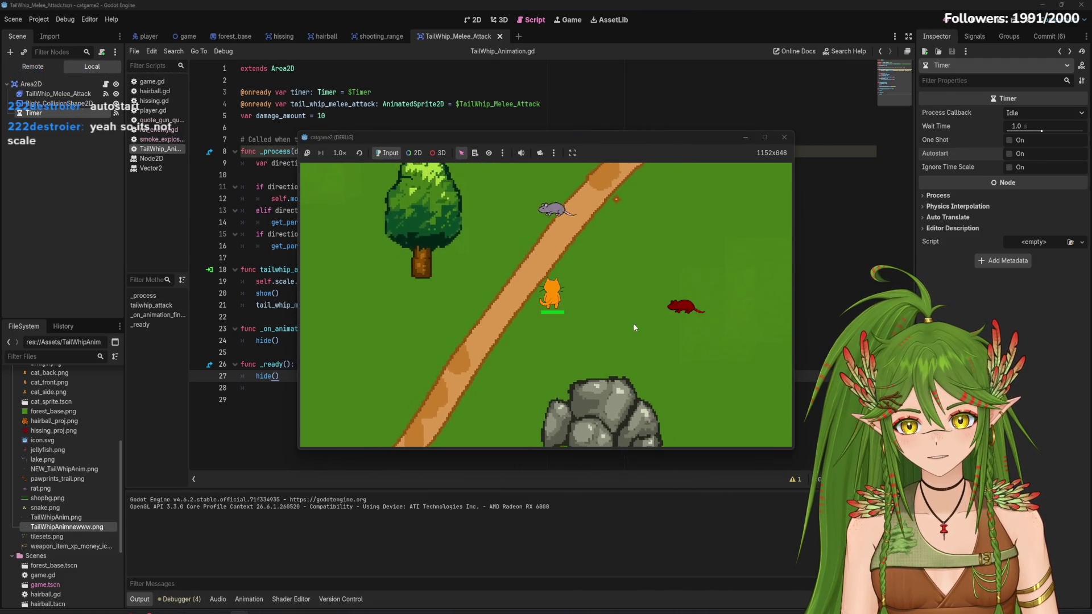
pyautogui.click(778, 140)
# Re-enable Autostart and run the game, moving the cat so the whip hits rats
pyautogui.click(1009, 153)
pyautogui.click(947, 23)
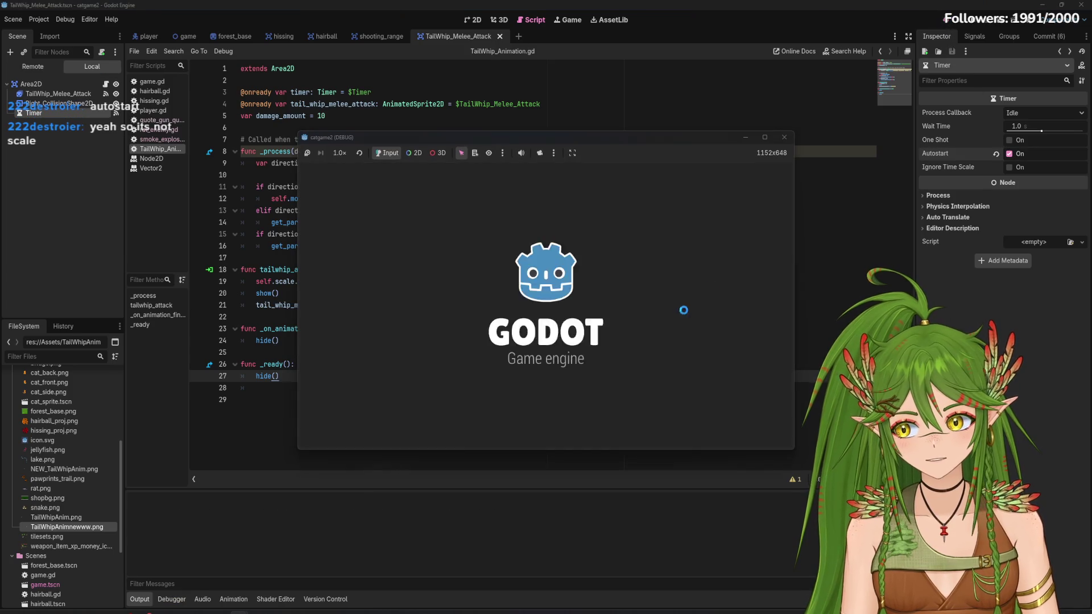
pyautogui.press('Right')
pyautogui.press('Right')
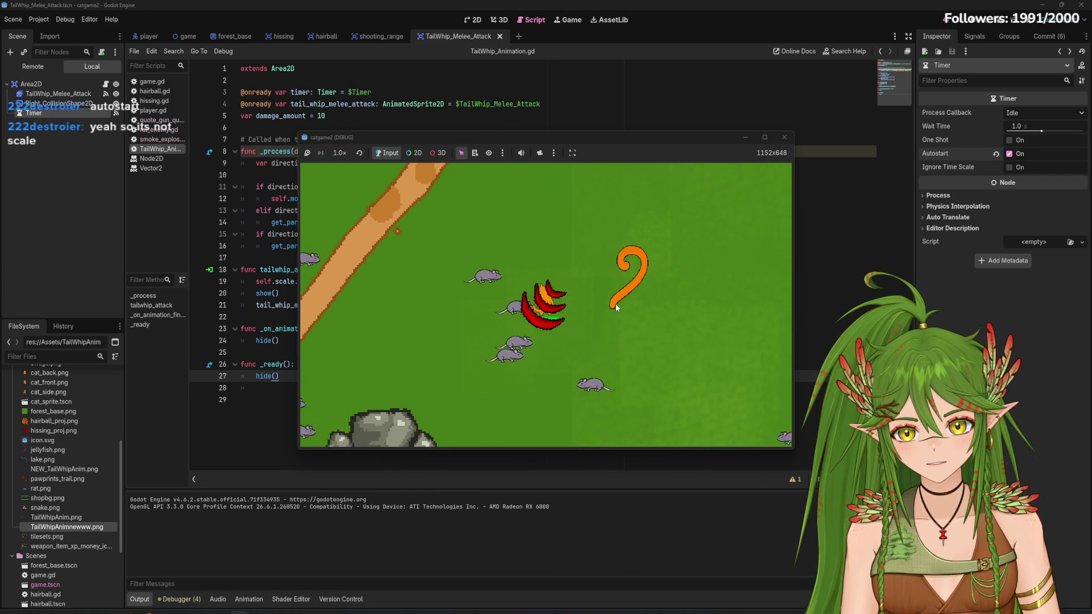
pyautogui.press('Up')
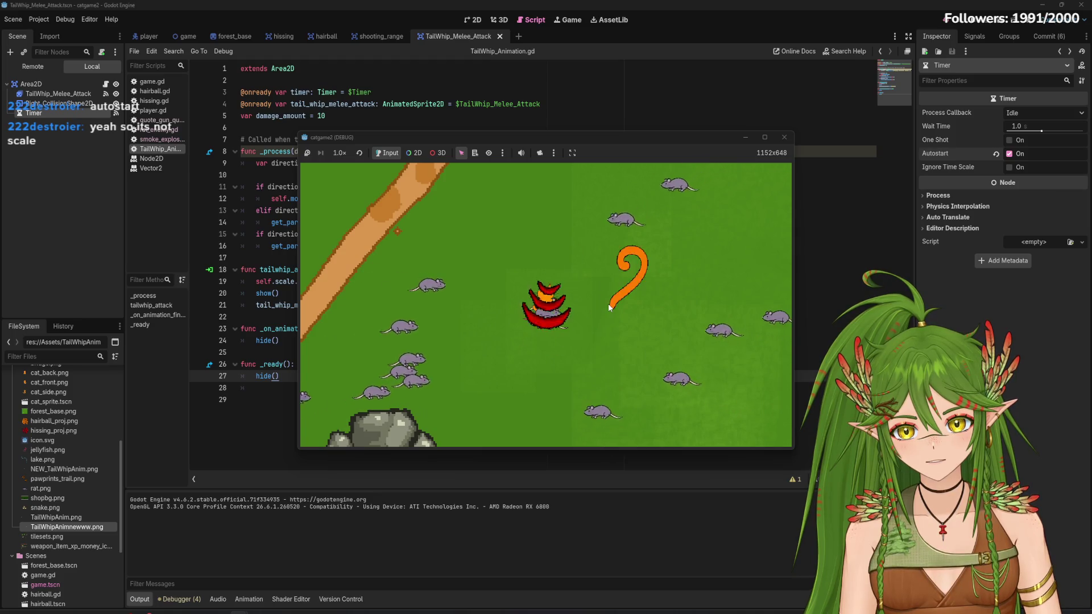
pyautogui.click(785, 138)
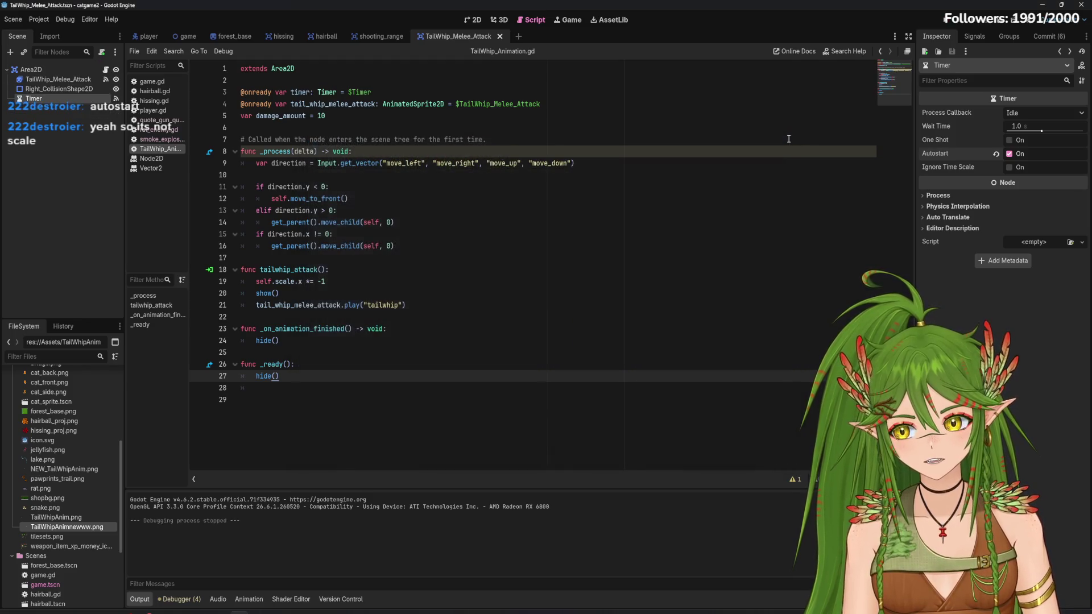
# View the tail whip scene in 2D and select its root Area2D node
pyautogui.click(498, 20)
pyautogui.click(475, 23)
pyautogui.scroll(-3, 446, 344)
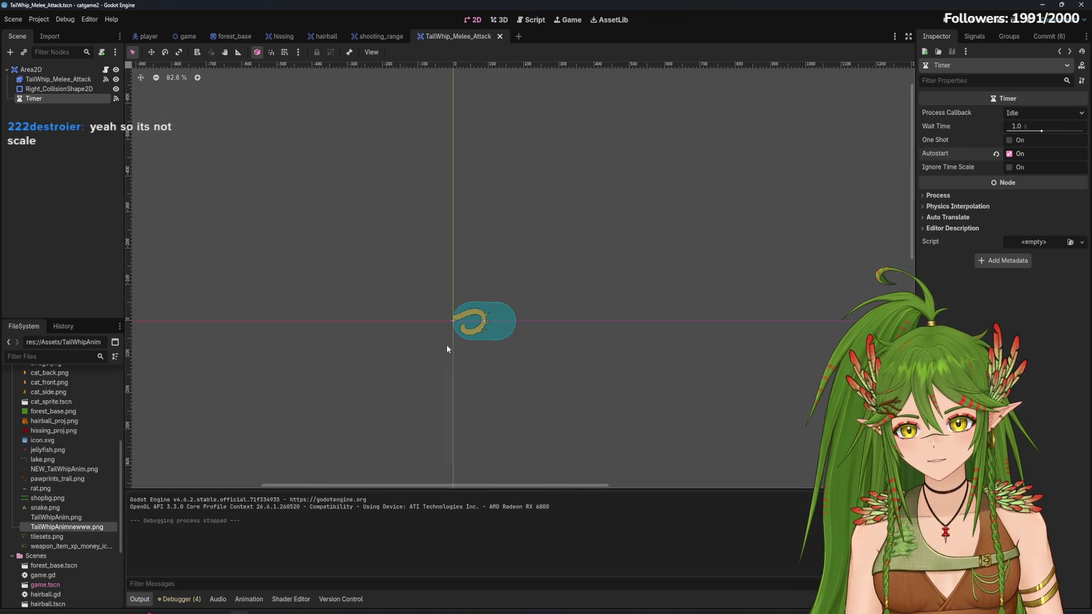
pyautogui.scroll(5, 480, 332)
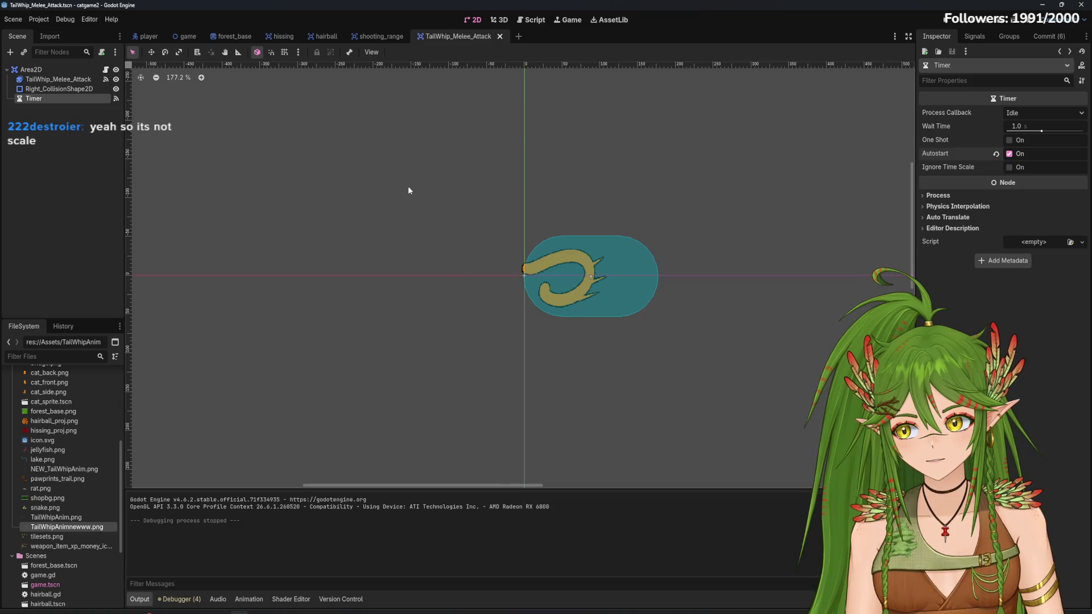
pyautogui.click(80, 81)
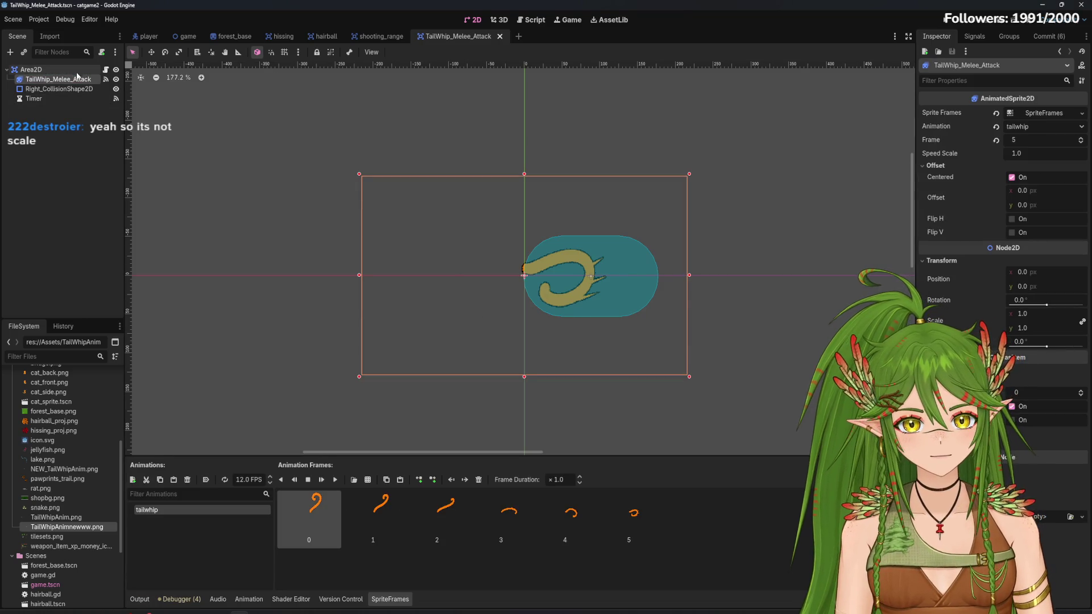
pyautogui.click(63, 71)
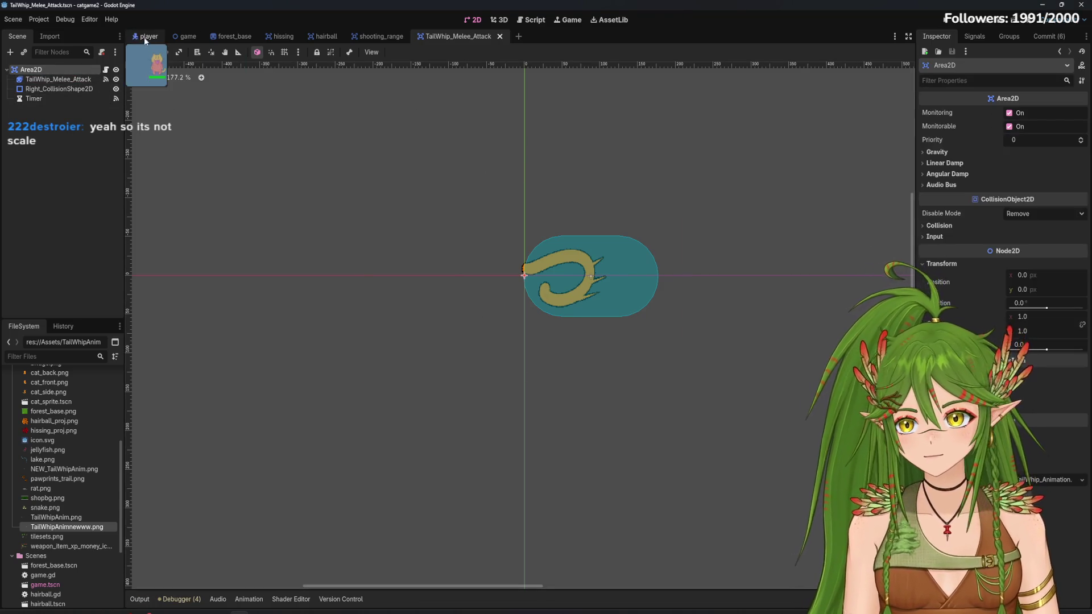
# In the player scene, make TailWhip_Melee_Attack visible and nudge it left beside the cat
pyautogui.click(144, 37)
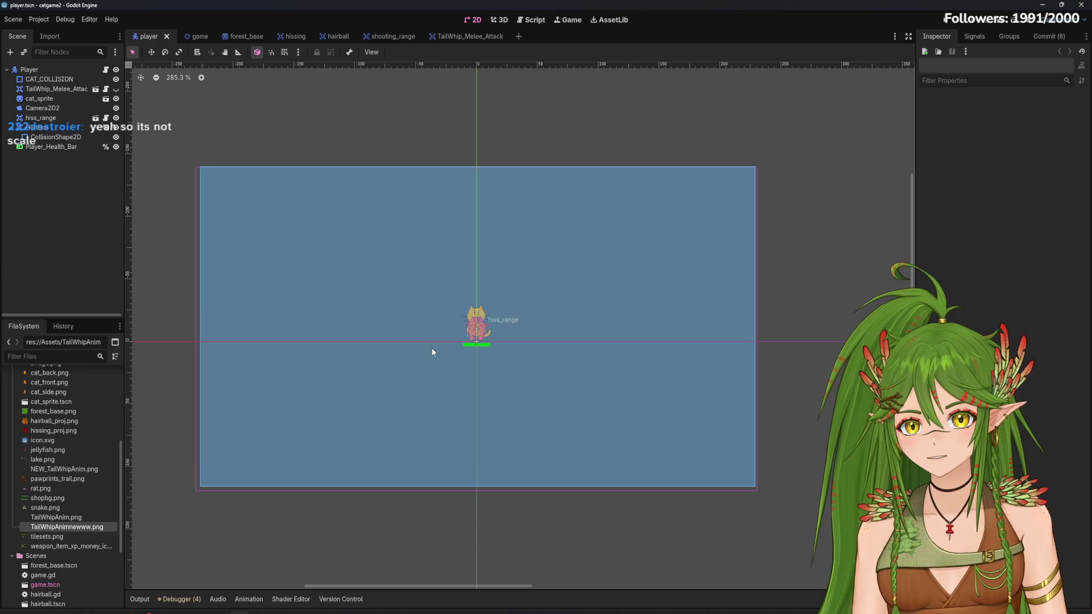
pyautogui.click(73, 89)
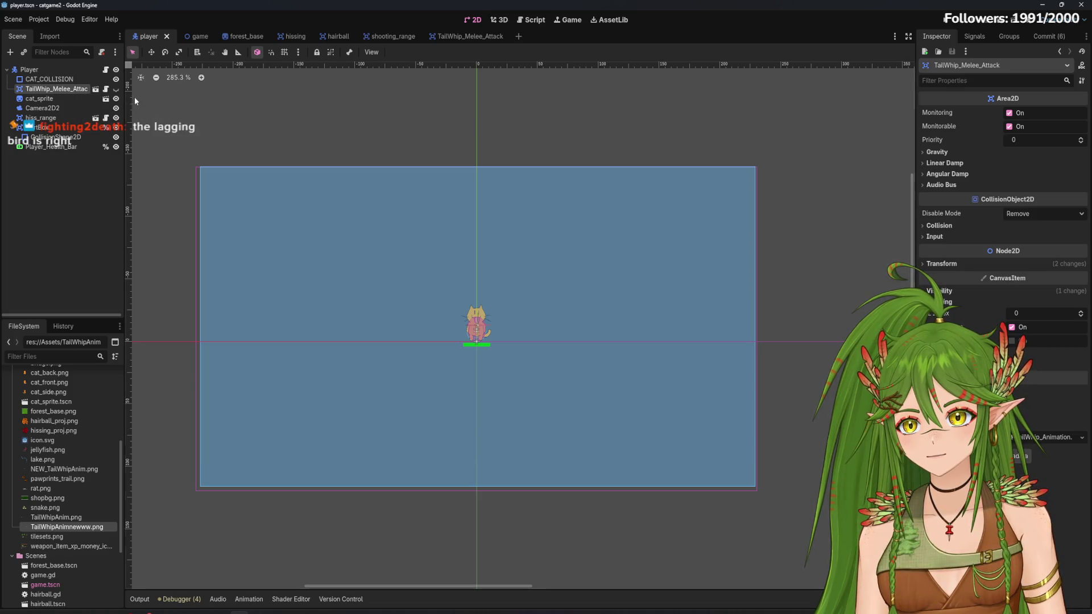
pyautogui.click(116, 89)
pyautogui.scroll(2, 394, 350)
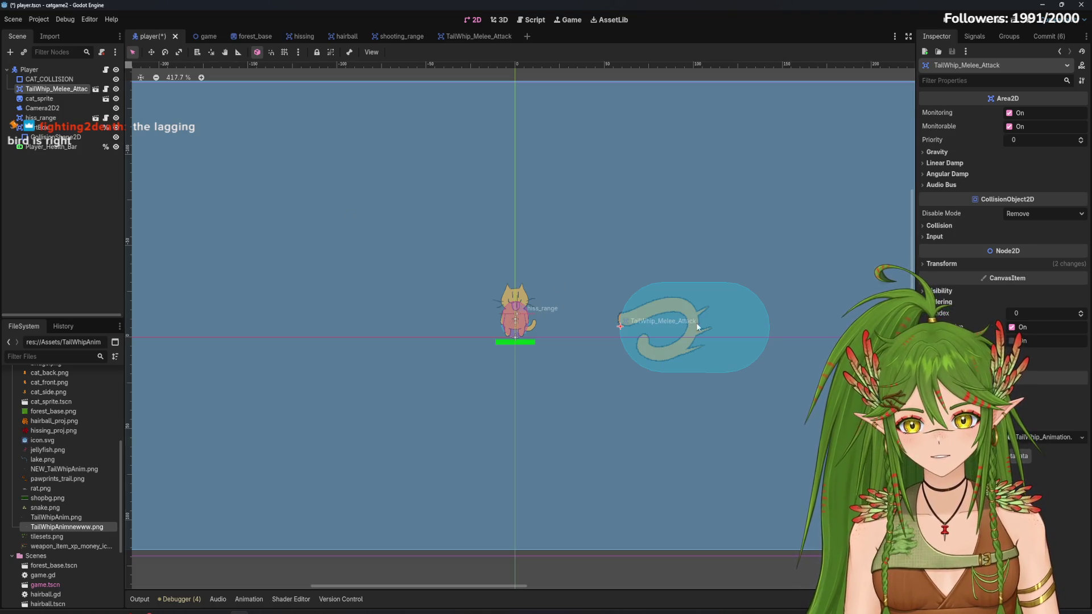
pyautogui.press('Left')
pyautogui.press('Left')
pyautogui.press('Left')
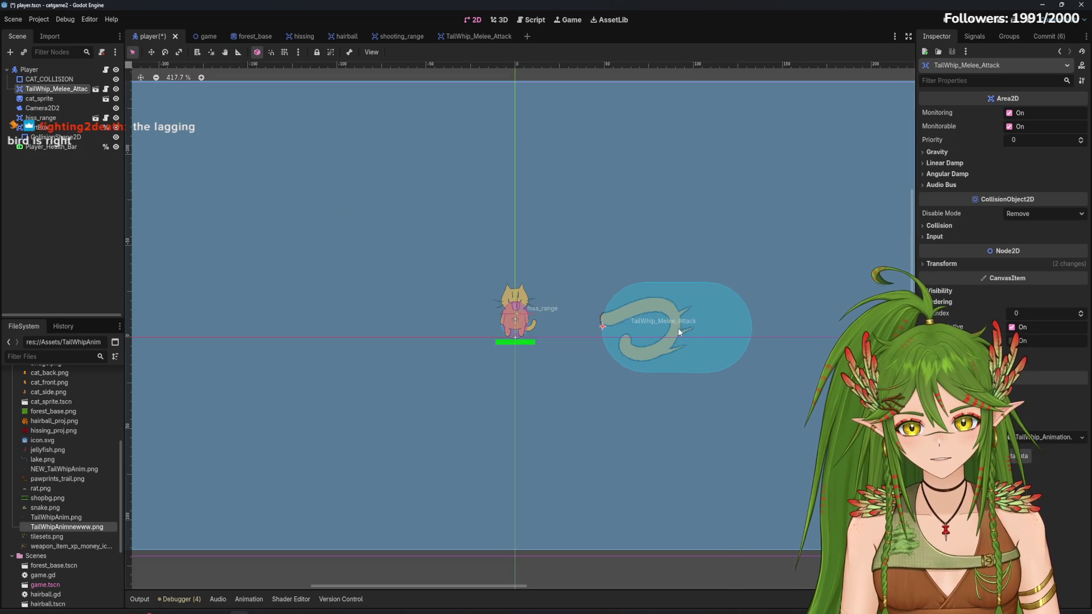
pyautogui.press('Left')
pyautogui.press('Left')
pyautogui.press('Left')
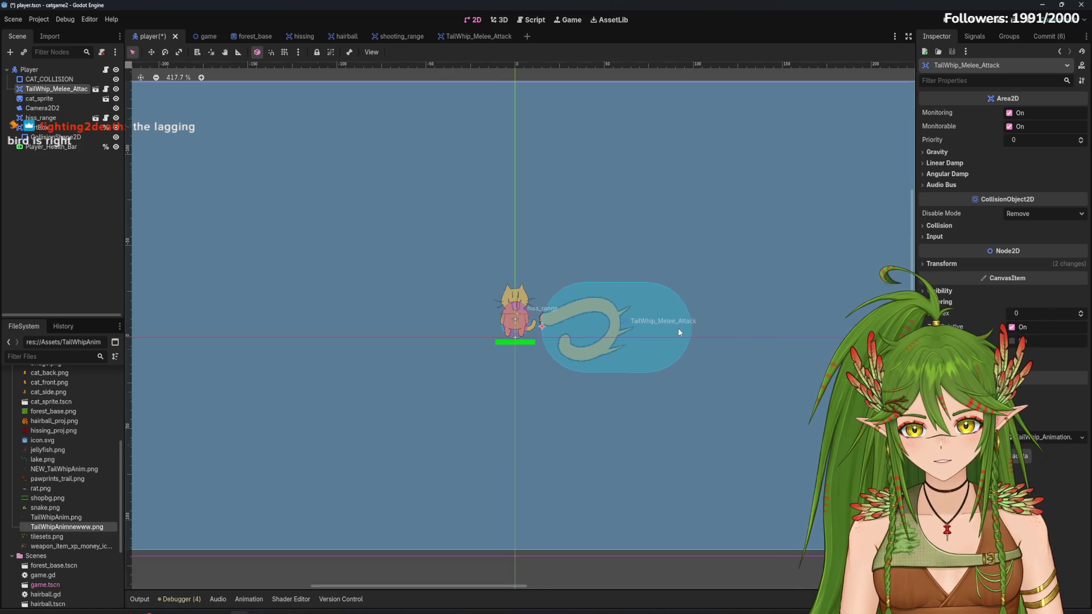